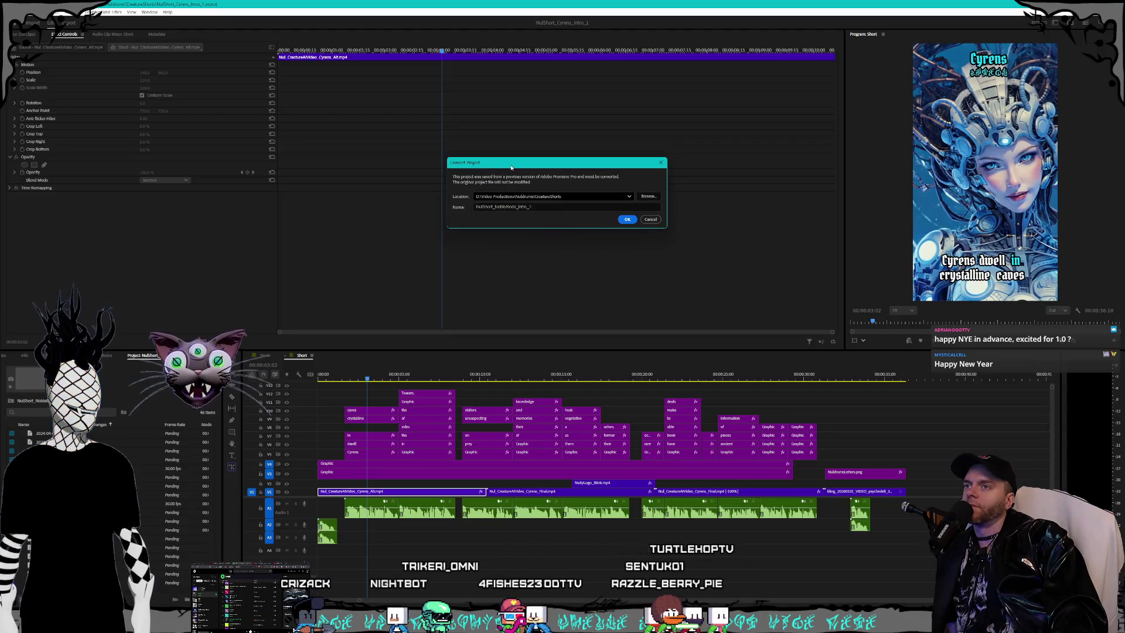
Step: Convert the old Noble Reds short project to this Premiere version and open it
mouse_move(511, 168)
left_mouse_down()
mouse_move(512, 199)
mouse_move(512, 169)
left_mouse_up()
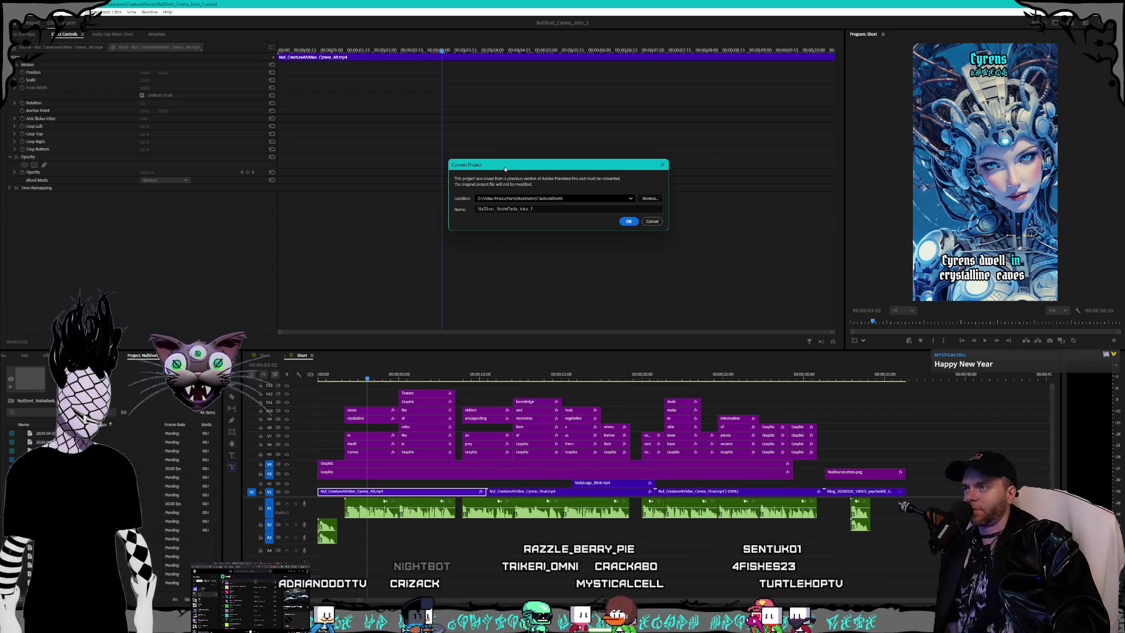
left_click_drag(507, 169, 504, 167)
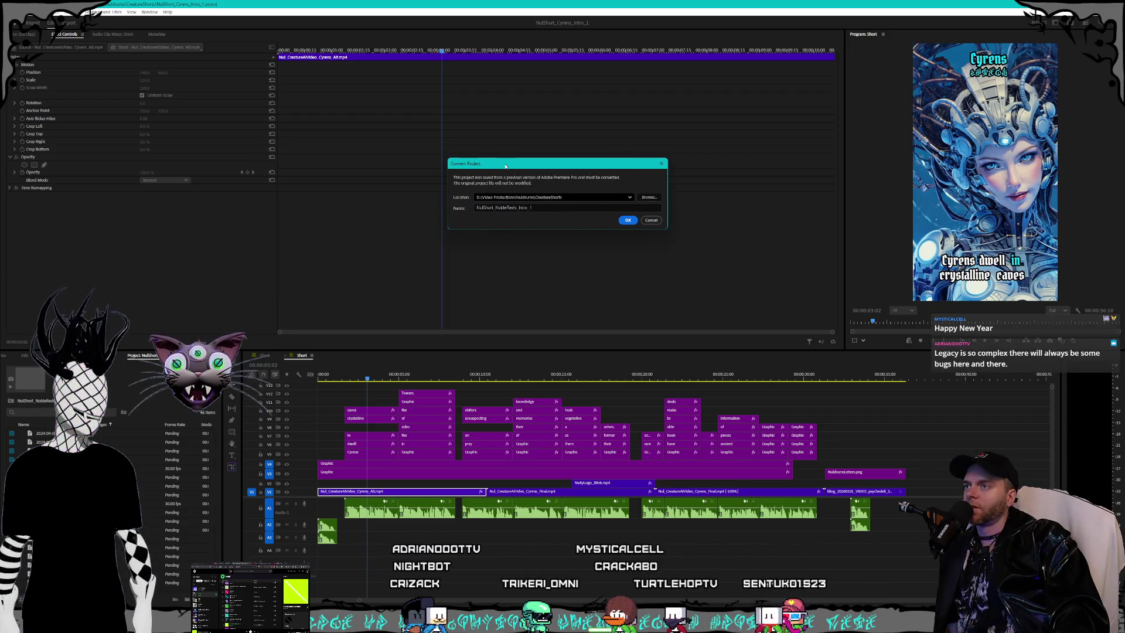
left_click_drag(506, 167, 506, 165)
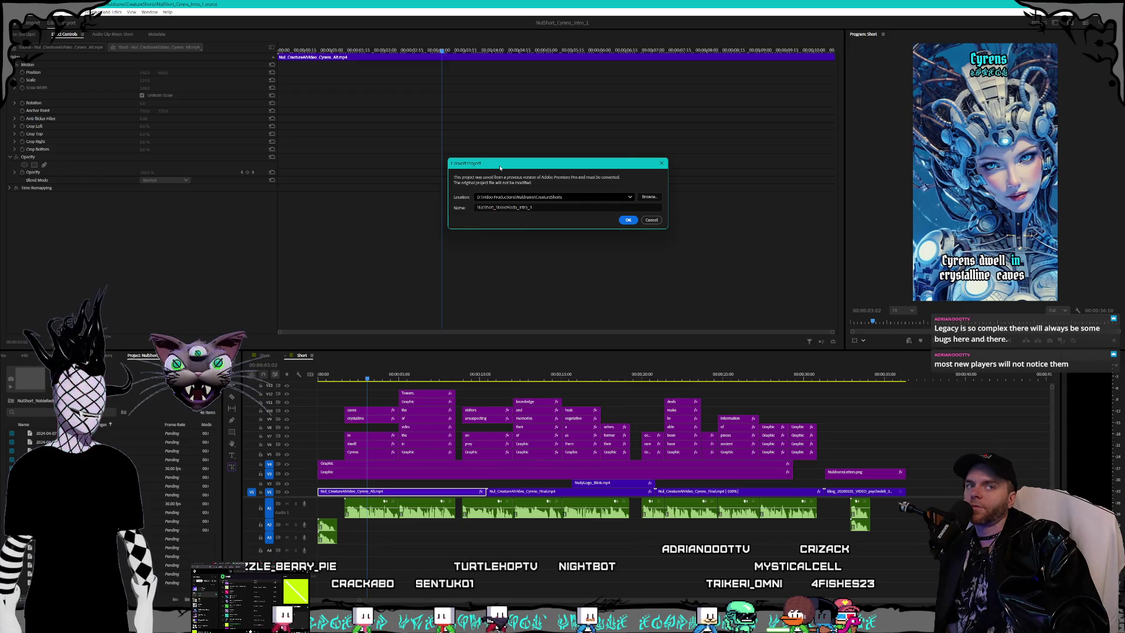
left_click(628, 221)
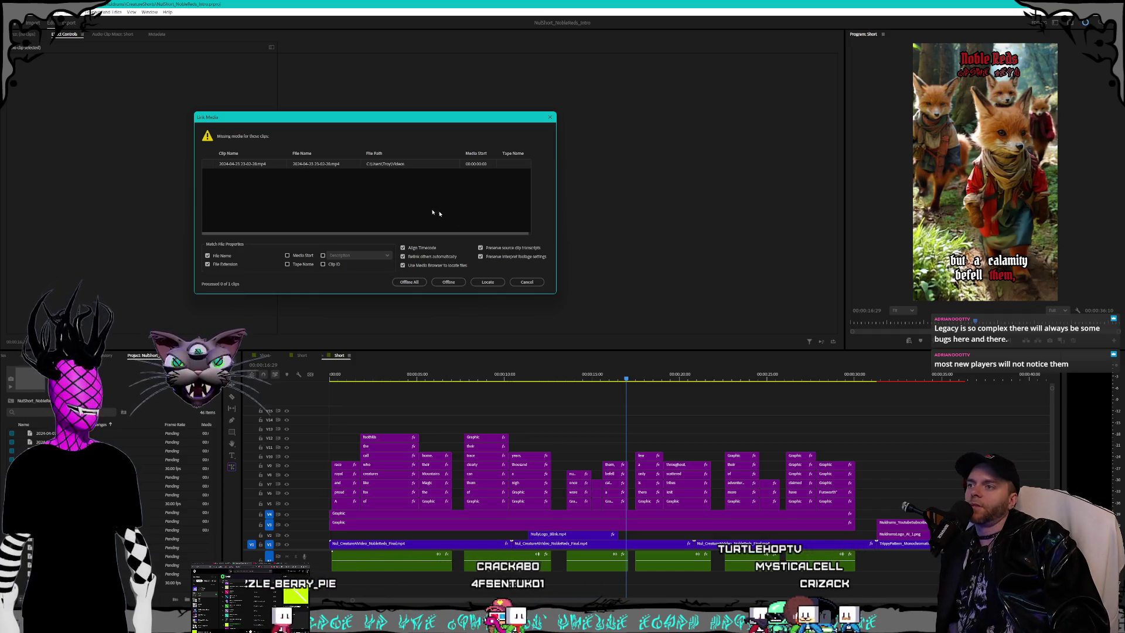
Step: Leave the missing clip offline and scrub the Short sequence to preview its opening
left_click(448, 282)
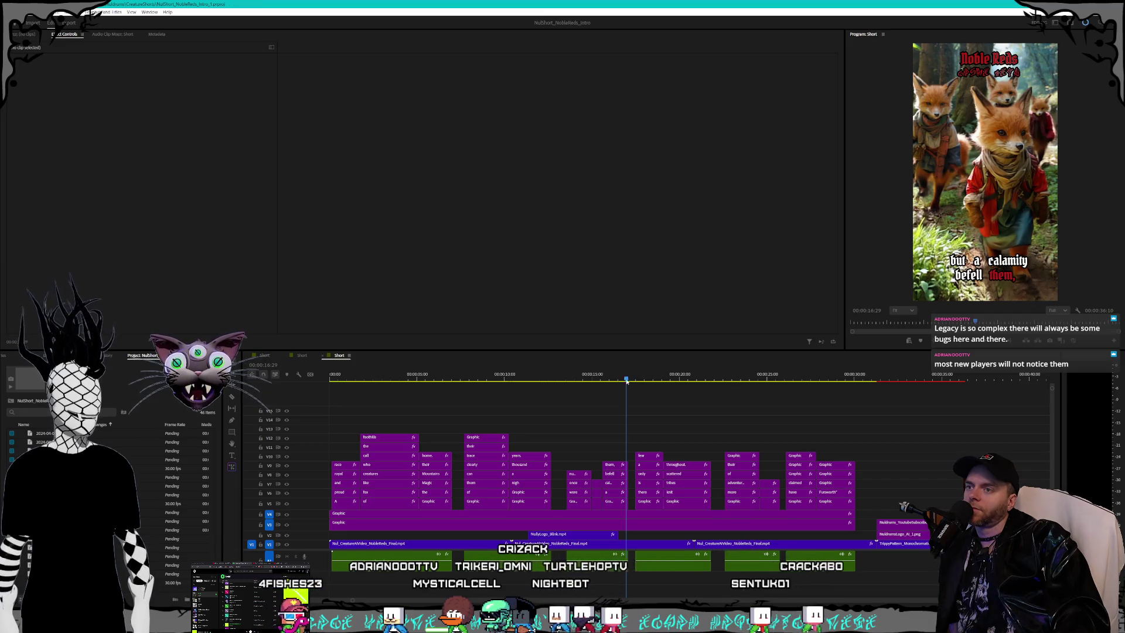
mouse_move(628, 380)
left_mouse_down()
mouse_move(897, 381)
mouse_move(330, 379)
left_mouse_up()
key("space")
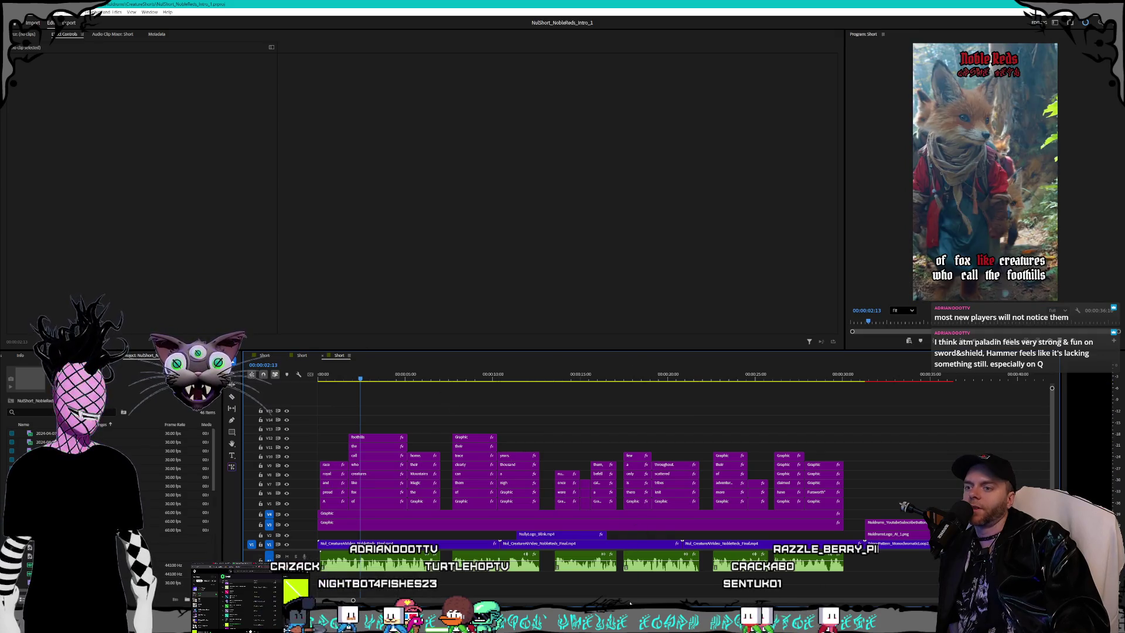
scroll(631, 604, "down", 5)
scroll(381, 603, "up", 5)
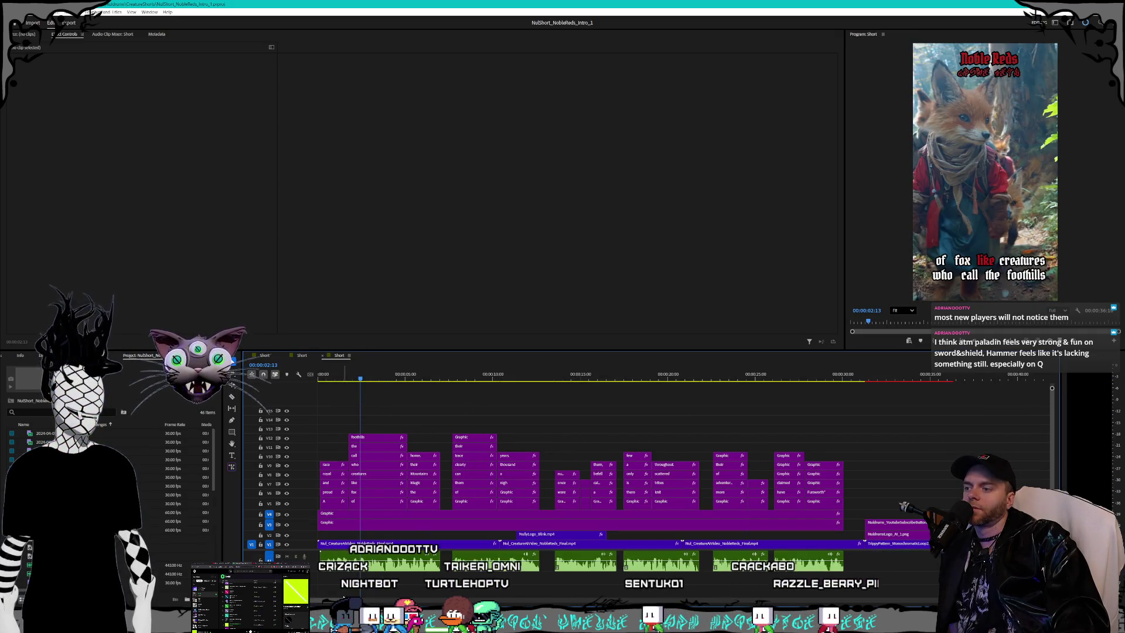
key("minus")
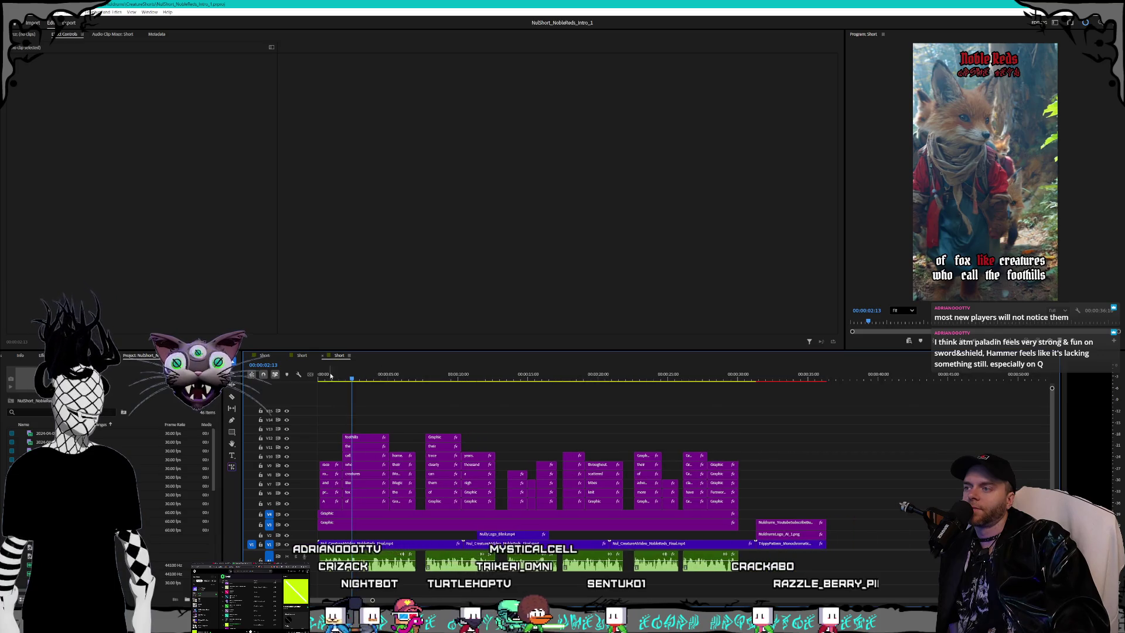
left_click(323, 379)
mouse_move(323, 380)
left_mouse_down()
mouse_move(800, 375)
mouse_move(320, 377)
left_mouse_up()
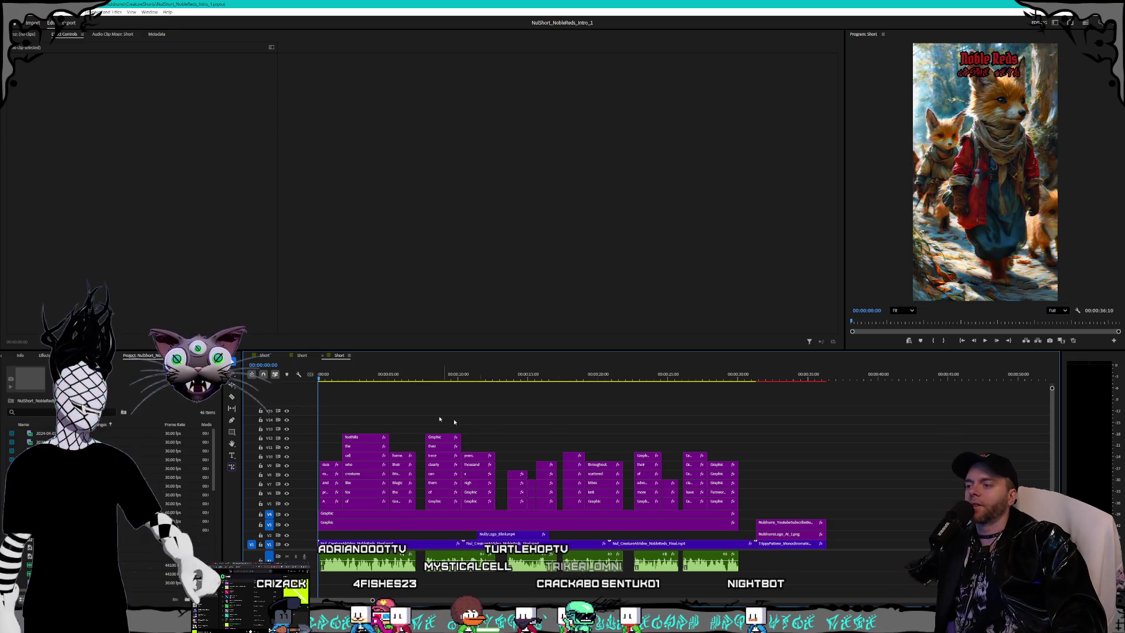
scroll(343, 601, "up", 4)
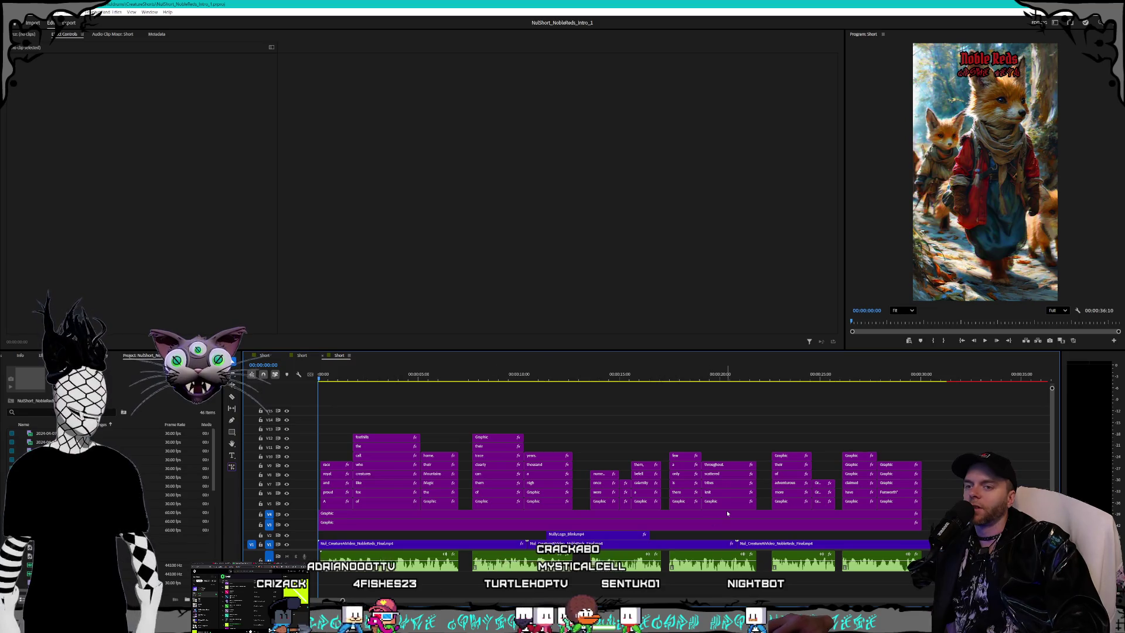
mouse_move(953, 428)
left_mouse_down()
mouse_move(459, 499)
mouse_move(320, 505)
left_mouse_up()
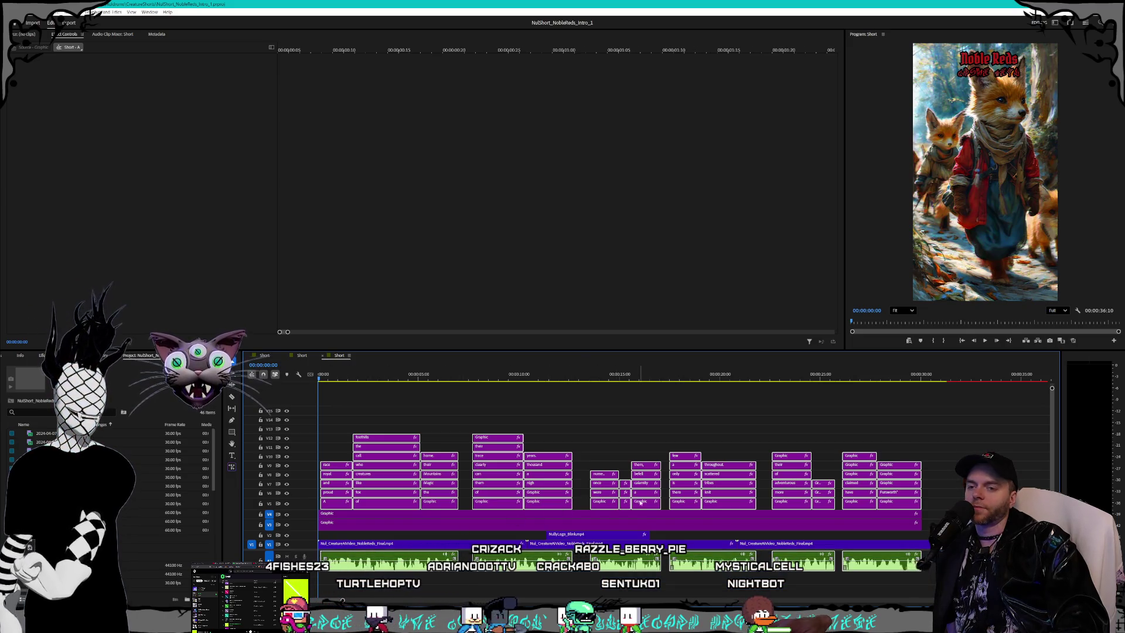
Step: Select the two Graphic clips and scrub through the subscribe end card and final fox scene
left_click_drag(937, 507, 902, 520)
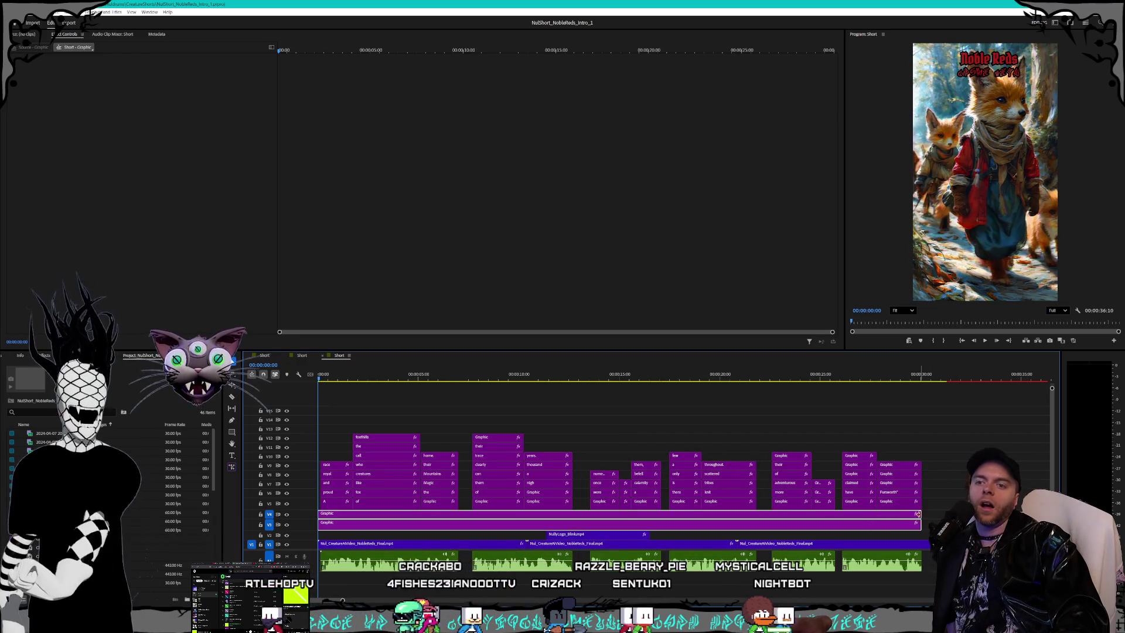
left_click(952, 375)
left_click_drag(951, 375, 900, 376)
left_click(876, 416)
Step: Reselect the caption clips, preview the change into the end card, then switch to ElevenLabs
mouse_move(920, 436)
left_mouse_down()
mouse_move(604, 519)
mouse_move(320, 507)
left_mouse_up()
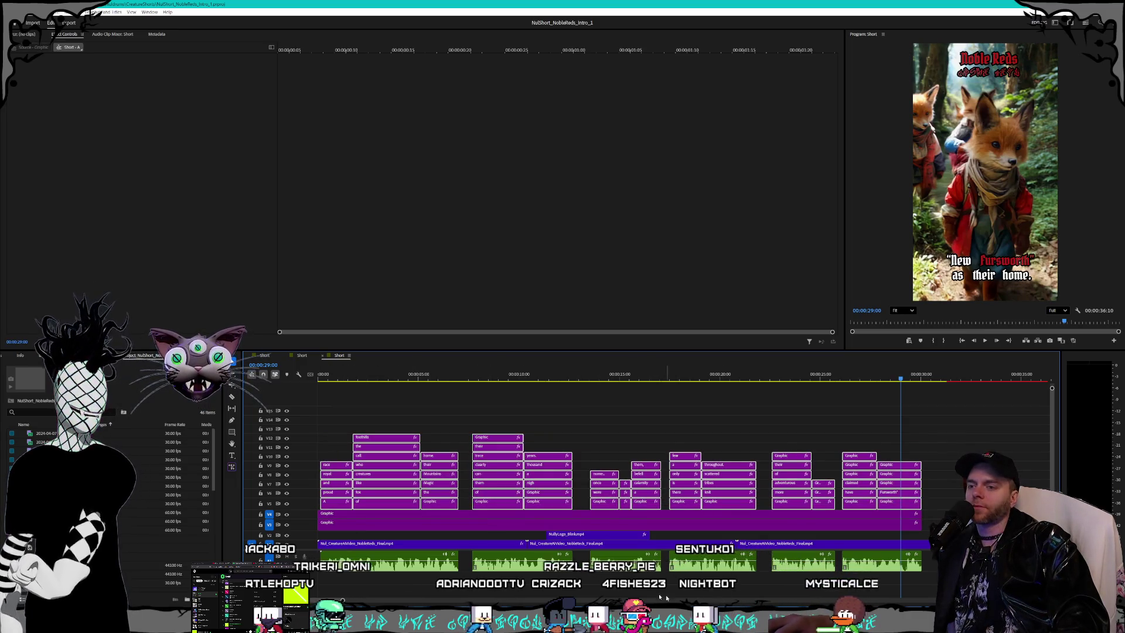
key("minus")
mouse_move(763, 375)
left_mouse_down()
mouse_move(832, 376)
mouse_move(320, 379)
left_mouse_up()
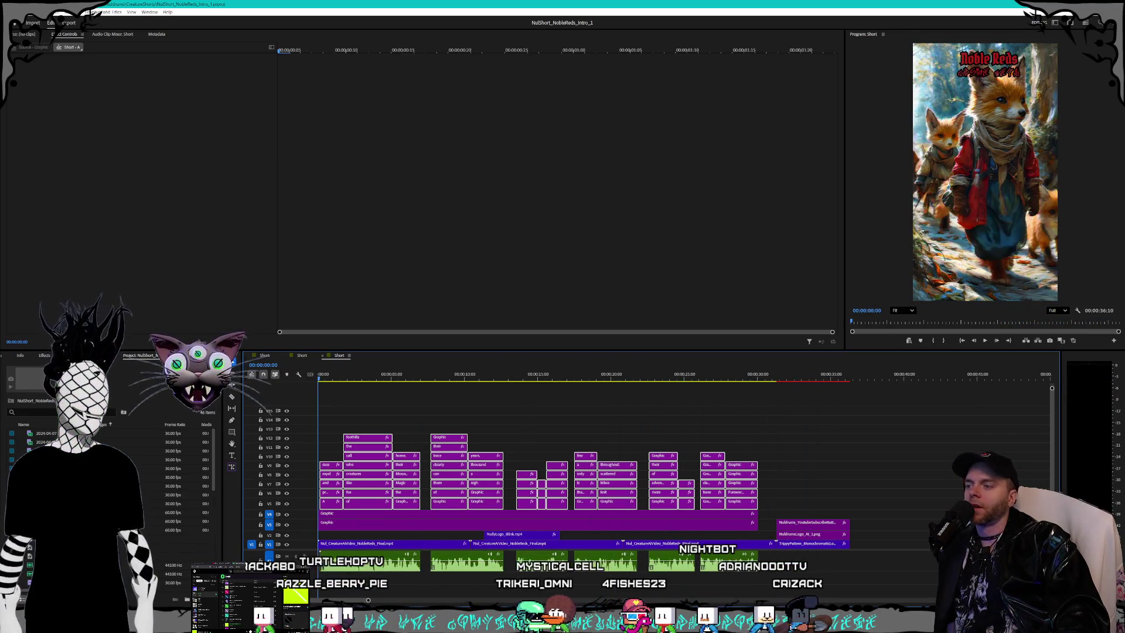
key("alt+Tab")
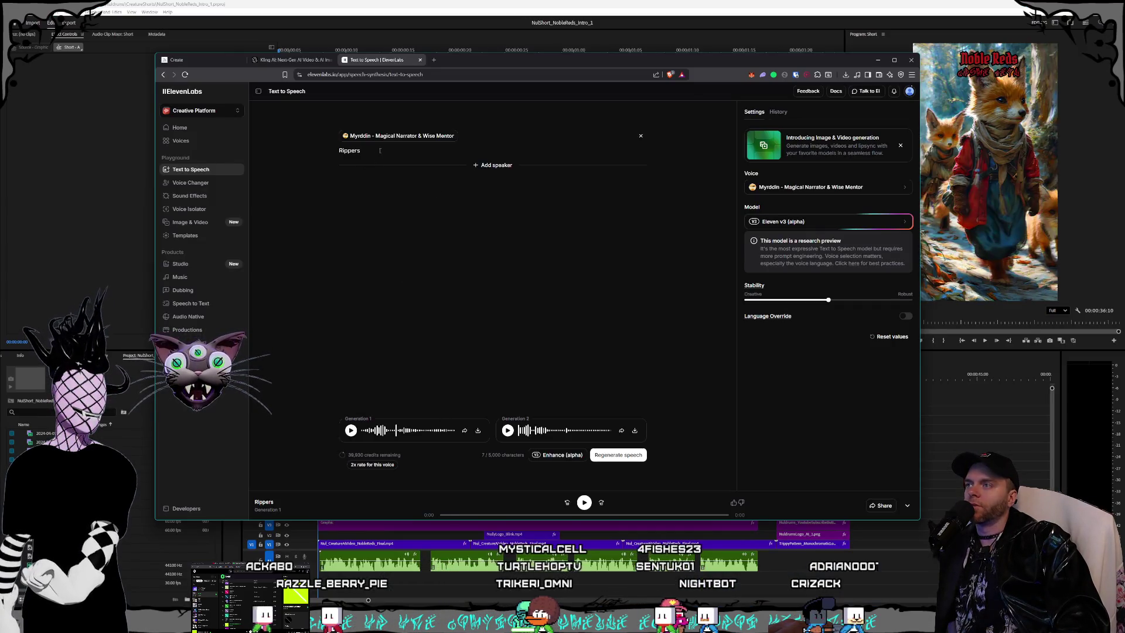
Step: Generate 'Noble Reds' speech in the Myrddin voice, play Generation 2 and download it
type("Noble")
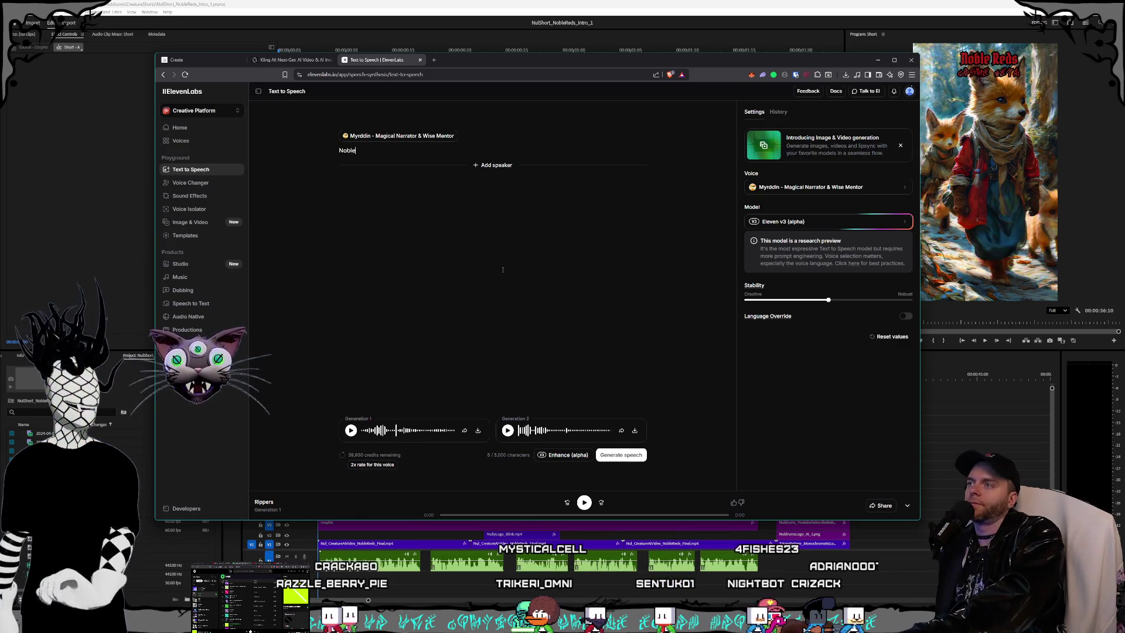
type(" Reds")
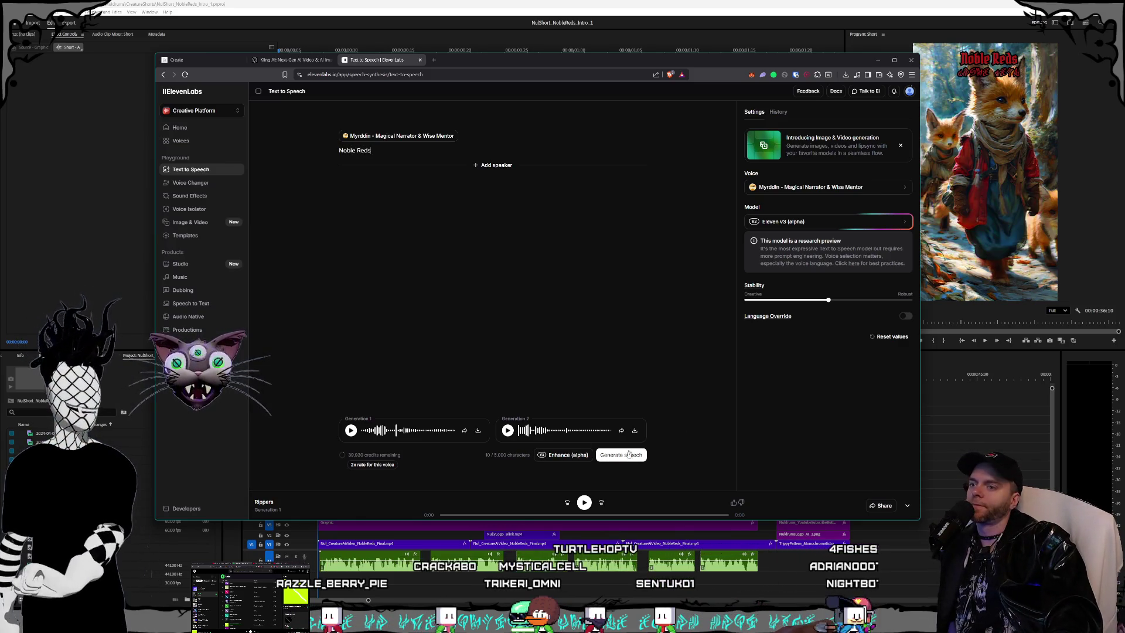
left_click(628, 454)
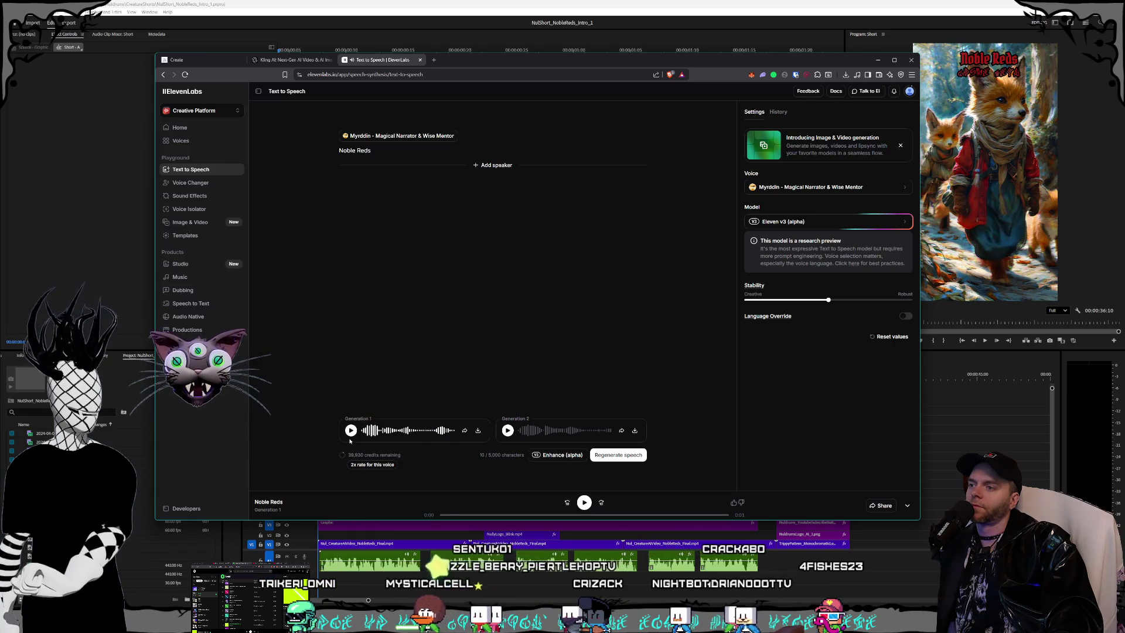
left_click(508, 430)
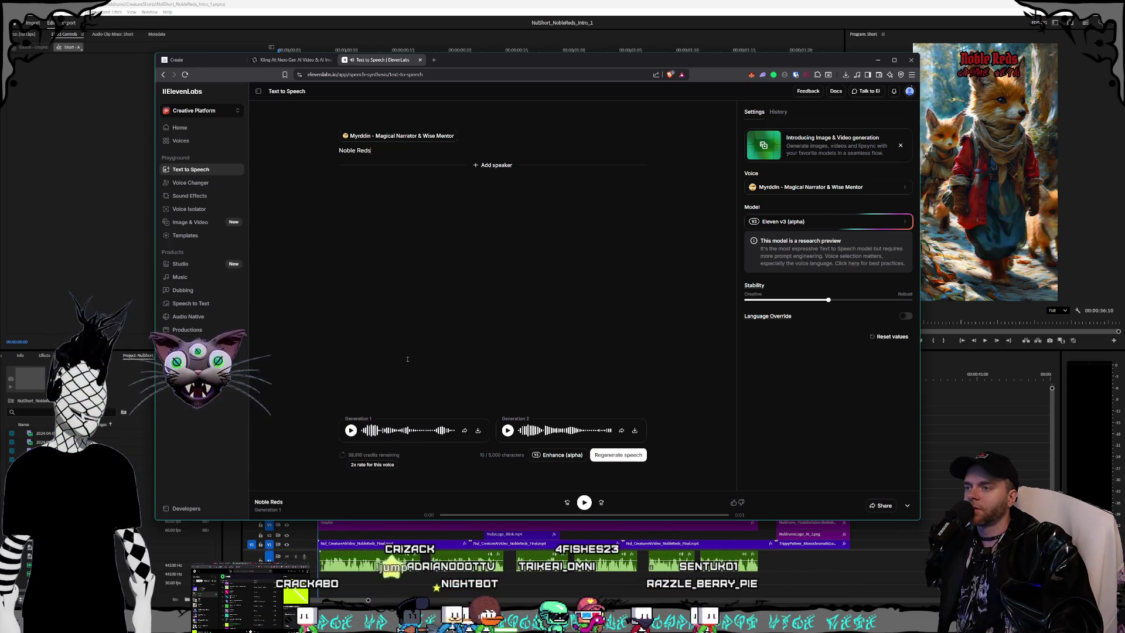
left_click(507, 430)
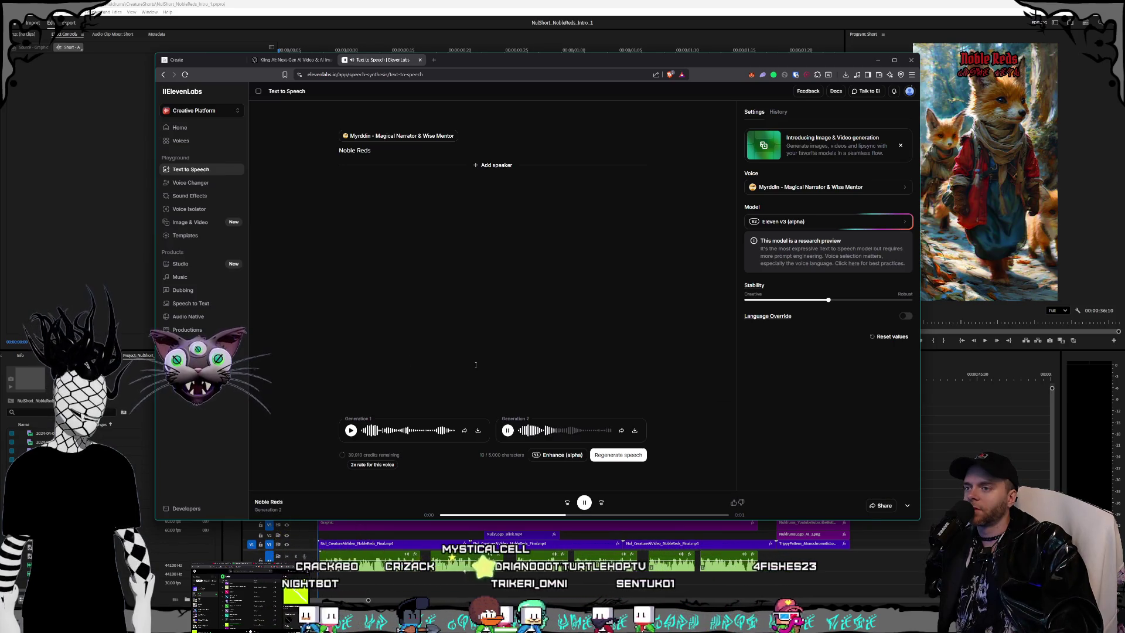
left_click(478, 431)
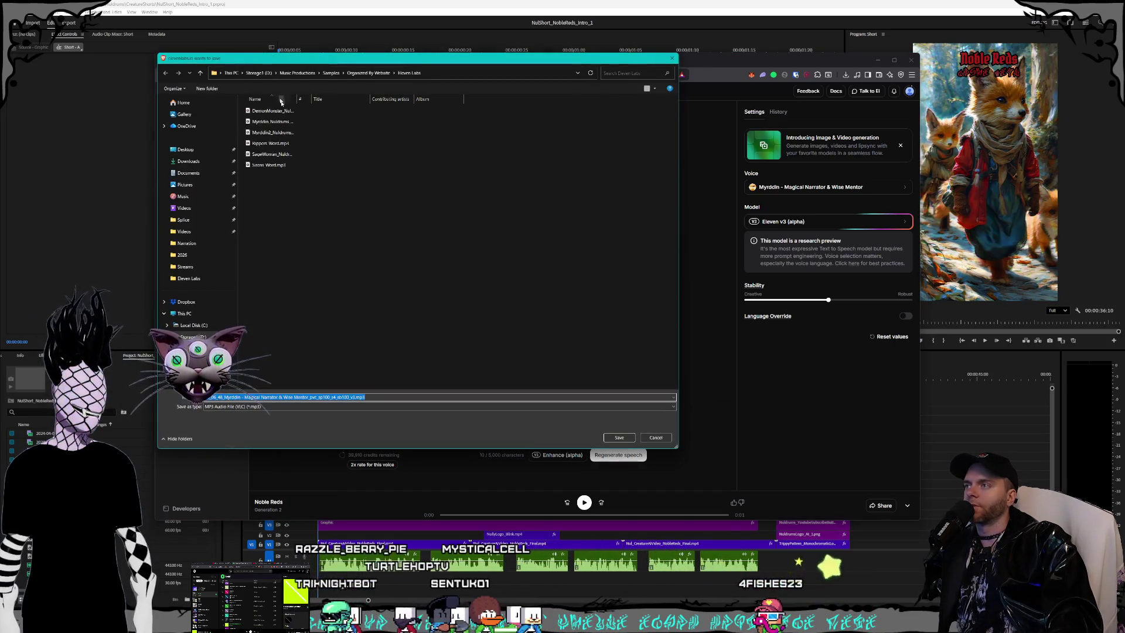
Step: Save the voice clip as NobleReds_Word.mp3 in the Eleven Labs samples folder
left_click_drag(322, 65, 465, 89)
left_click(411, 188)
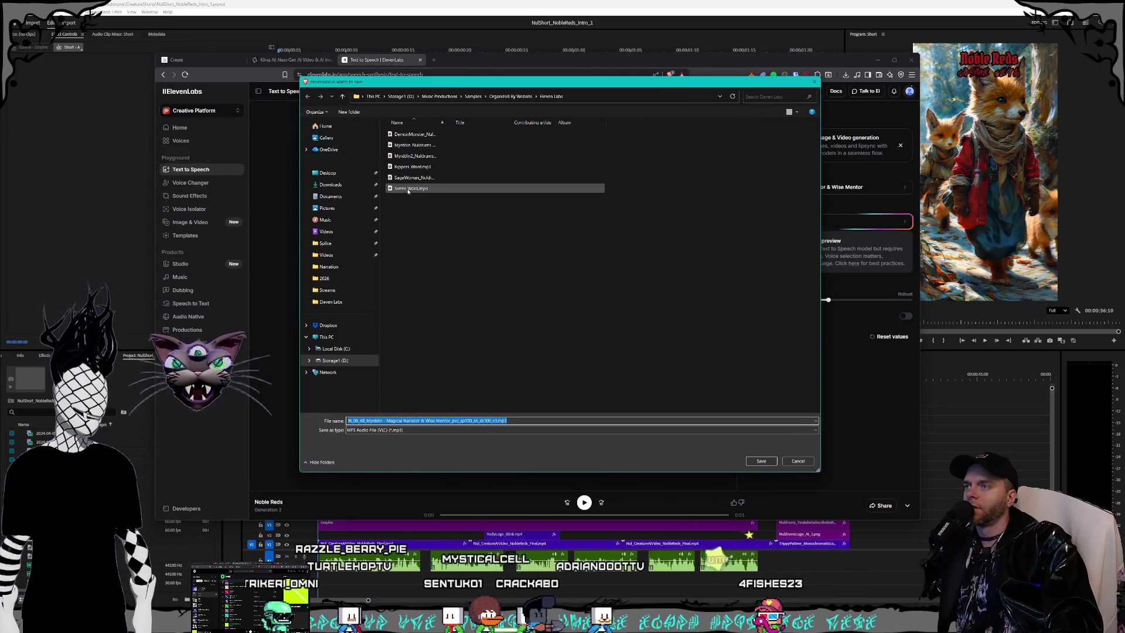
left_click(350, 421)
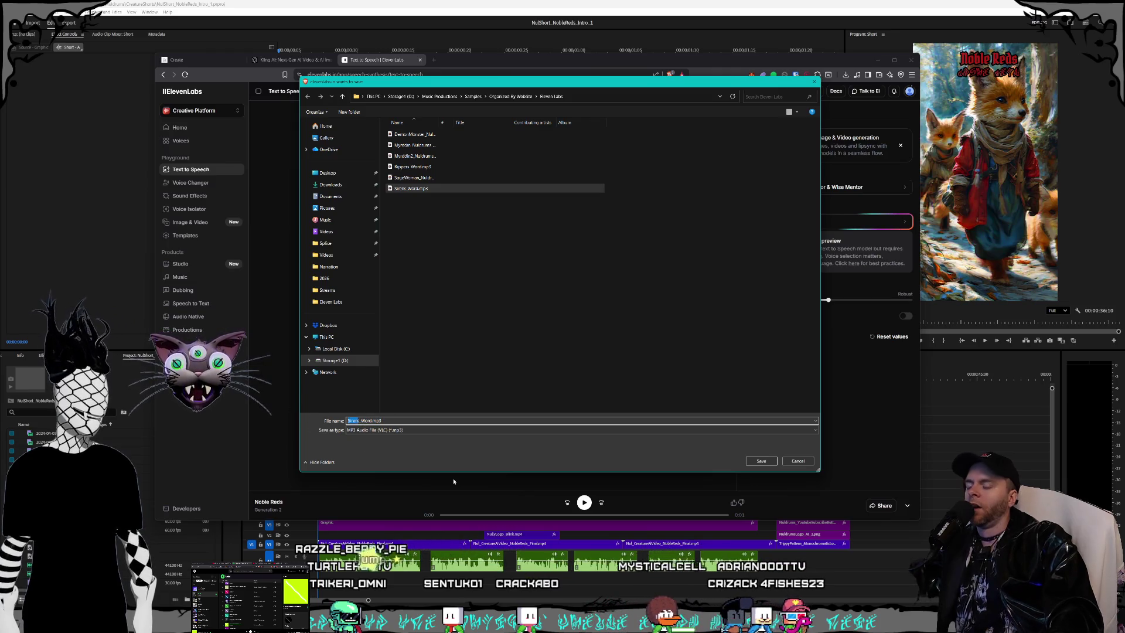
type("NobleRed")
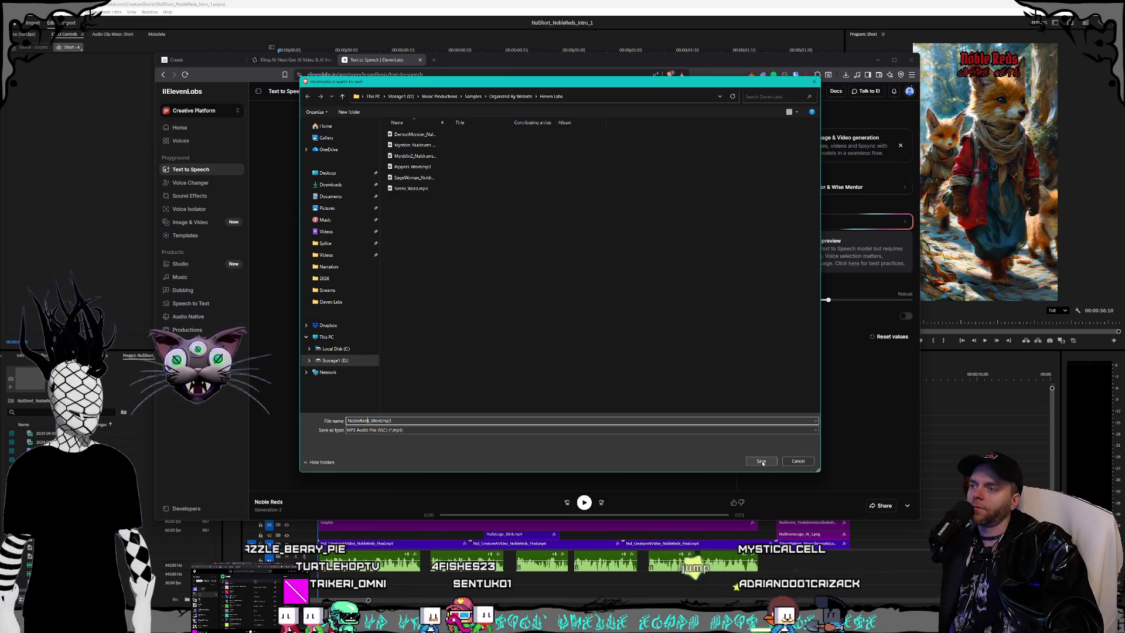
left_click(761, 463)
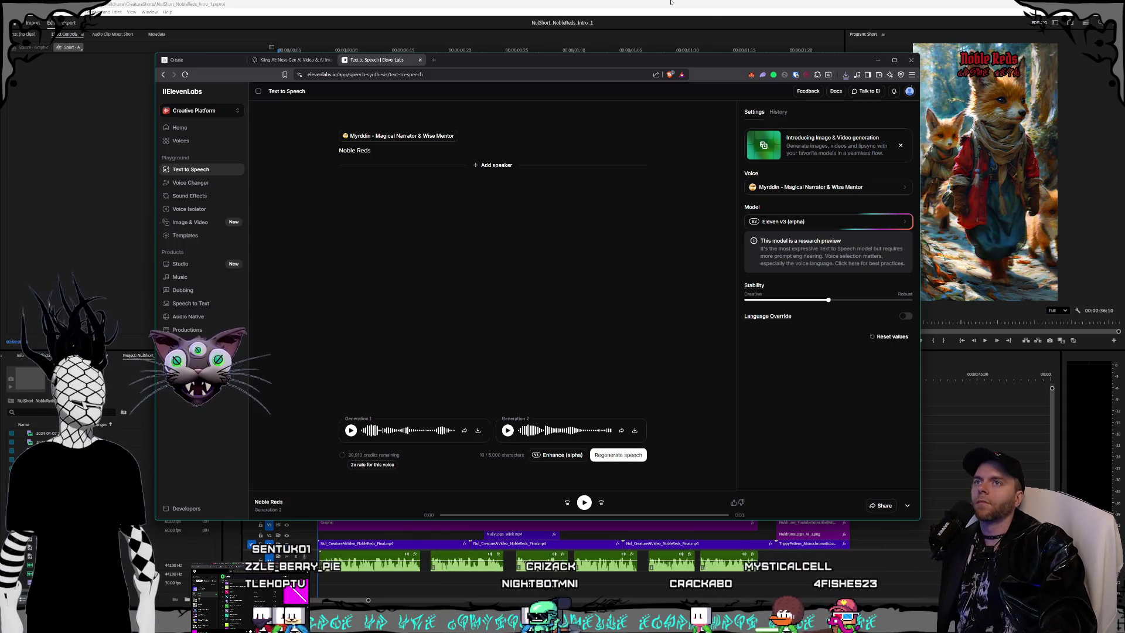
key("alt+Tab")
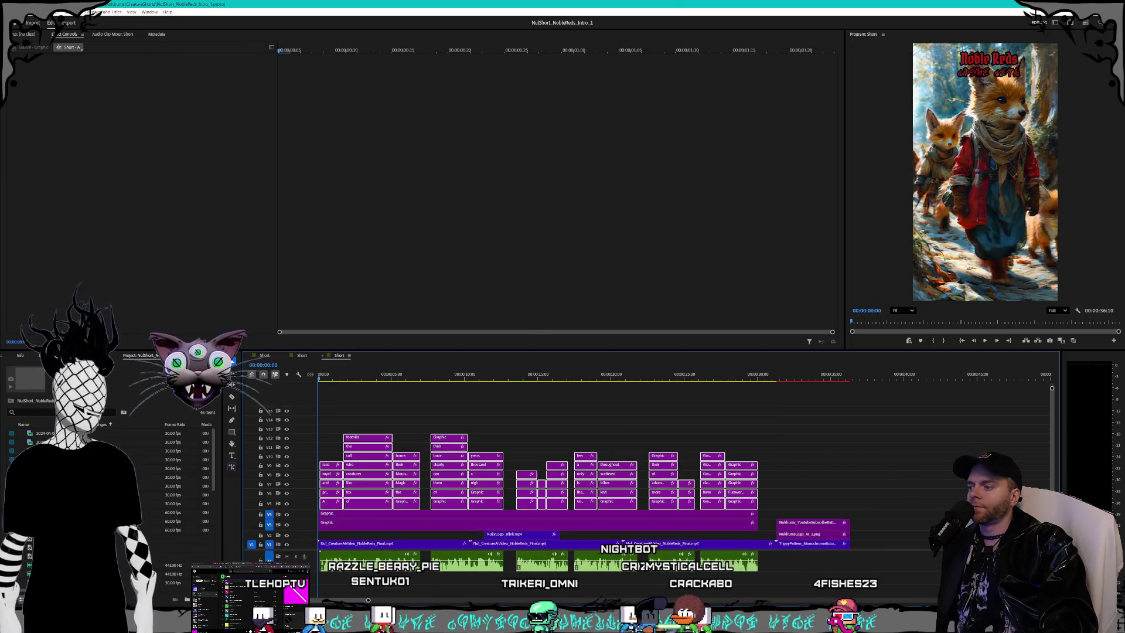
Step: Drag NobleReds_Word.mp3 from the Eleven Labs folder into the Premiere sequence
key("alt+Tab")
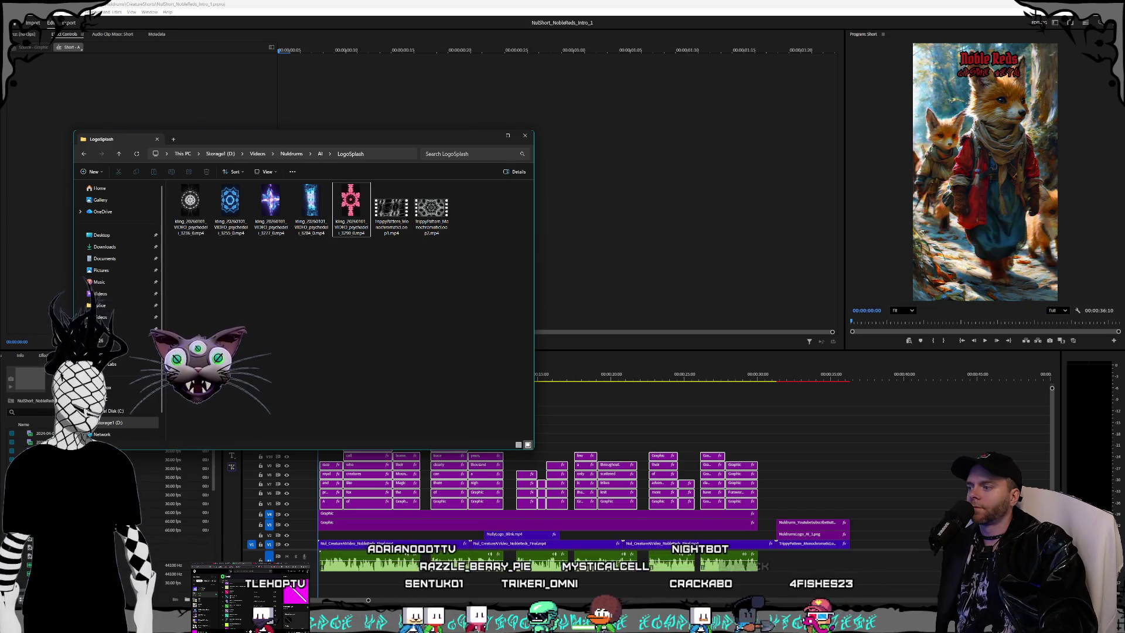
key("alt+Tab")
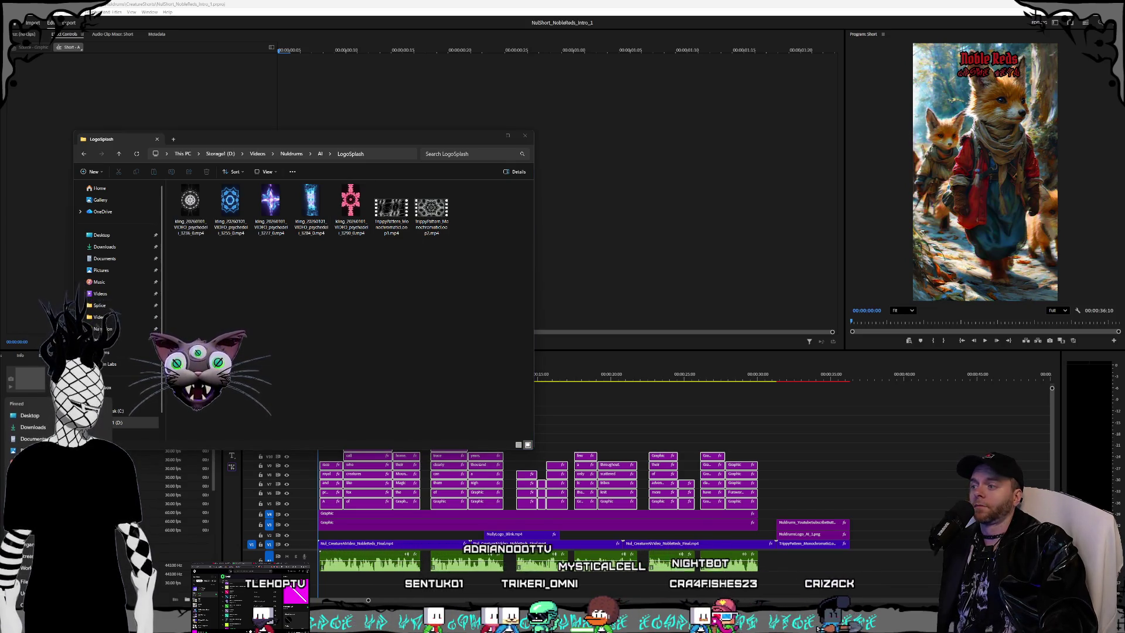
key("alt+Tab")
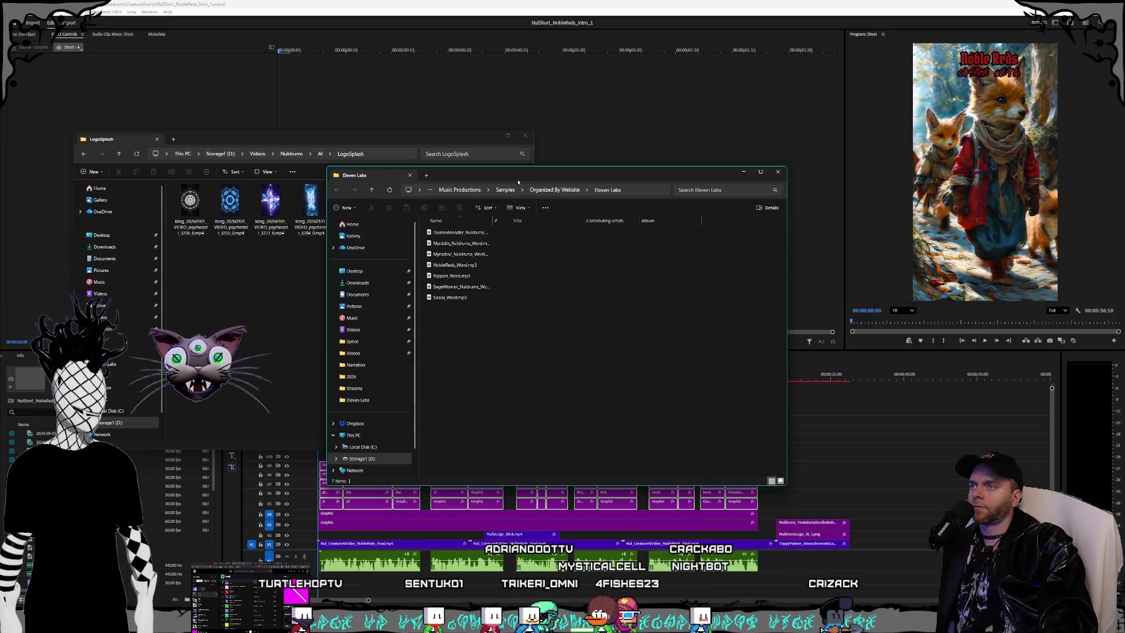
mouse_move(469, 174)
left_mouse_down()
mouse_move(287, 190)
mouse_move(181, 215)
left_mouse_up()
left_click_drag(294, 142, 386, 110)
left_click_drag(158, 218, 160, 185)
left_click(174, 276)
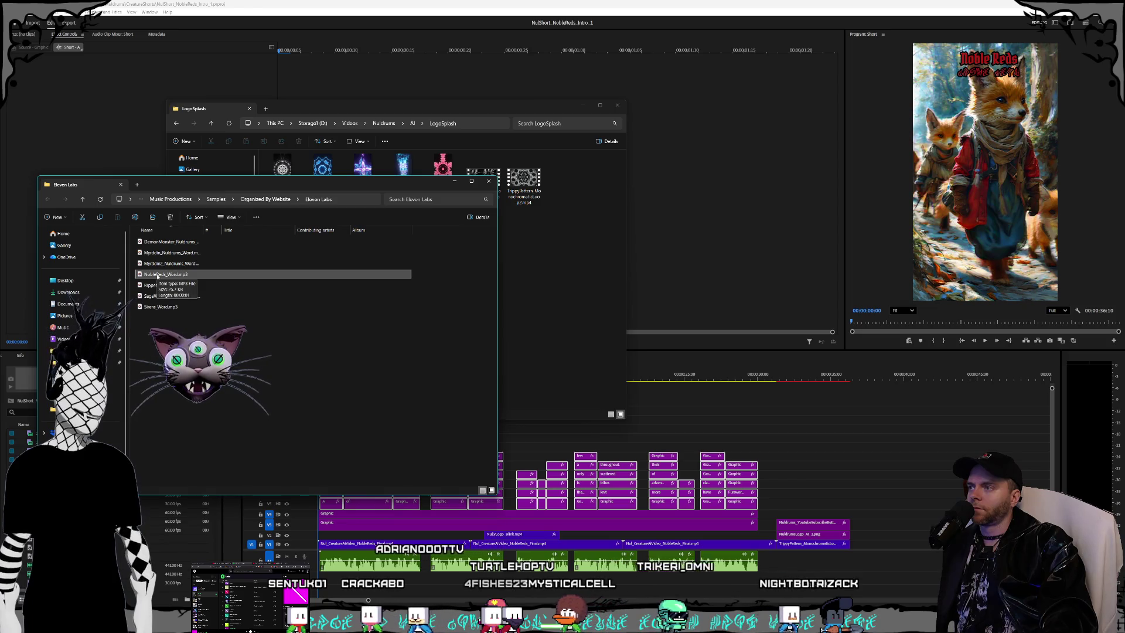
mouse_move(150, 276)
left_mouse_down()
mouse_move(246, 321)
mouse_move(357, 589)
left_mouse_up()
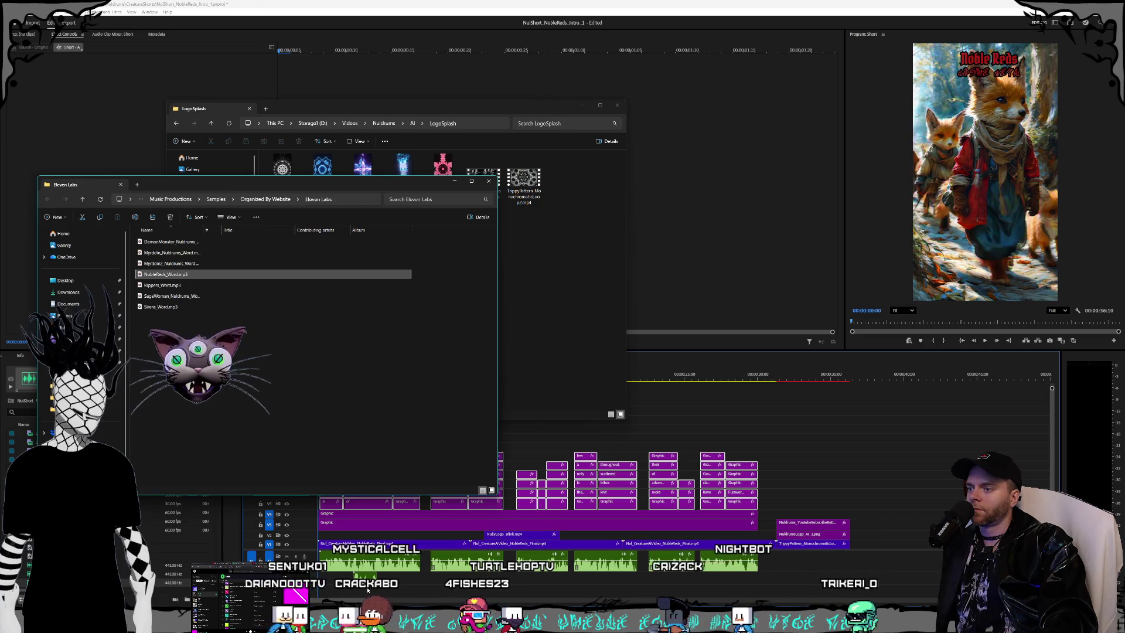
Step: Minimize the LogoSplash and Eleven Labs folder windows and select the new voice clip
left_click(551, 284)
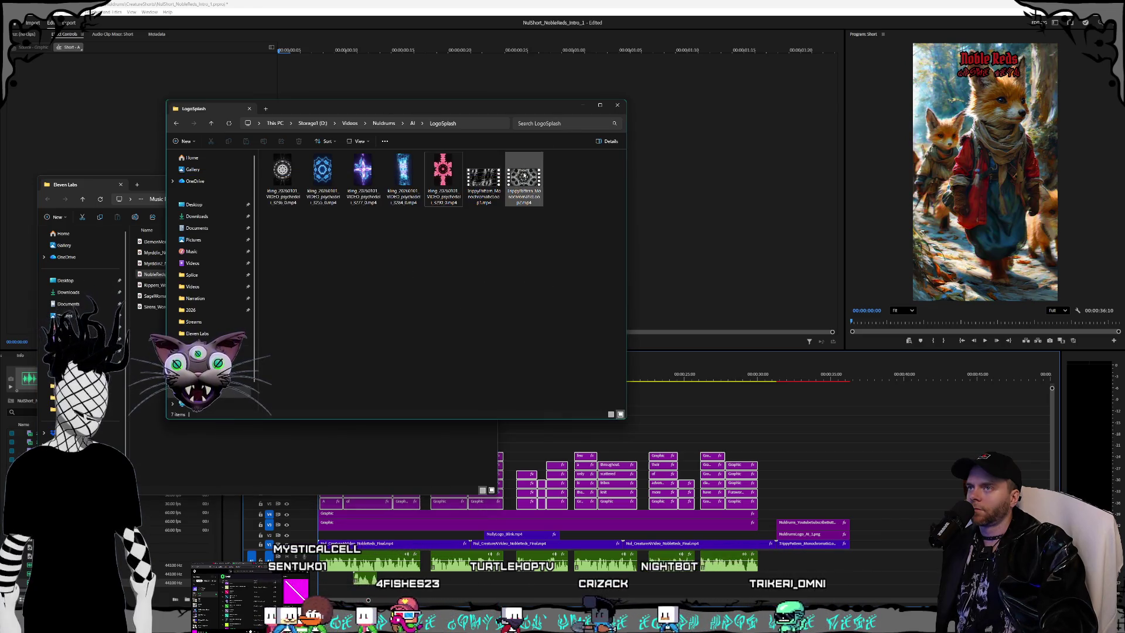
left_click(583, 105)
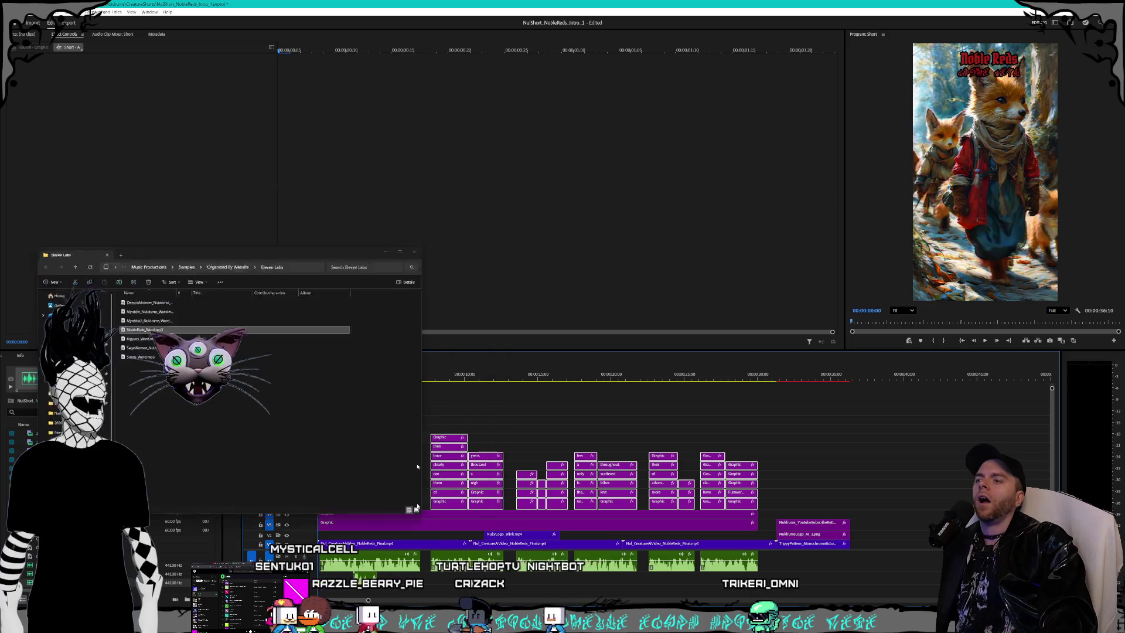
left_click(454, 181)
left_click(363, 579)
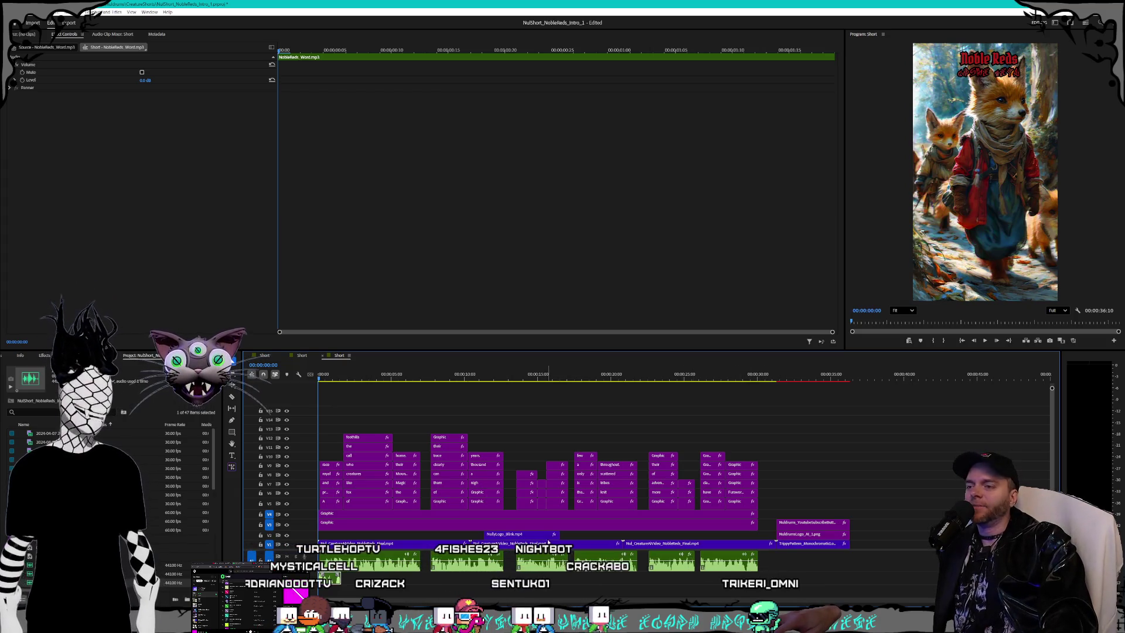
Step: Push the three end-card clips later in the timeline
mouse_move(837, 496)
left_mouse_down()
mouse_move(779, 551)
mouse_move(863, 545)
left_mouse_up()
left_click(789, 478)
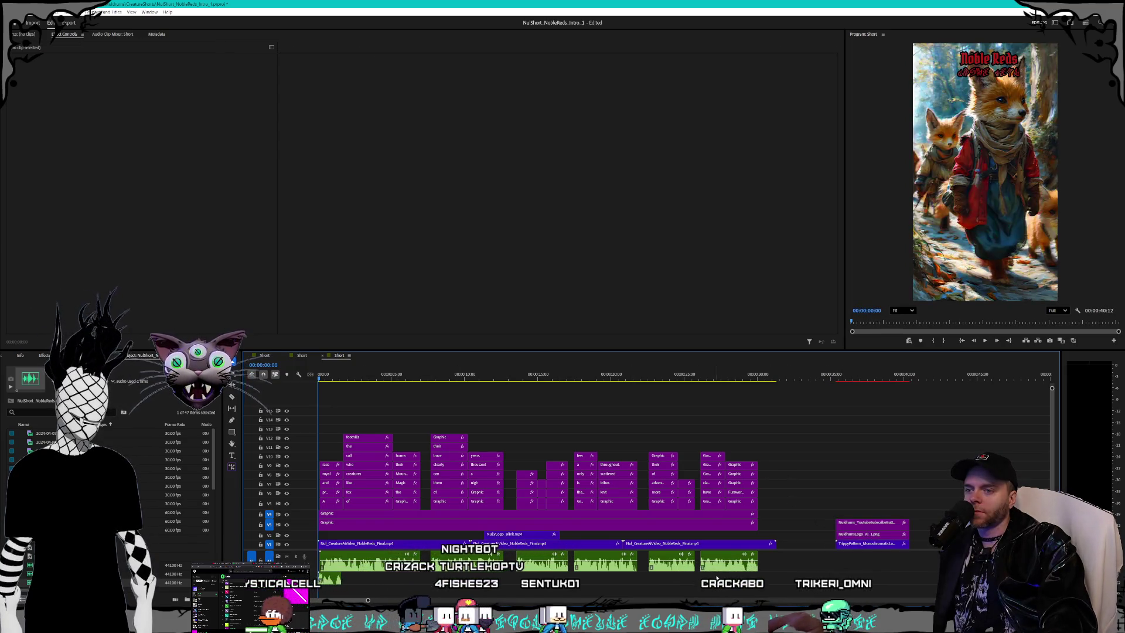
left_click(470, 561)
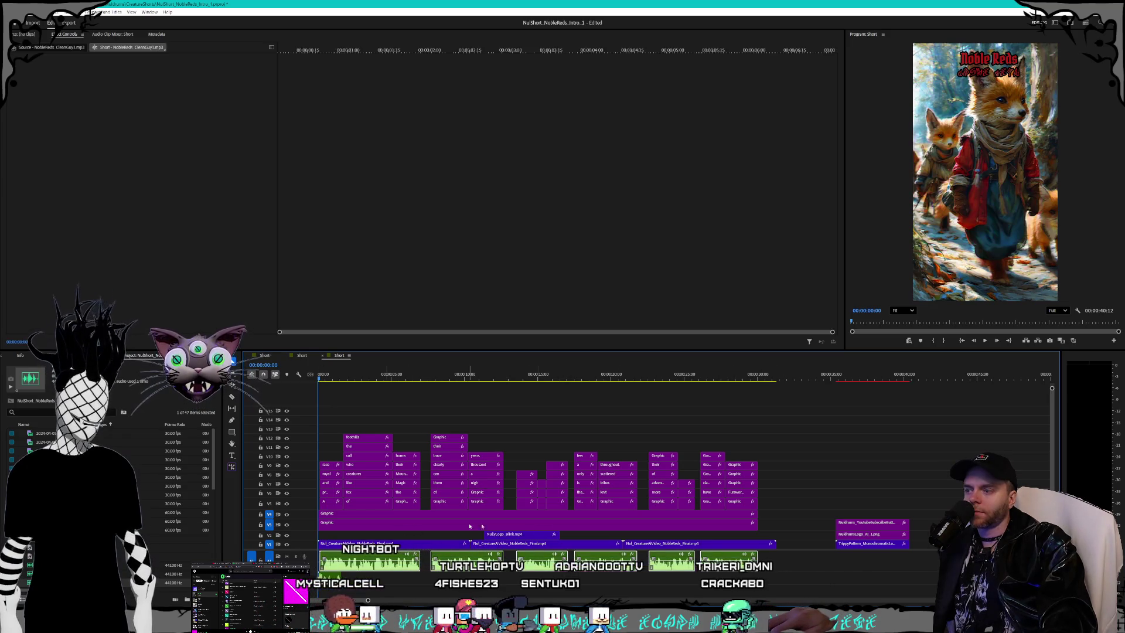
Step: Shift all caption clips on V5–V13 two seconds later
left_click_drag(761, 508, 321, 417)
scroll(345, 557, "up", 5)
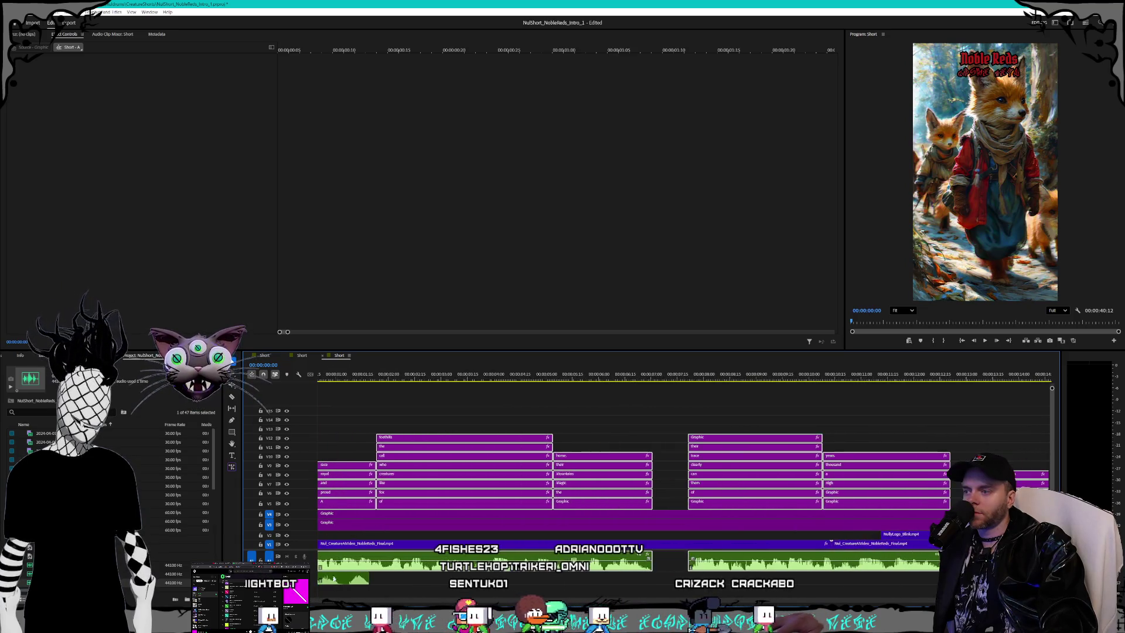
scroll(346, 556, "up", 2)
mouse_move(353, 507)
left_mouse_down()
mouse_move(486, 505)
mouse_move(473, 467)
left_mouse_up()
scroll(438, 492, "up", 1)
scroll(398, 509, "up", 1)
Step: Scrub to 2:15 and play the opening to check the first caption's timing
left_click(467, 379)
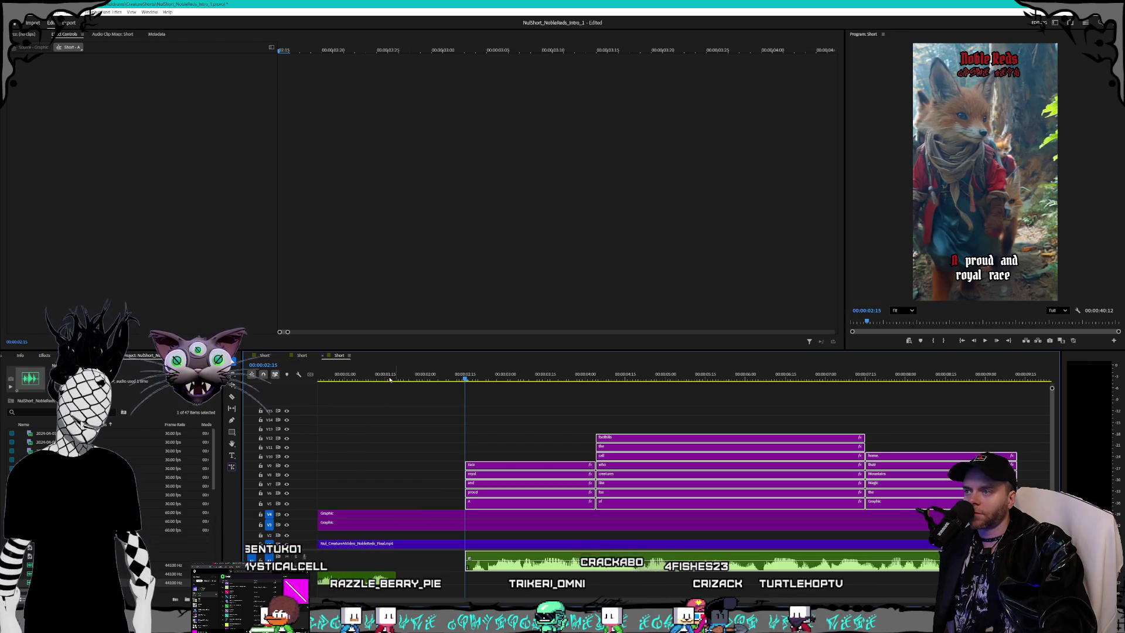
left_click_drag(388, 379, 397, 381)
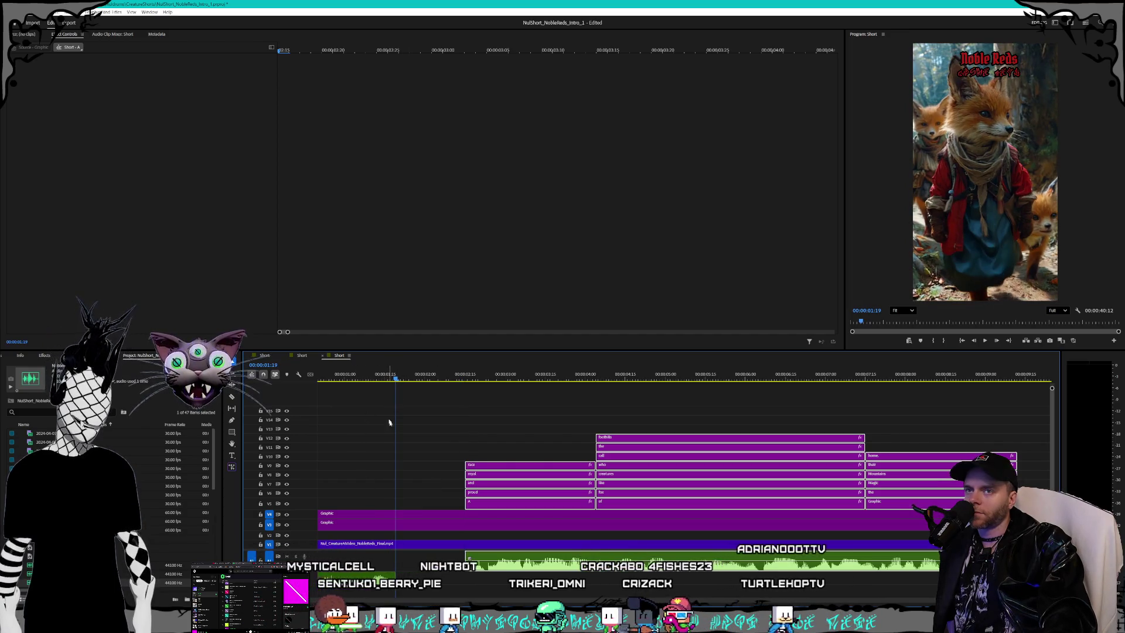
scroll(389, 422, "down", 5)
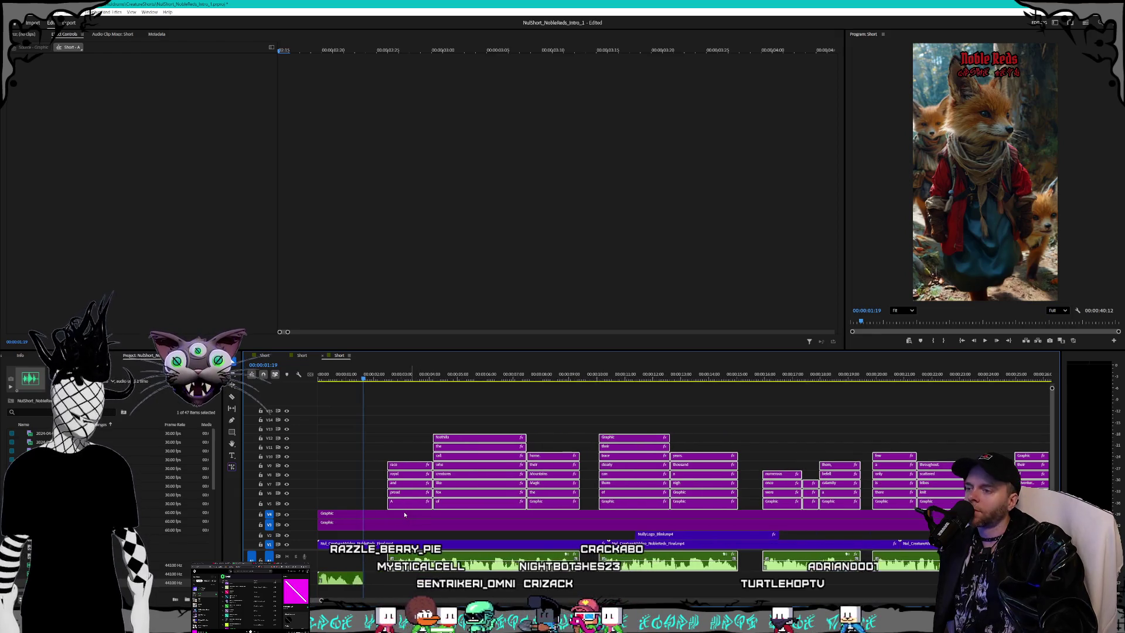
left_click(332, 379)
key("space")
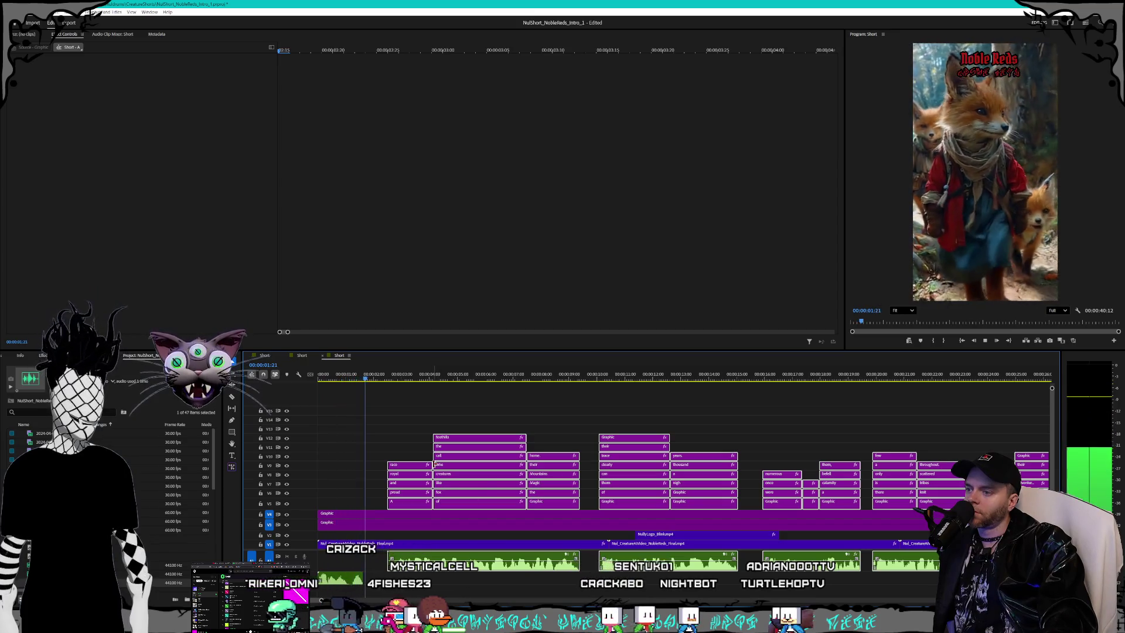
key("space")
scroll(356, 593, "up", 2)
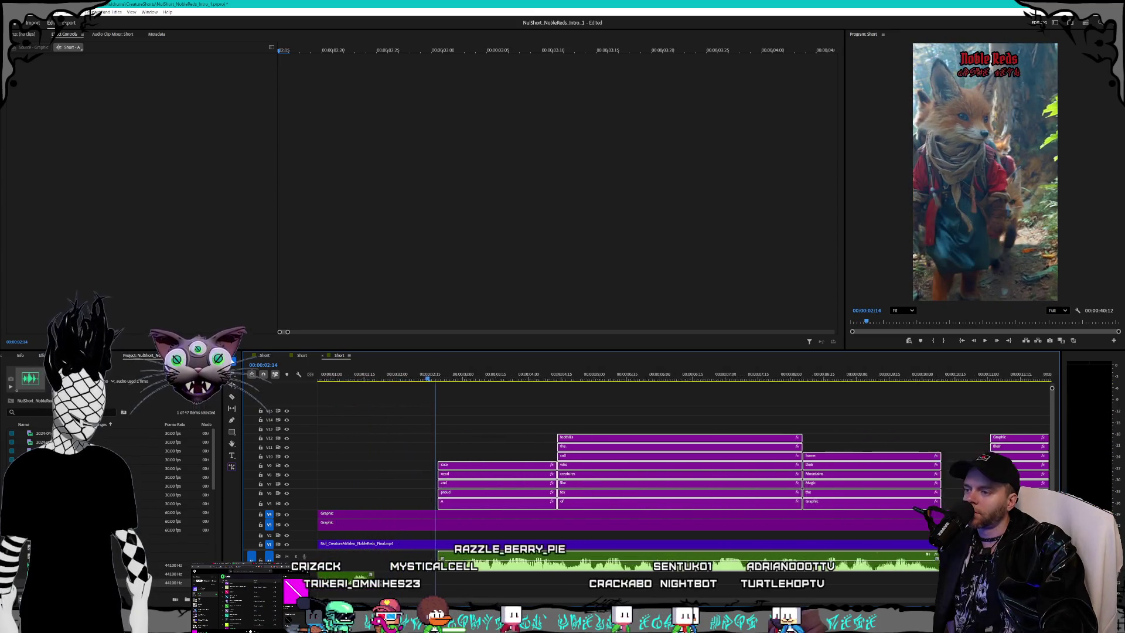
scroll(356, 592, "up", 2)
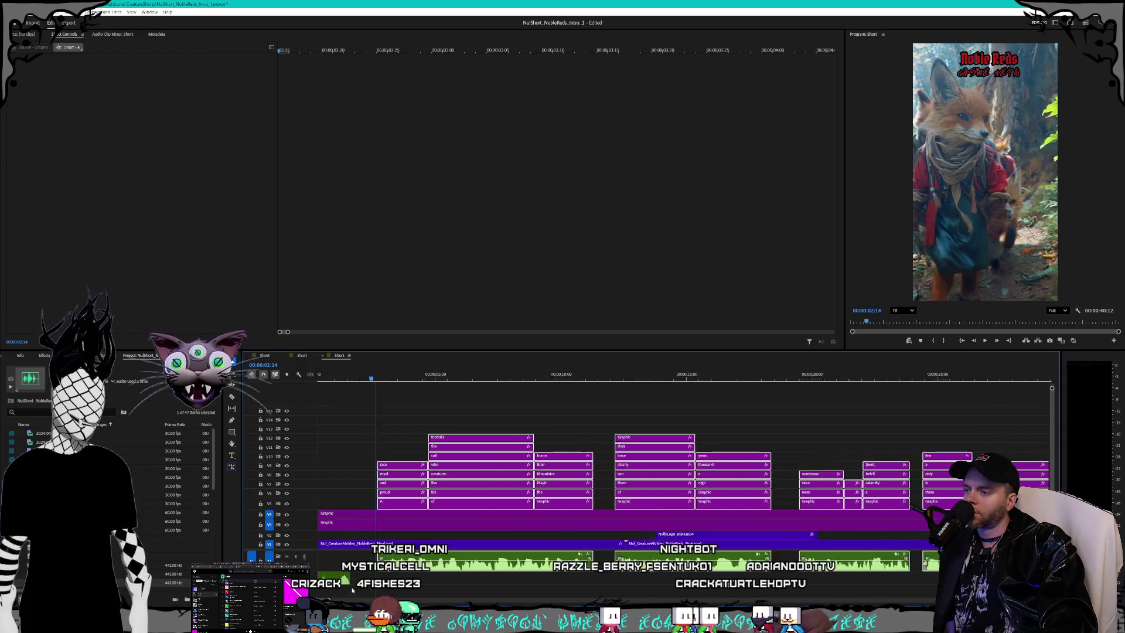
scroll(356, 592, "up", 1)
scroll(376, 577, "left", 1)
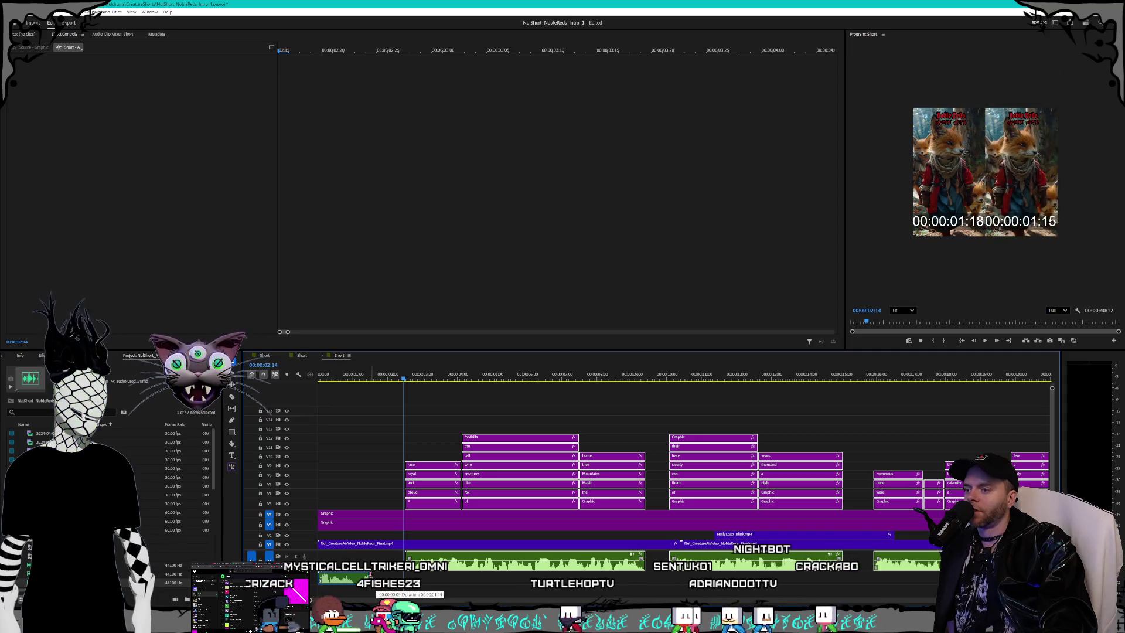
Step: Replay the intro from the start, zoom in, and select the NobleReds_Word.mp3 clip
left_click(339, 381)
key("space")
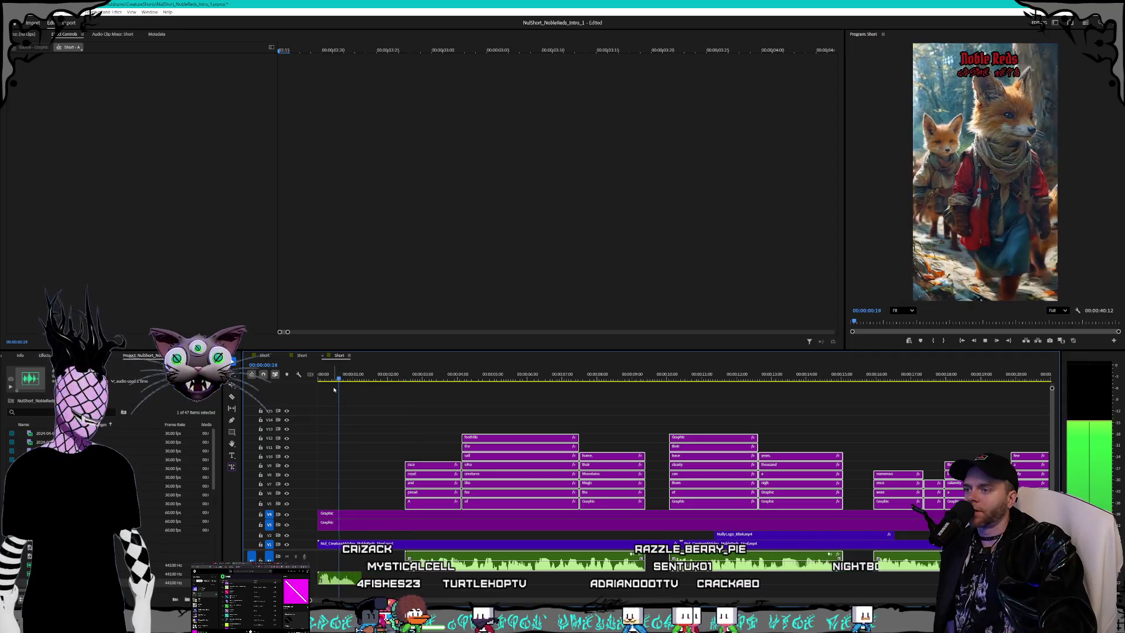
key("space")
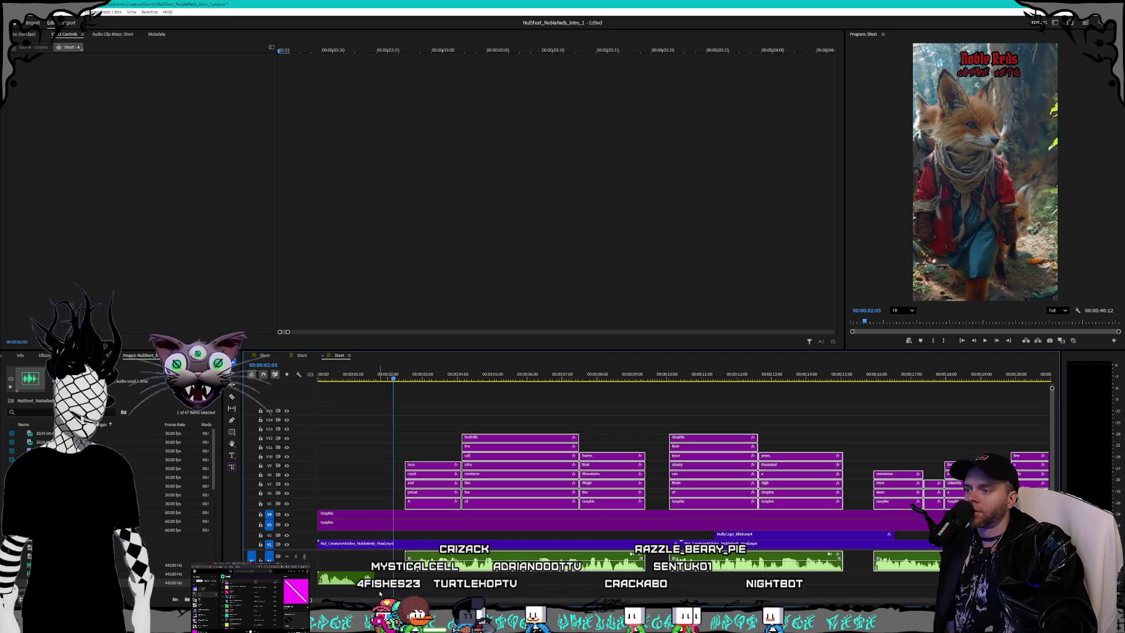
left_click(324, 375)
key("space")
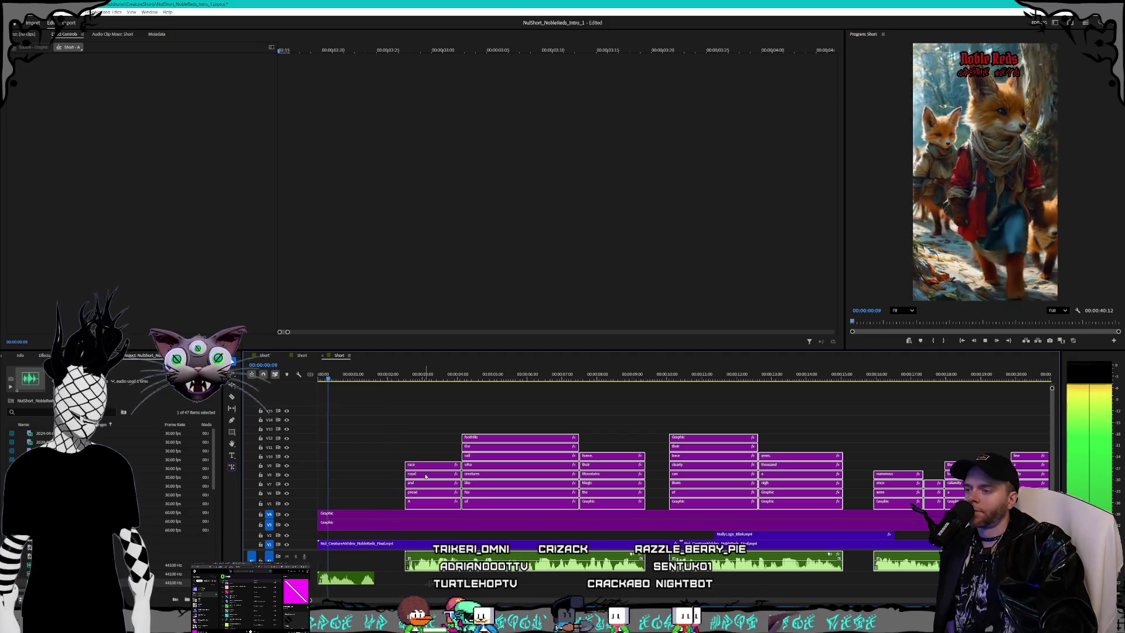
key("space")
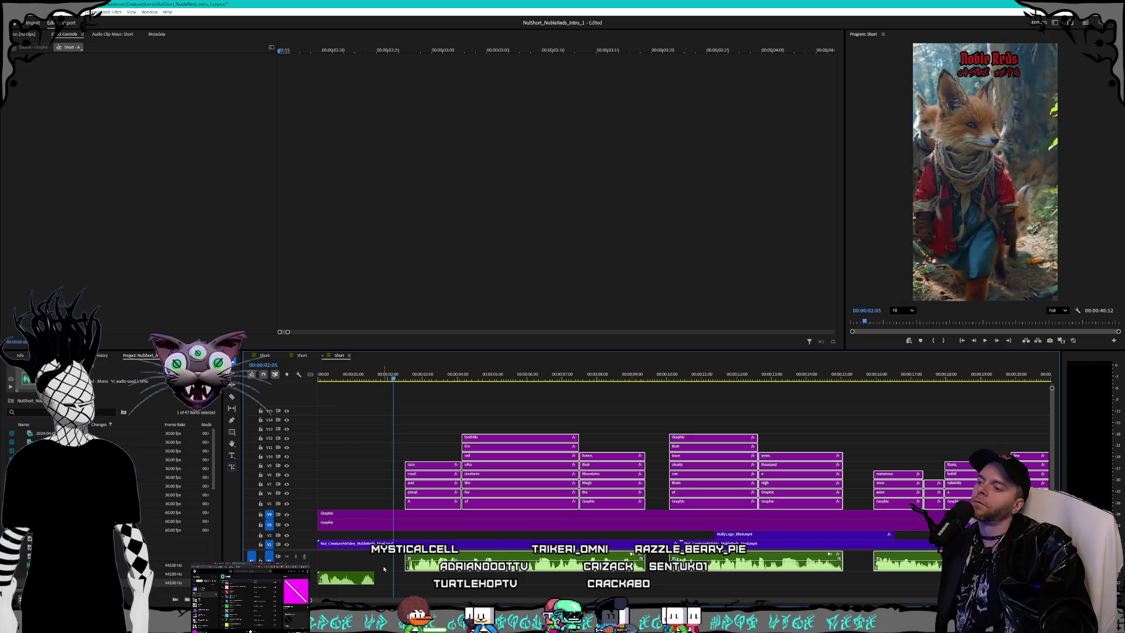
key("=")
key("=")
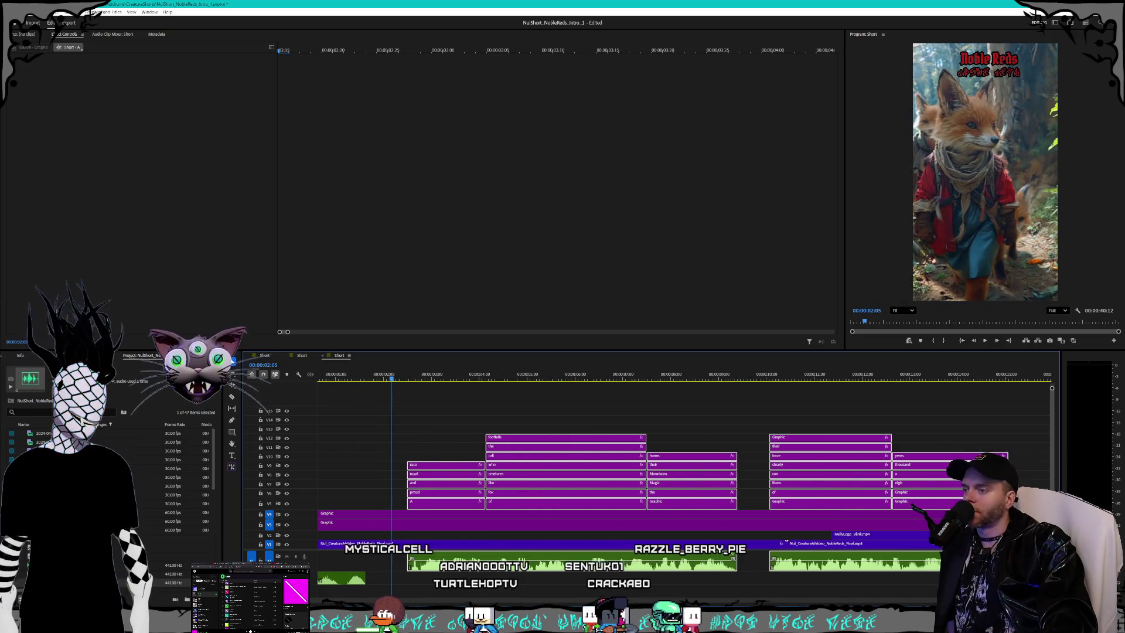
left_click(355, 580)
scroll(355, 580, "up", 1)
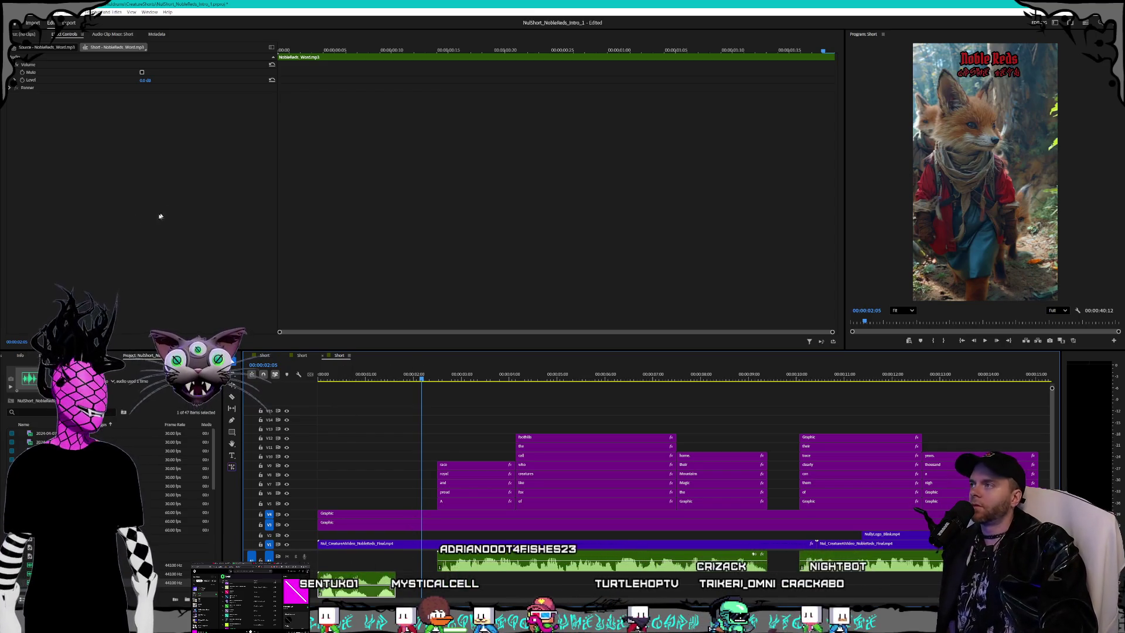
Step: Apply Pitch Shifter to NobleReds_Word.mp3 and set its pitch to -7.00
left_click(127, 341)
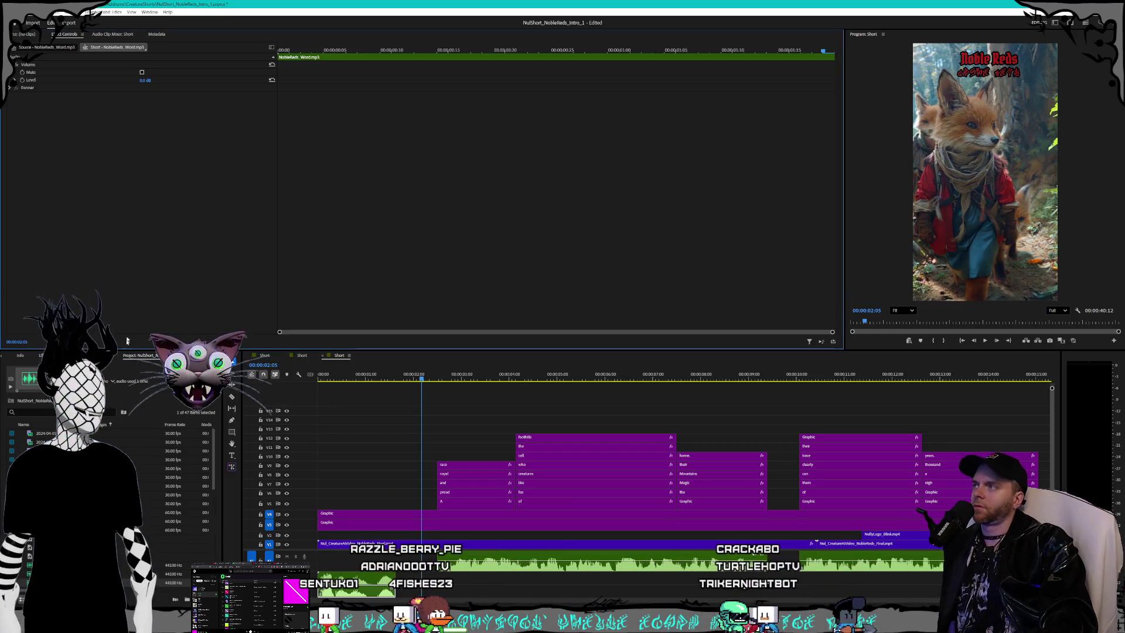
left_click(42, 355)
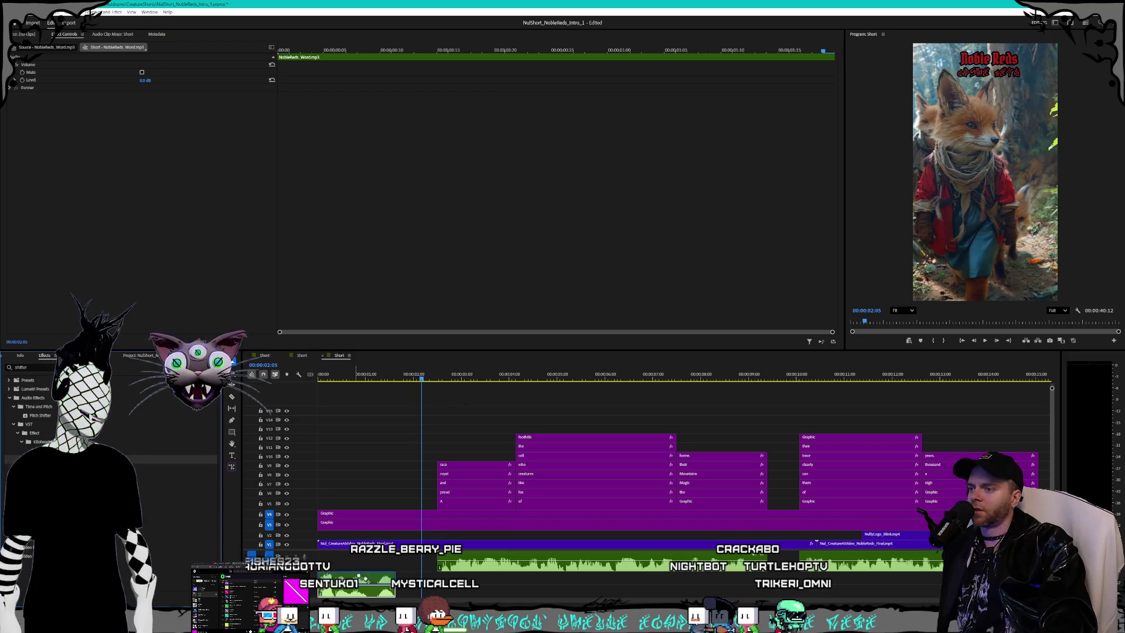
left_click(153, 131)
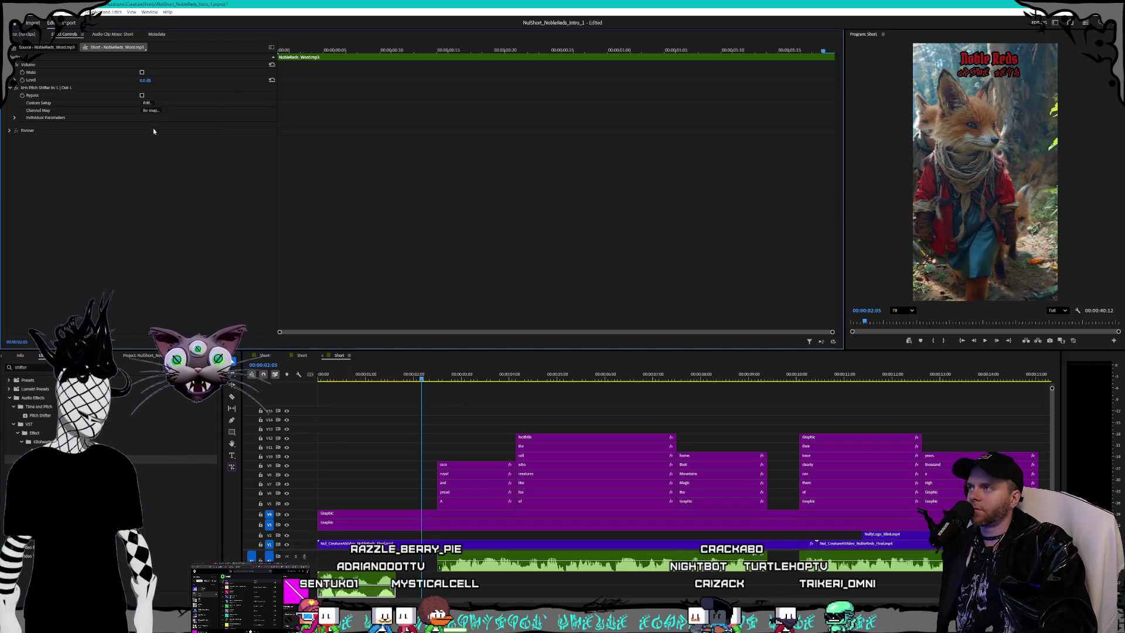
left_click(147, 104)
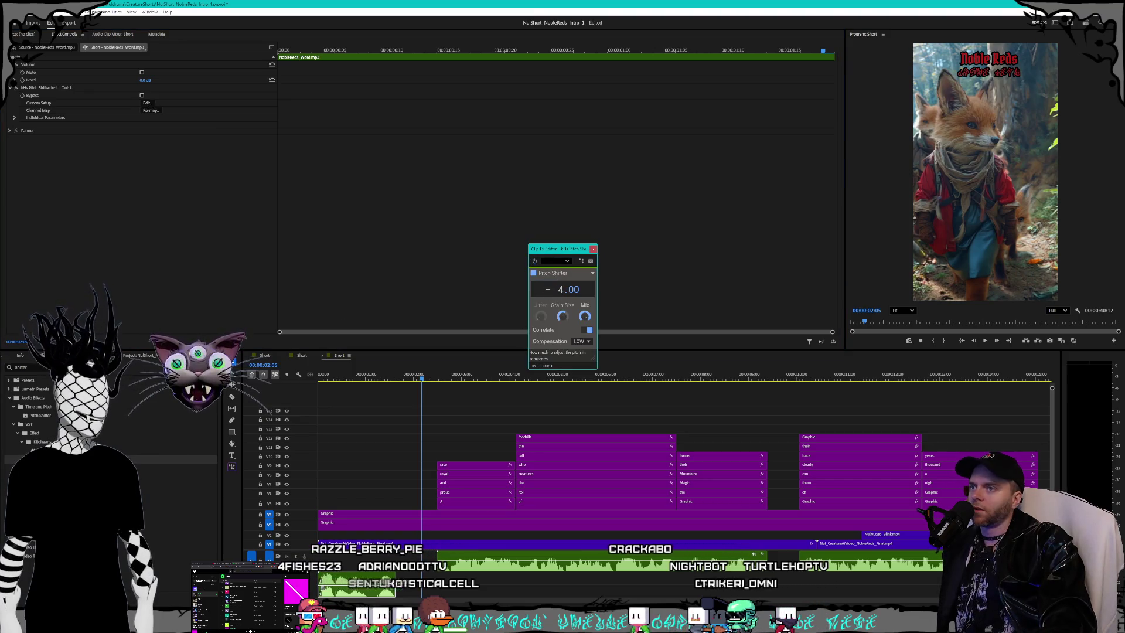
scroll(568, 289, "down", 1)
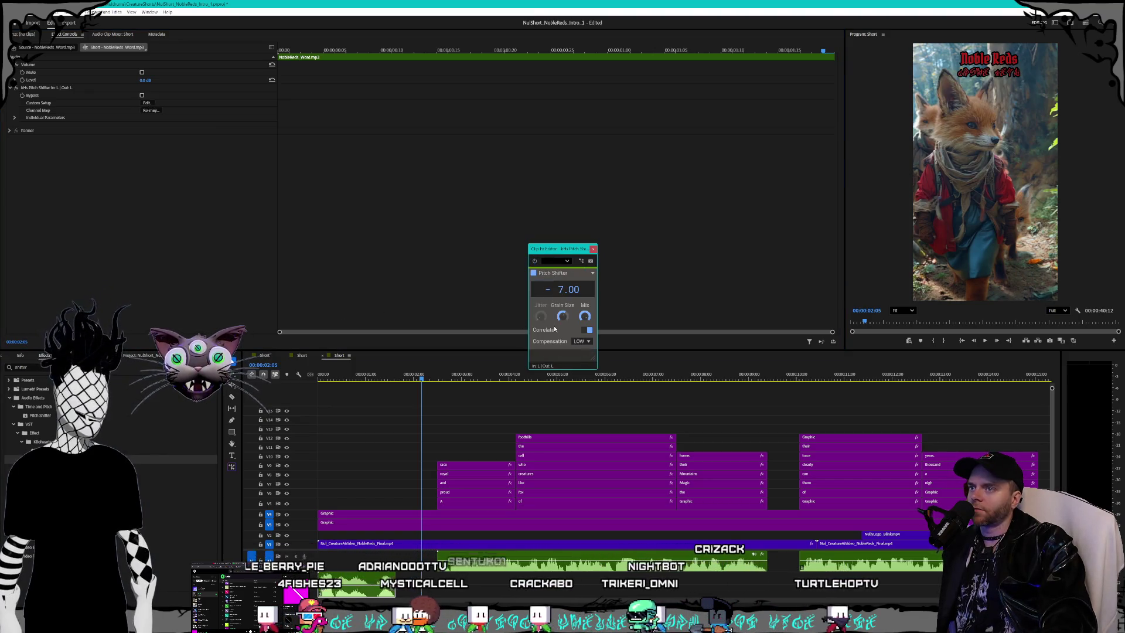
scroll(562, 316, "down", 2)
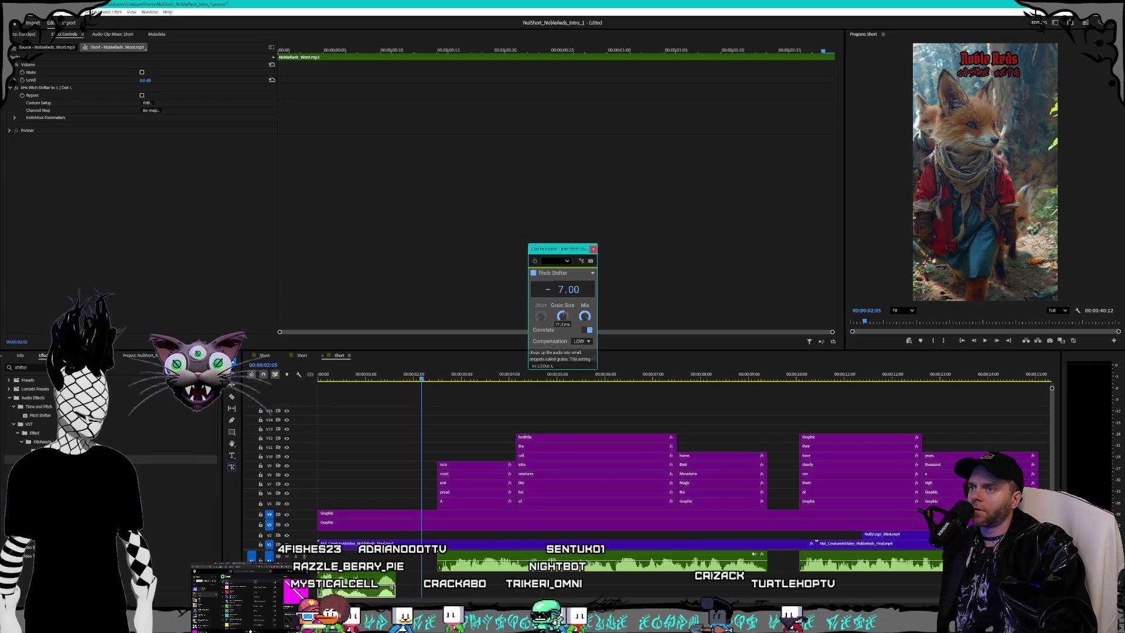
left_click(593, 249)
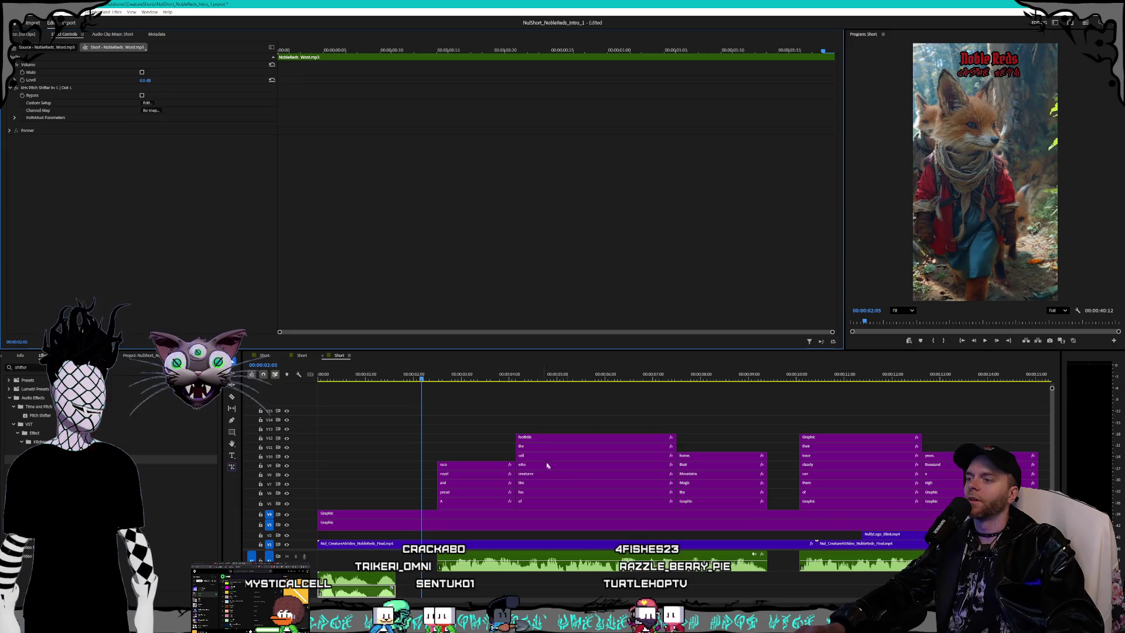
Step: Play the short and revise the Pitch Shifter's Custom Setup pitch to -4.00
key("Home")
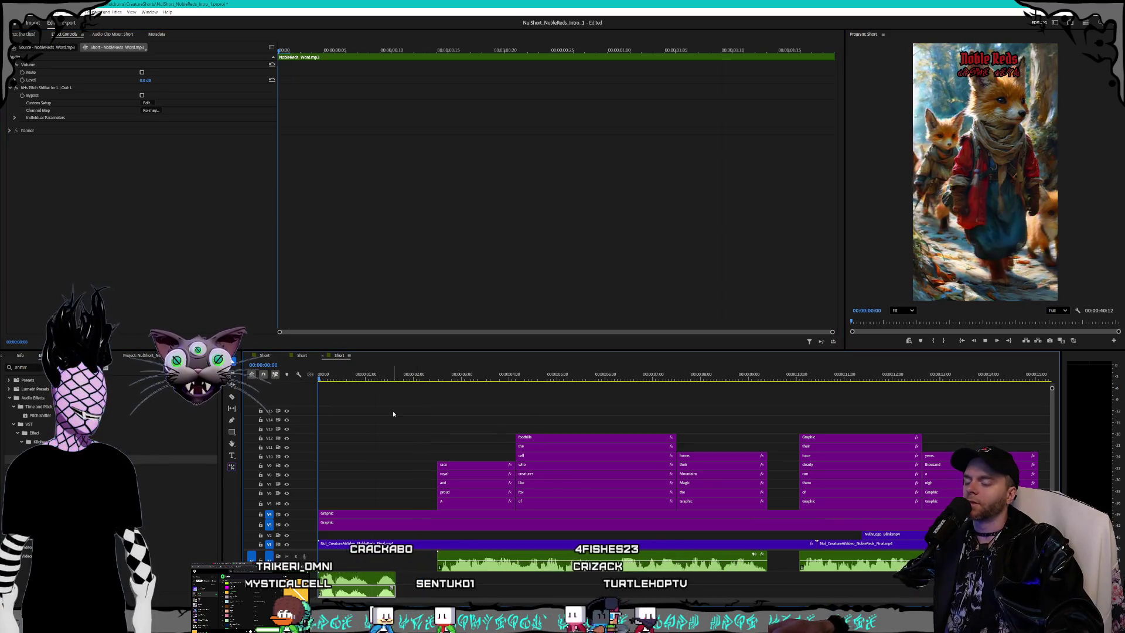
key("space")
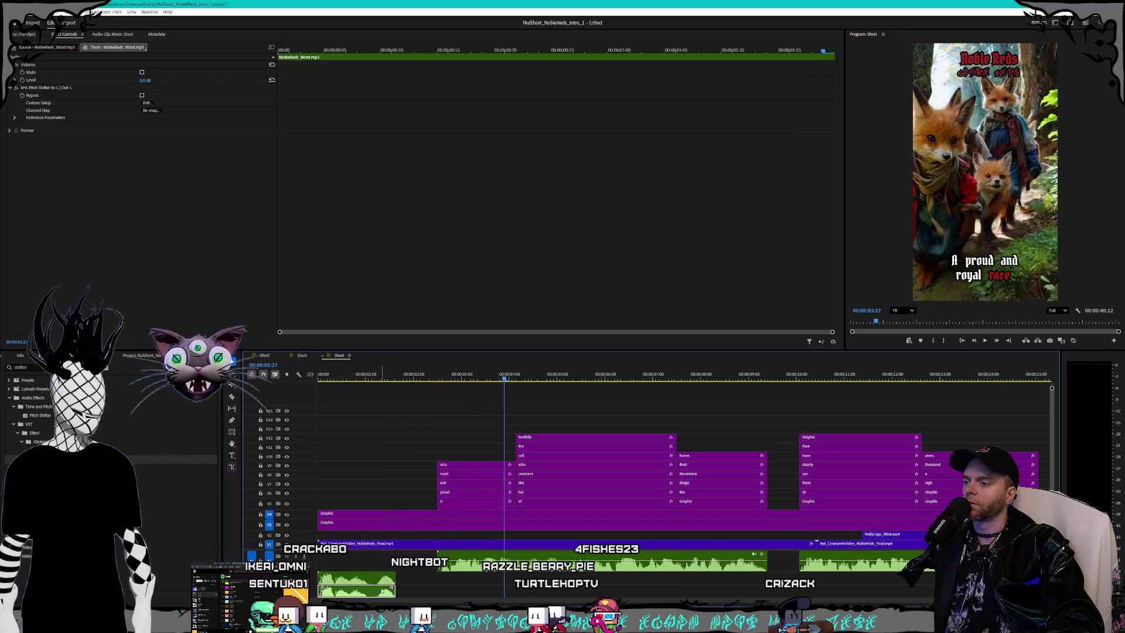
left_click(146, 103)
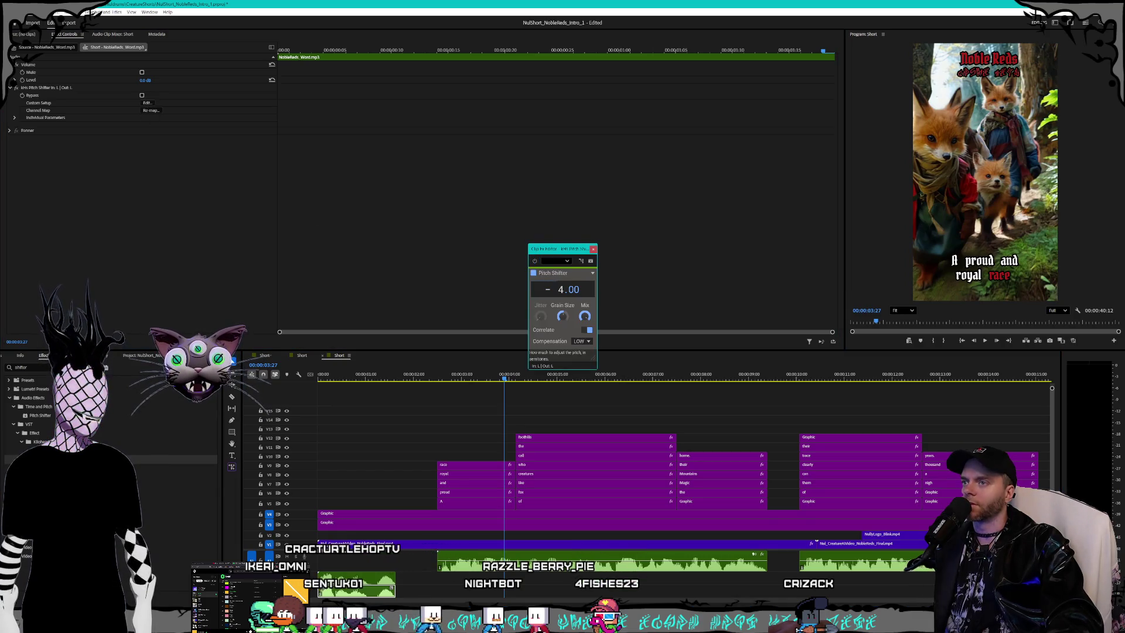
key("space")
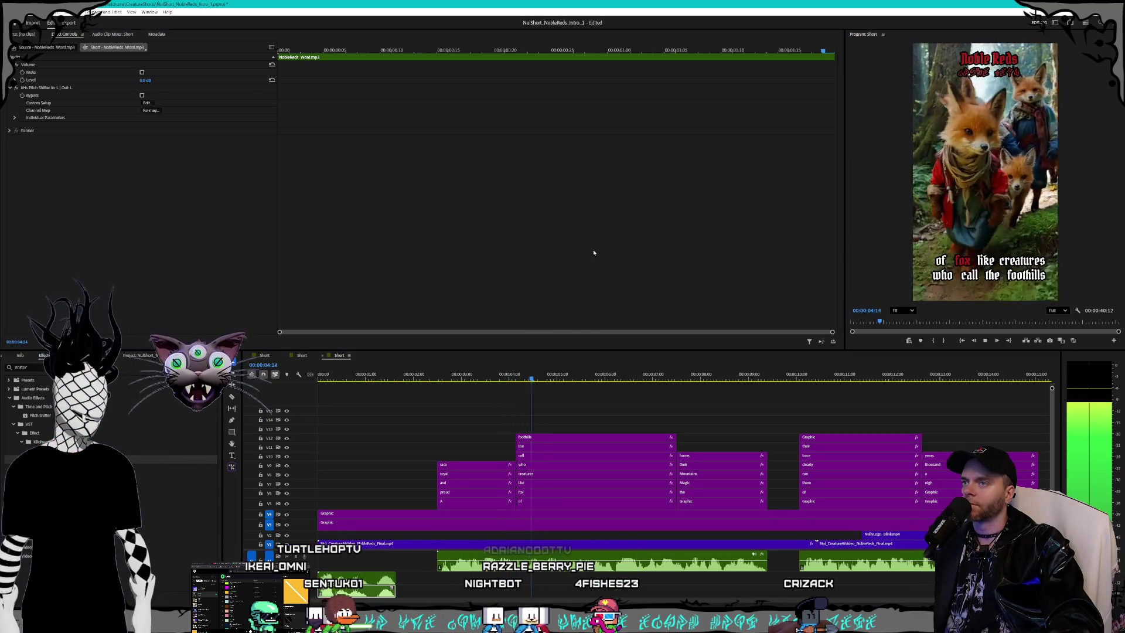
key("Home")
Step: Deselect the voiceover clip and replay the short from the start through the Subscribe end card
key("space")
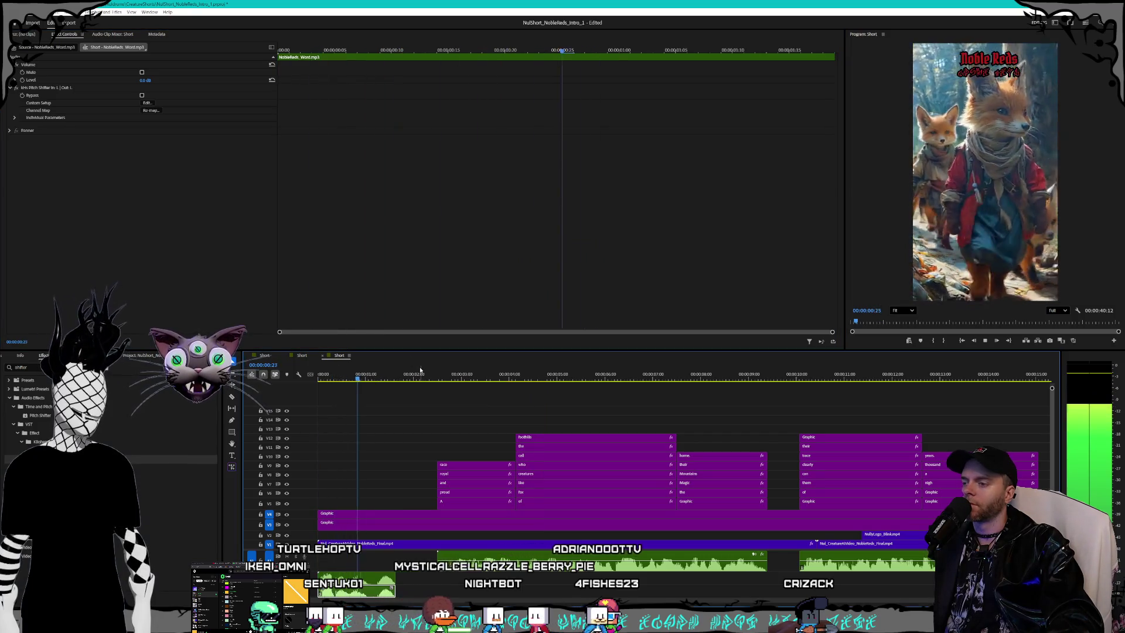
key("space")
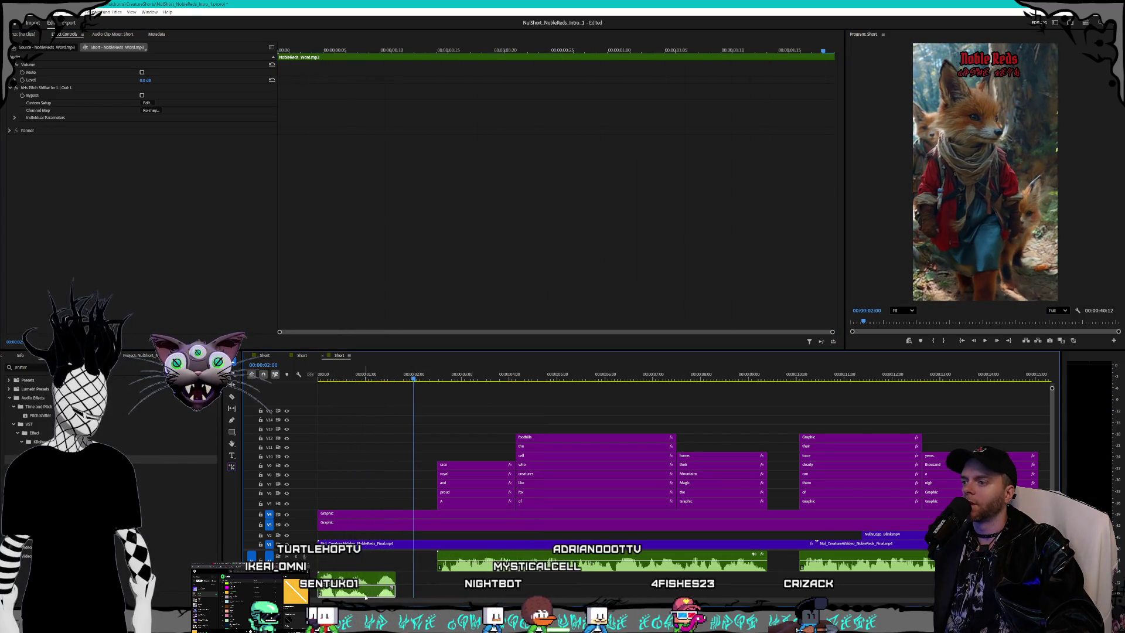
left_click(367, 596)
key("Home")
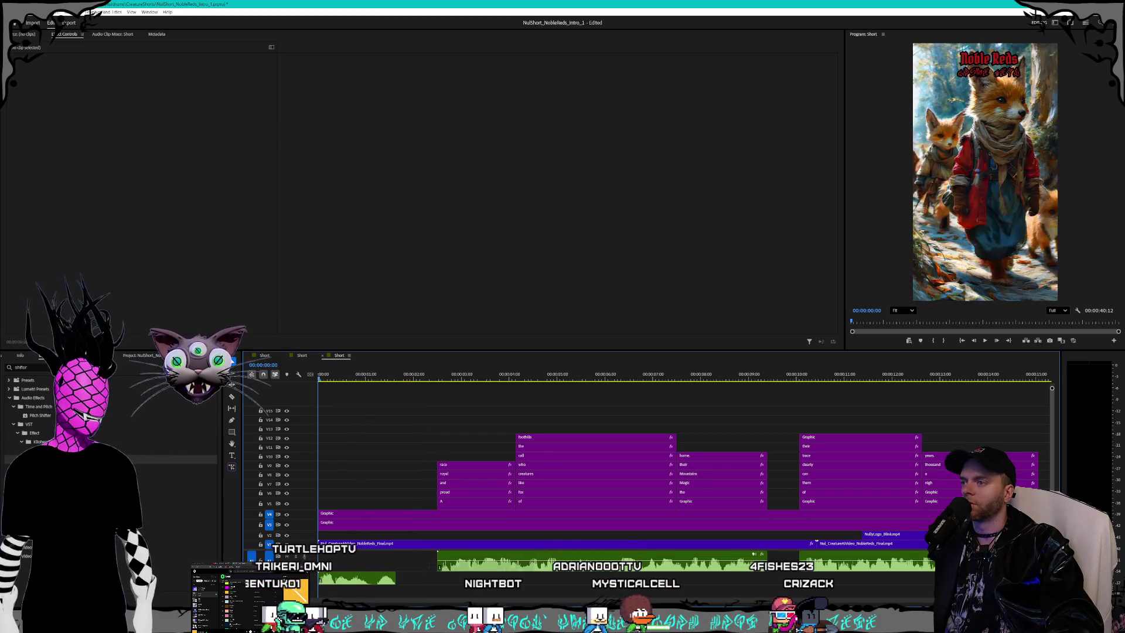
key("space")
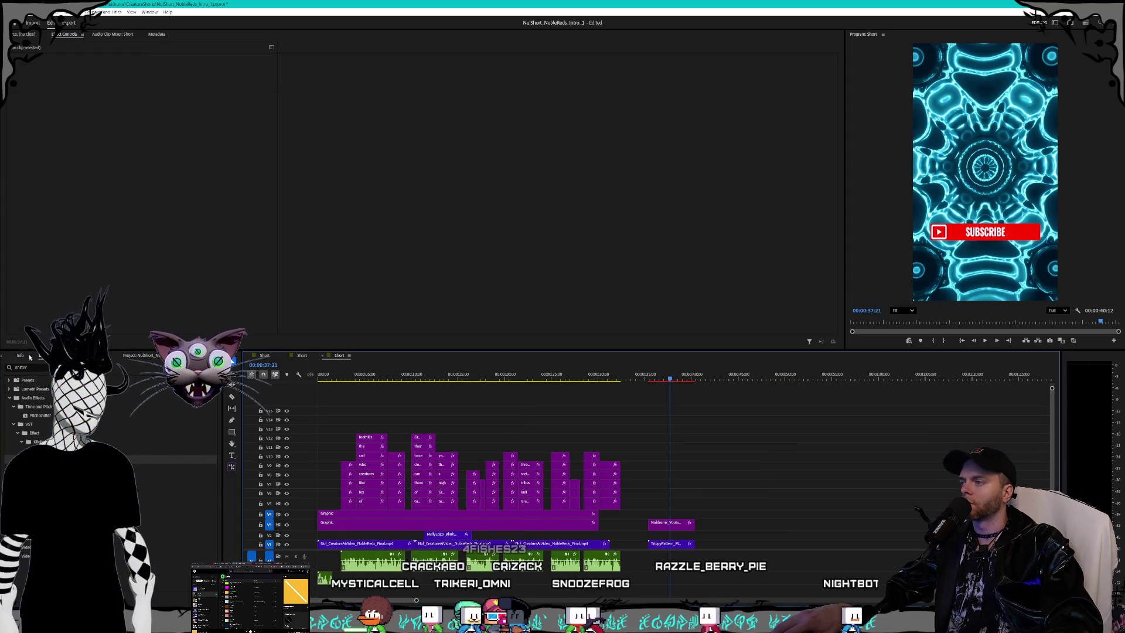
Step: Place the Nuldrums letters PNG on V2 above the end card and adjust its Scale
left_click(34, 358)
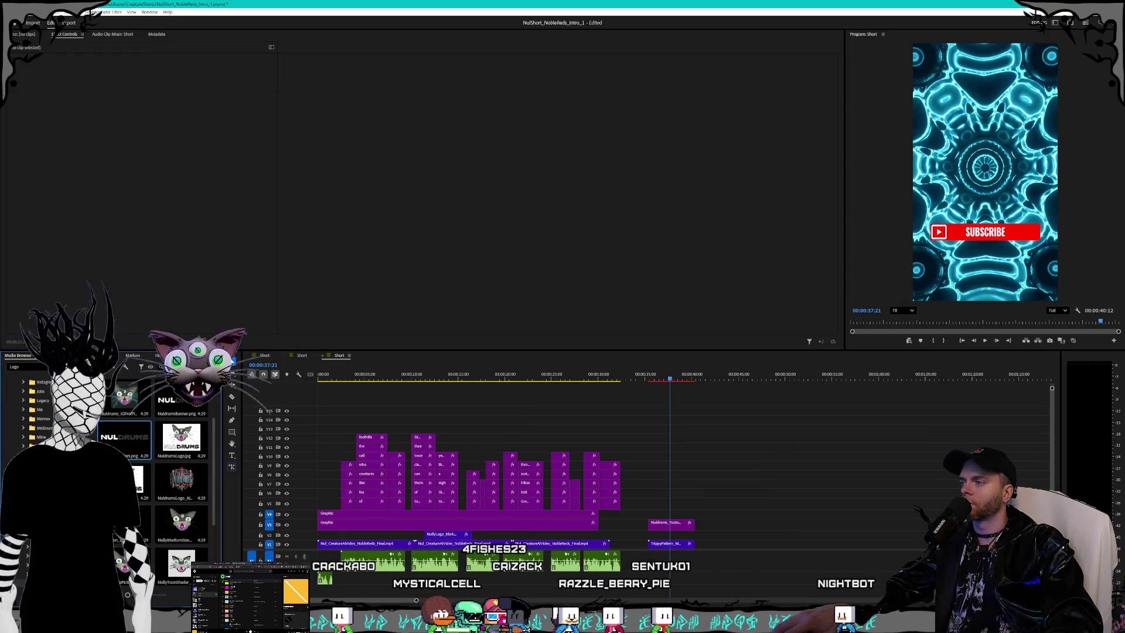
left_click_drag(125, 436, 499, 513)
left_click_drag(648, 539, 651, 534)
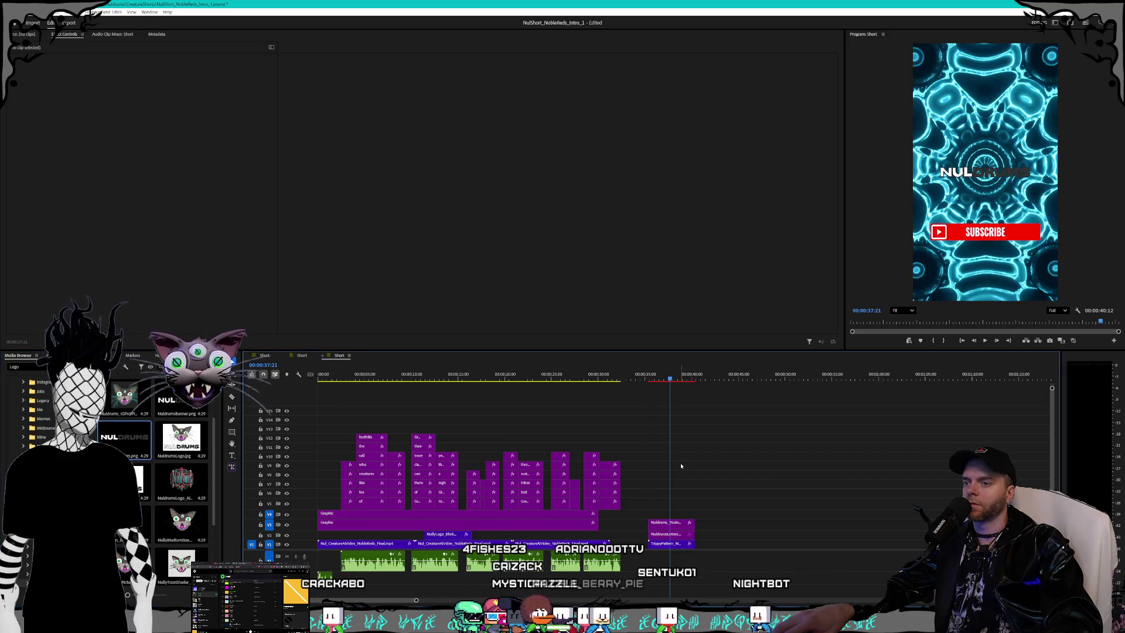
left_click(669, 533)
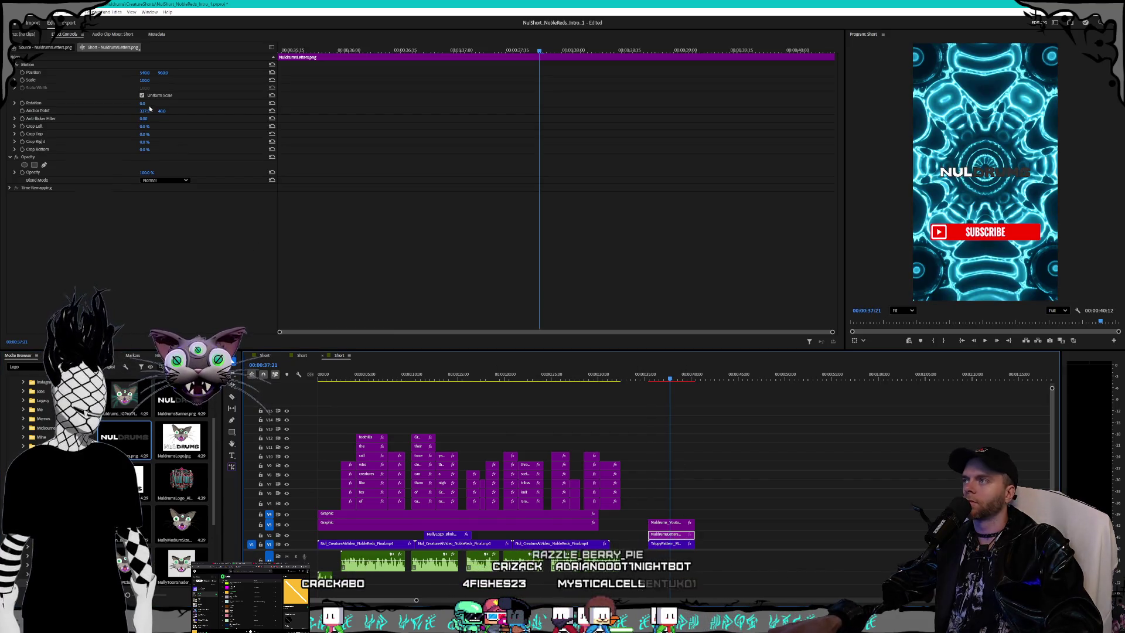
left_click(141, 79)
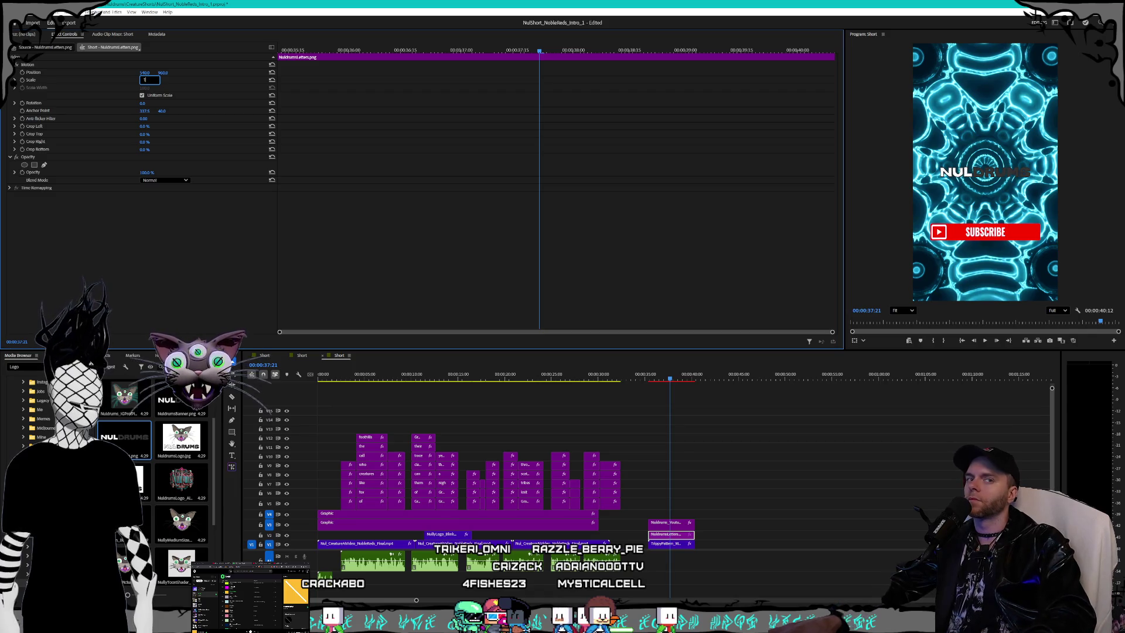
left_click_drag(657, 375, 319, 380)
key("backslash")
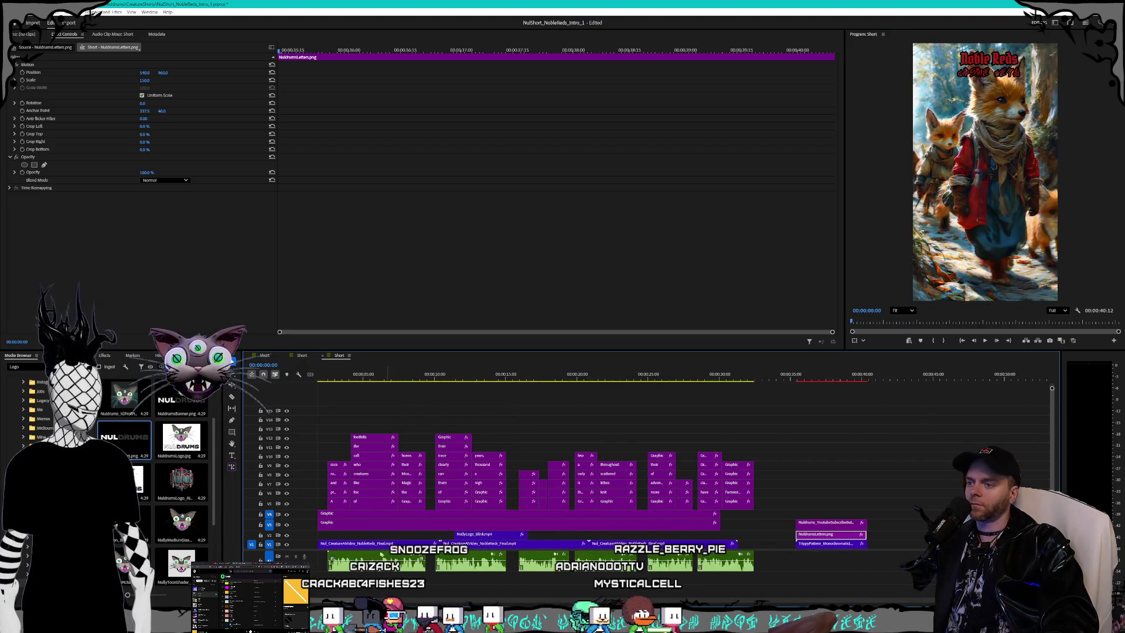
Step: Select the Noble Reds title graphic and magnify the timeline and keyframe ruler on its opening
key("equal")
key("equal")
key("equal")
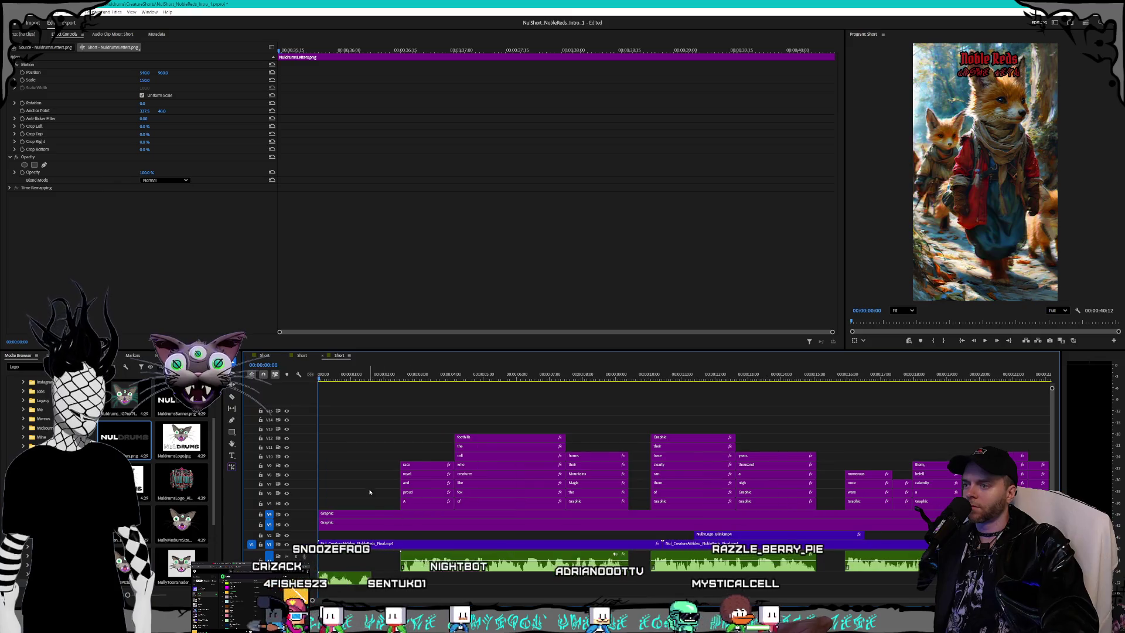
key("equal")
key("equal")
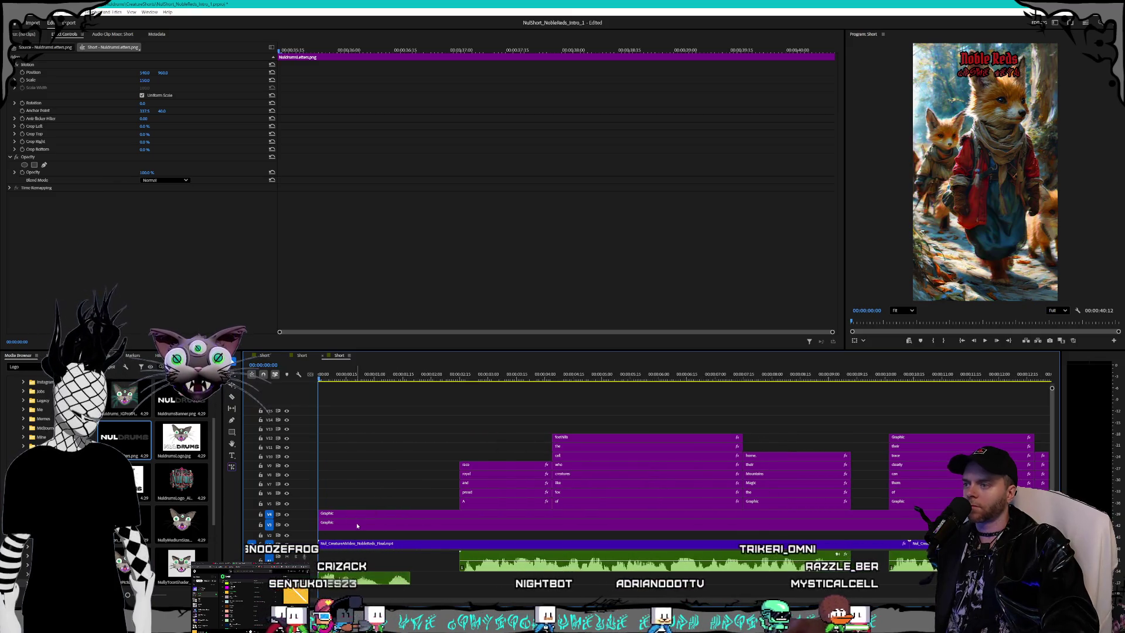
left_click(357, 515)
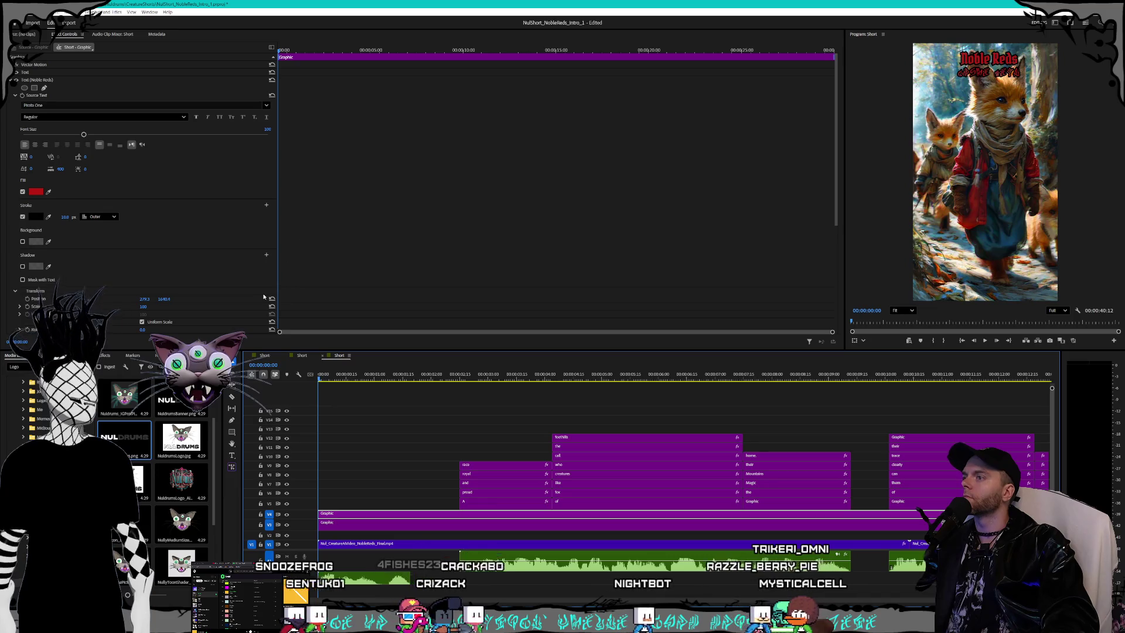
scroll(264, 297, "down", 3)
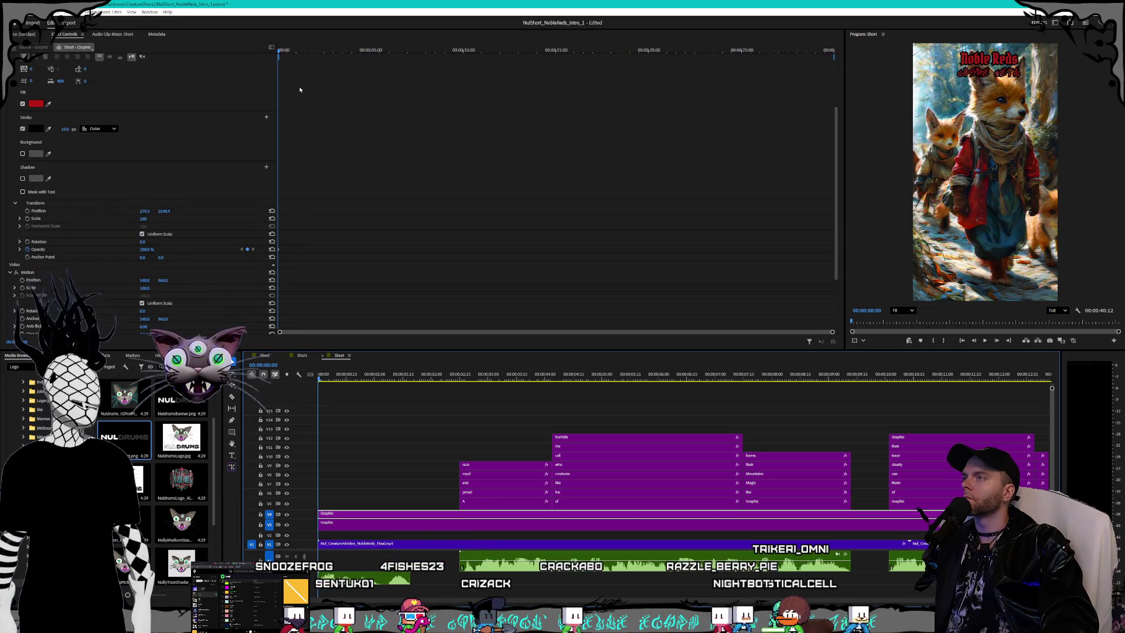
scroll(331, 337, "up", 2)
left_click_drag(824, 331, 493, 329)
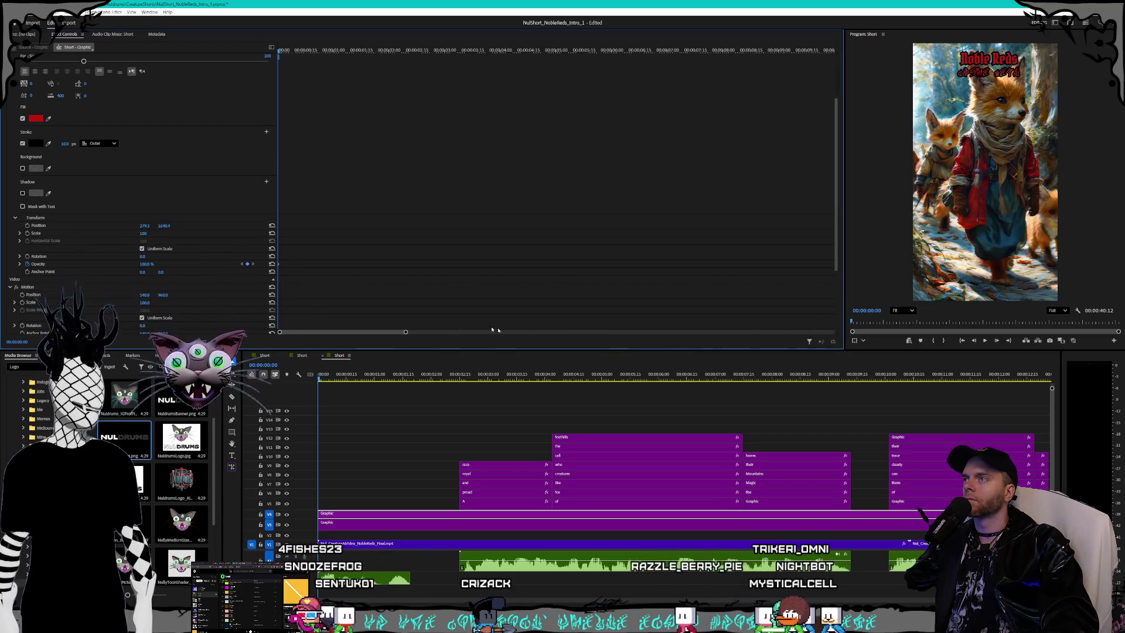
left_click_drag(405, 332, 339, 334)
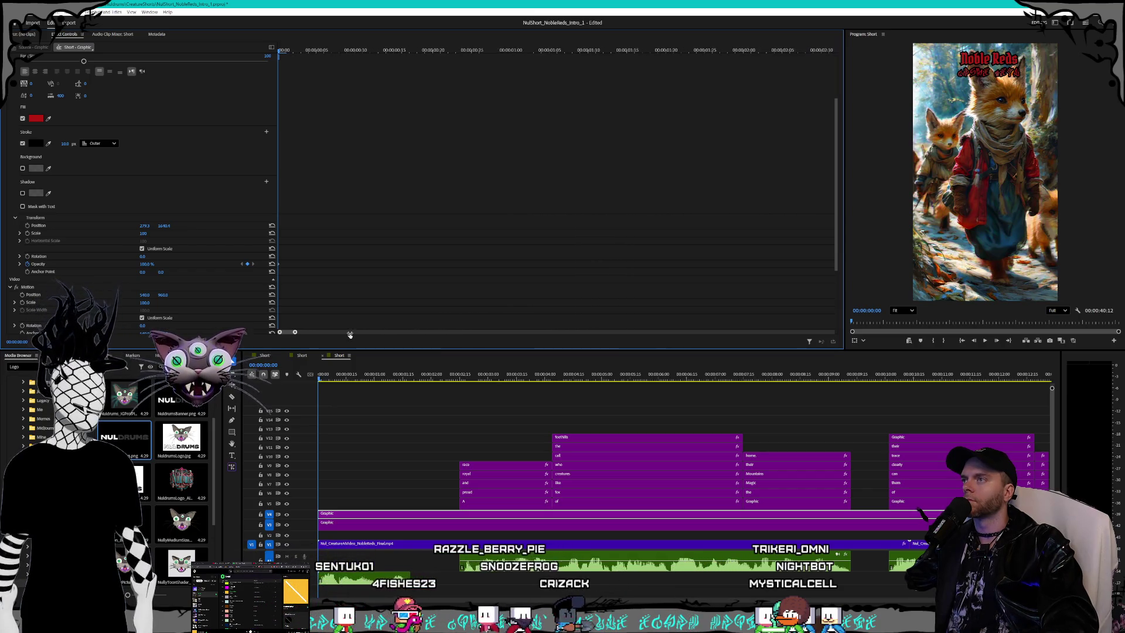
Step: Add an Opacity keyframe at 15 frames and set Opacity to 0% on the title's first frame
left_click(381, 51)
left_click_drag(384, 51, 393, 51)
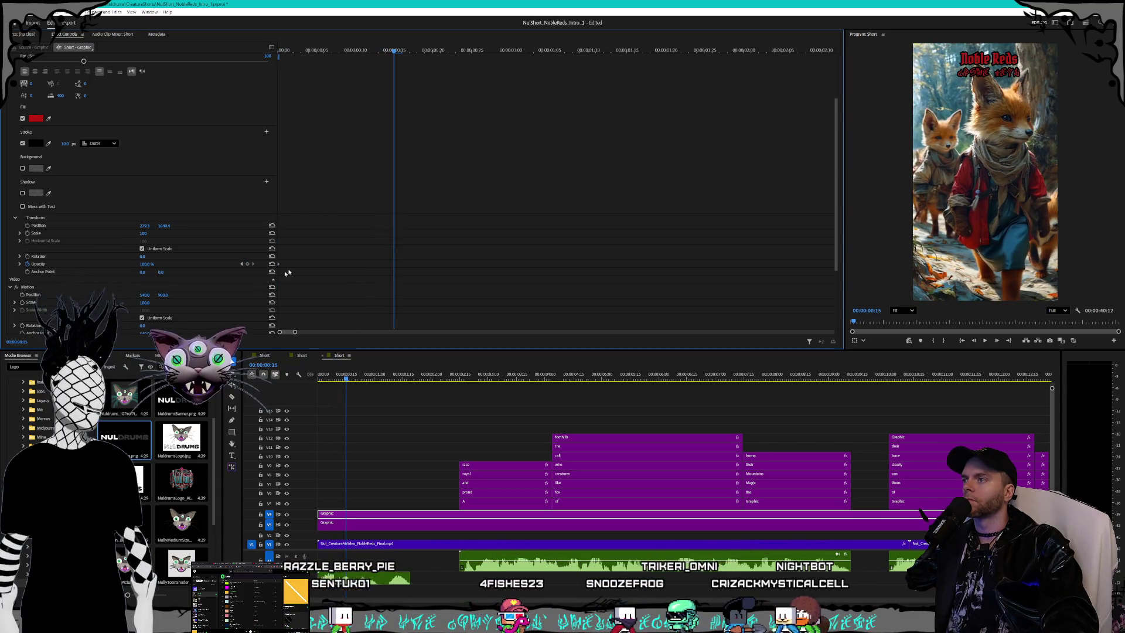
left_click(248, 263)
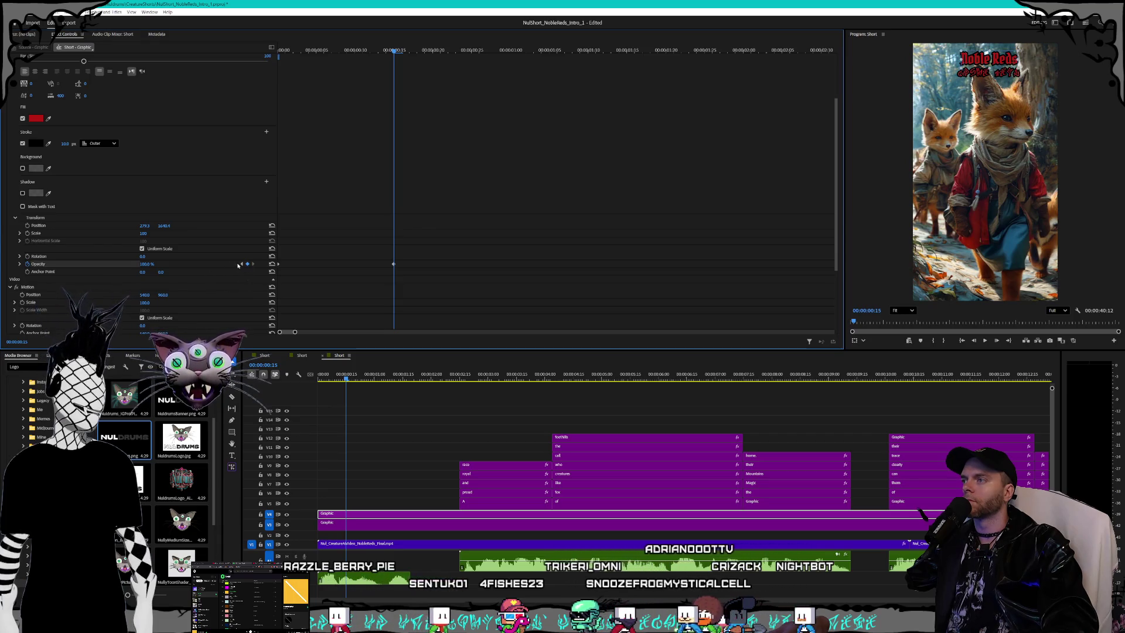
key("Home")
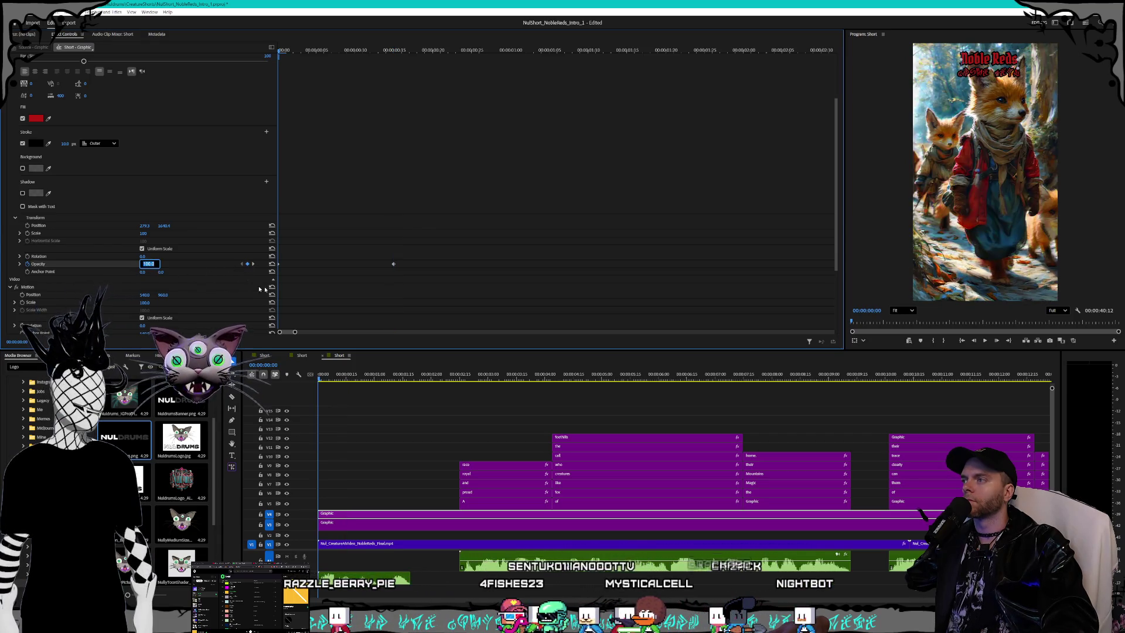
type("0")
key("Return")
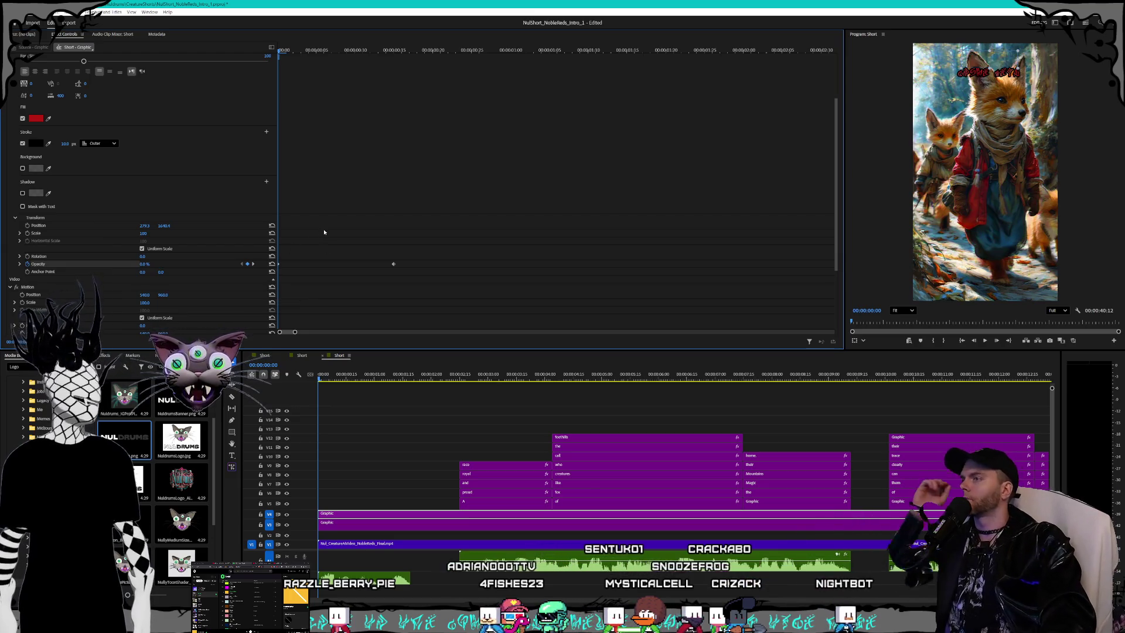
left_click(252, 264)
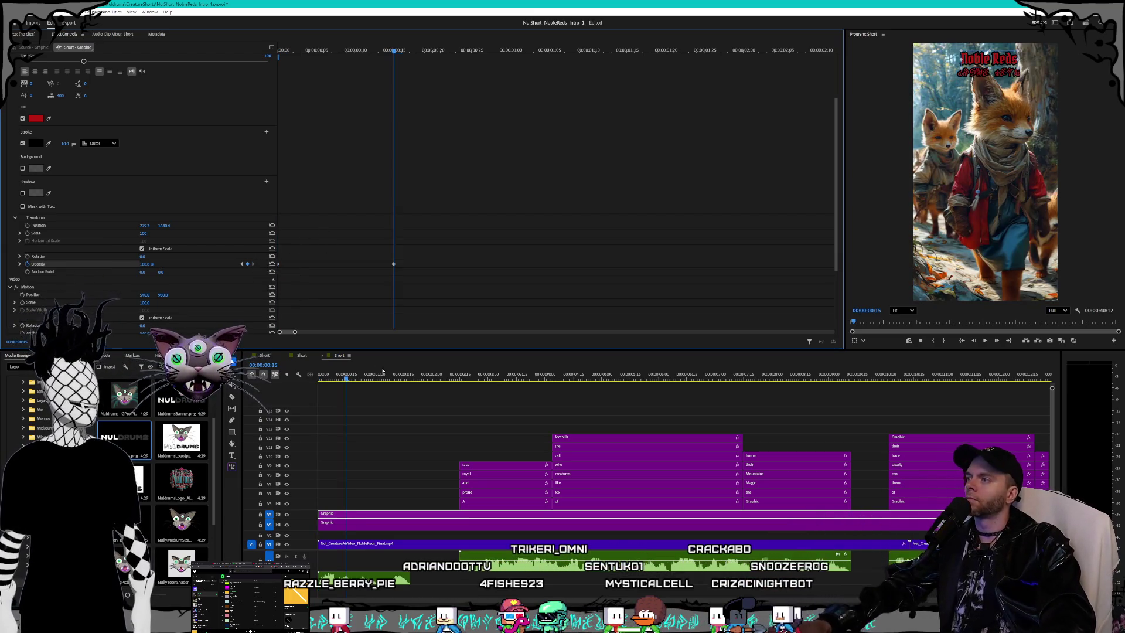
left_click(360, 523)
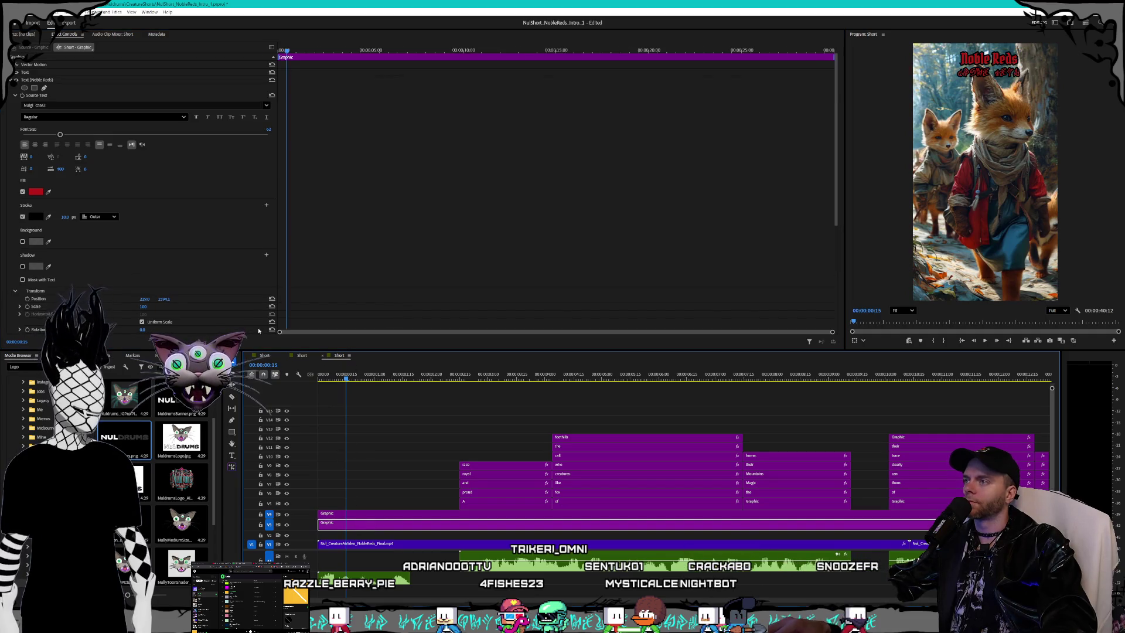
Step: Turn on Opacity keyframing for the second title clip, keying frame 0 and 20 frames in
left_click_drag(285, 52, 255, 51)
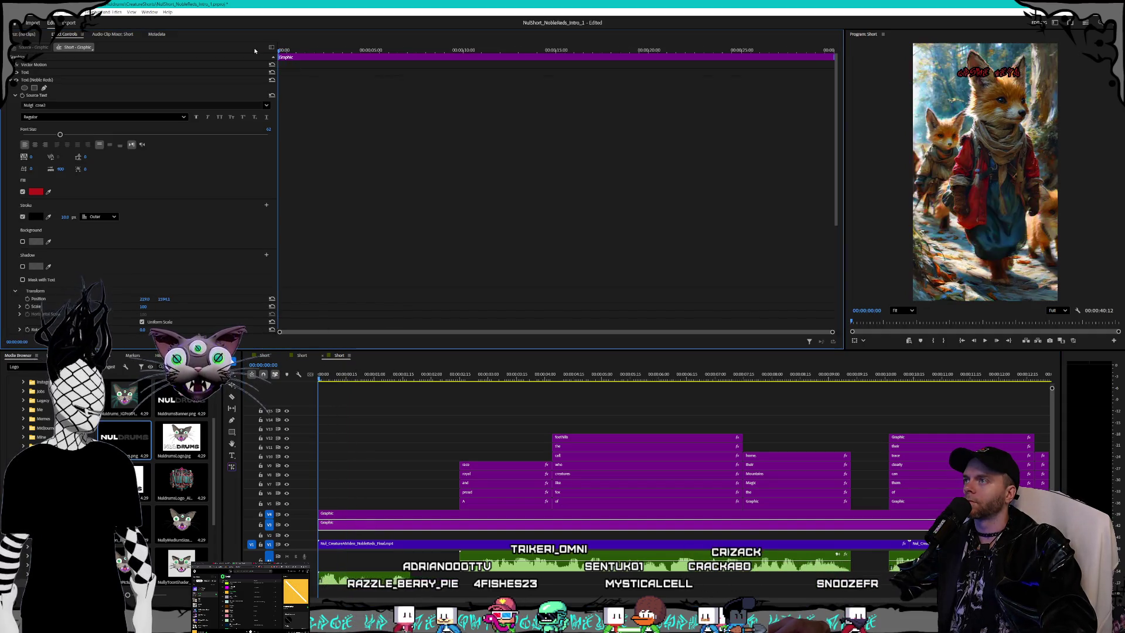
left_click_drag(833, 333, 319, 332)
scroll(566, 310, "up", 3)
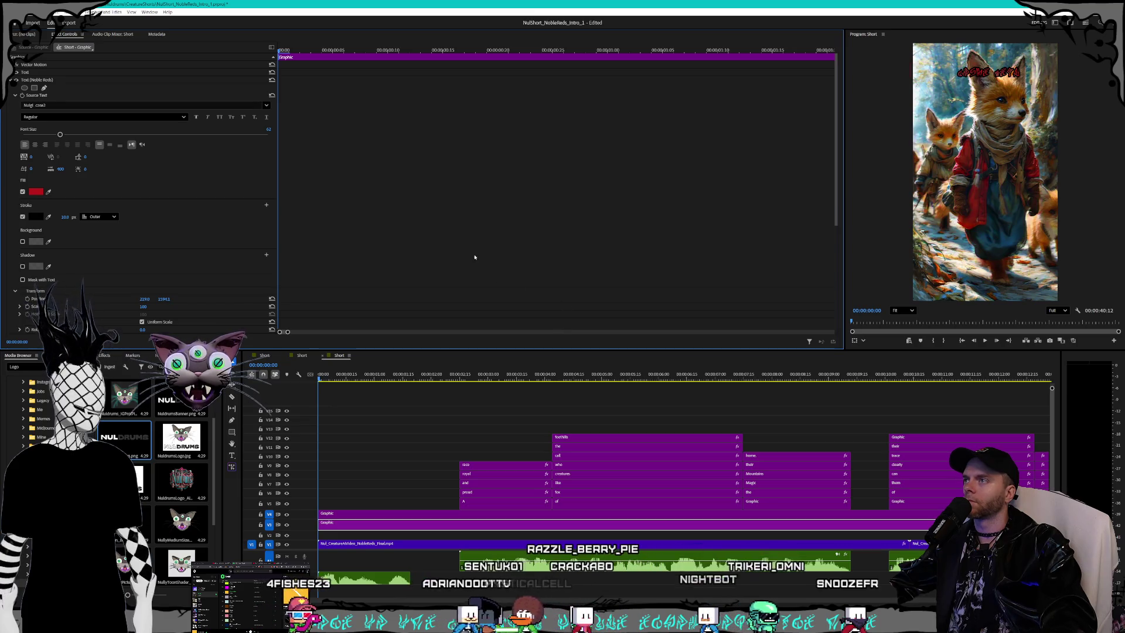
scroll(195, 303, "down", 3)
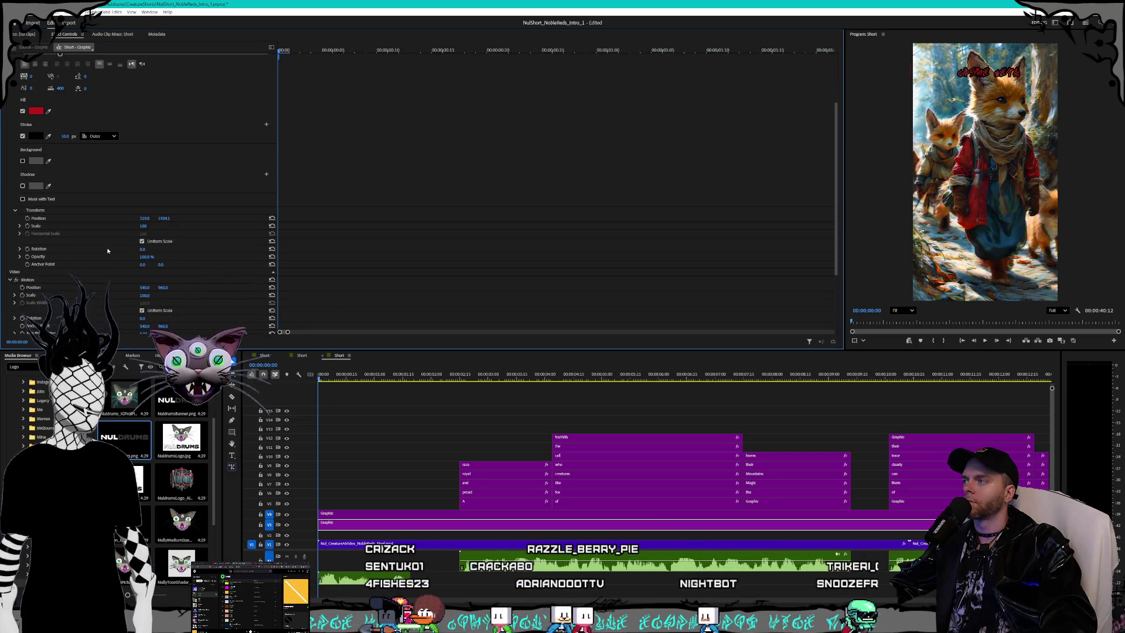
left_click(27, 256)
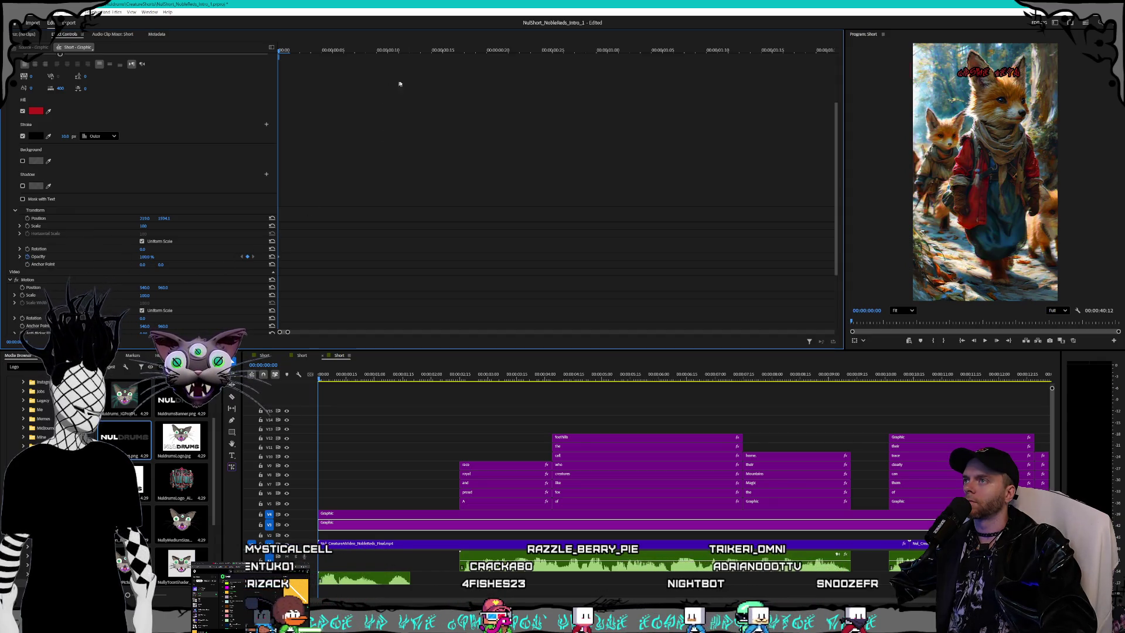
left_click(498, 51)
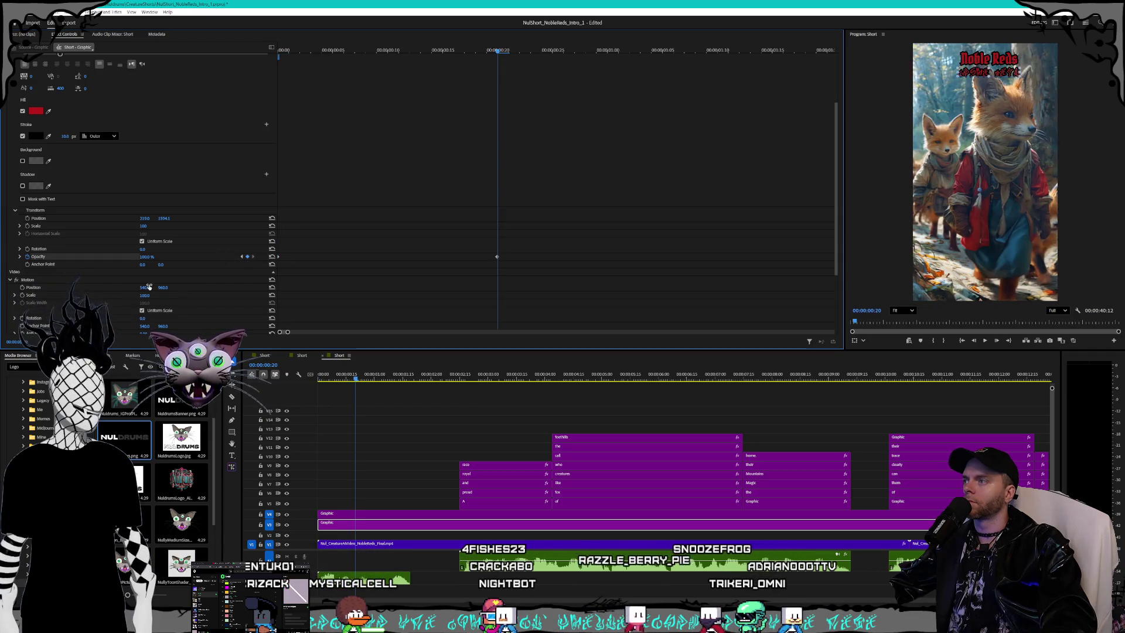
left_click(240, 257)
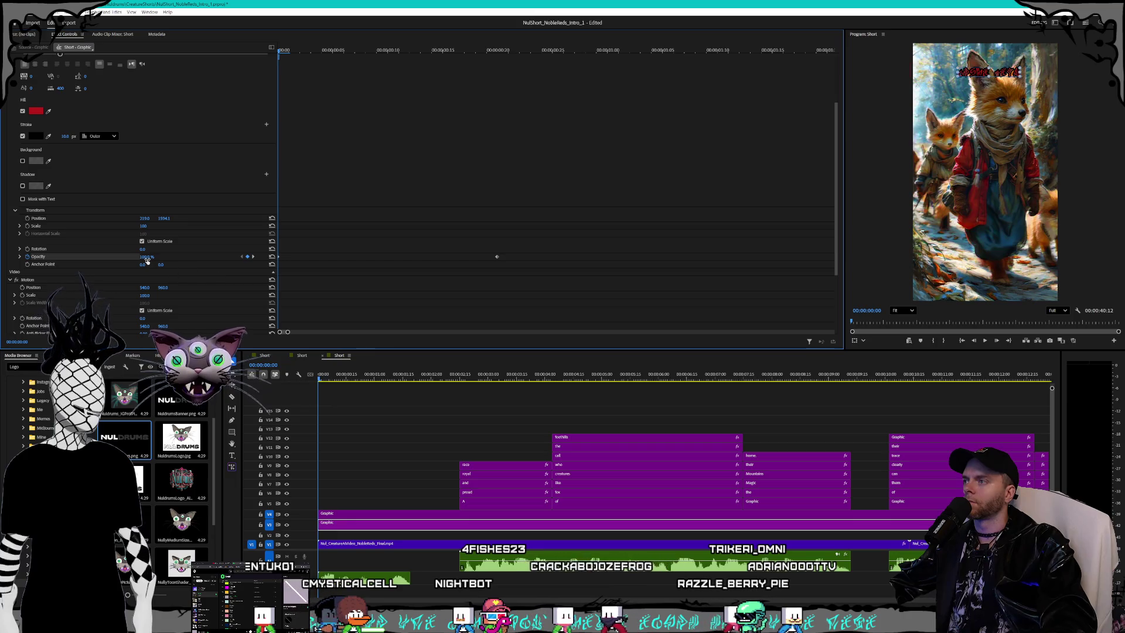
Step: Commit 0% opacity on the title's first frame and play back the 20-frame fade-in
key("Return")
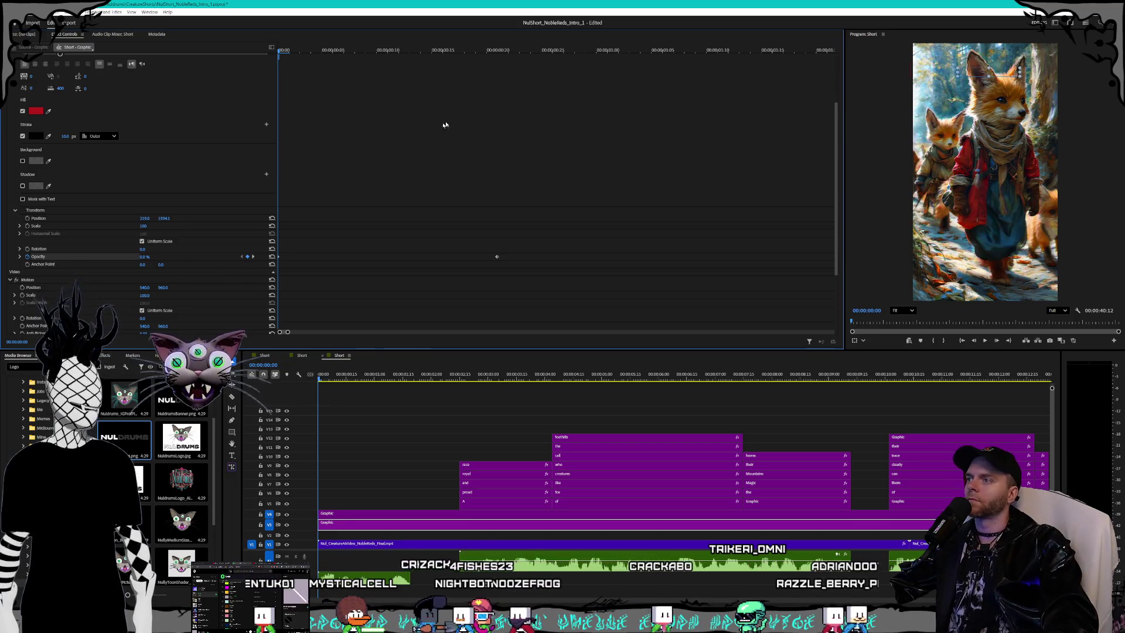
left_click(254, 256)
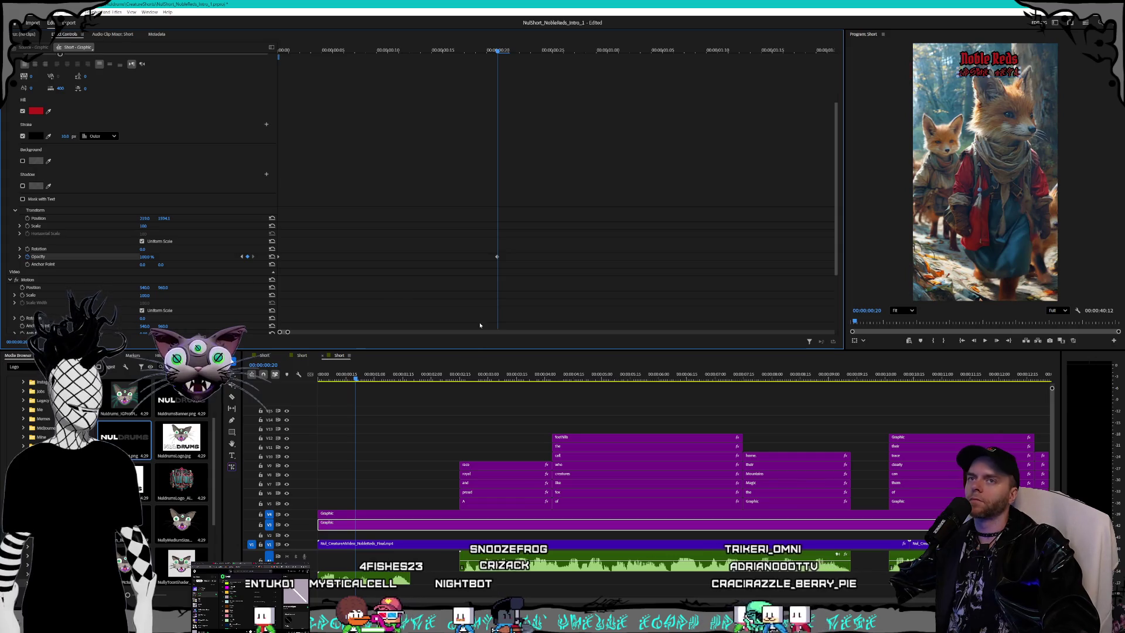
key("space")
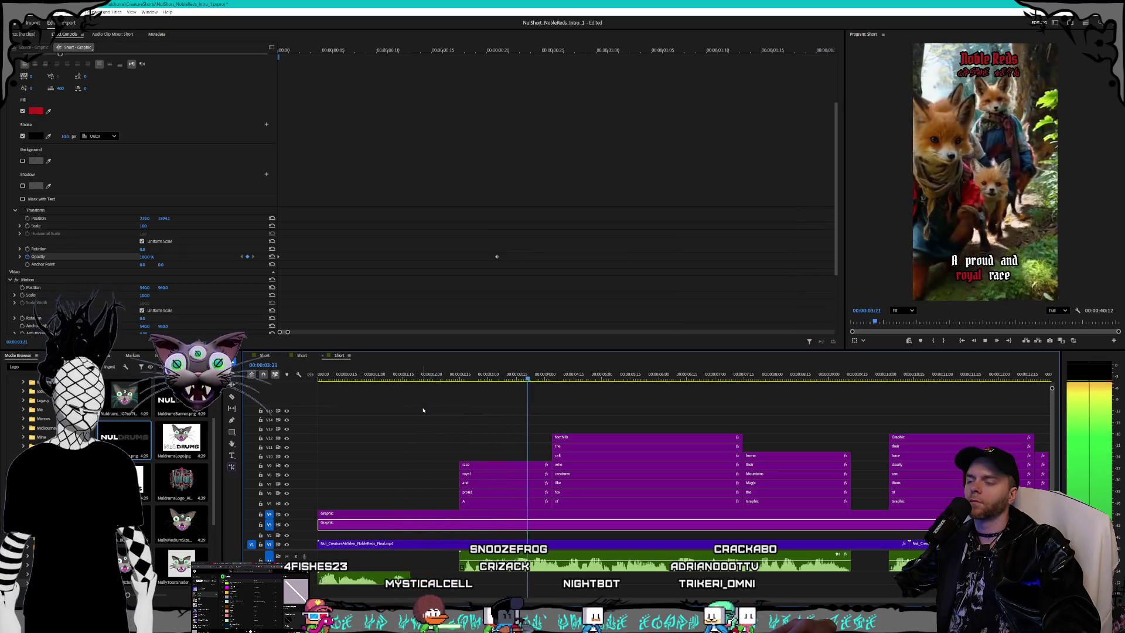
key("space")
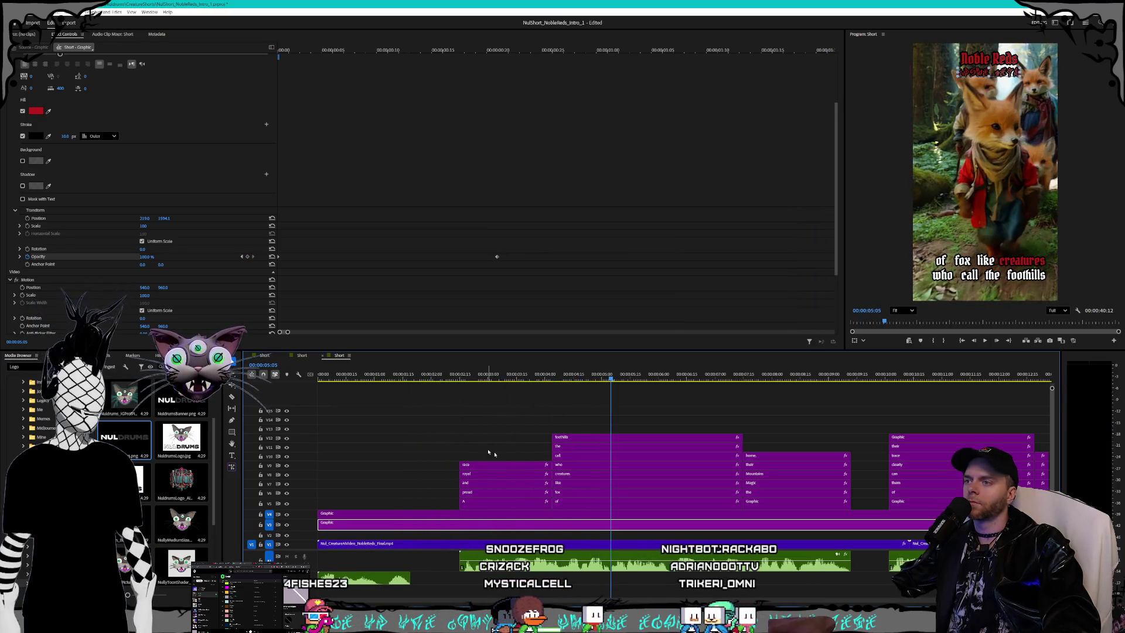
scroll(475, 434, "up", 3)
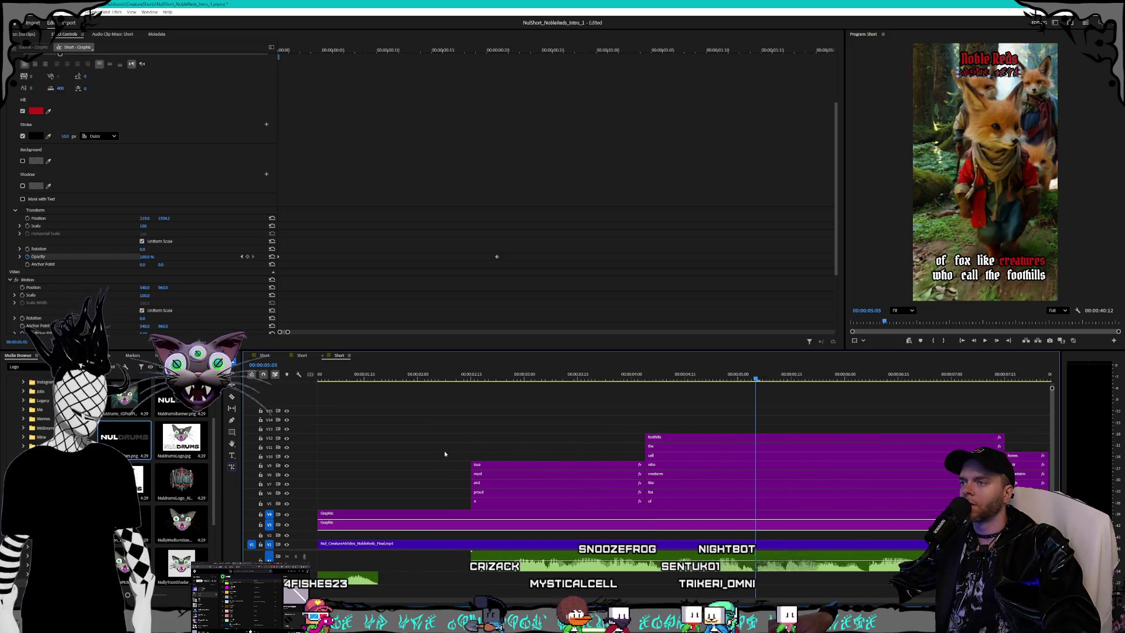
scroll(385, 393, "up", 1)
key("space")
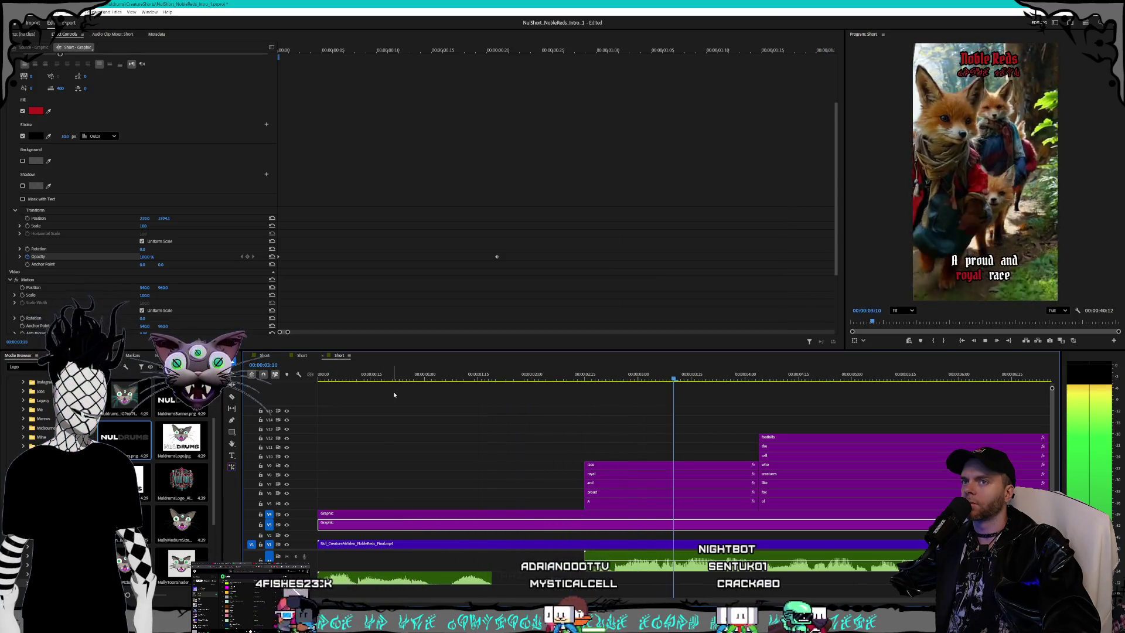
scroll(528, 428, "down", 3)
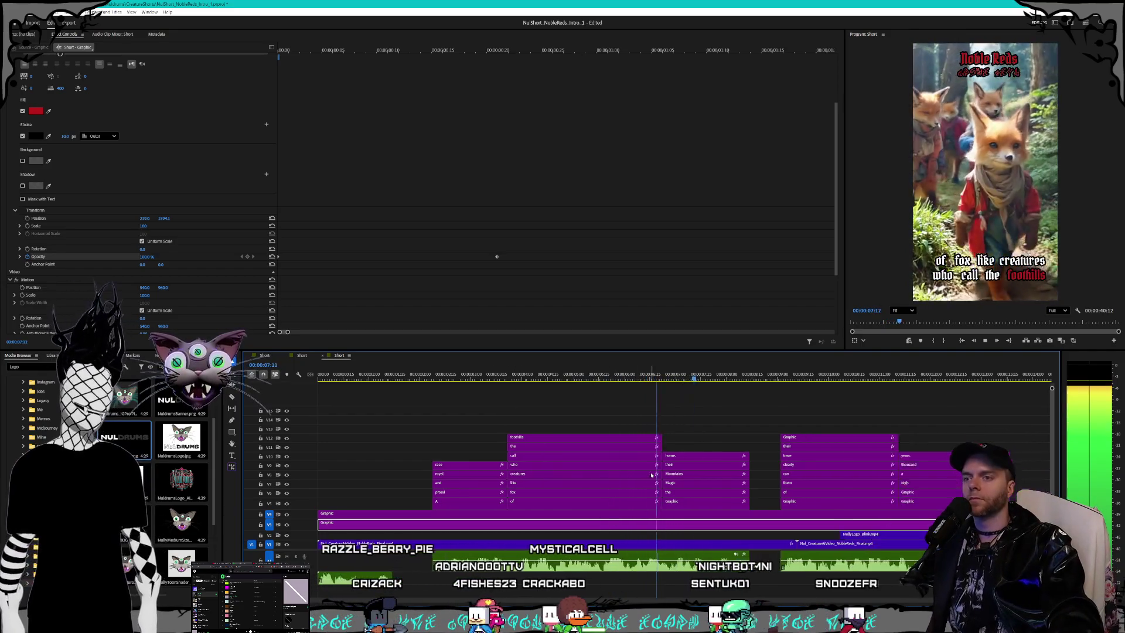
scroll(653, 478, "down", 4)
scroll(653, 477, "down", 3)
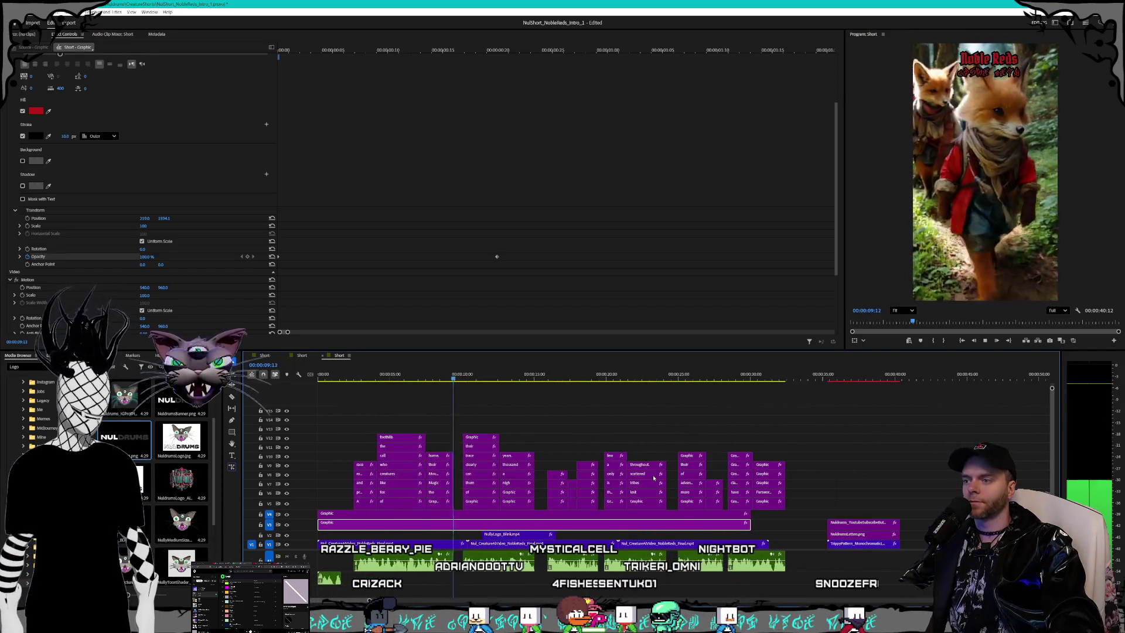
scroll(682, 502, "up", 2)
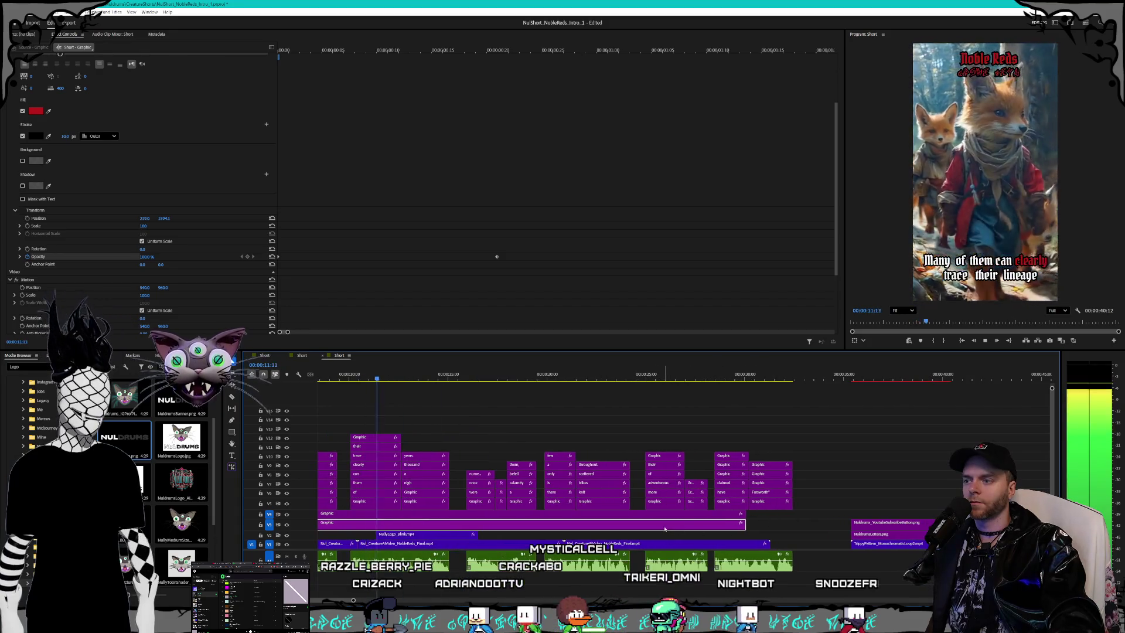
Step: Lengthen the V3 title graphic clip by about two seconds
left_click(832, 457)
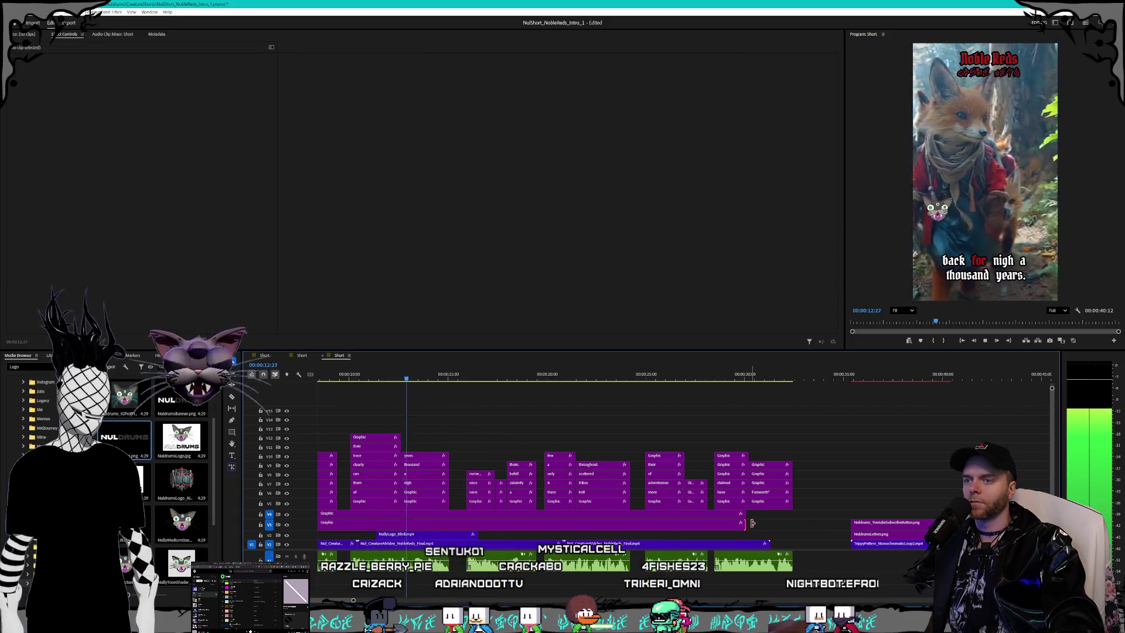
left_click(983, 340)
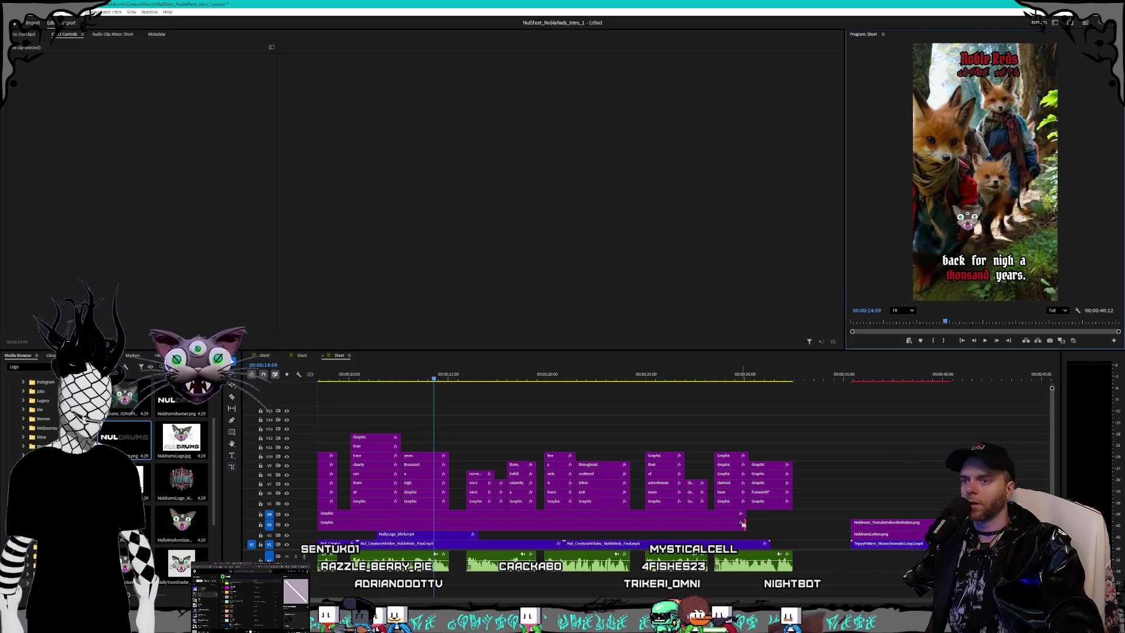
left_click_drag(743, 524, 791, 517)
Step: Trim the end of the main NobleReds fox video clip shorter
left_click(690, 543)
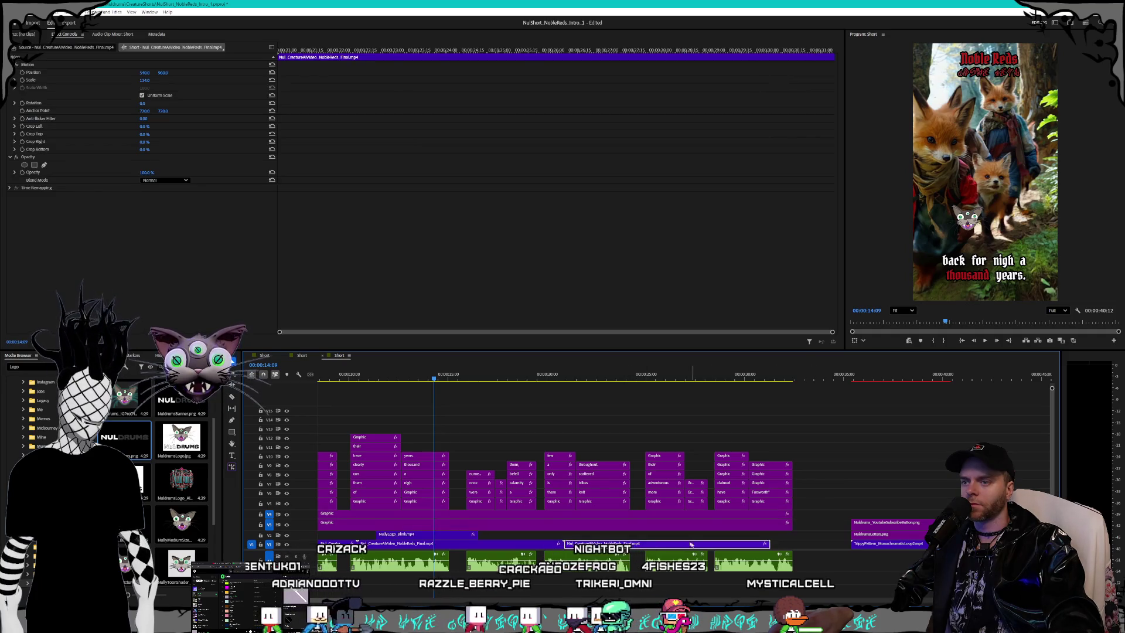
mouse_move(677, 544)
left_mouse_down()
mouse_move(1001, 544)
mouse_move(876, 579)
left_mouse_up()
scroll(644, 498, "down", 4)
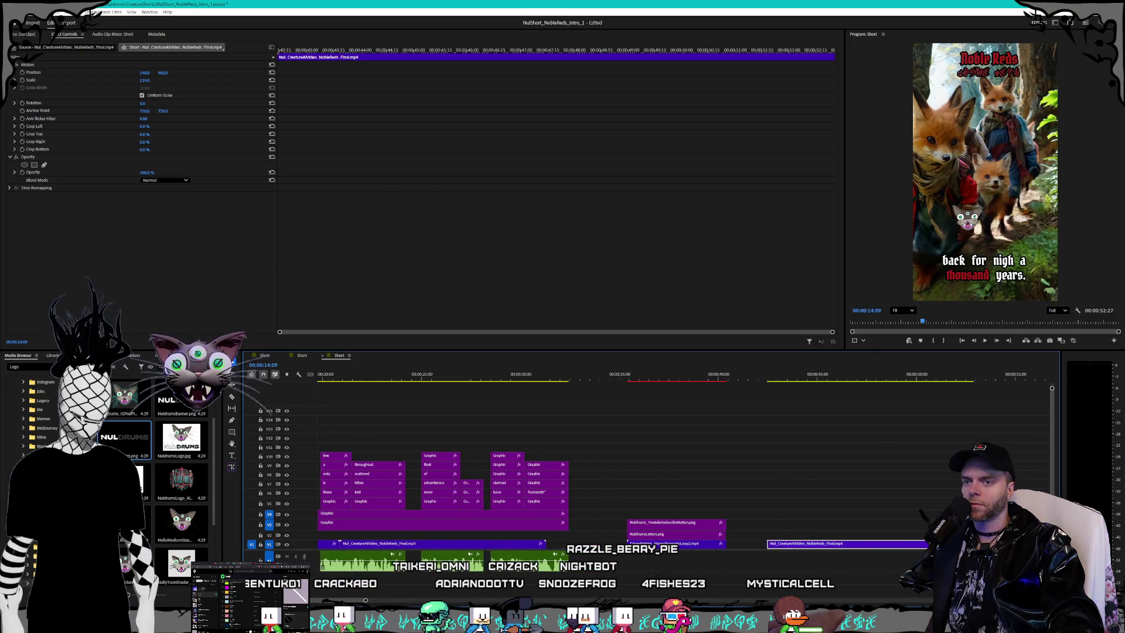
left_click_drag(928, 544, 604, 545)
Step: Move the three end-card clips left so they butt against the fox footage
left_click_drag(733, 513, 665, 550)
left_click_drag(672, 546, 667, 545)
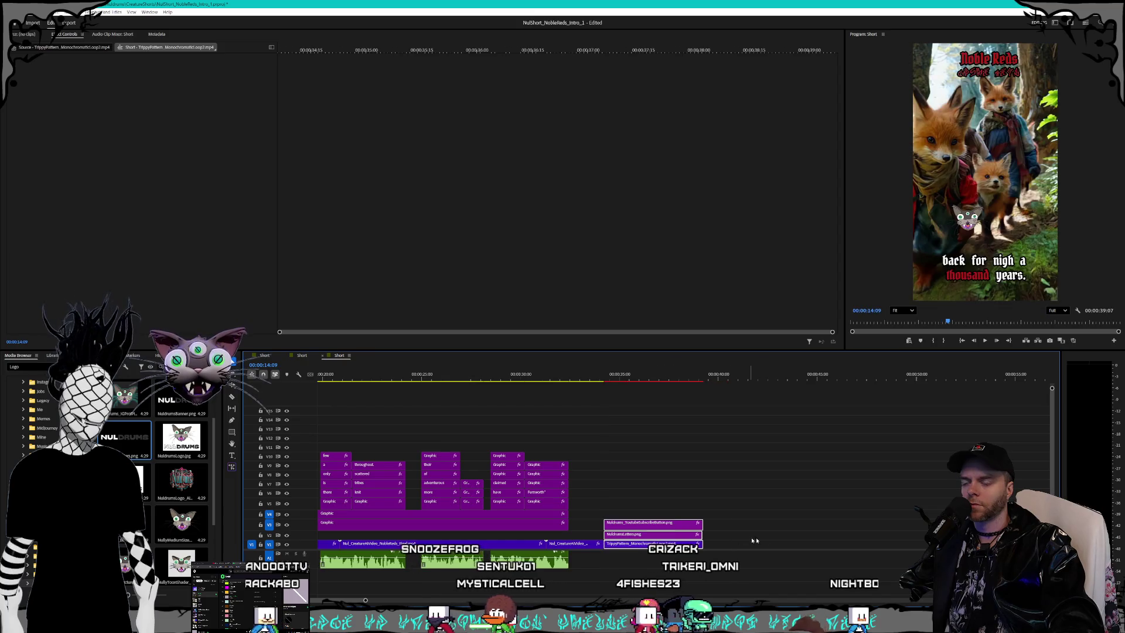
scroll(644, 468, "down", 3)
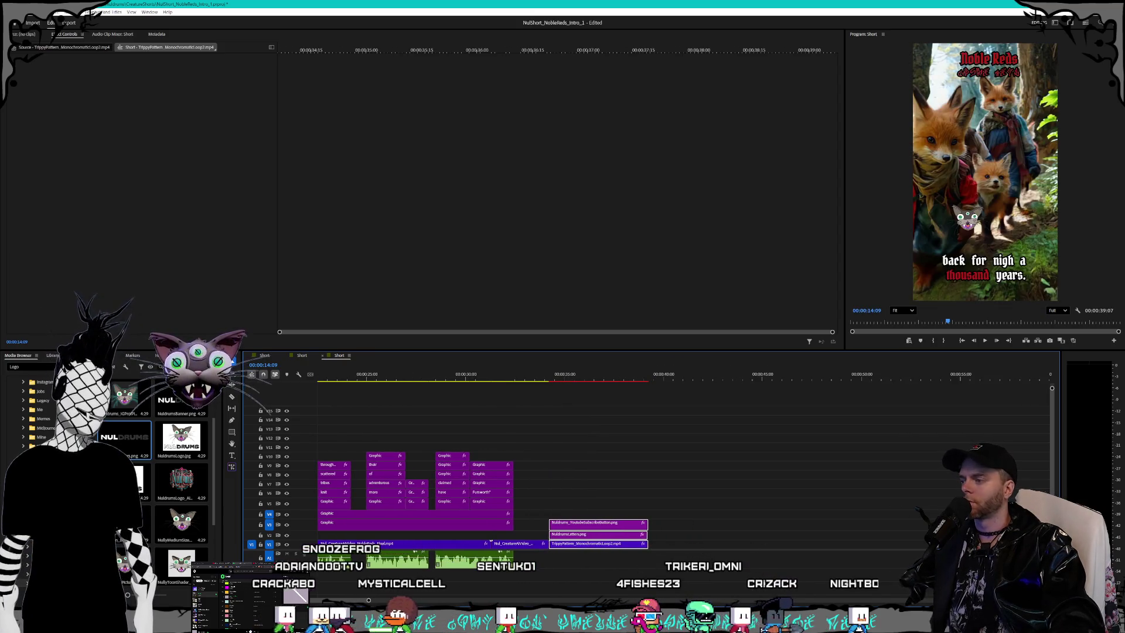
key("alt+Tab")
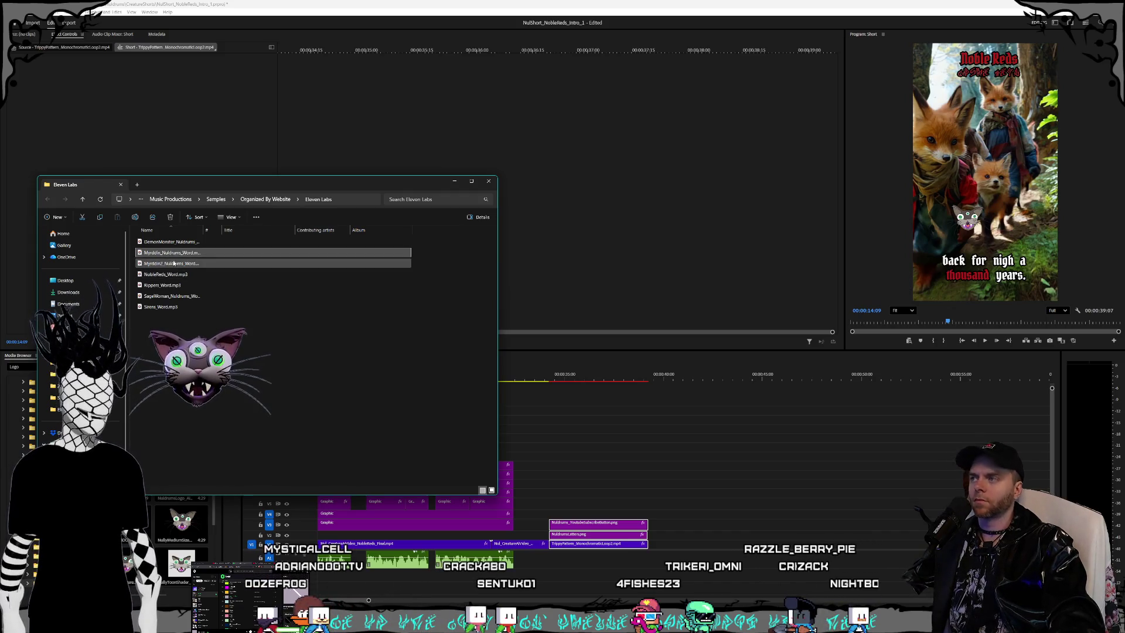
Step: Drop the Myrddin2 mp3 voice sample onto the timeline near 40 s and play it back
left_click_drag(270, 311, 685, 557)
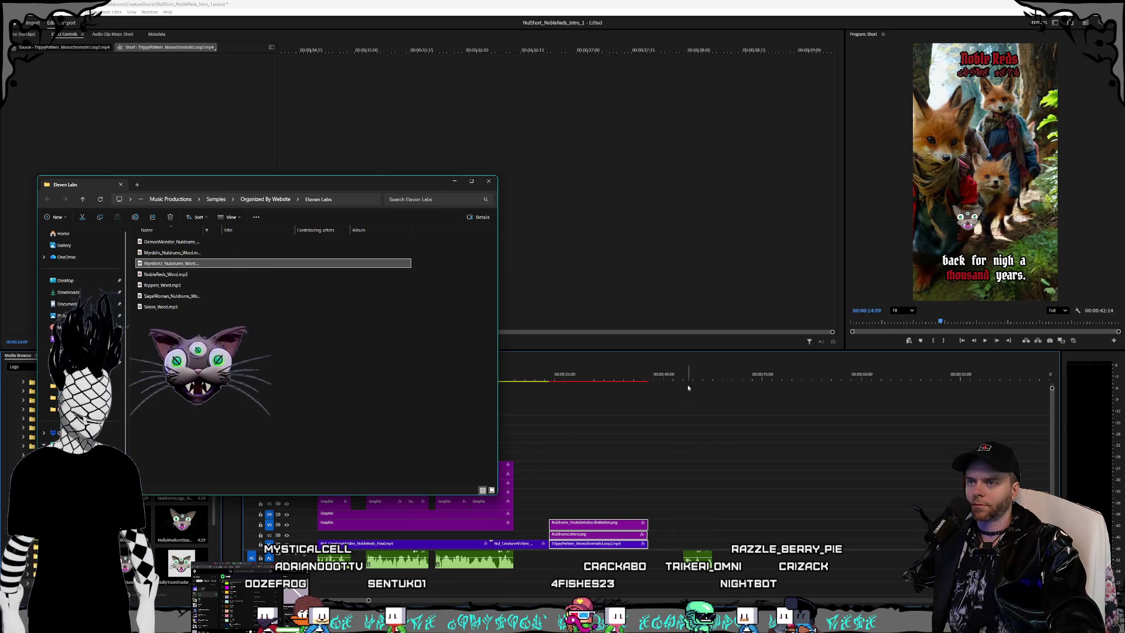
left_click(682, 379)
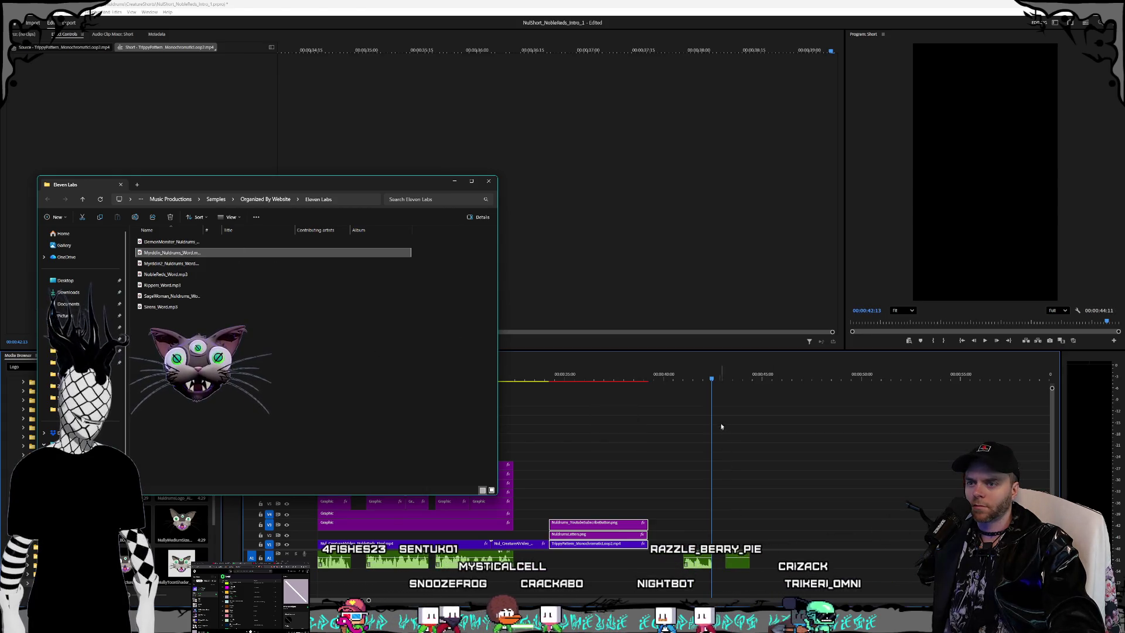
left_click(721, 379)
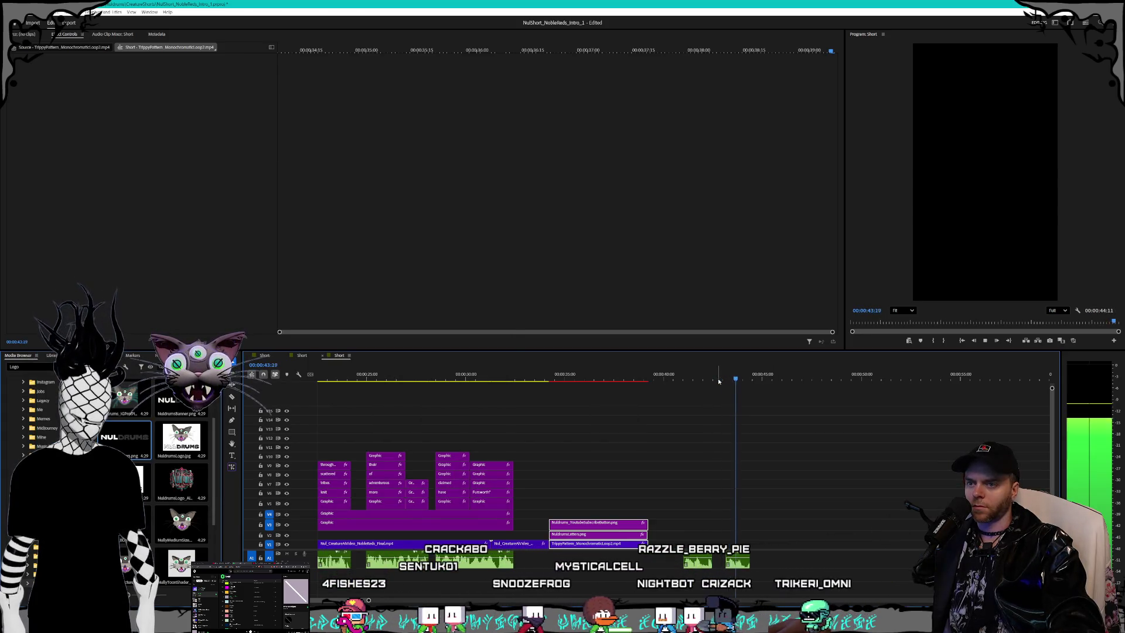
key("Home")
key("space")
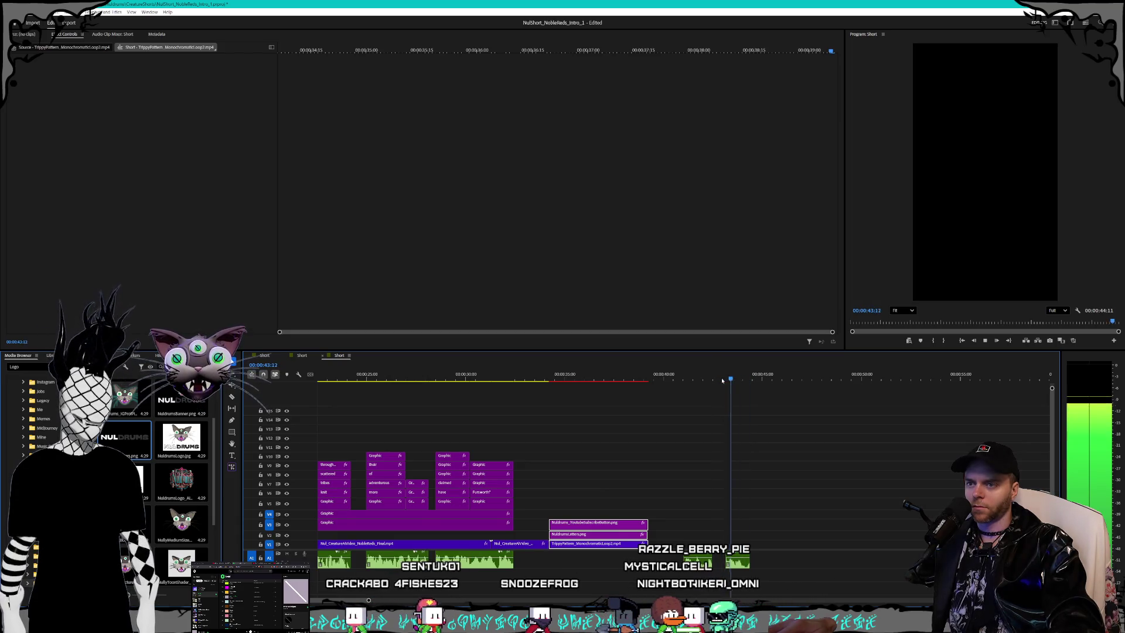
Step: Zoom in around 41 seconds and play back the Myrddin_Nuldrums_Word voice clip
key("Home")
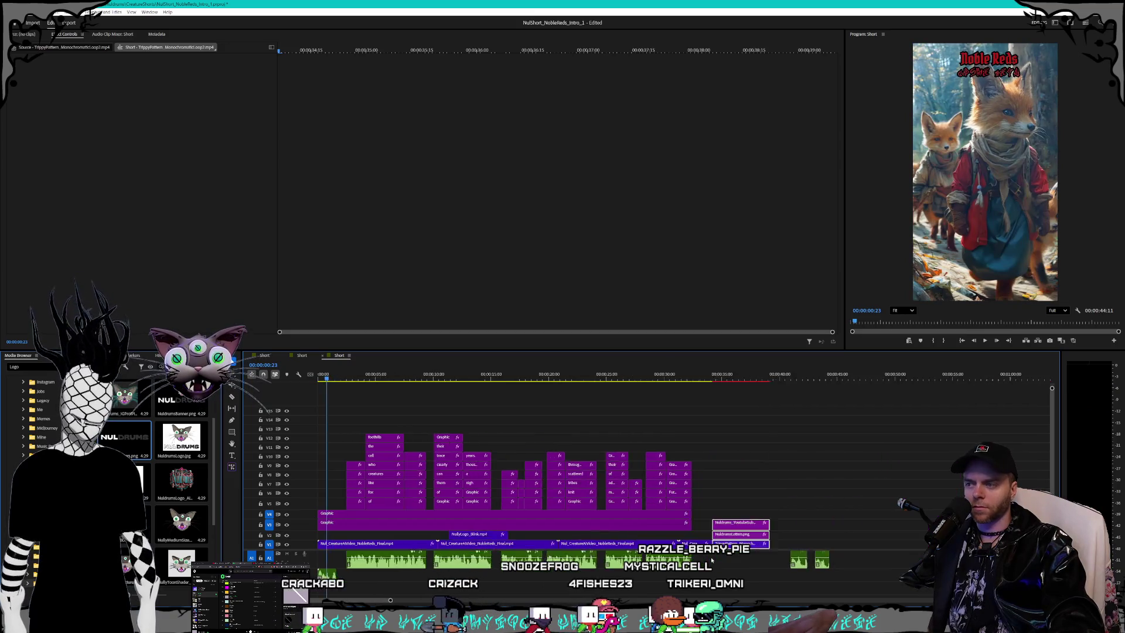
scroll(711, 561, "down", 5)
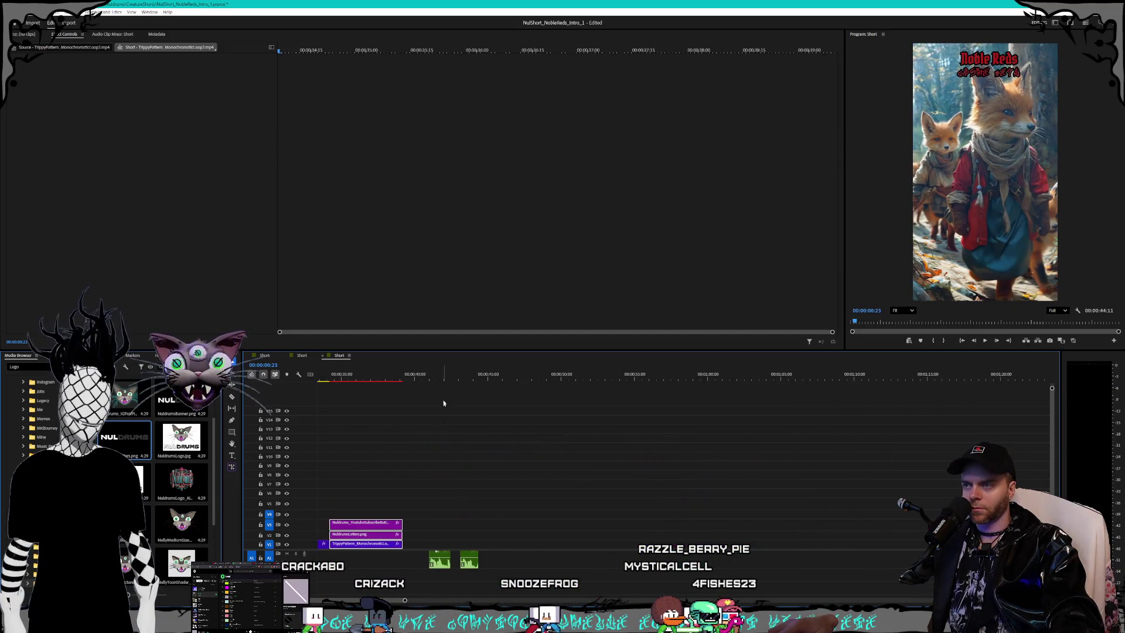
left_click(433, 377)
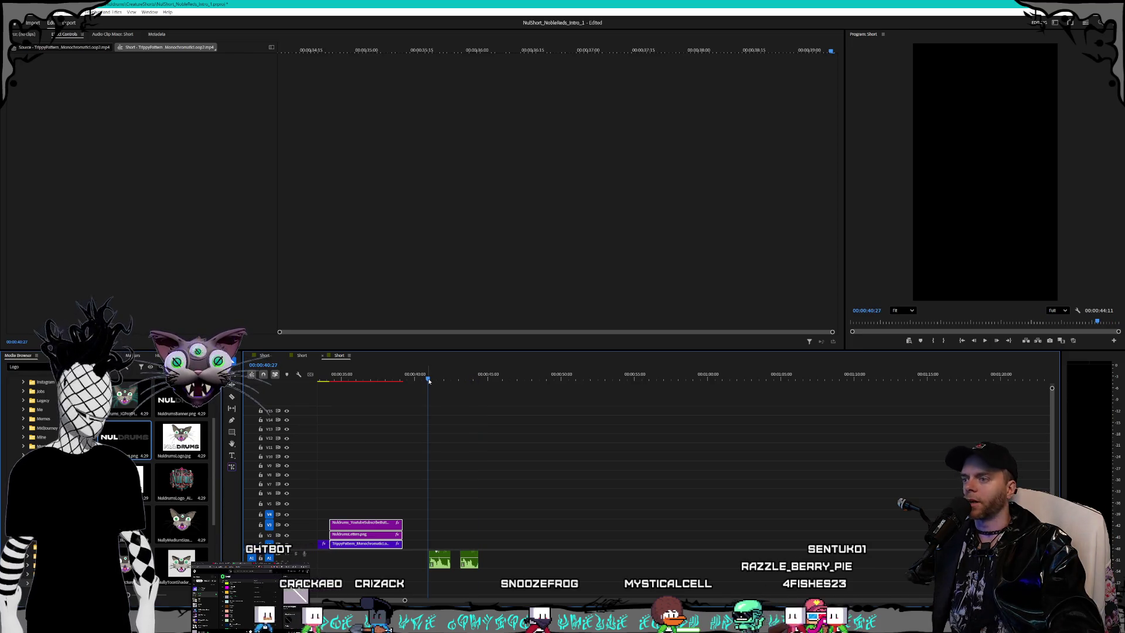
key("space")
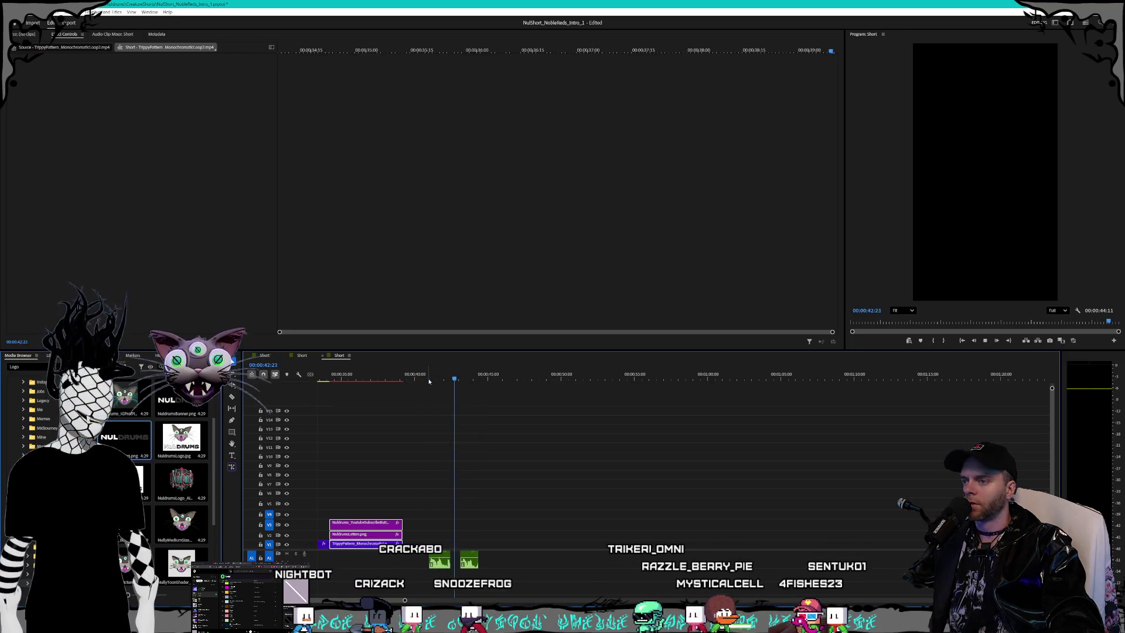
key("space")
key("equal")
key("equal")
key("equal")
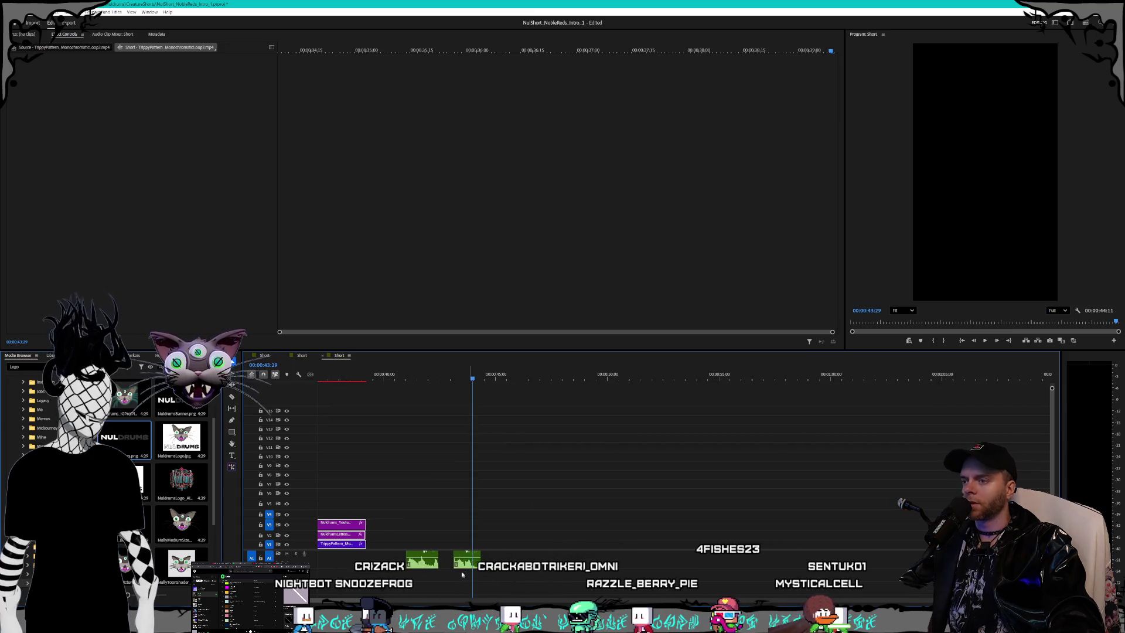
key("equal")
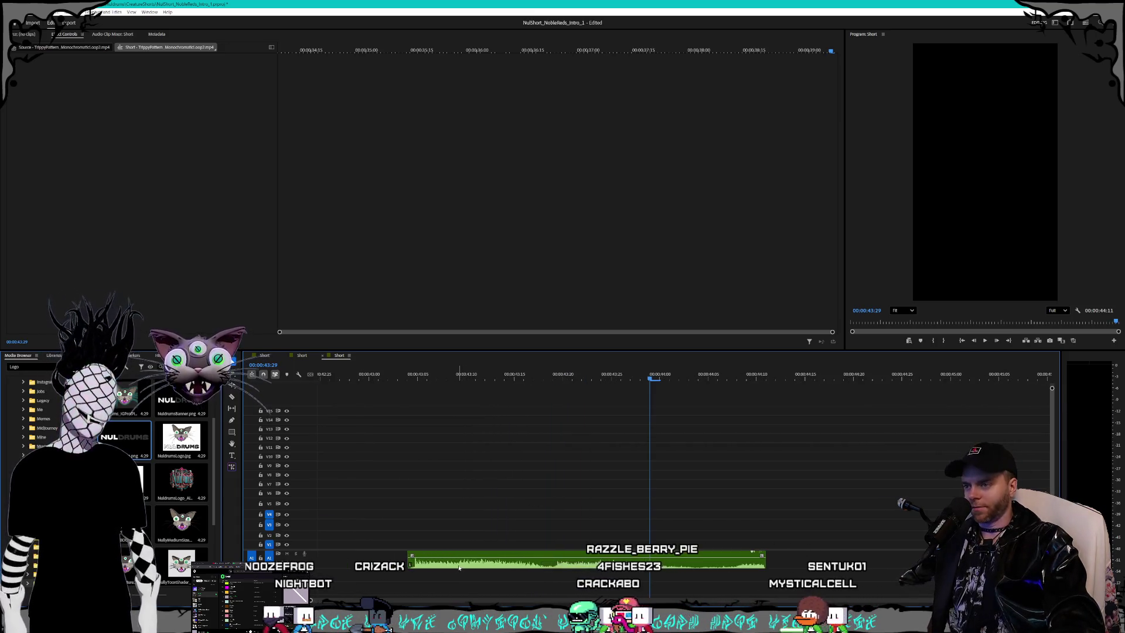
left_click(410, 561)
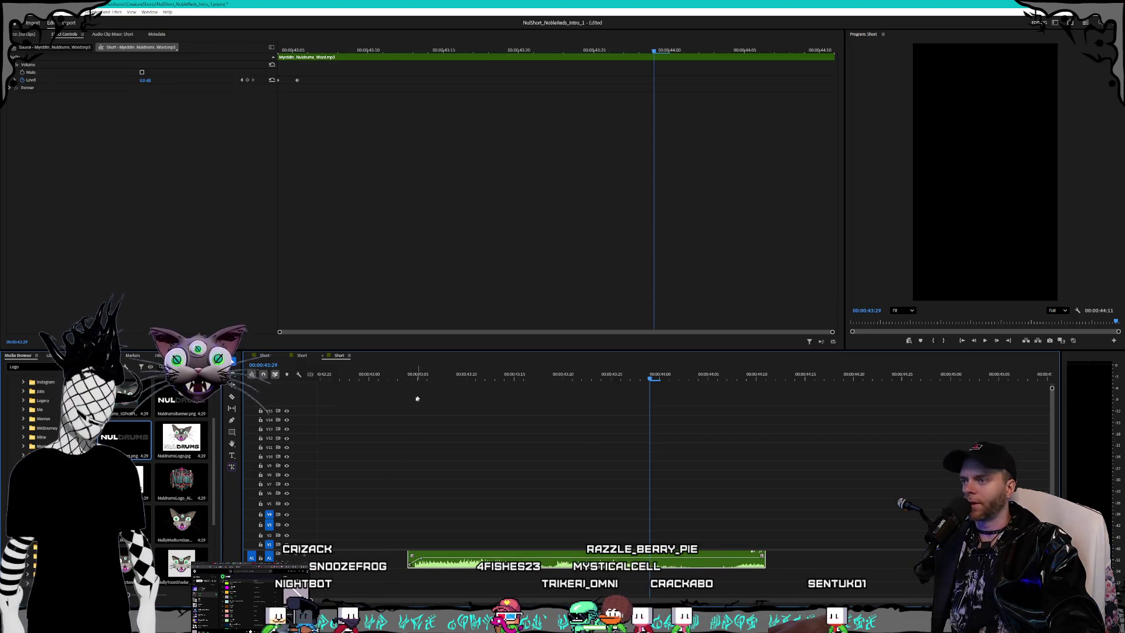
key("space")
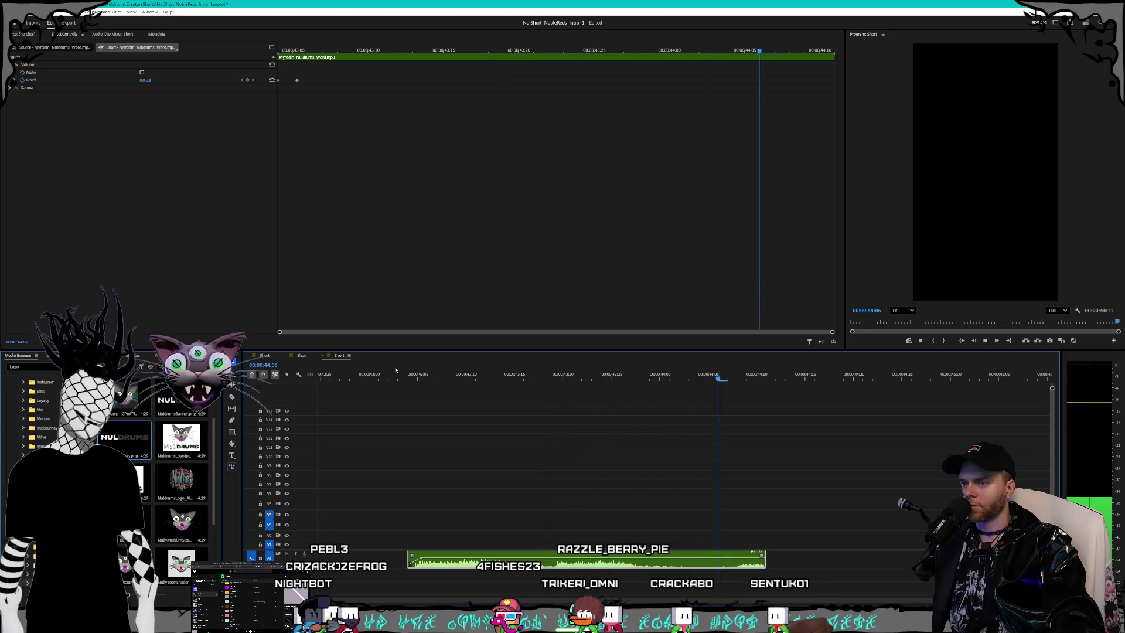
left_click(381, 378)
key("space")
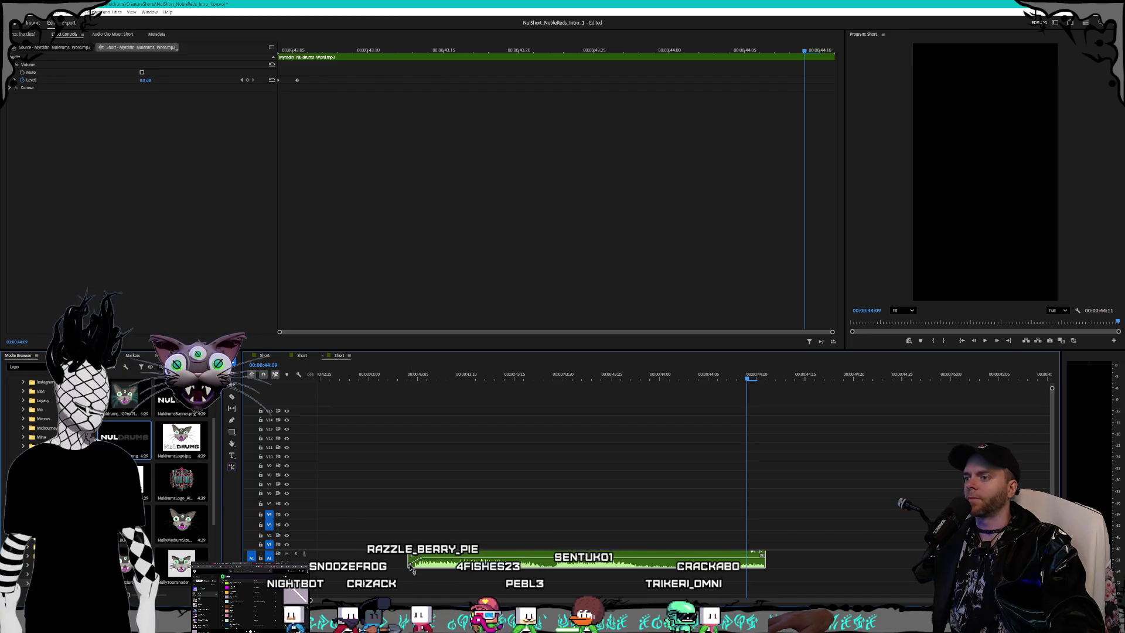
Step: Move the Myrddin_Nuldrums_Word.mp3 clip about 7 seconds earlier in the Short sequence
key("minus")
key("minus")
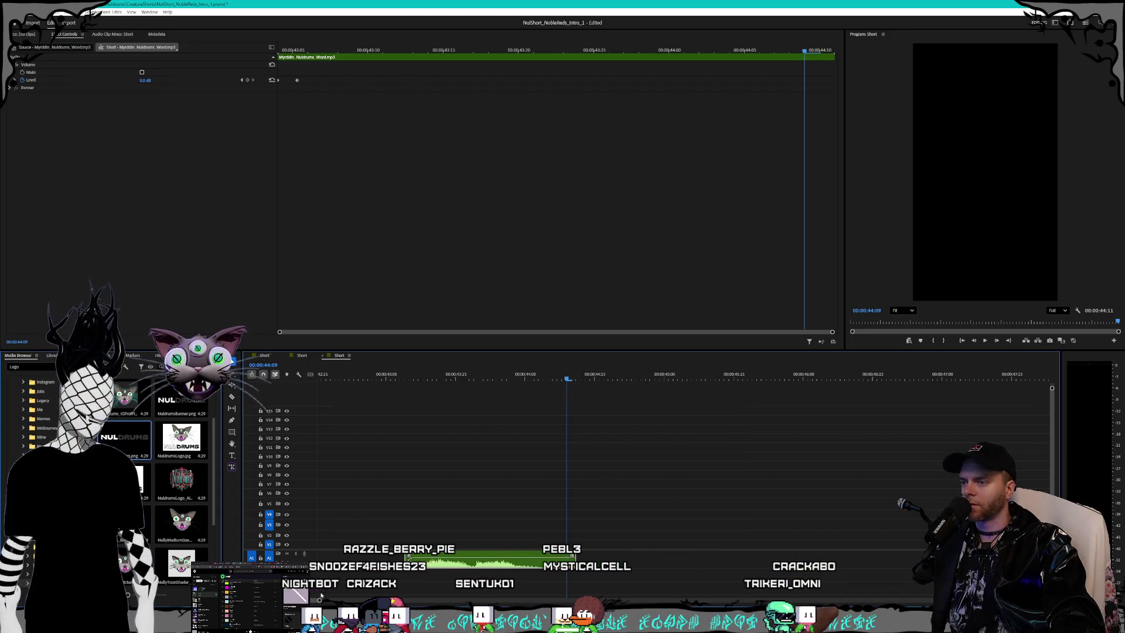
key("minus")
key("minus")
key("minus")
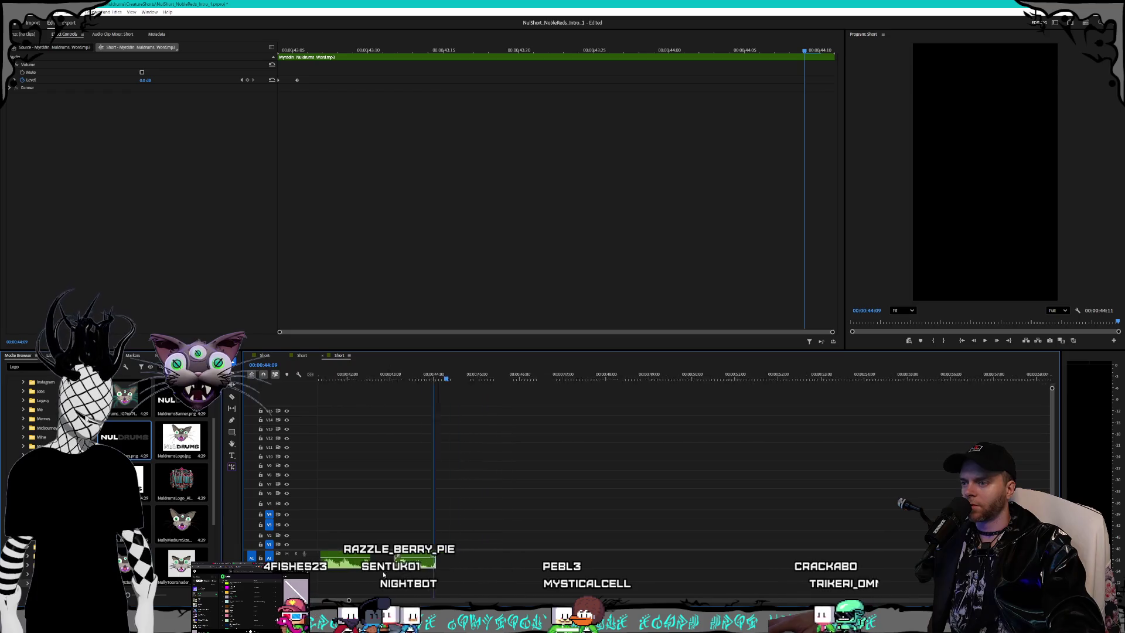
scroll(345, 597, "up", 3)
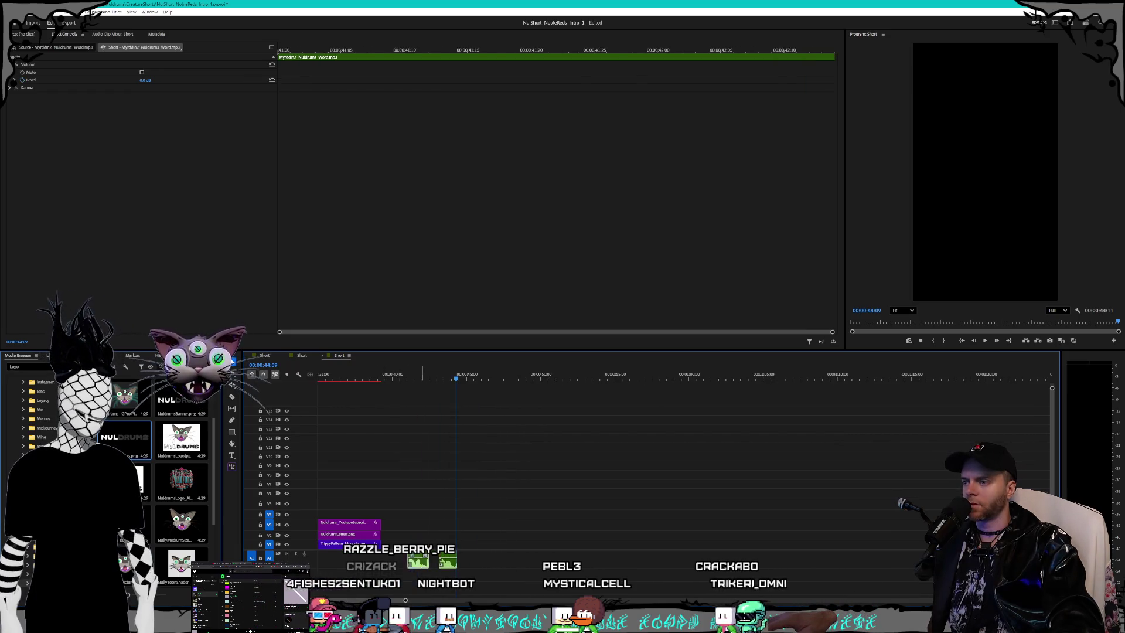
left_click(448, 566)
left_click(448, 566)
left_click_drag(448, 563, 346, 562)
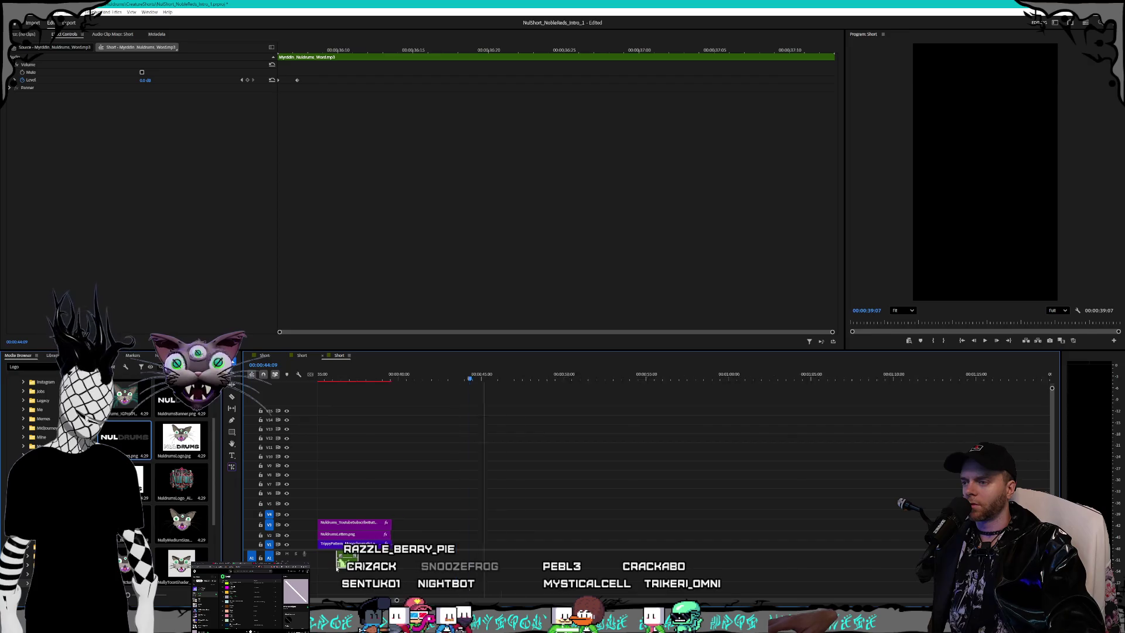
scroll(329, 597, "up", 3)
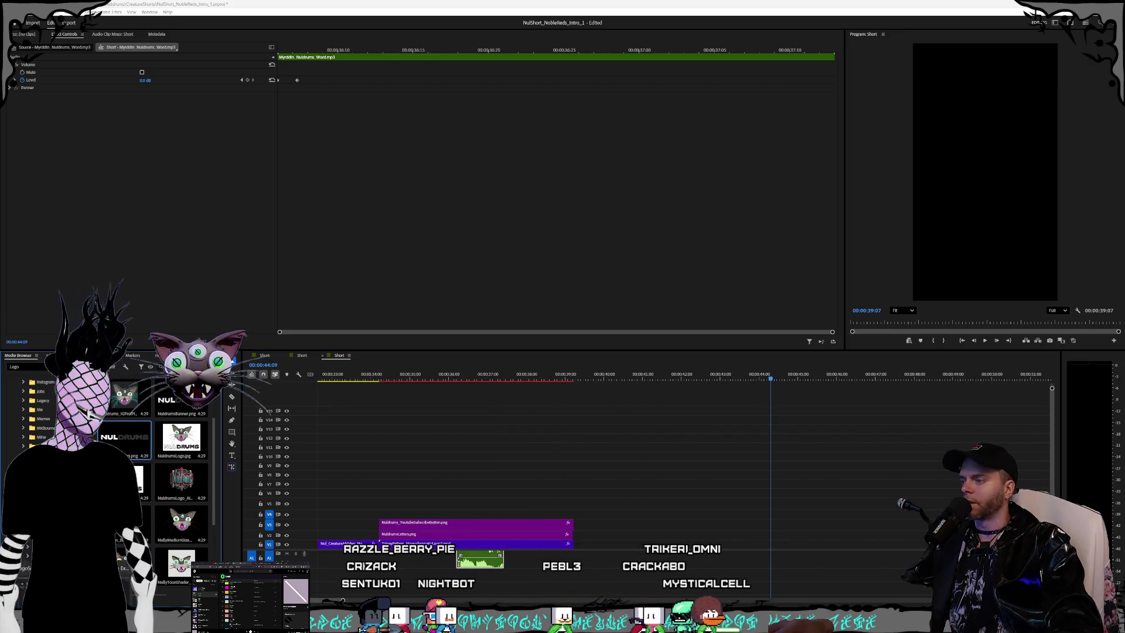
key("alt+Tab")
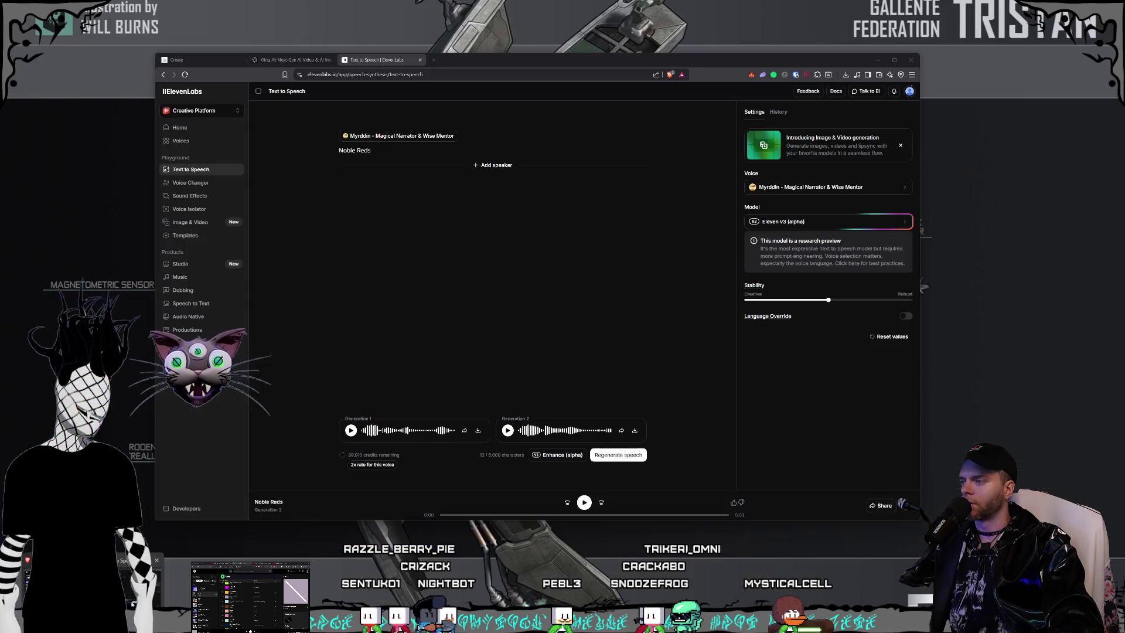
Step: Replace the Noble Reds script in ElevenLabs with 'MAg' and switch to the Kling AI tab
left_click_drag(483, 64, 456, 66)
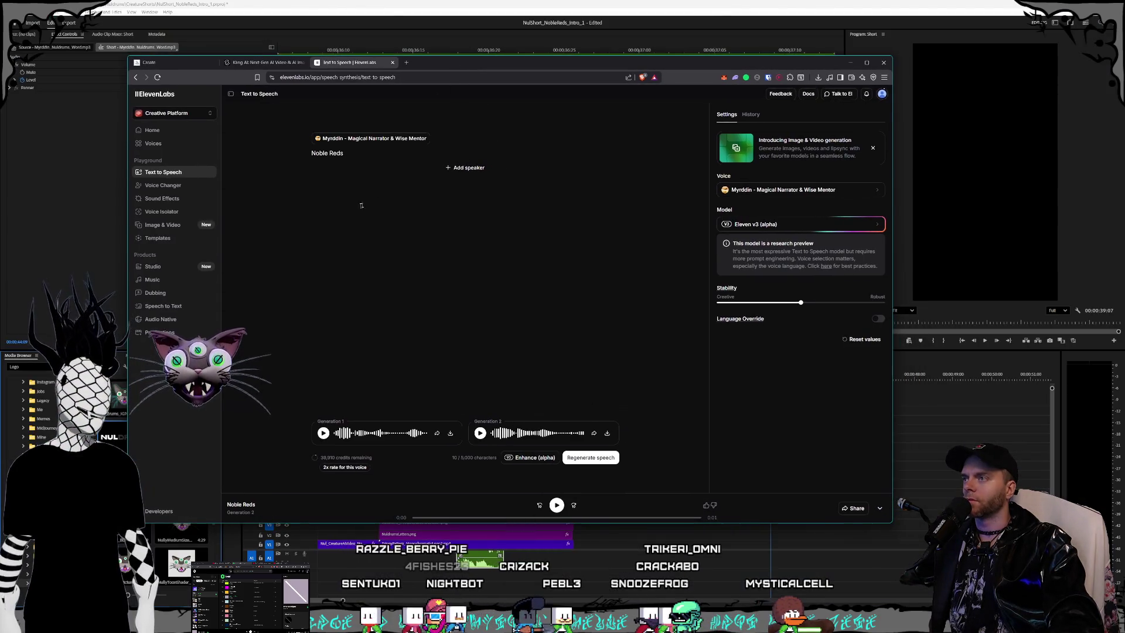
key("ctrl+a")
key("BackSpace")
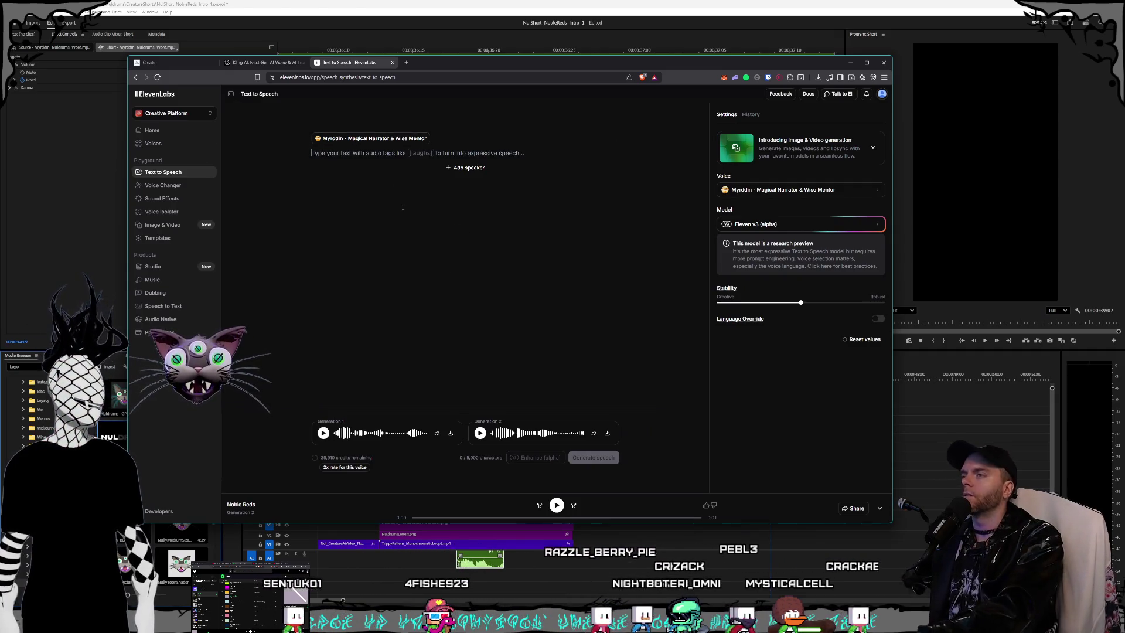
type("MAg")
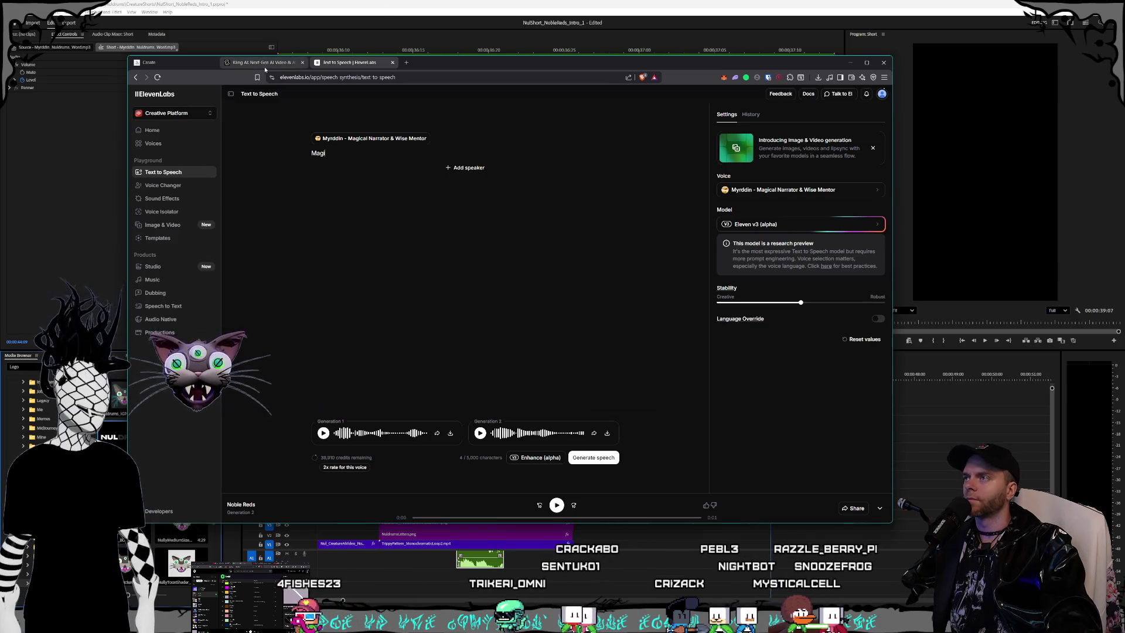
key("ctrl+shift+Tab")
scroll(682, 271, "up", 2)
scroll(644, 305, "down", 8)
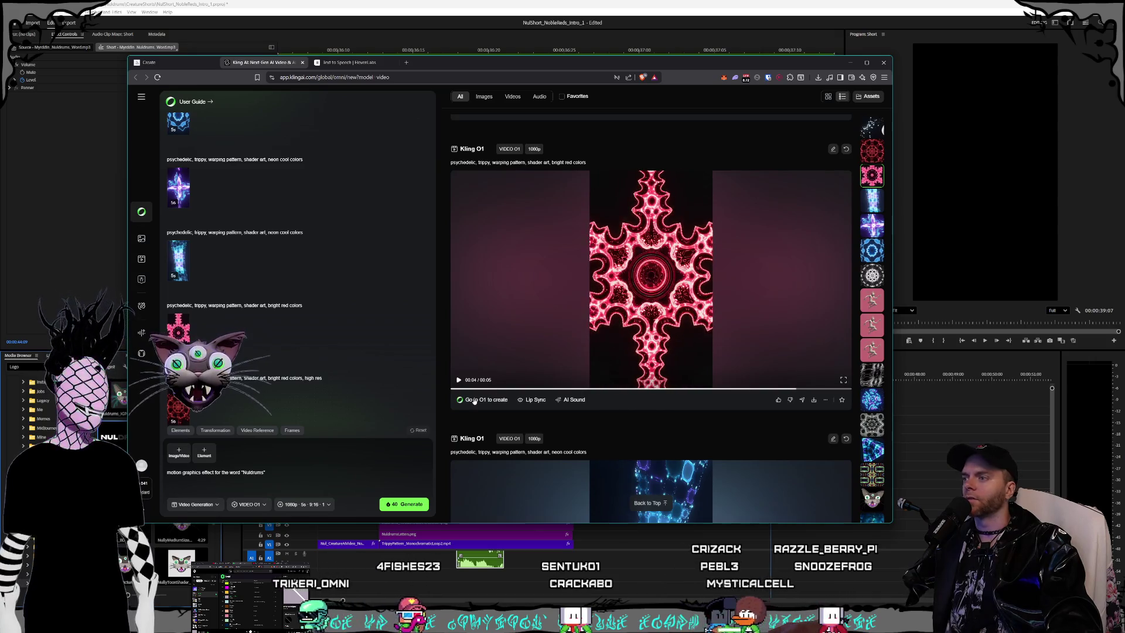
Step: Review the Kling AI pattern generations and their settings, then return to Premiere Pro
left_click(325, 507)
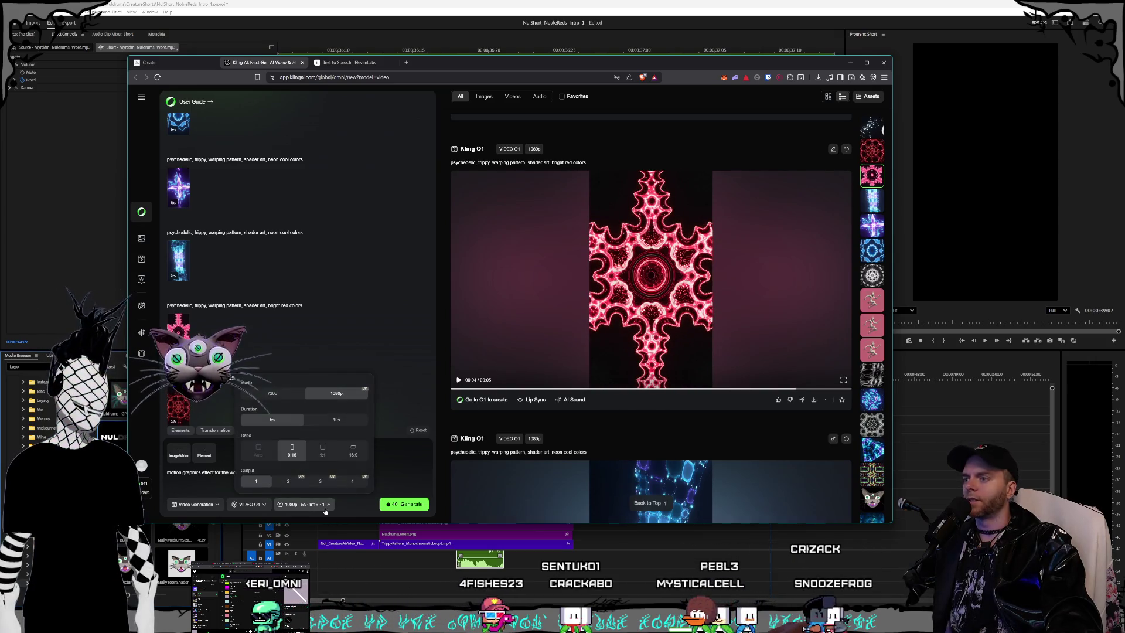
scroll(703, 325, "down", 6)
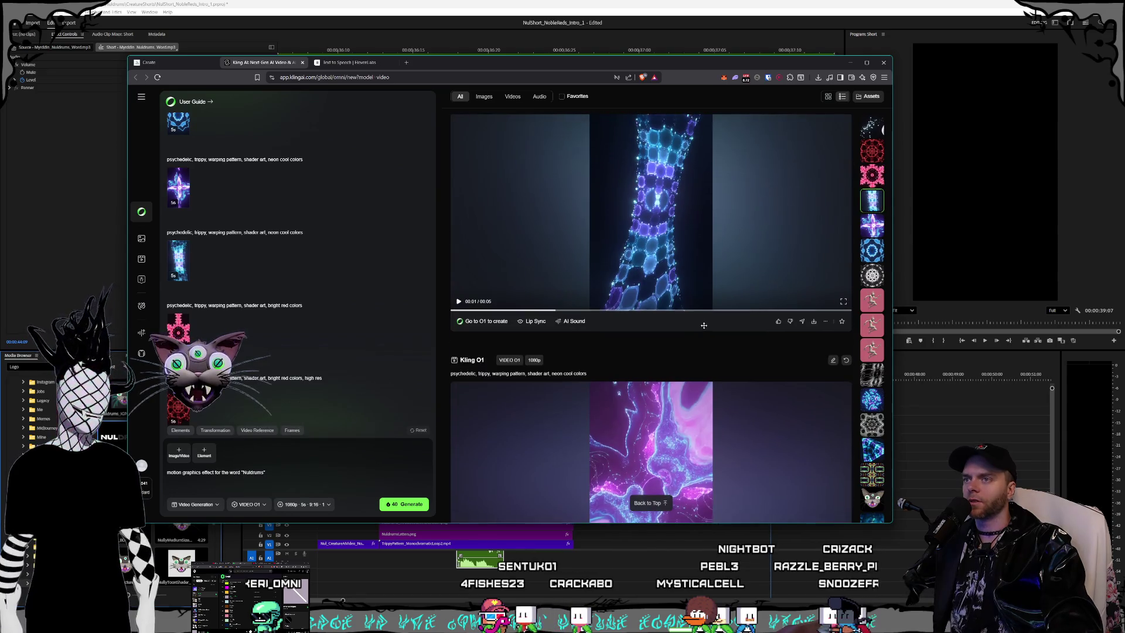
scroll(702, 325, "down", 3)
scroll(662, 326, "up", 3)
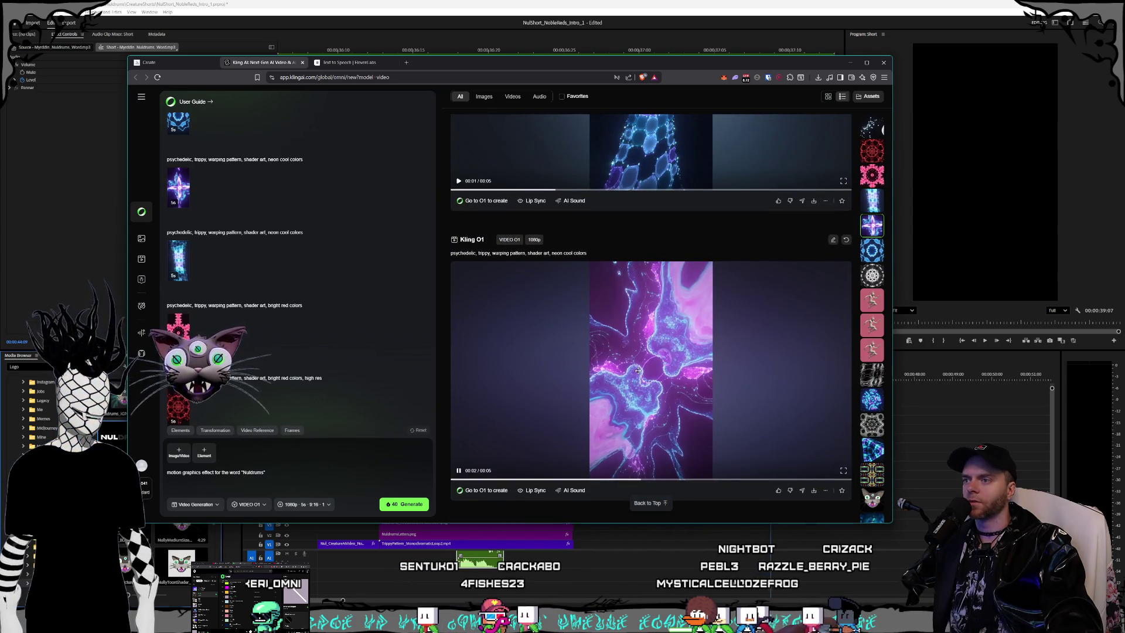
scroll(643, 341, "down", 2)
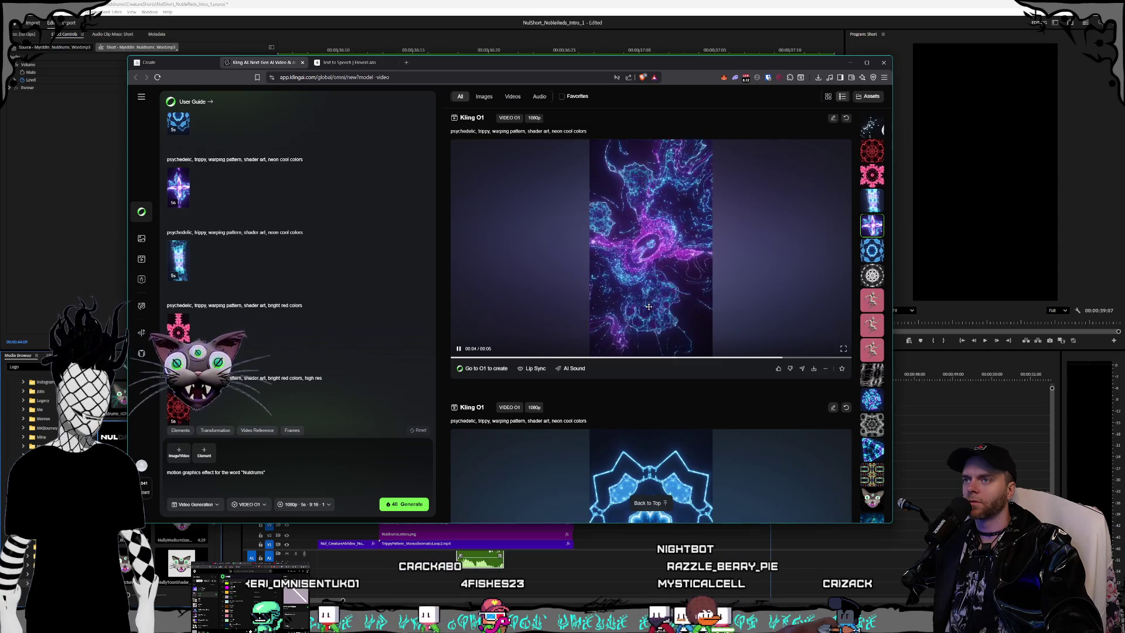
scroll(668, 328, "down", 5)
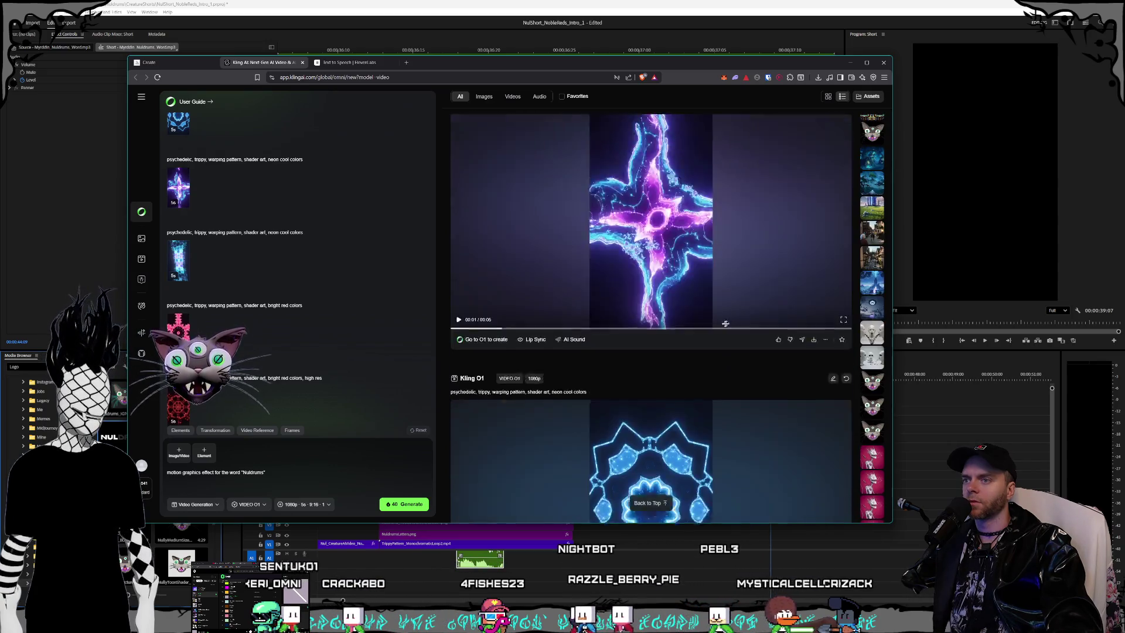
scroll(668, 328, "up", 2)
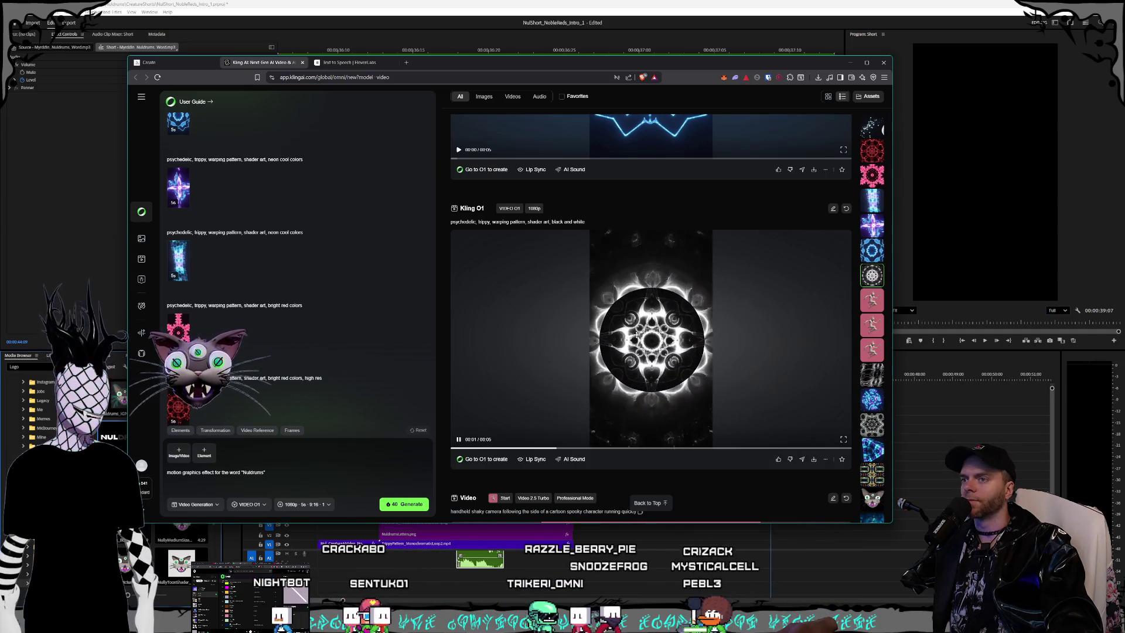
left_click(530, 526)
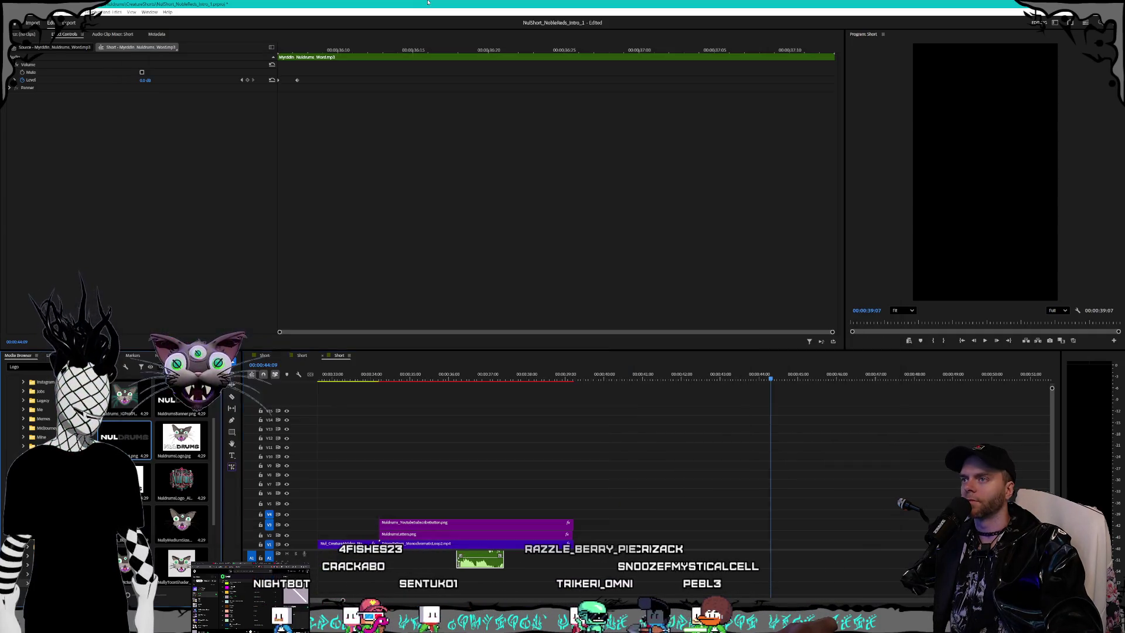
Step: On the TrippyPattern V1 clip, sample blue as Change Color's target and open its Color Picker
left_click(538, 544)
left_click(400, 378)
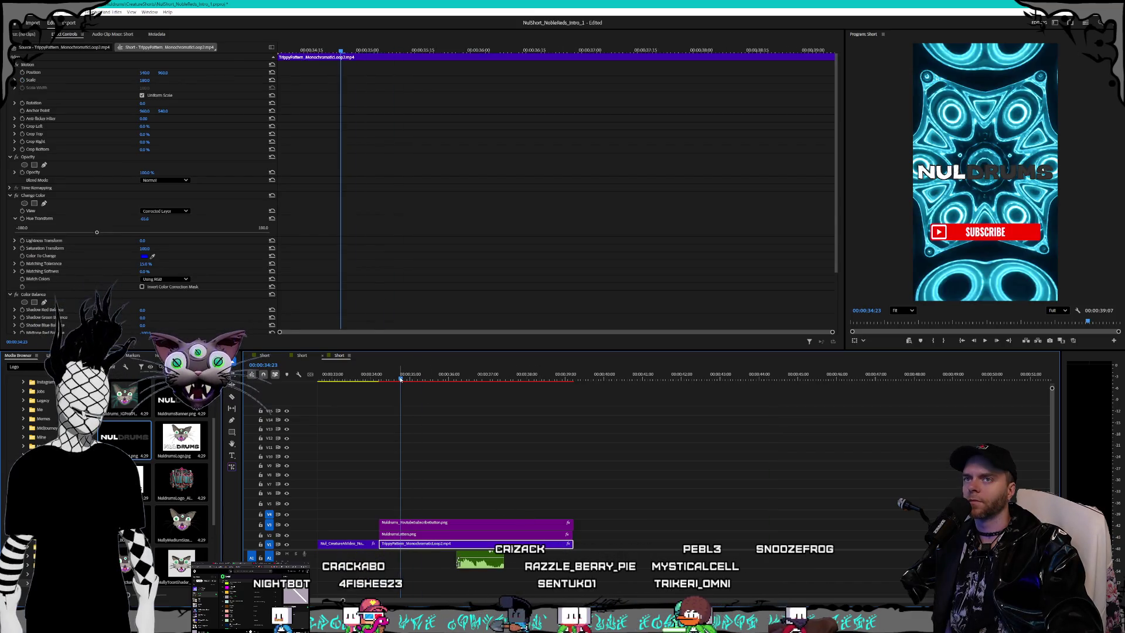
key("Up")
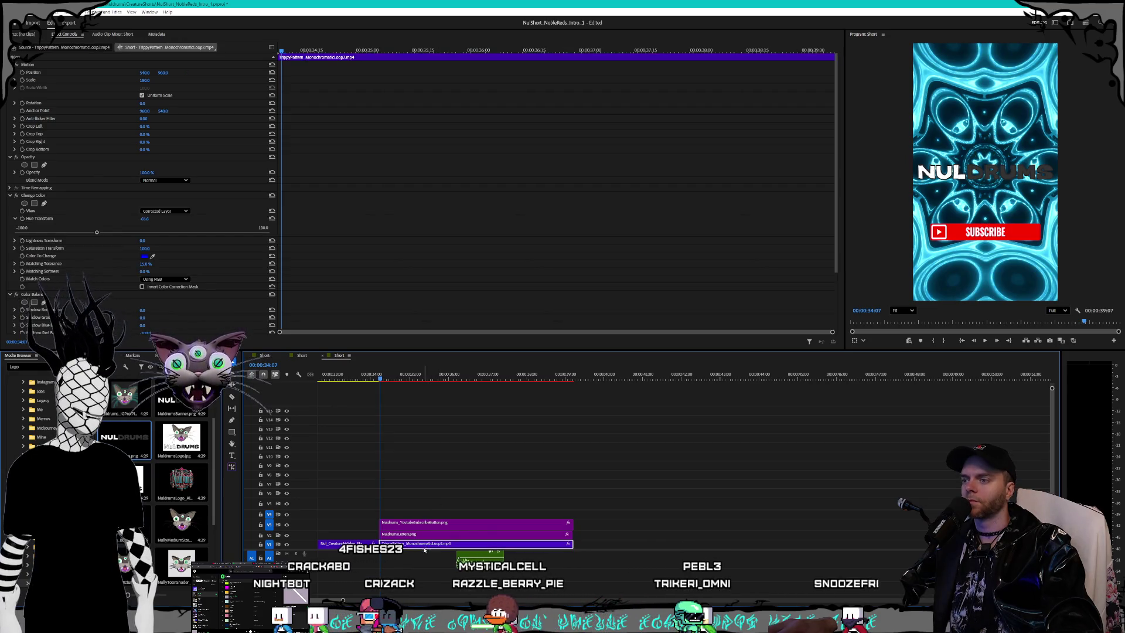
scroll(192, 262, "down", 1)
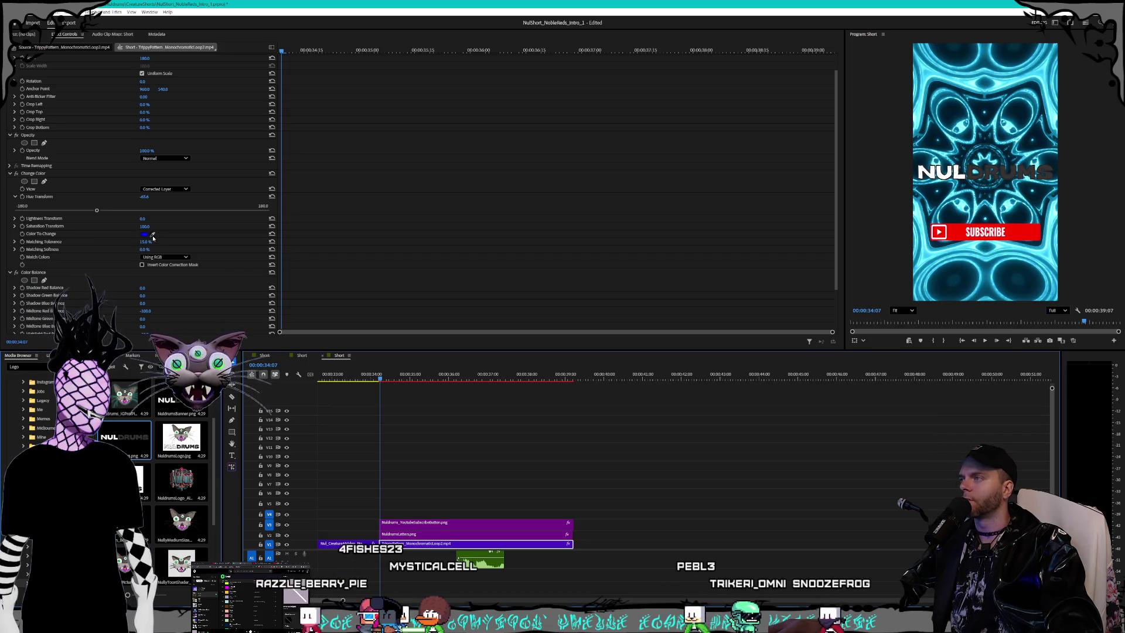
scroll(108, 267, "down", 2)
scroll(111, 263, "up", 2)
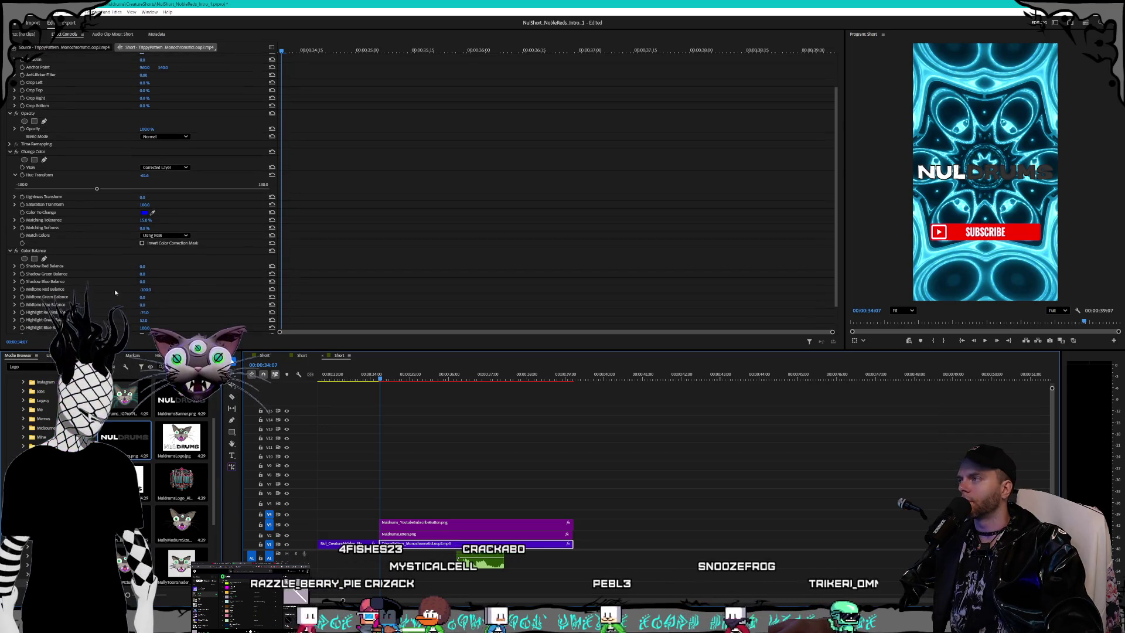
left_click(152, 235)
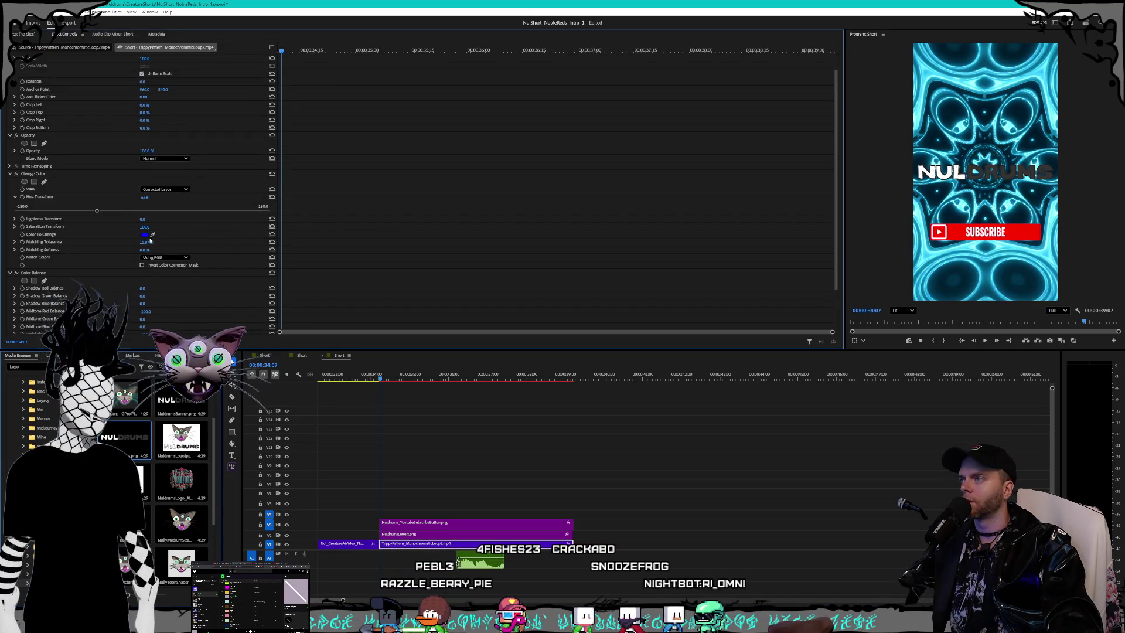
left_click(143, 236)
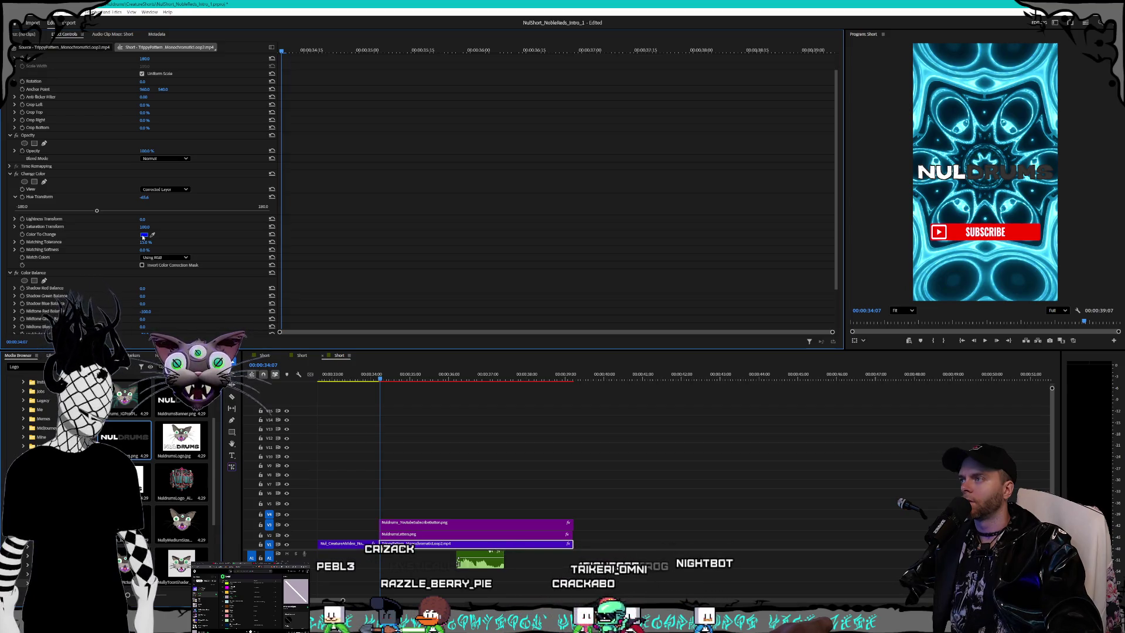
scroll(132, 240, "up", 2)
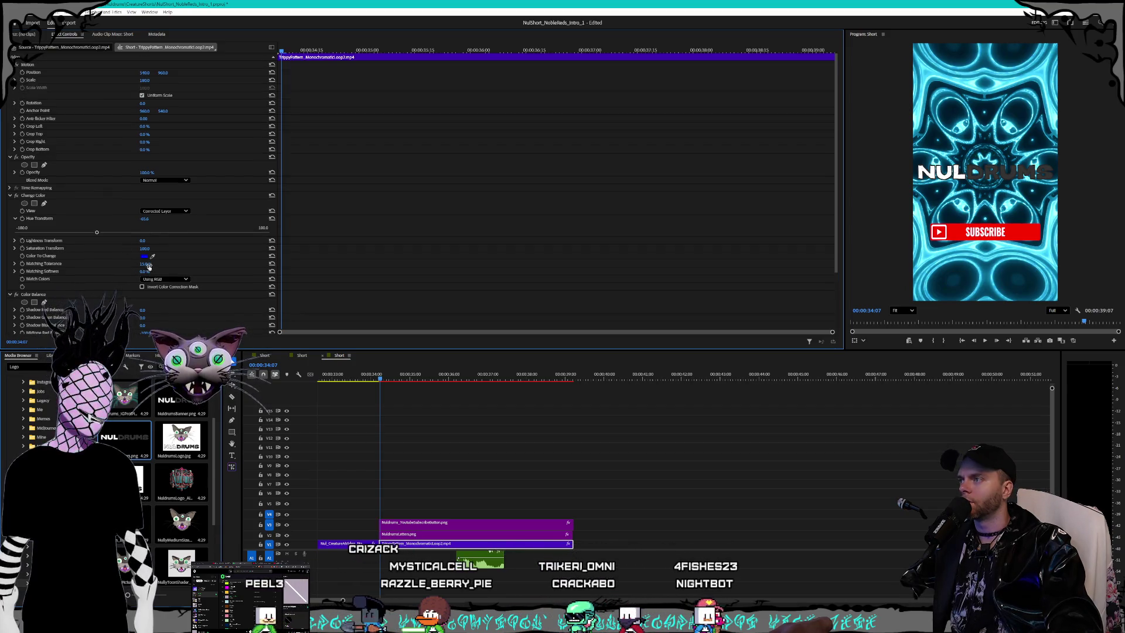
left_click(144, 256)
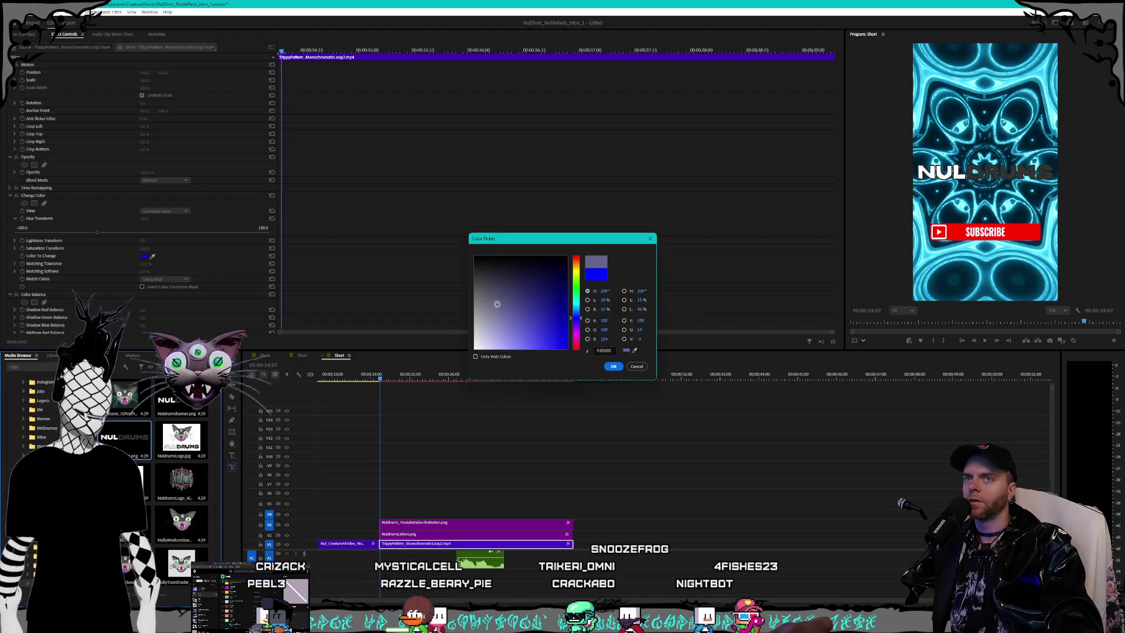
left_click(613, 368)
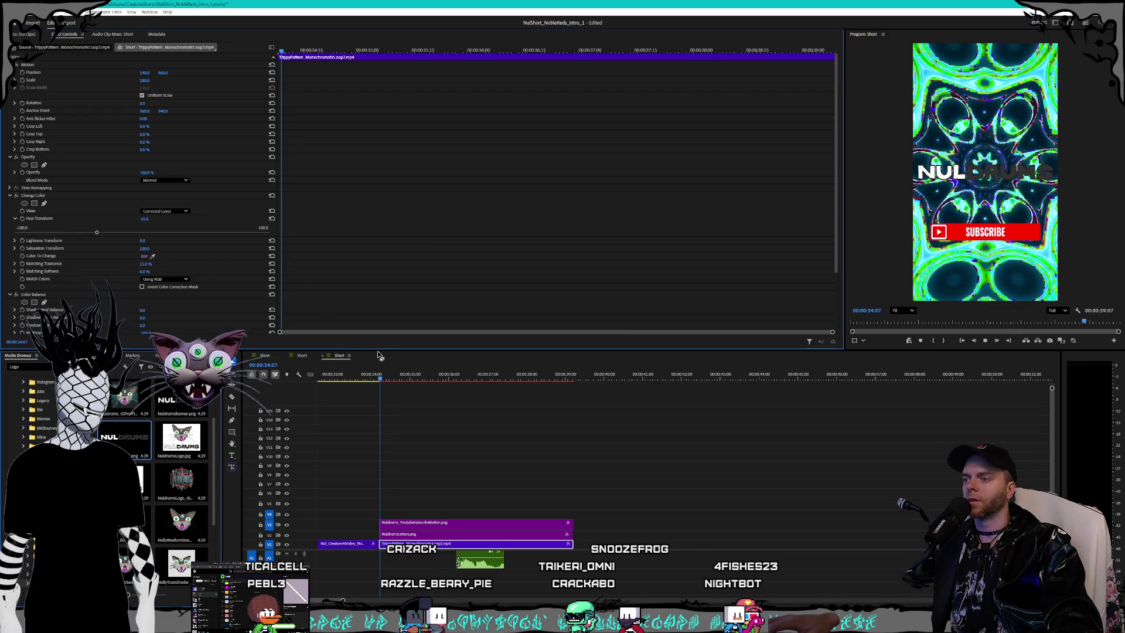
key("space")
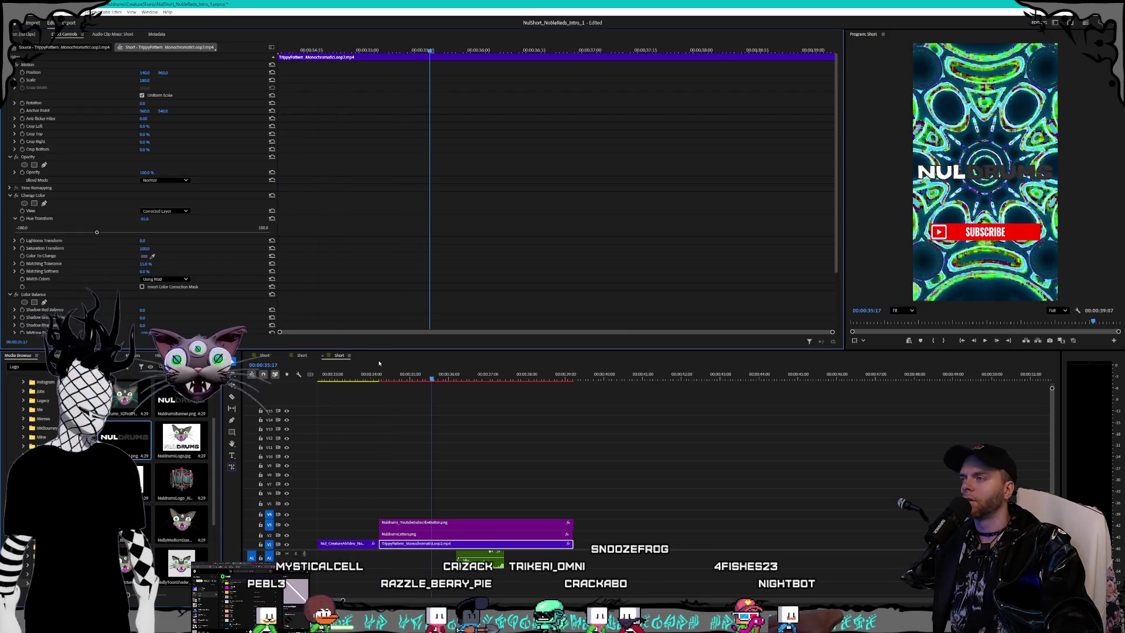
key("ctrl+z")
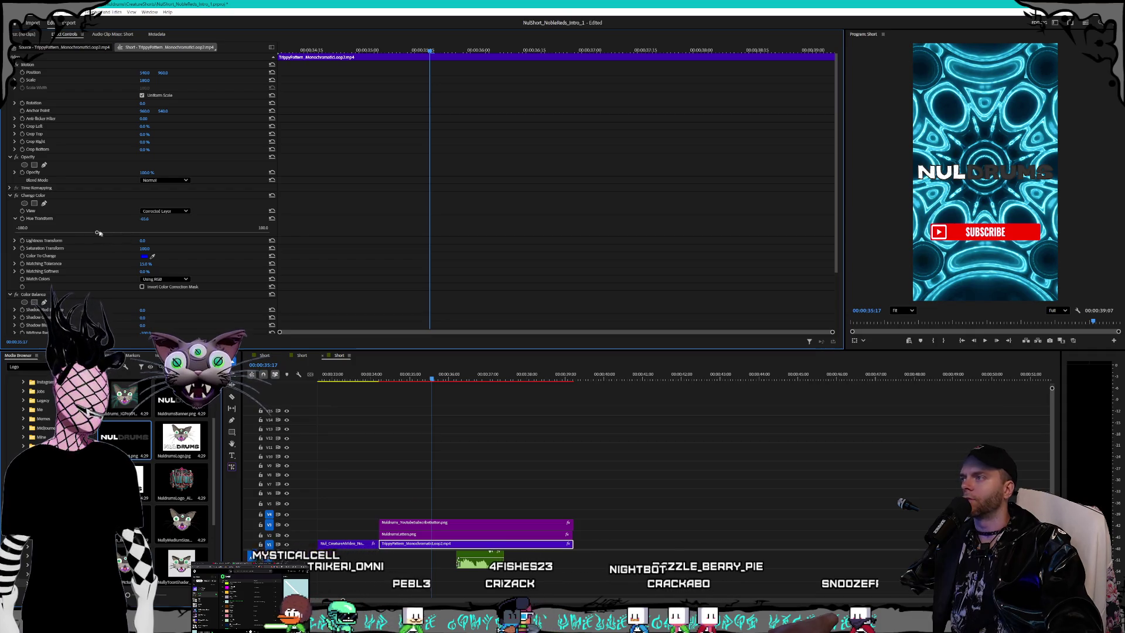
left_click_drag(126, 232, 132, 233)
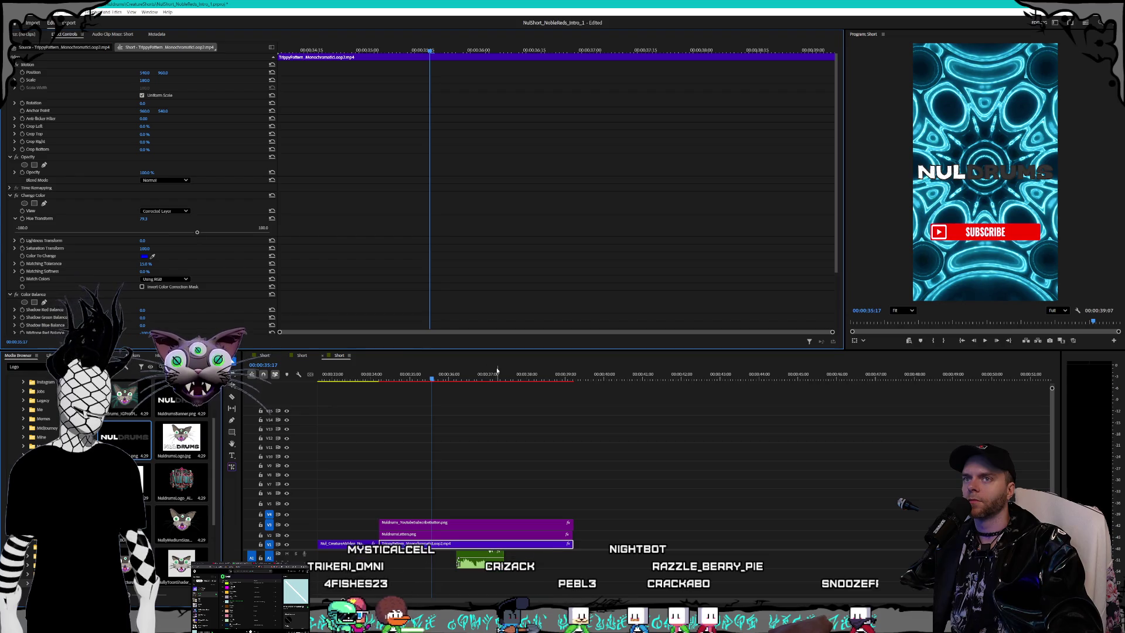
left_click_drag(426, 374, 388, 377)
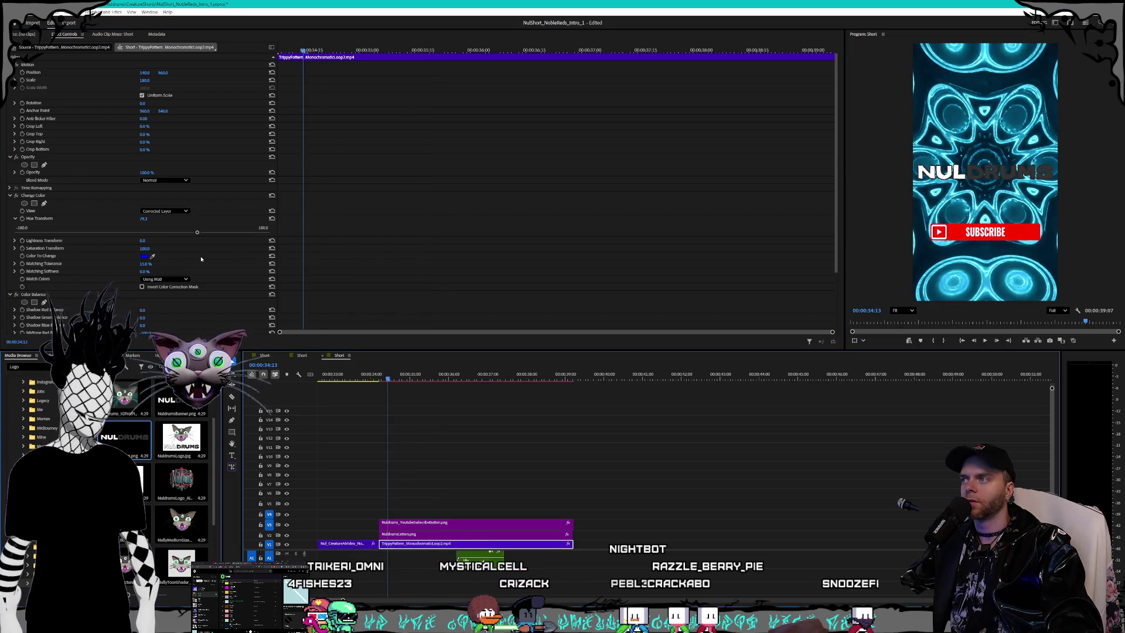
key("space")
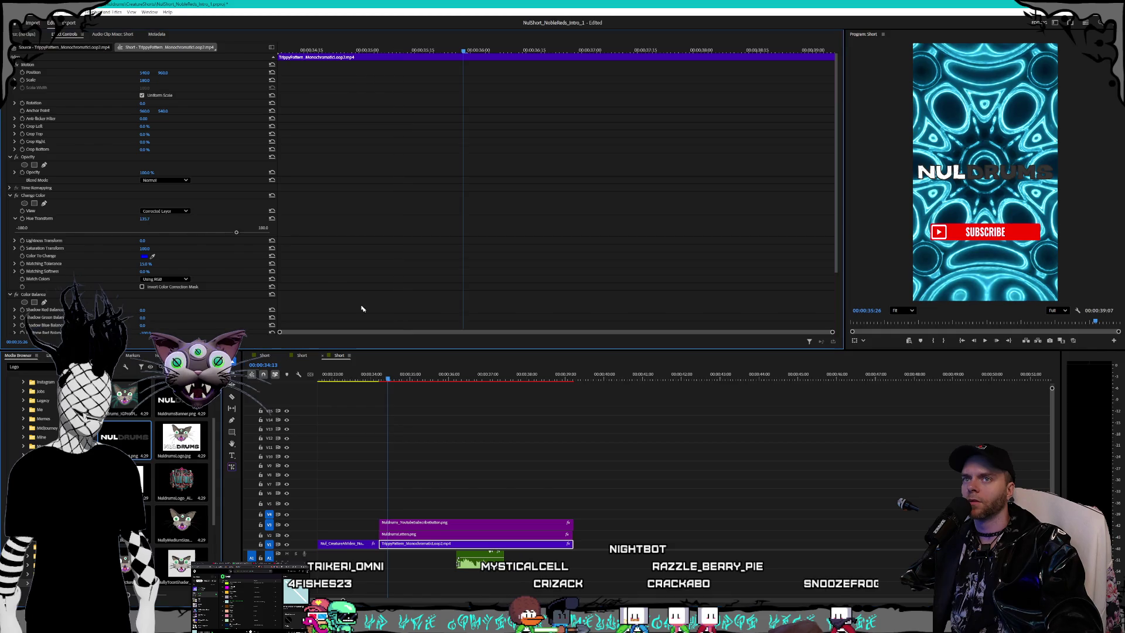
key("space")
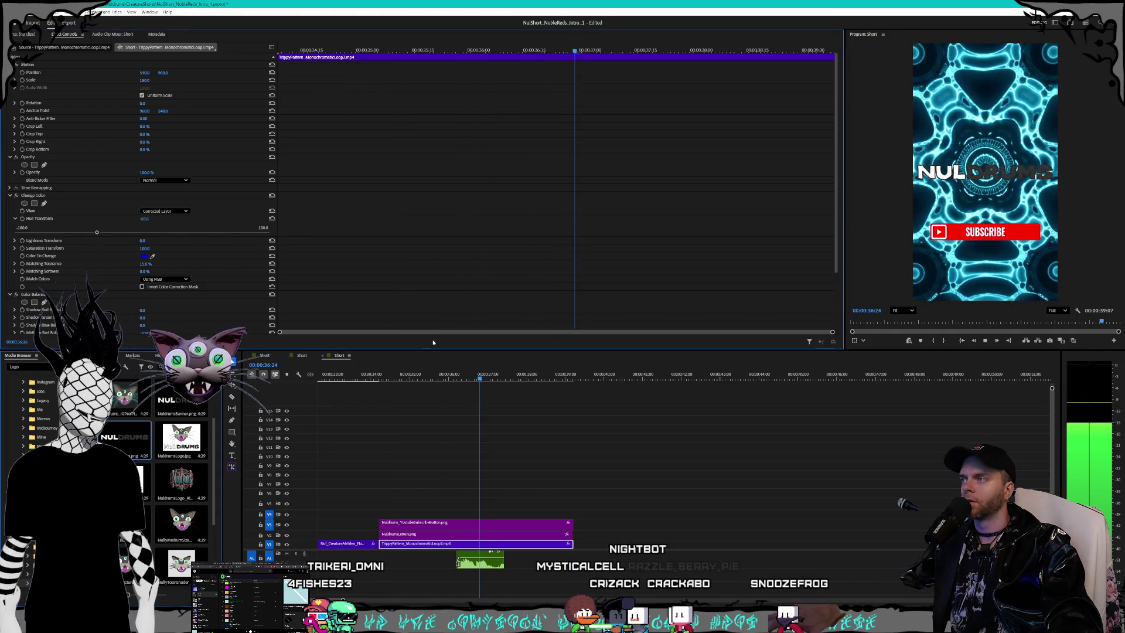
left_click_drag(438, 373, 403, 376)
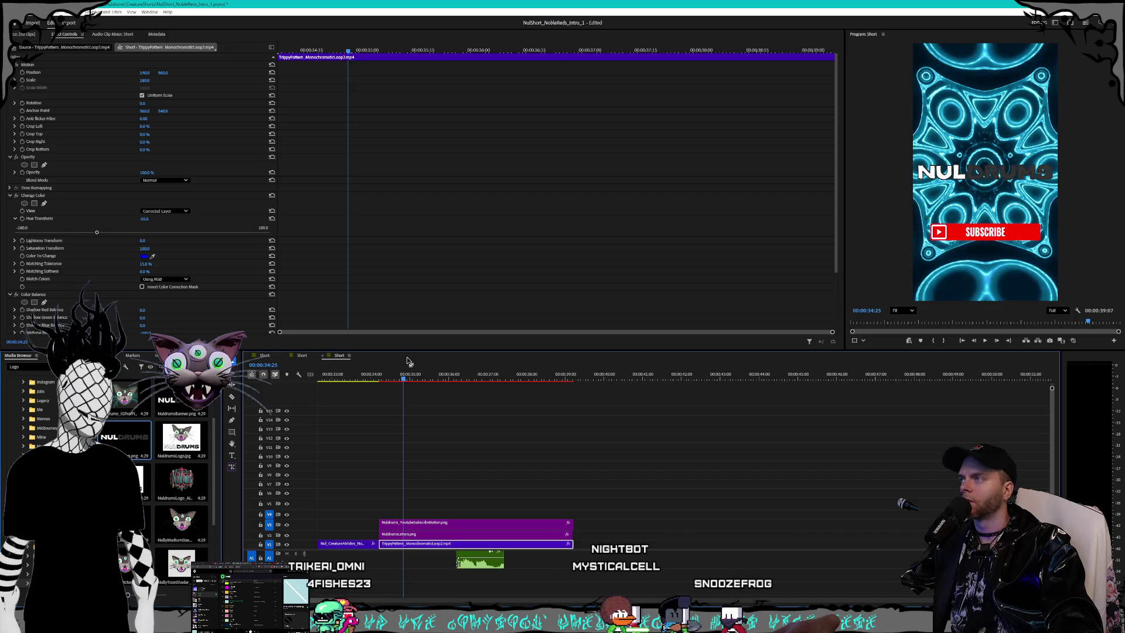
scroll(241, 256, "down", 5)
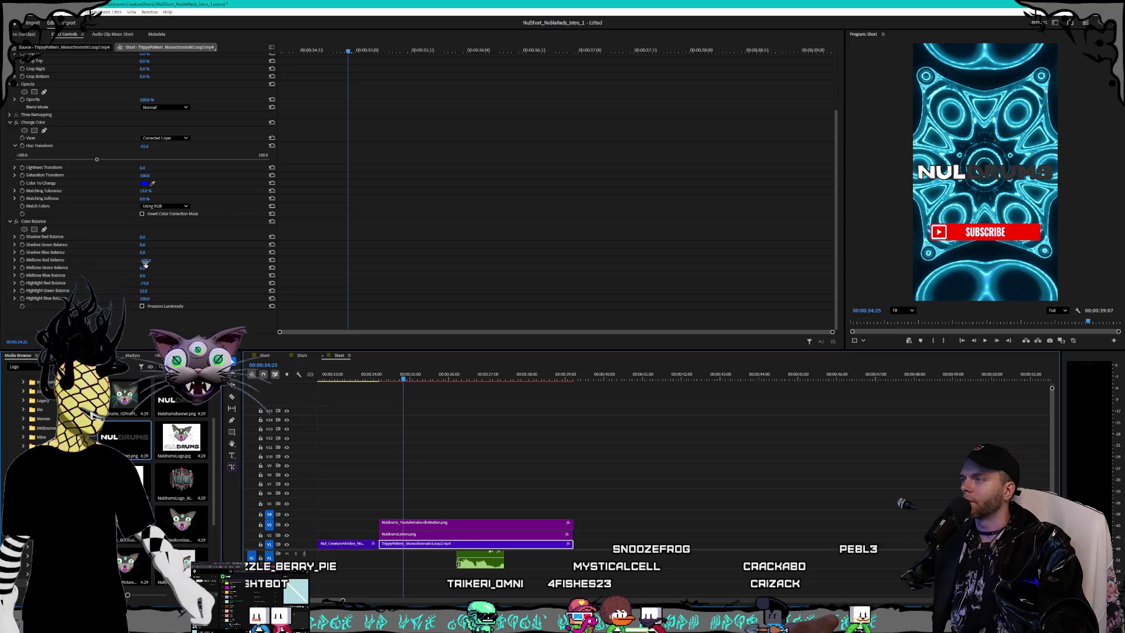
Step: Set Color Balance Midtone Green -89, Highlight Green -81 and Highlight Blue 0 for a pink-red glow
left_click(150, 259)
key("Return")
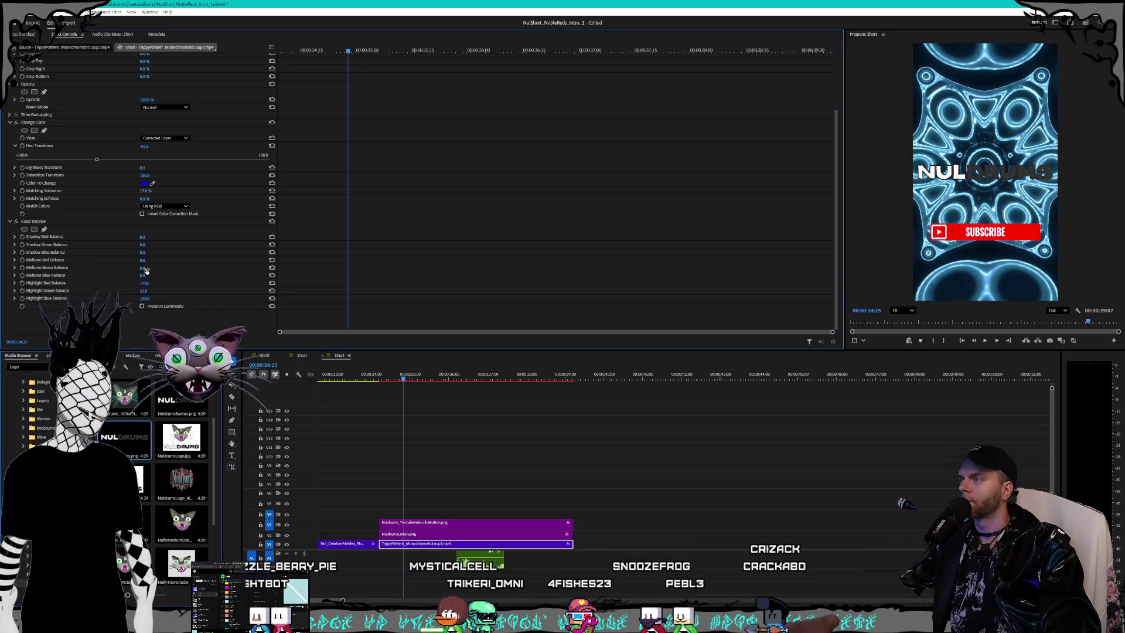
key("Return")
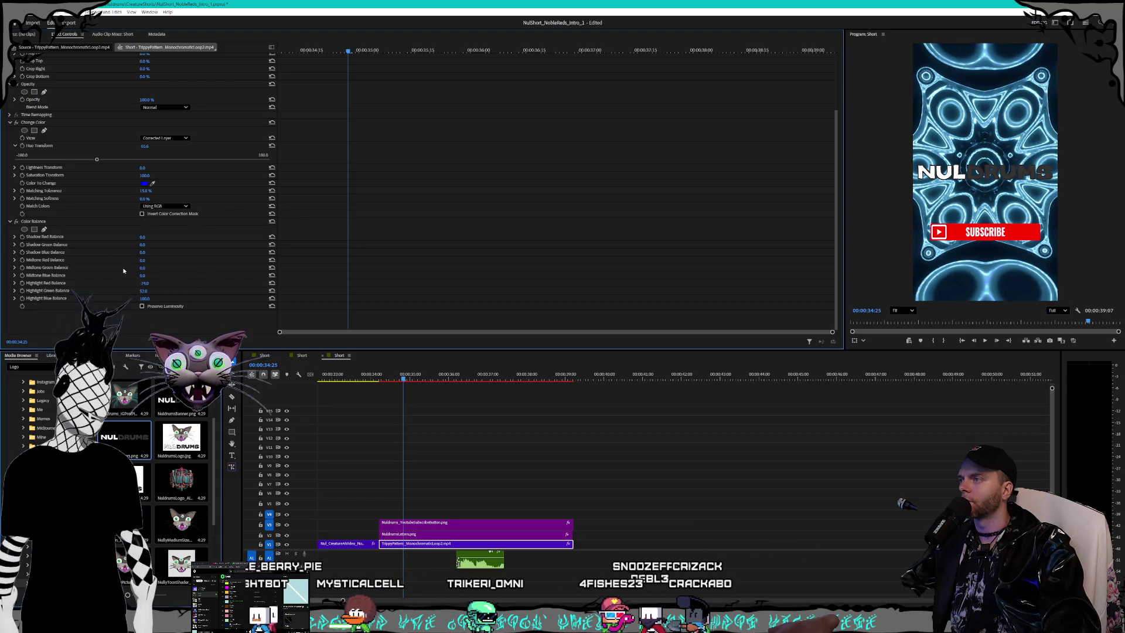
mouse_move(144, 268)
left_mouse_down()
mouse_move(84, 276)
mouse_move(201, 260)
left_mouse_up()
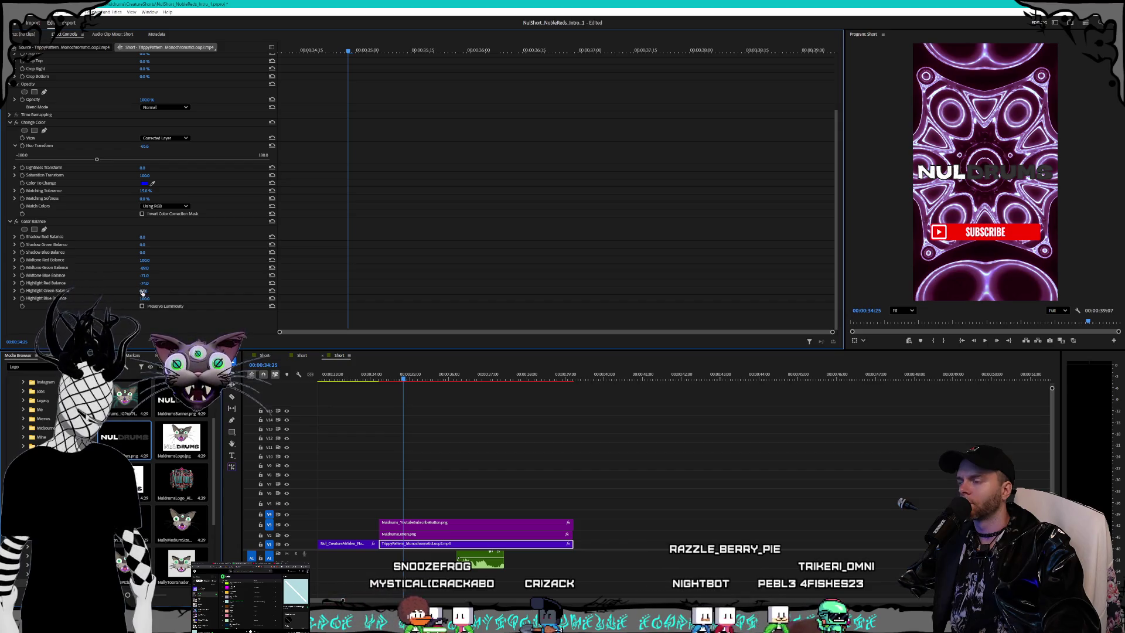
left_click_drag(143, 291, 88, 291)
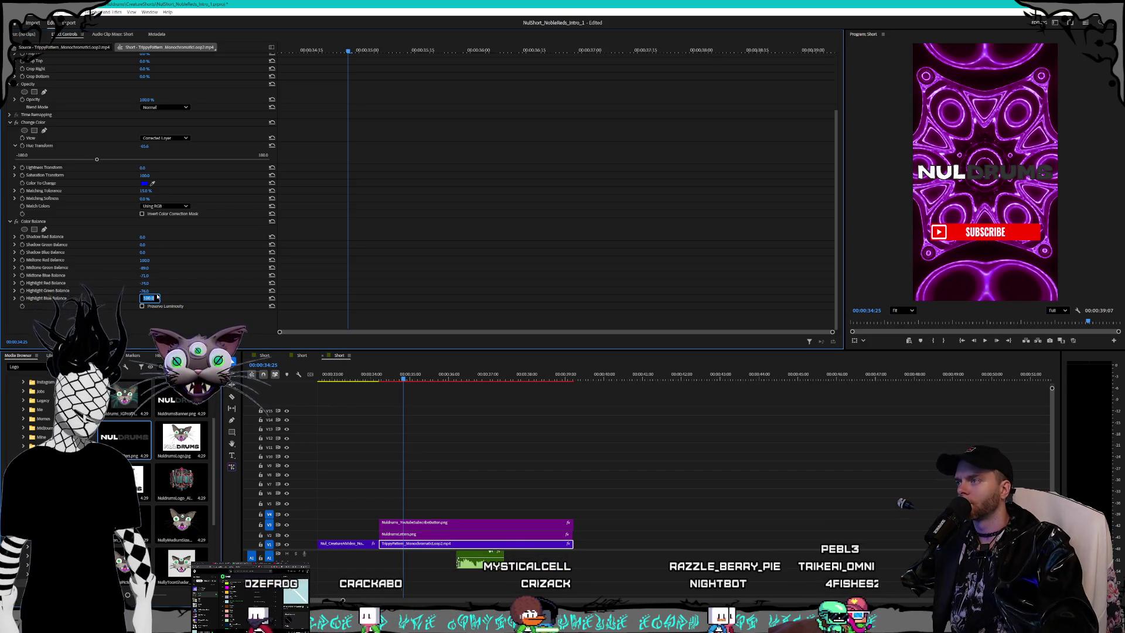
type("0")
key("Return")
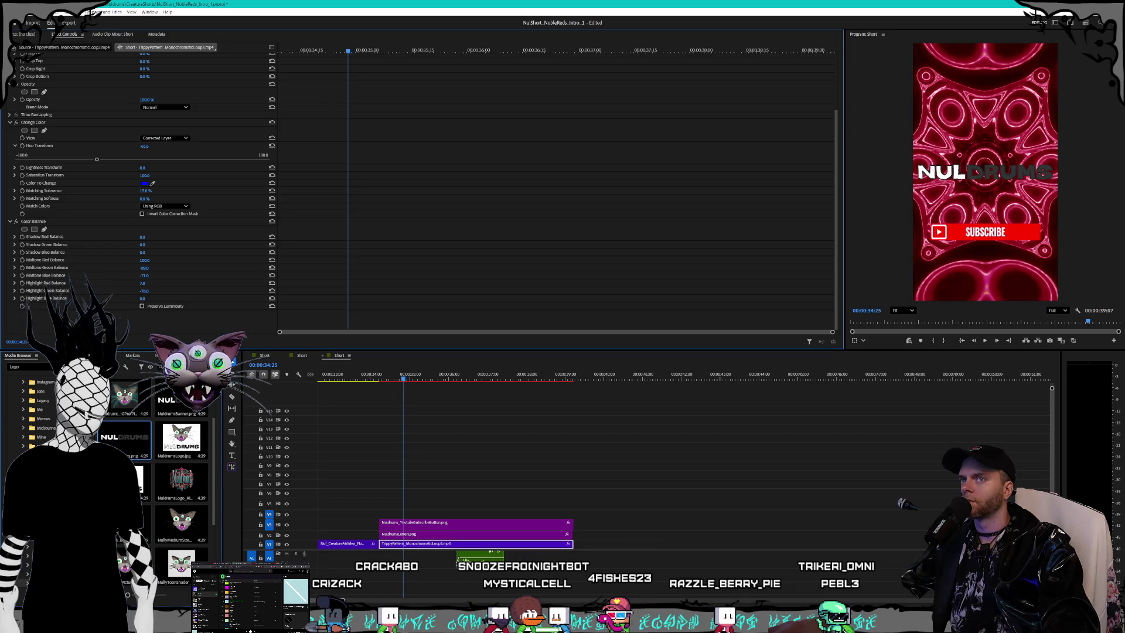
left_click(369, 380)
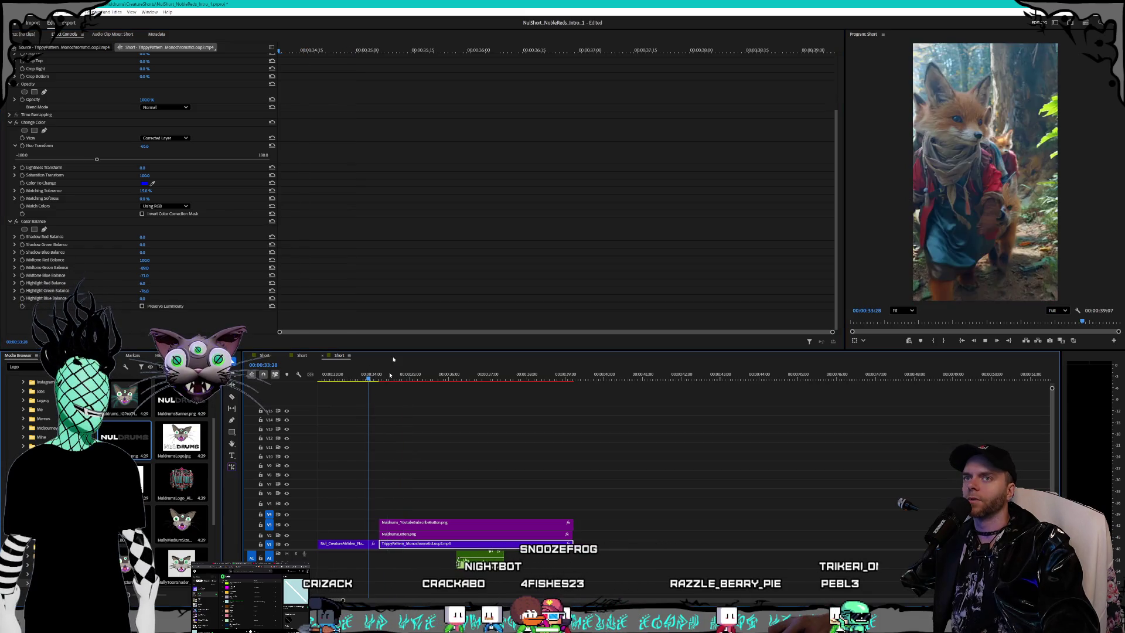
Step: Play the cut from the fox shot to the pattern, then select the voiceover clip on A1
key("space")
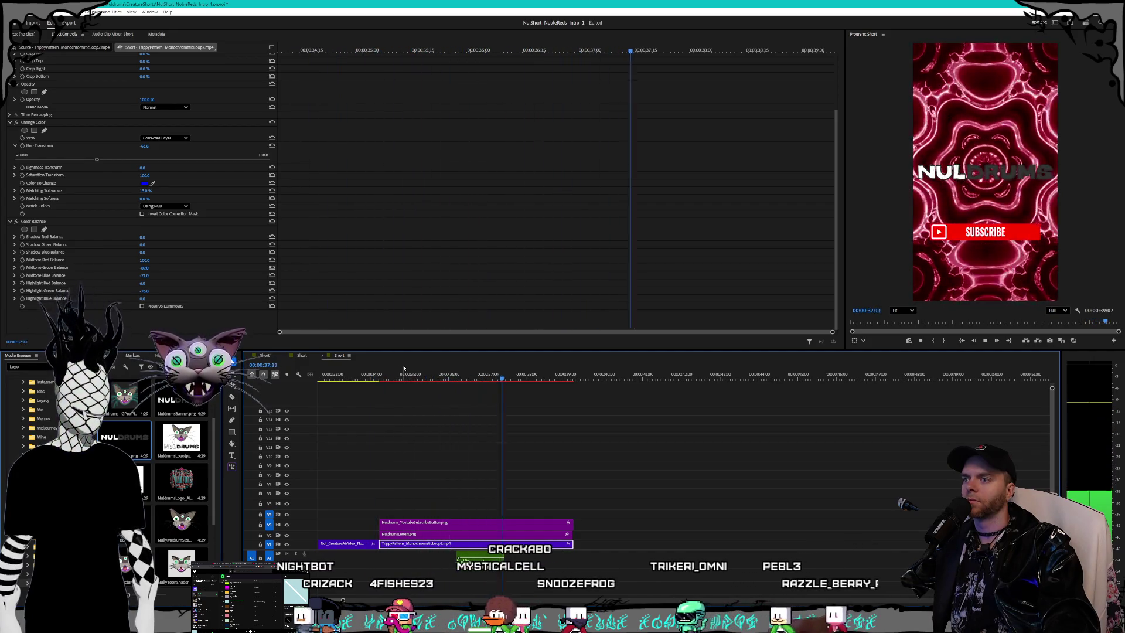
left_click(489, 565)
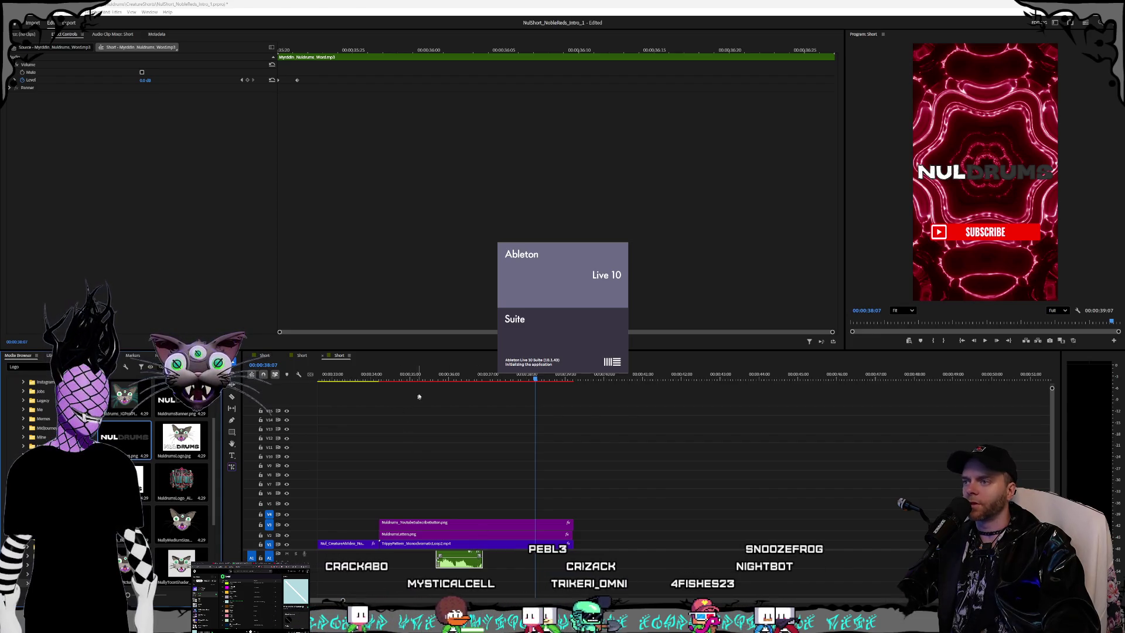
Step: Preview the fox-to-pattern cut from 00:00:33:15, ending the playhead at 00:00:34:25
left_click(402, 379)
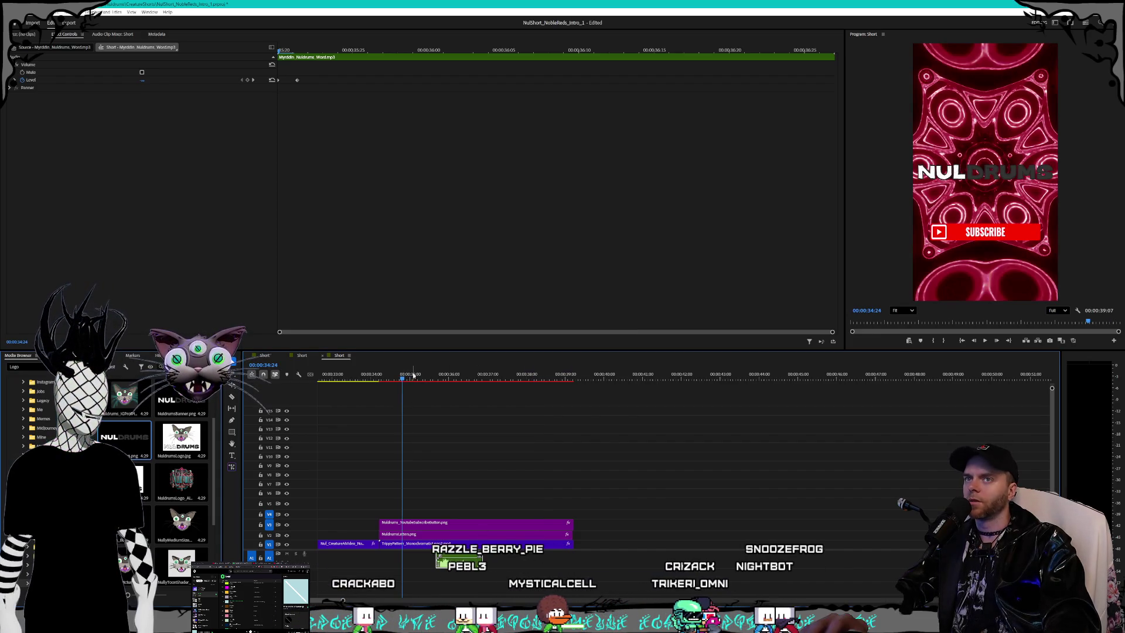
left_click(350, 379)
key("space")
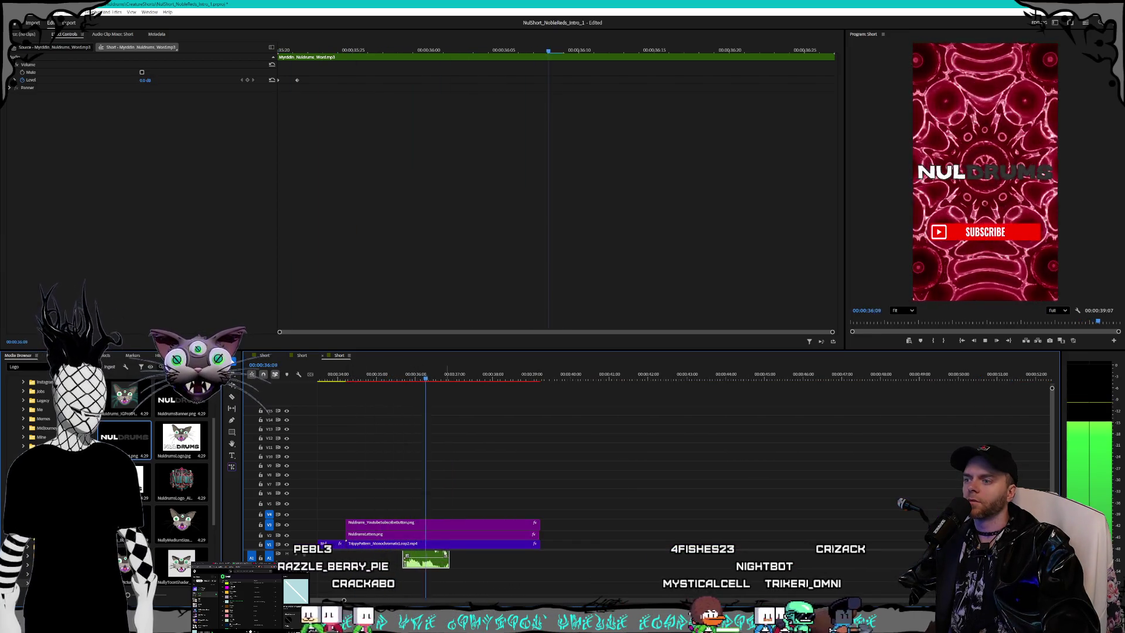
key("space")
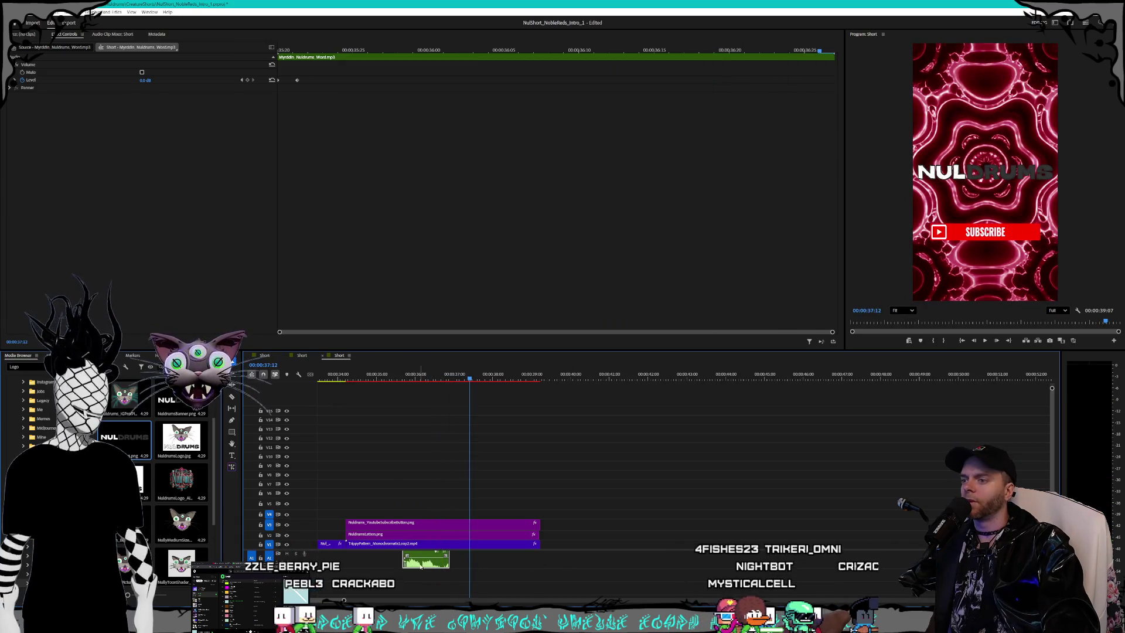
left_click_drag(347, 378, 372, 400)
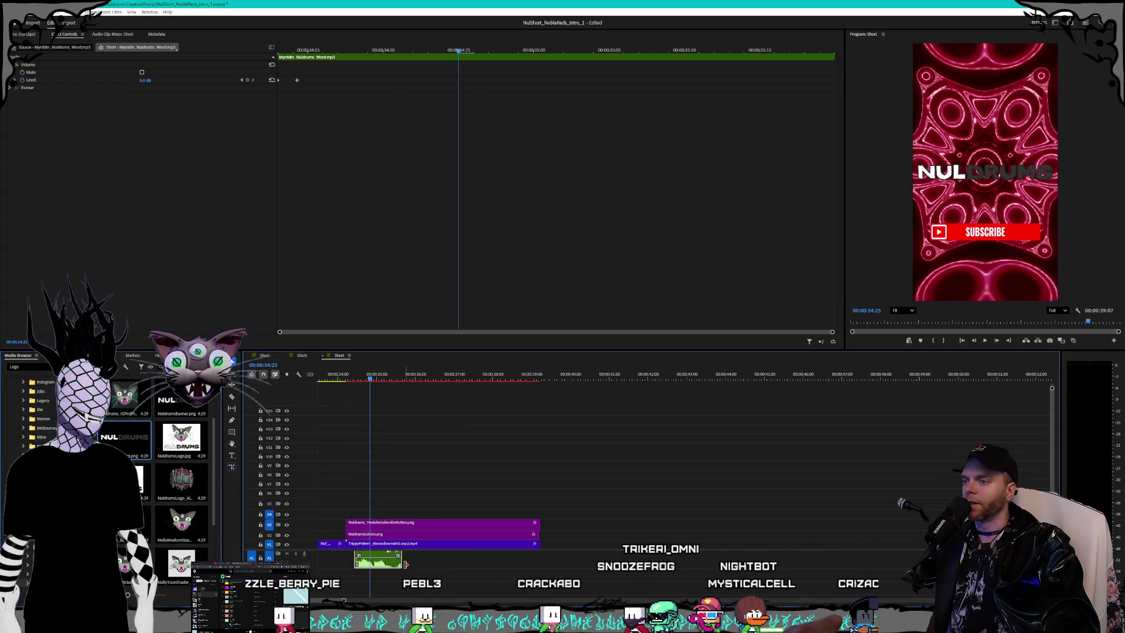
Step: Trim the voiceover clip's edge and position the Ableton Live window over the editor
left_click_drag(400, 562, 433, 564)
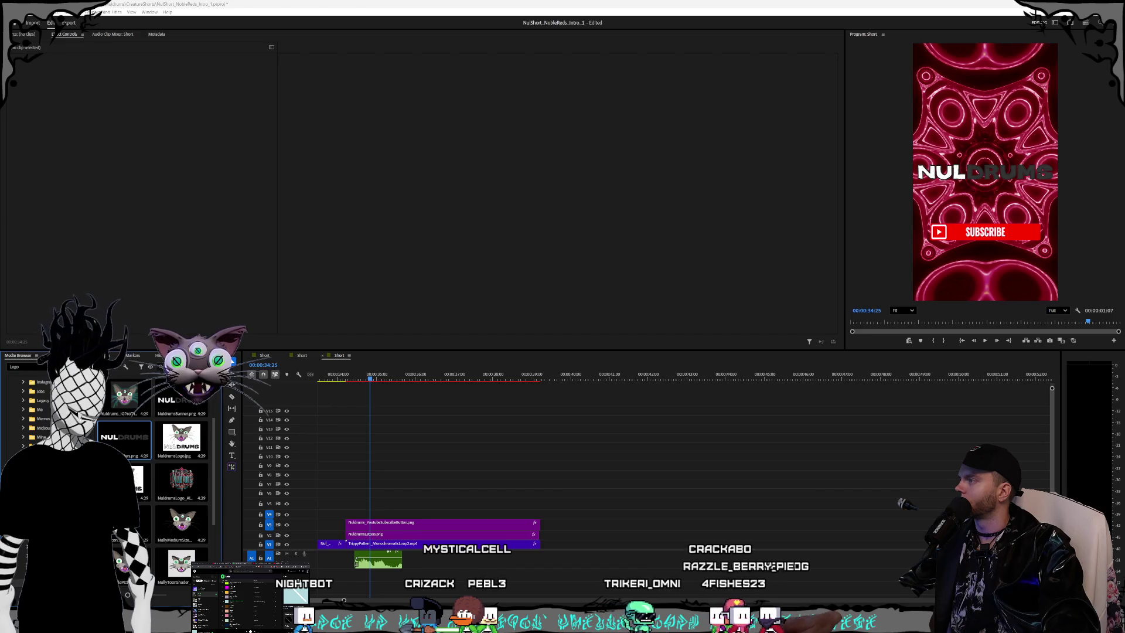
key("alt+Tab")
left_click_drag(525, 70, 595, 77)
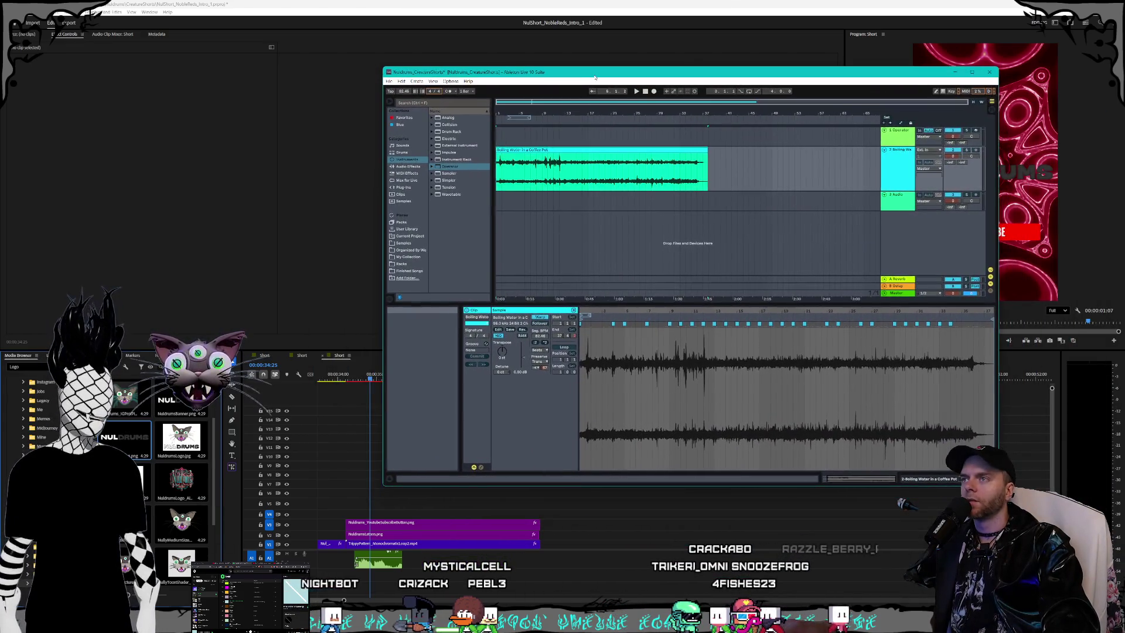
Step: Fold the Boiling Water track lane and insert two new audio tracks
right_click(901, 227)
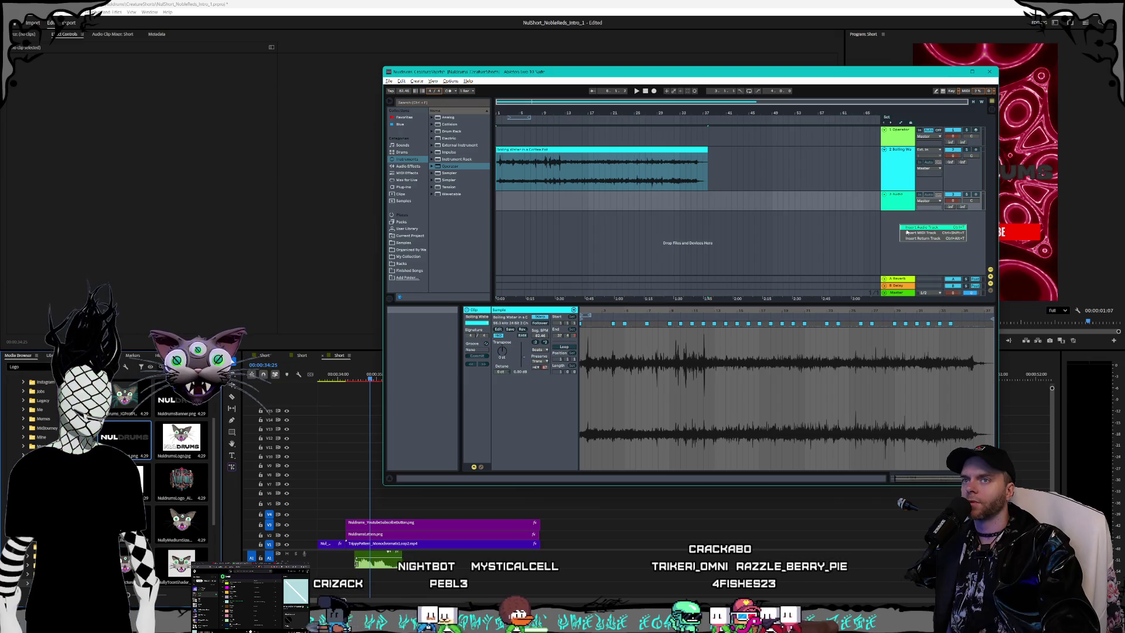
left_click(902, 169)
left_click(884, 149)
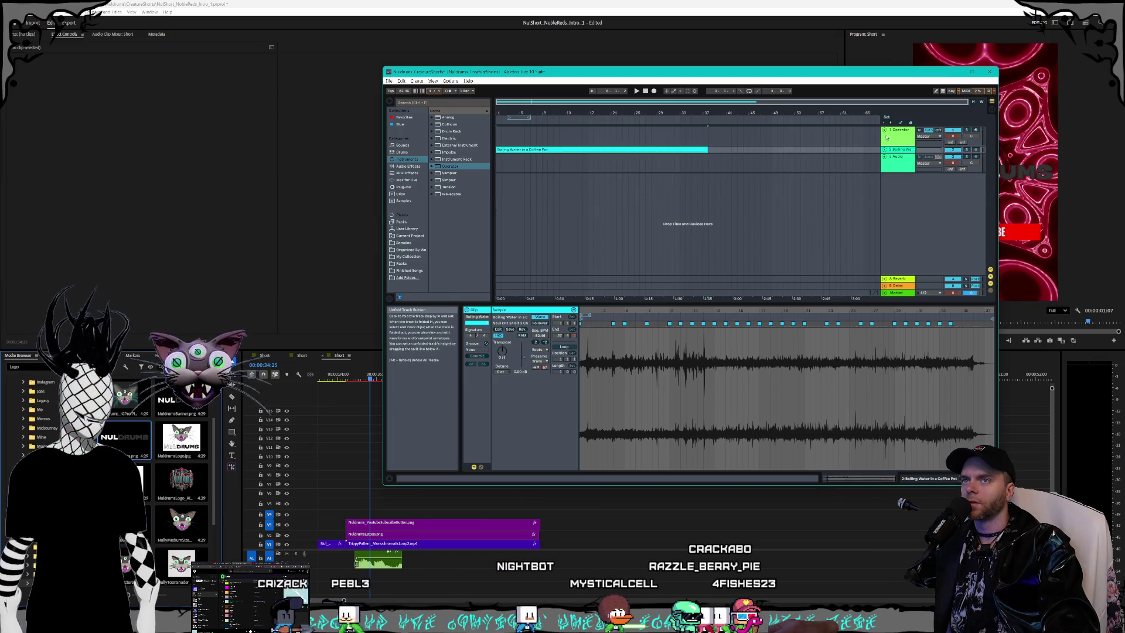
right_click(898, 198)
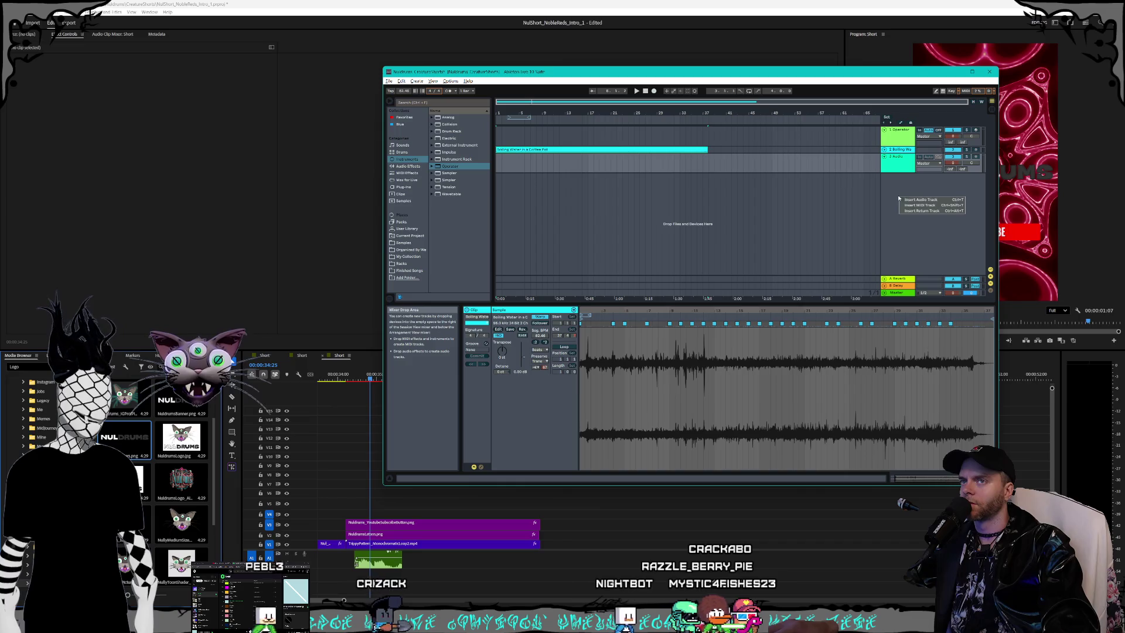
left_click(903, 200)
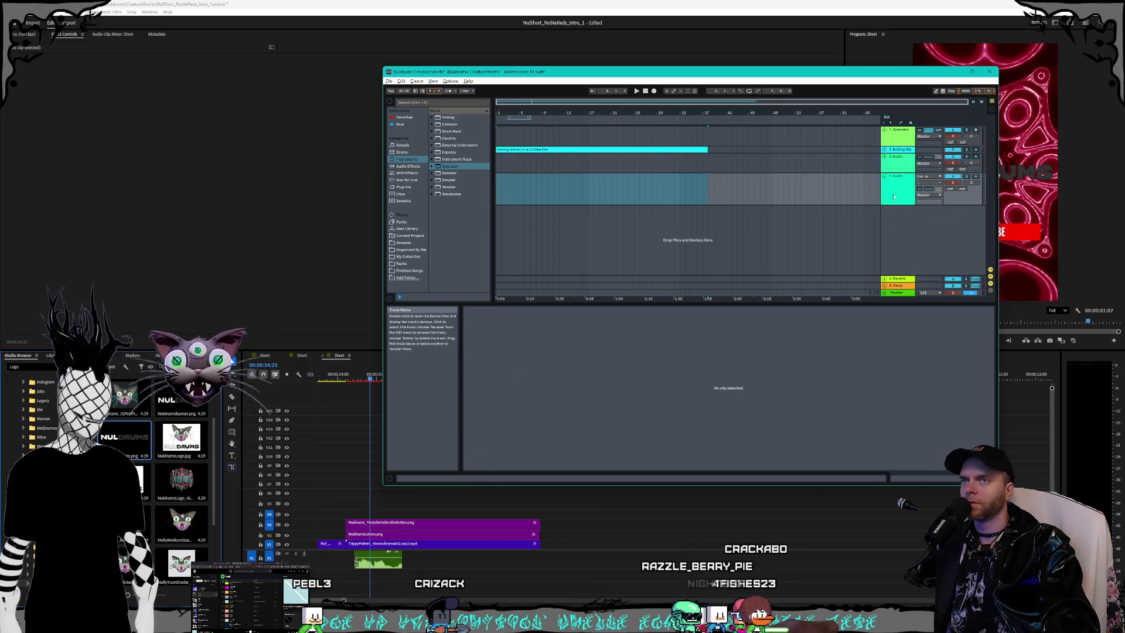
left_click(890, 167)
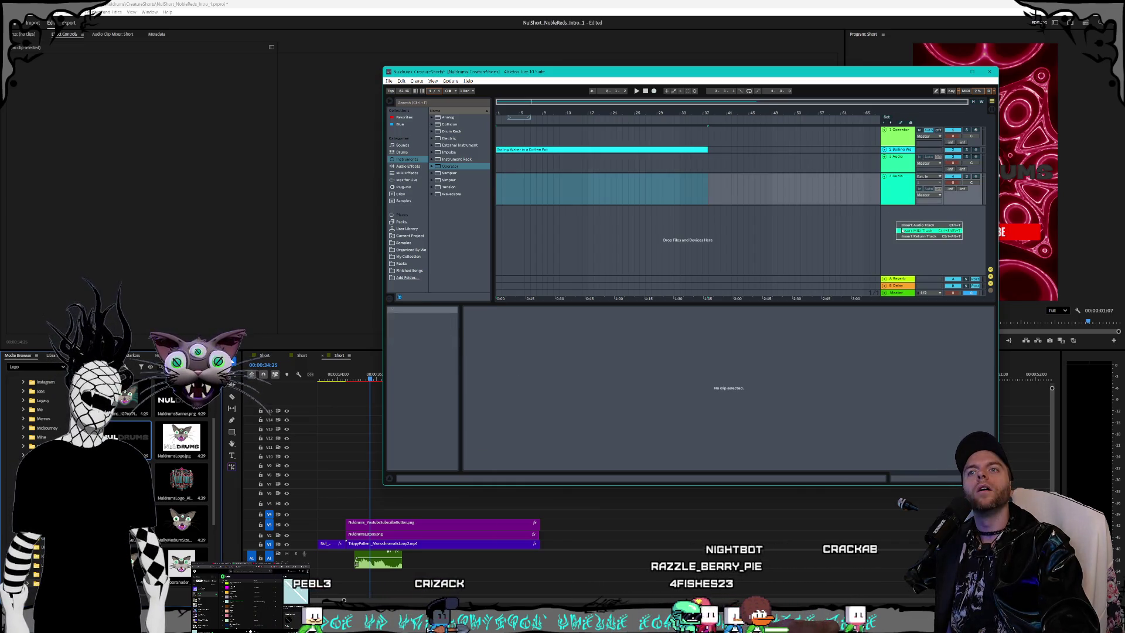
key("ctrl+t")
Step: Group audio tracks 3 to 5 and start naming the group 'Nul'
left_click(896, 170, "shift")
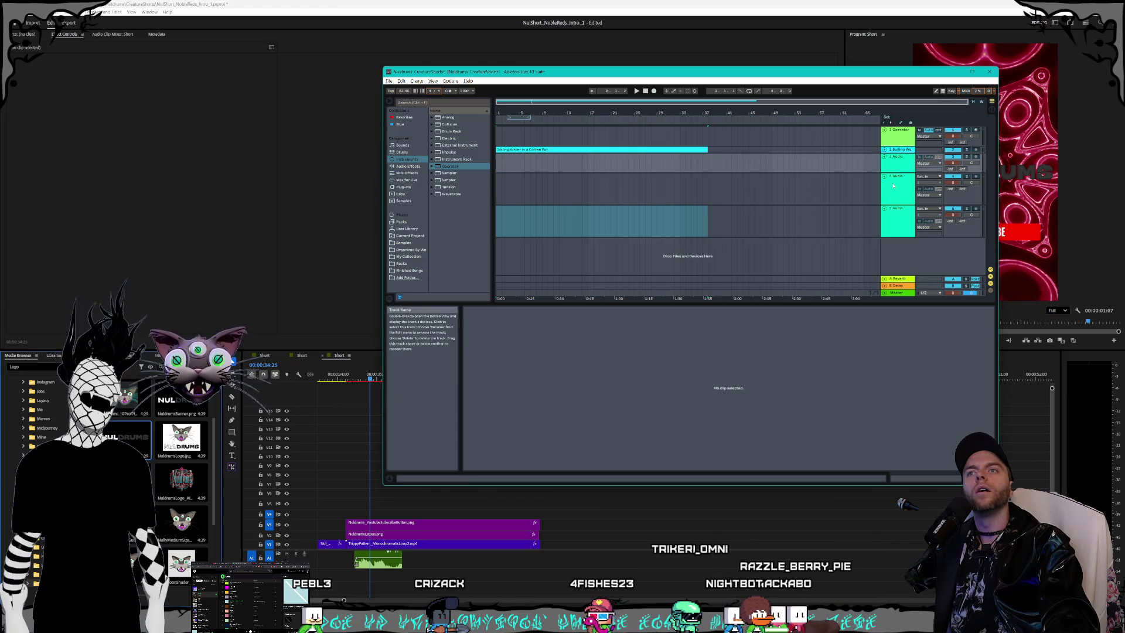
right_click(893, 186)
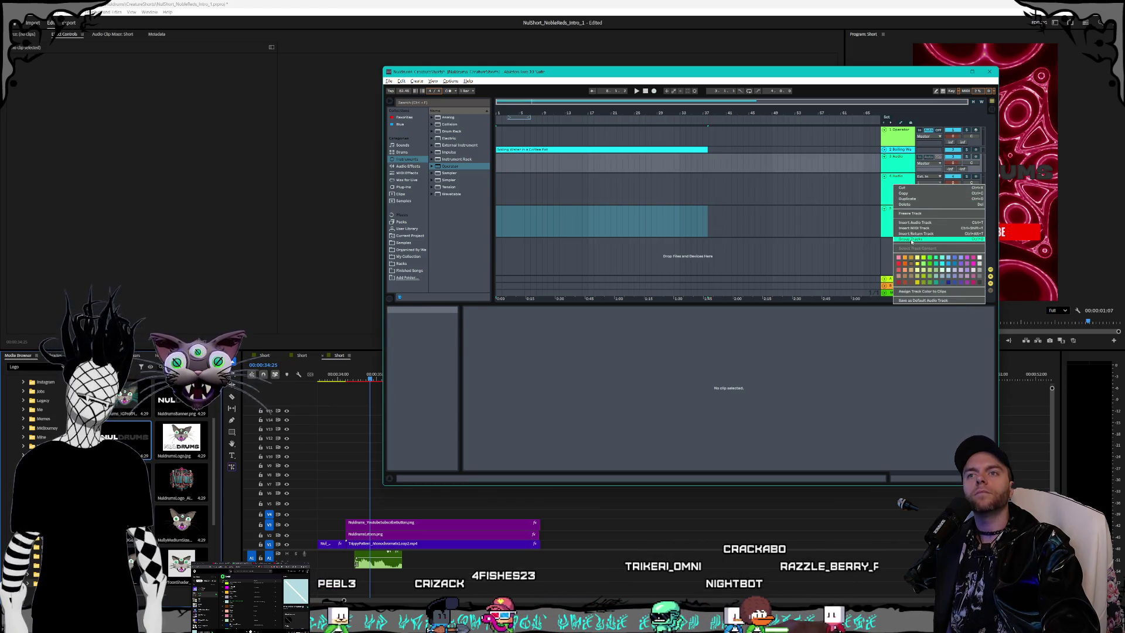
key("ctrl+g")
right_click(891, 170)
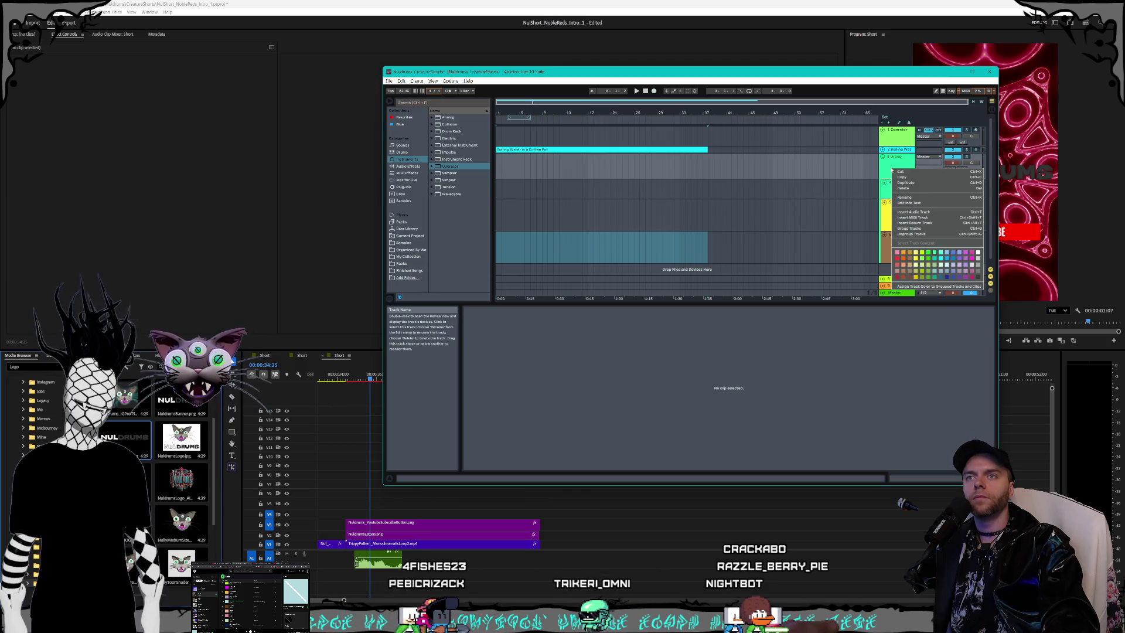
left_click(918, 199)
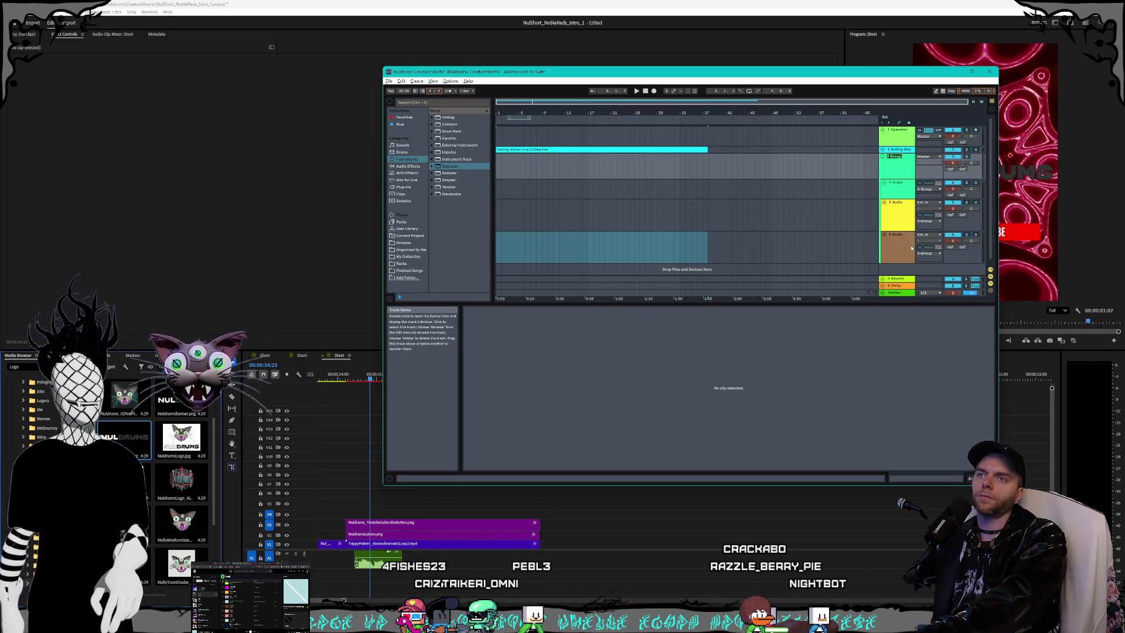
type("NuldrumsWe")
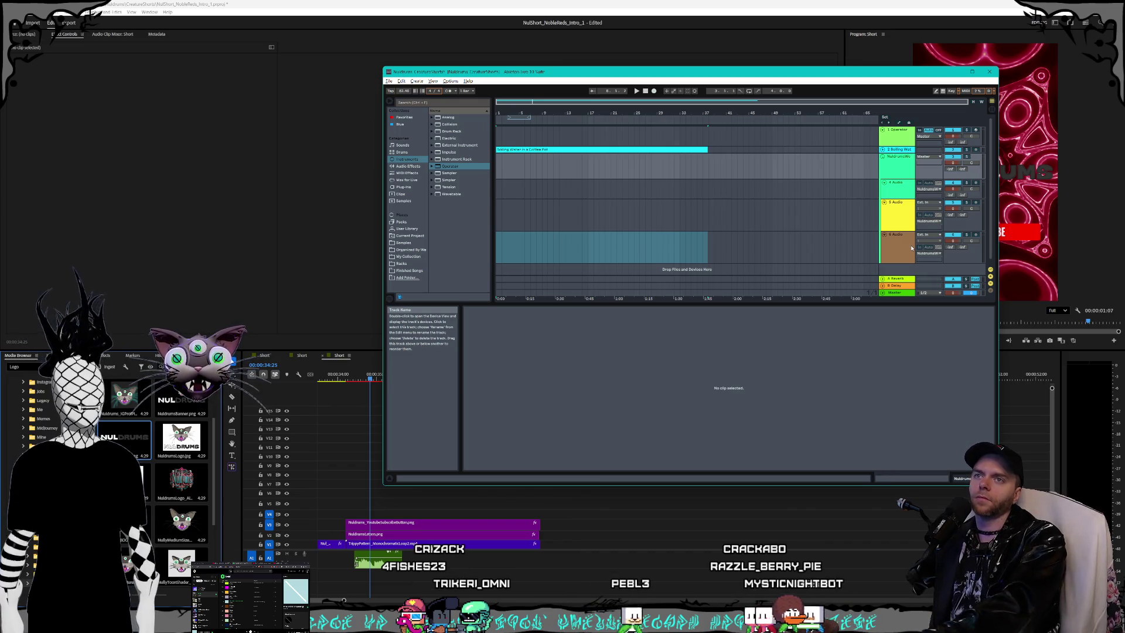
Step: Group the selected audio tracks and insert another audio track
left_click(910, 193)
right_click(903, 210)
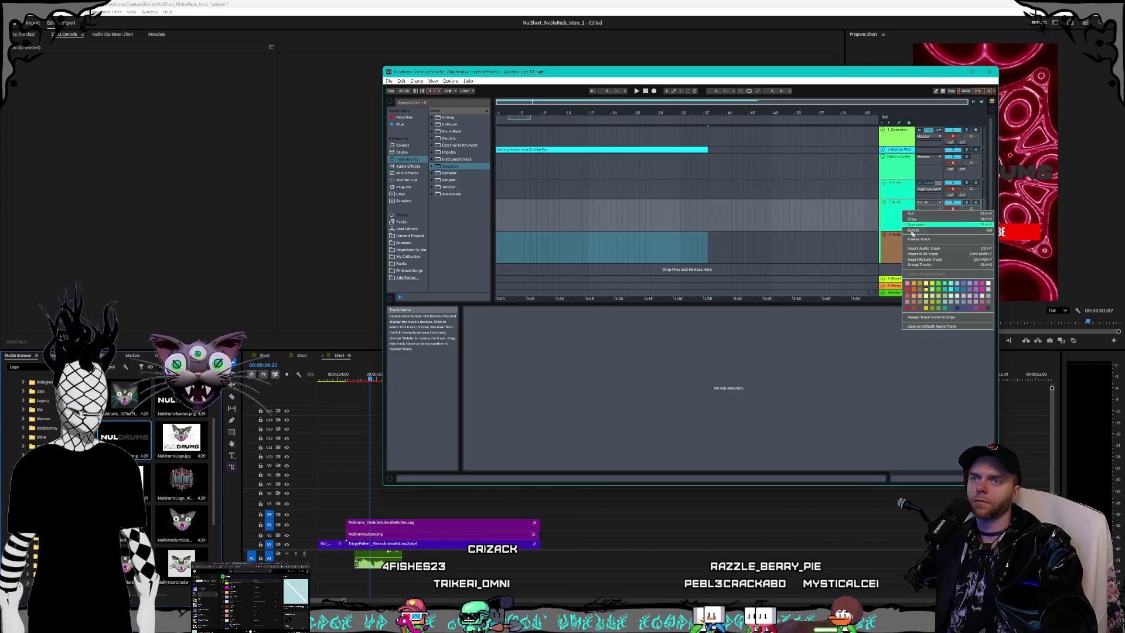
left_click(935, 265)
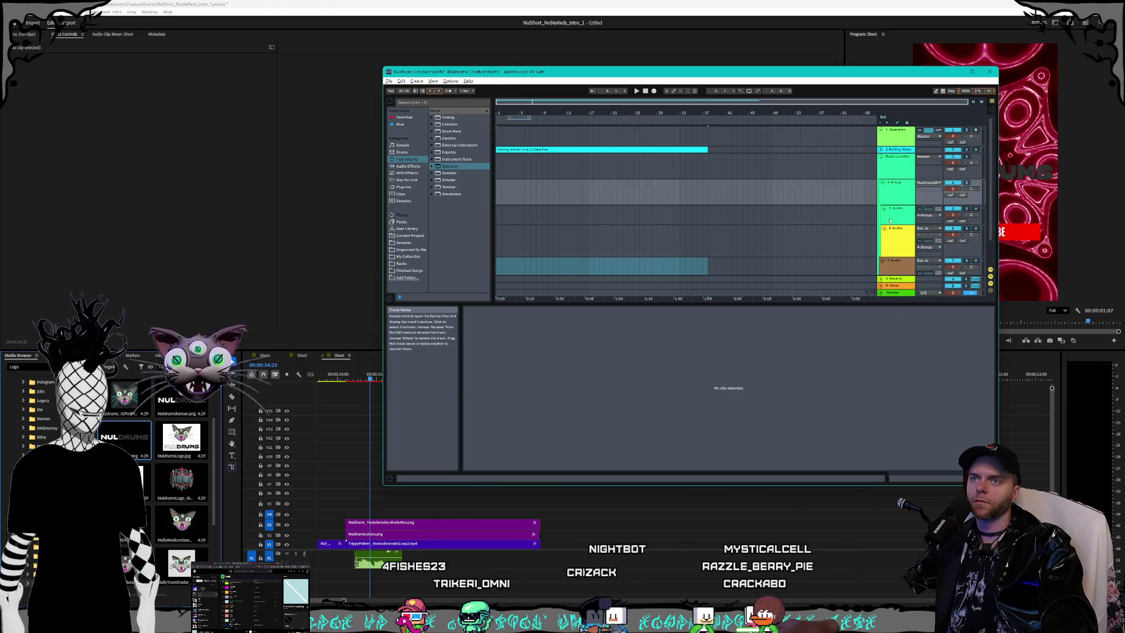
scroll(896, 211, "down", 2)
scroll(897, 164, "up", 1)
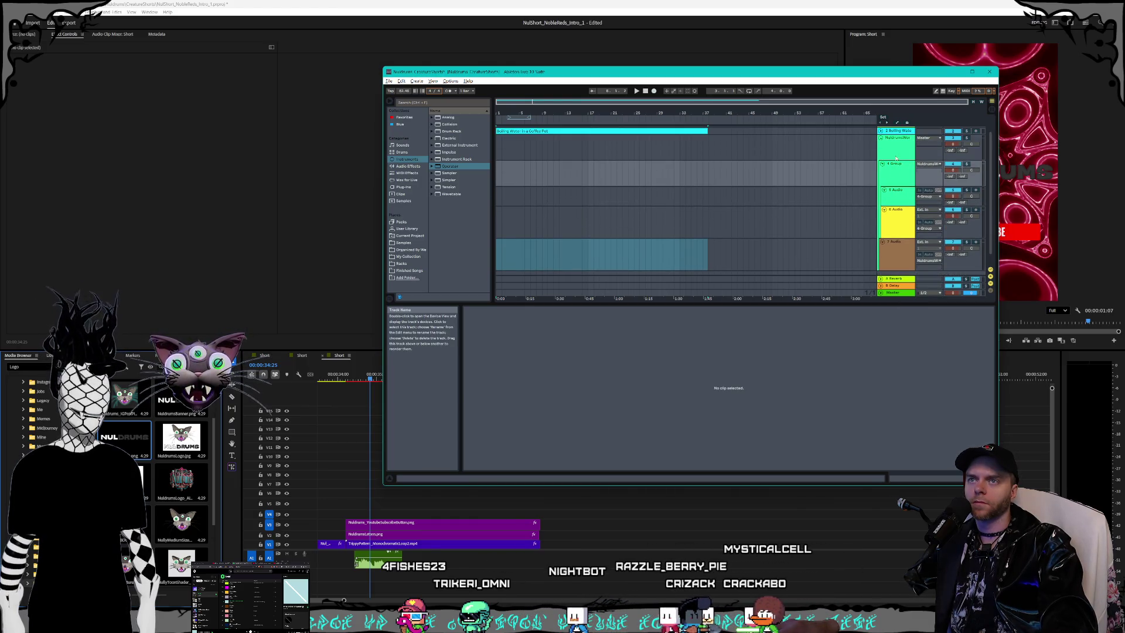
right_click(897, 154)
left_click(923, 195)
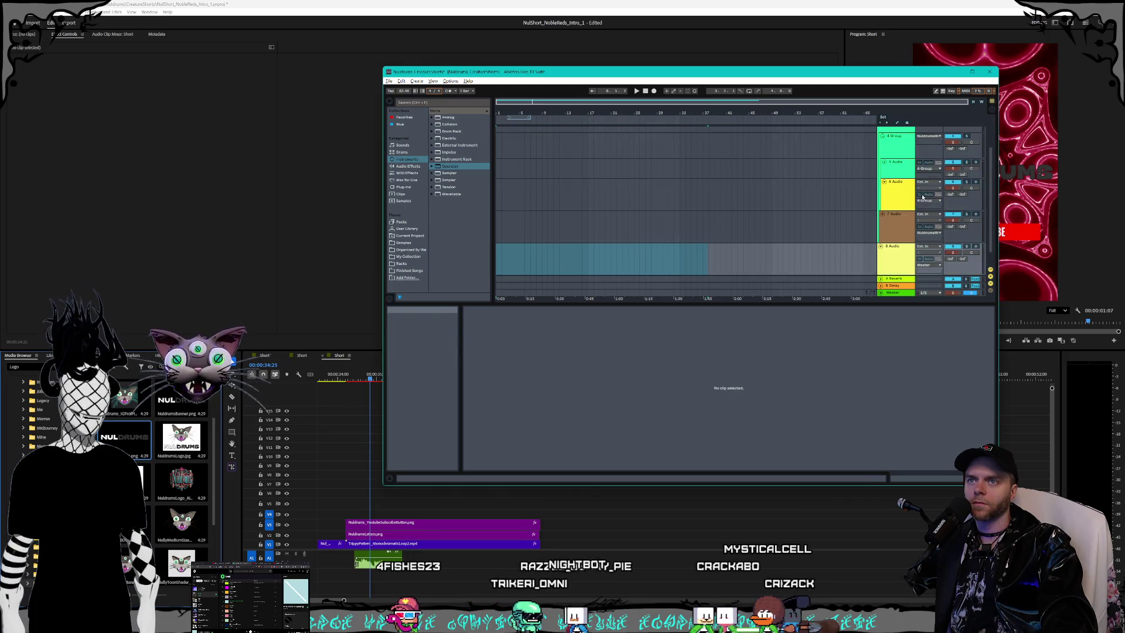
Step: Turn track 7 into a brown group track
left_click(889, 219)
left_click(907, 230)
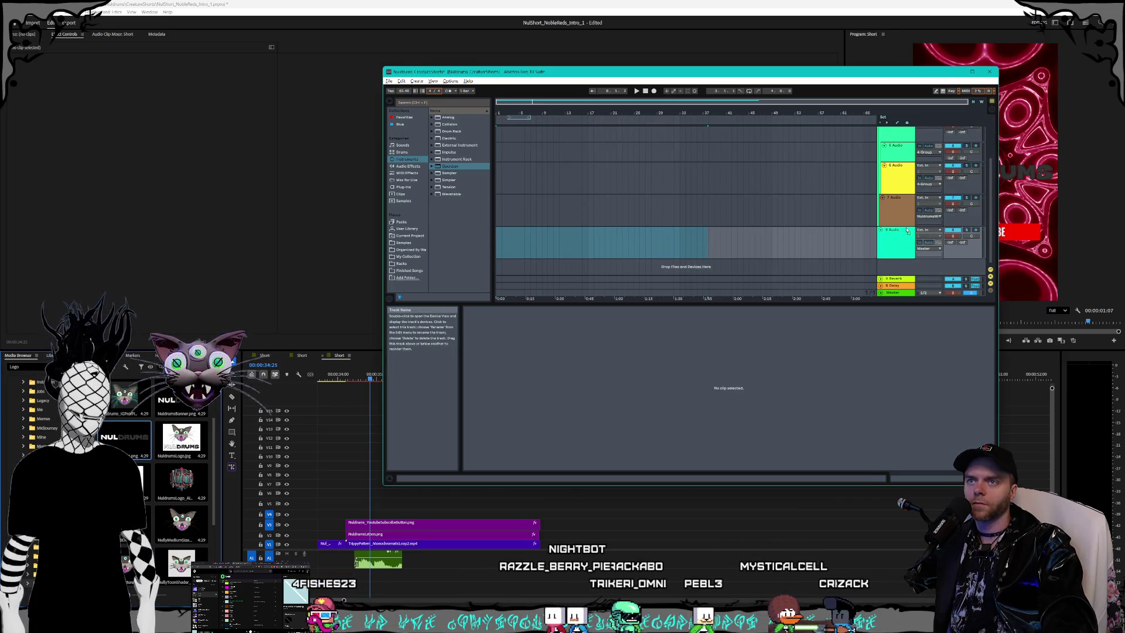
left_click(894, 211)
left_click(895, 231)
left_click(892, 218)
right_click(892, 218)
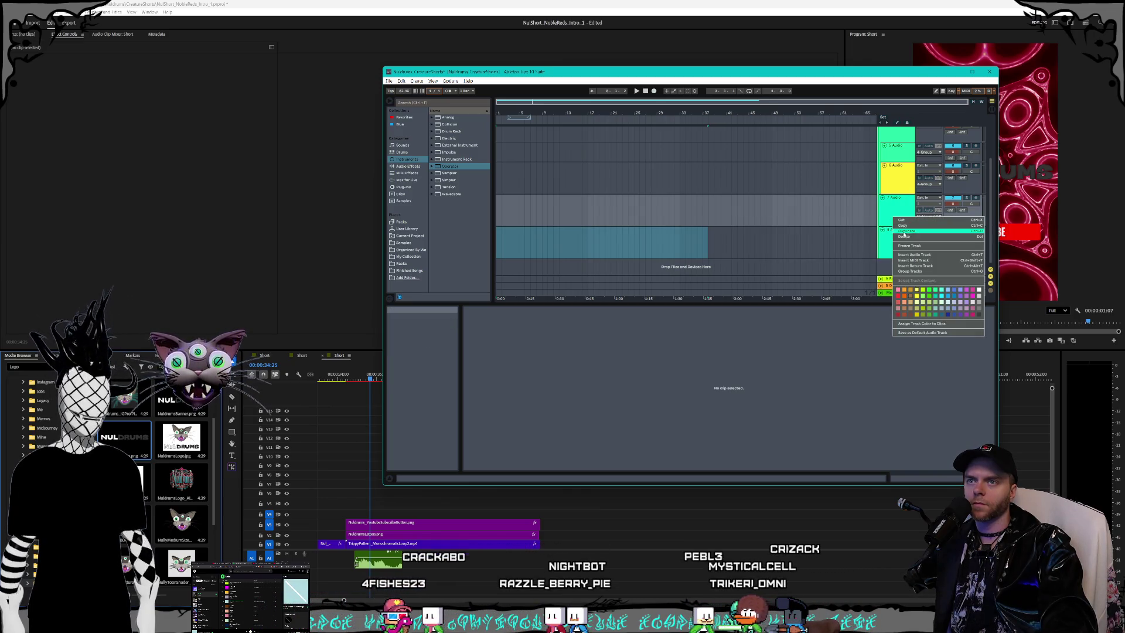
left_click(910, 270)
scroll(900, 221, "up", 5)
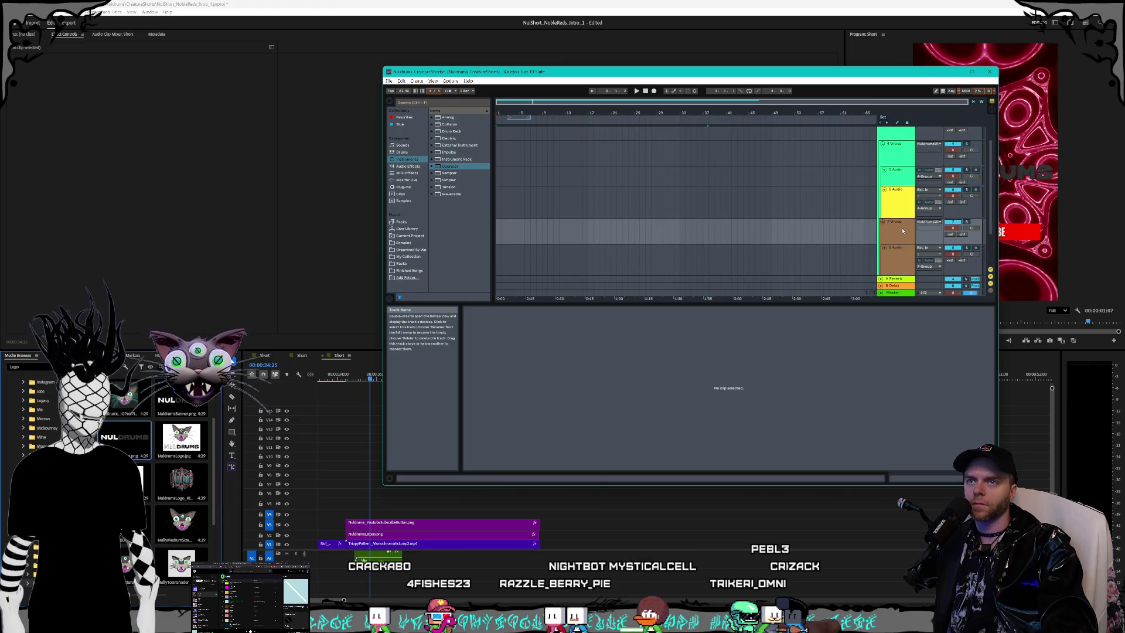
left_click(896, 163)
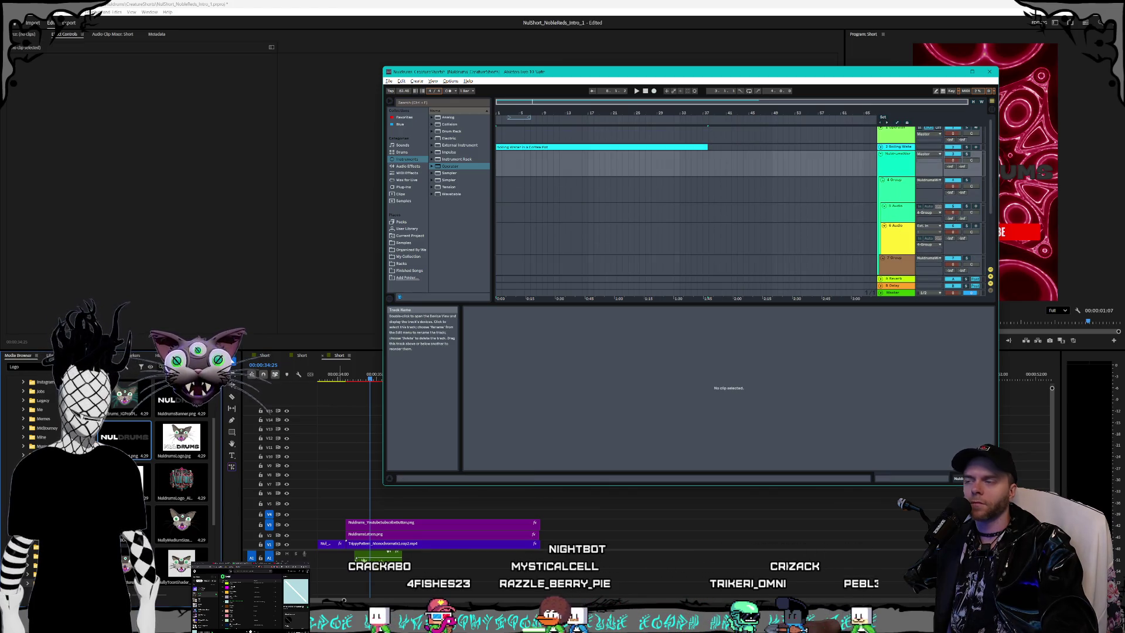
key("alt+Tab")
Step: Drop the Myrddin2 voice sample from the Eleven Labs folder onto track 5 at bar 1
left_click(341, 427)
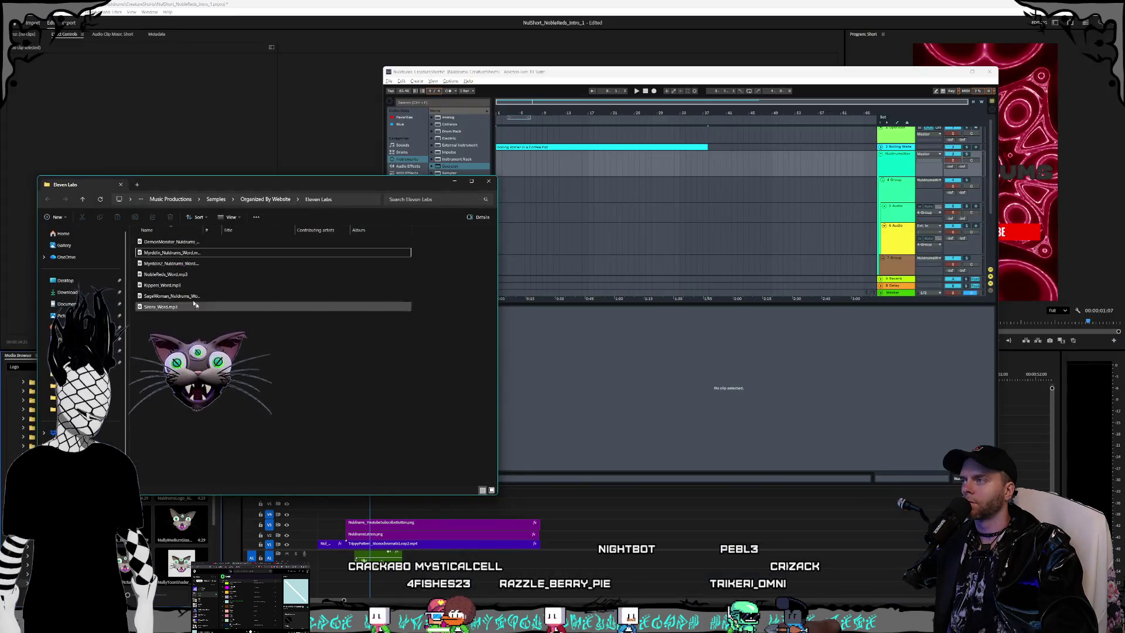
left_click(184, 264)
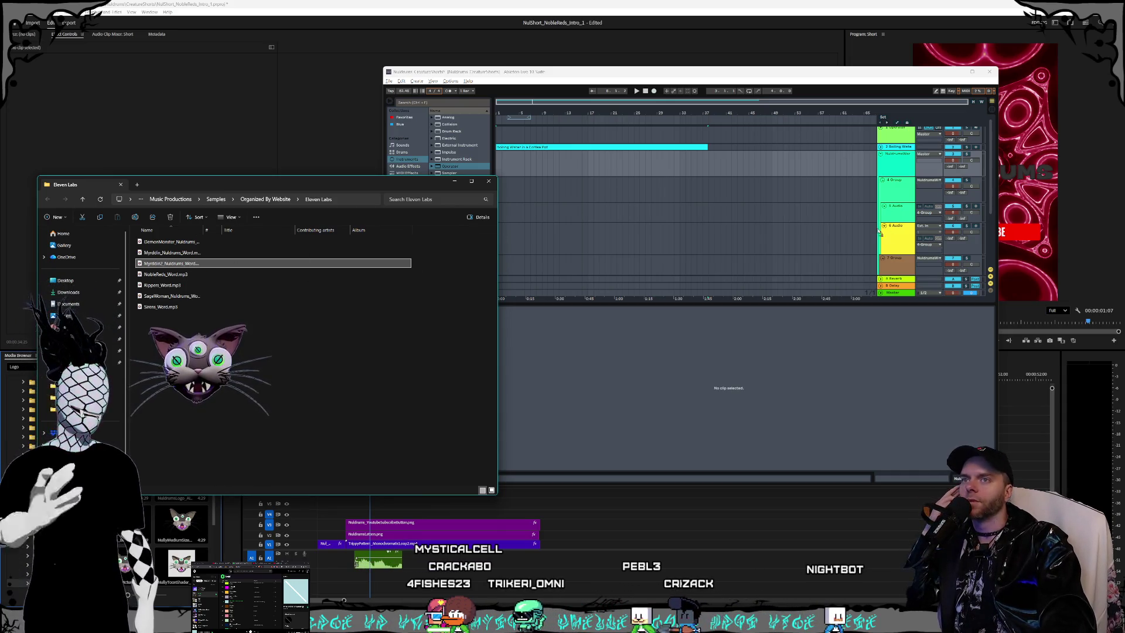
left_click(704, 210)
left_click_drag(565, 220, 504, 212)
left_click_drag(430, 190, 509, 275)
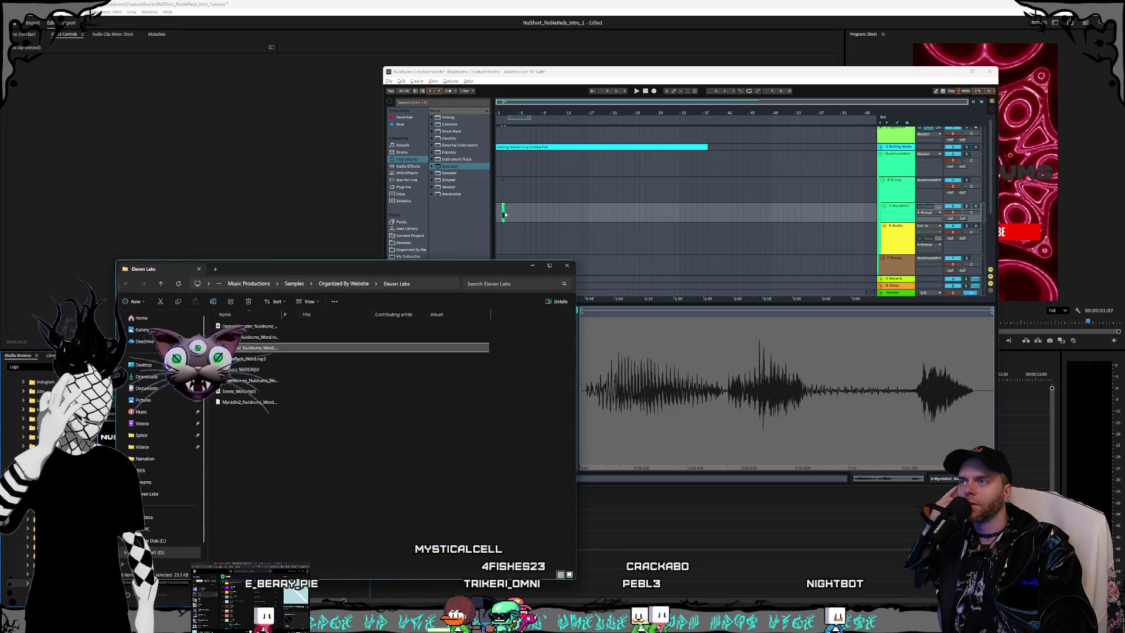
left_click(499, 206)
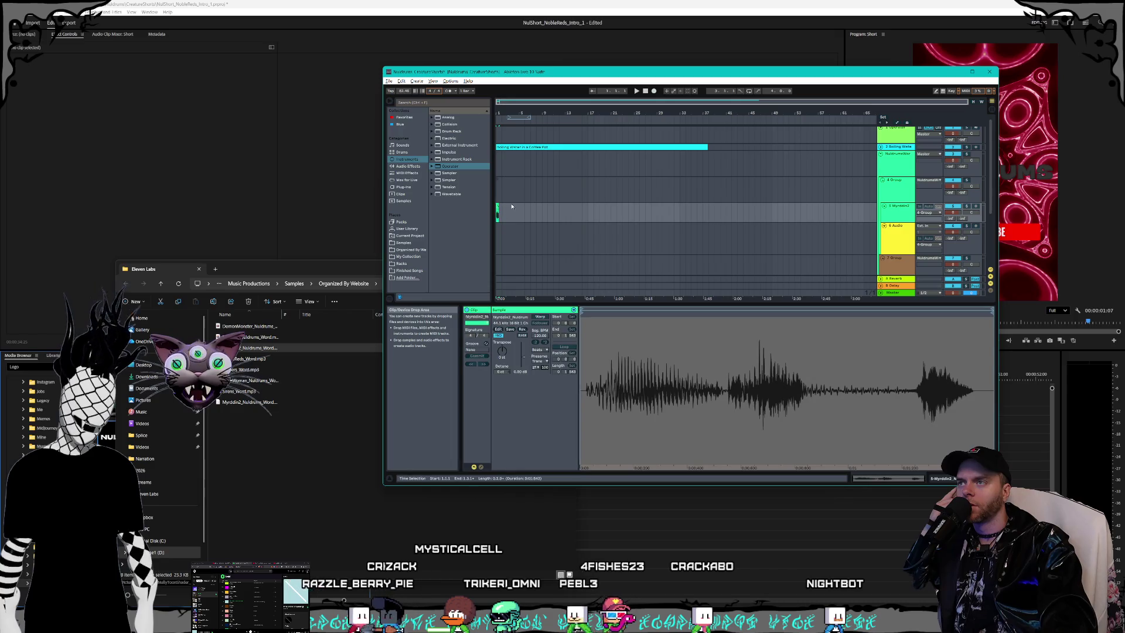
left_click_drag(500, 207, 494, 209)
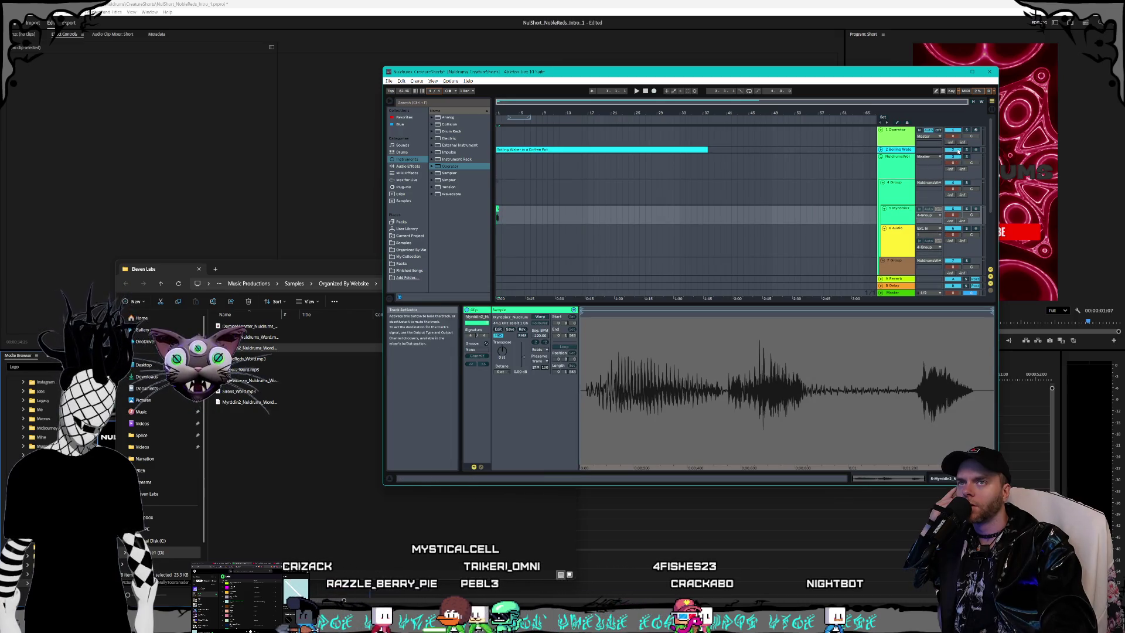
Step: Zoom in on the first bars, enlarge the arrangement area and move the Eleven Labs folder aside
left_click(879, 130)
left_click(894, 151)
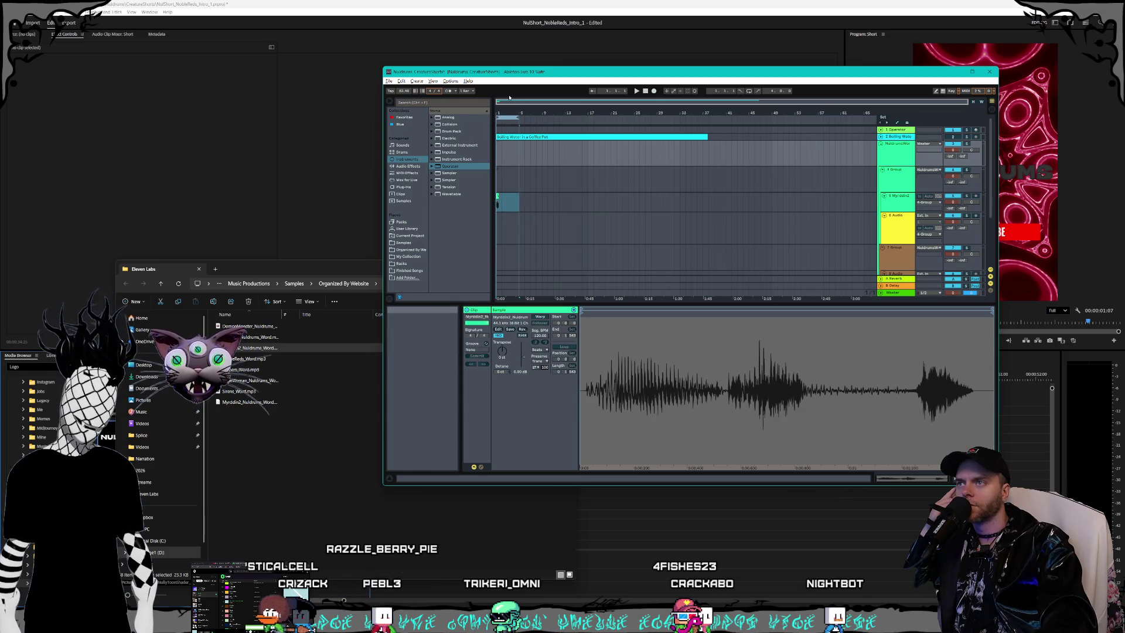
key("plus")
key("plus")
key("plus")
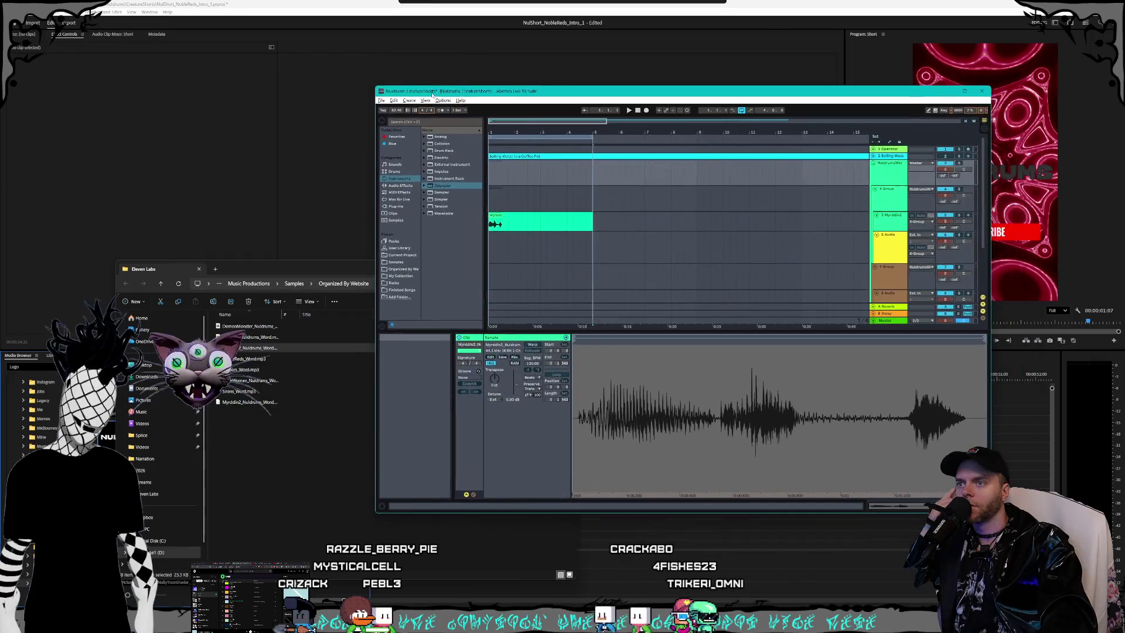
left_click_drag(650, 322, 650, 393)
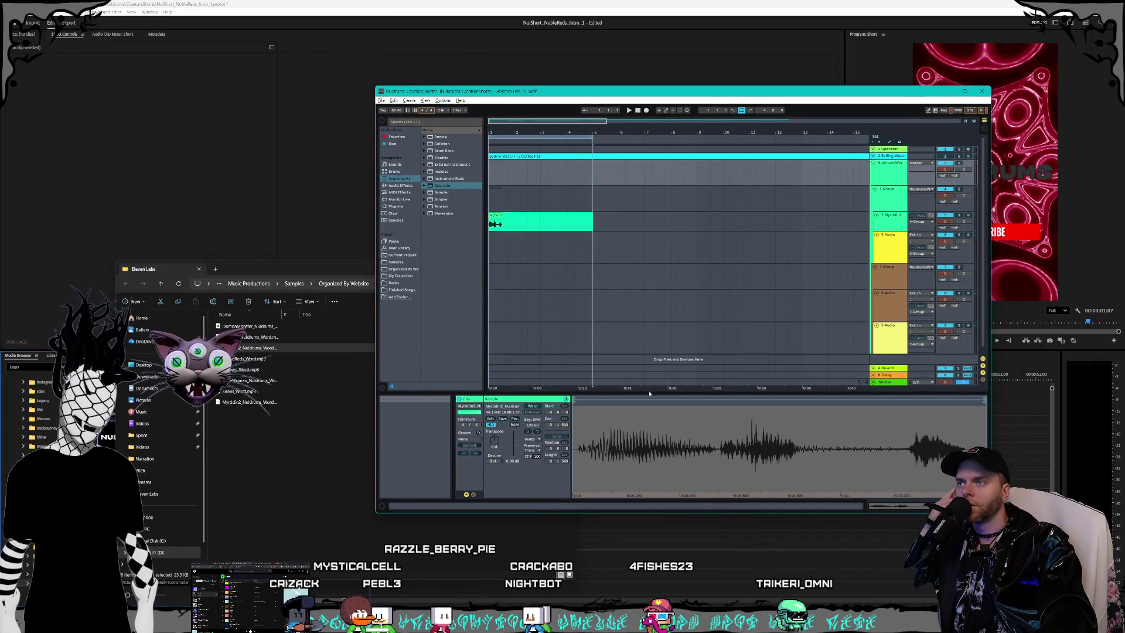
left_click(262, 269)
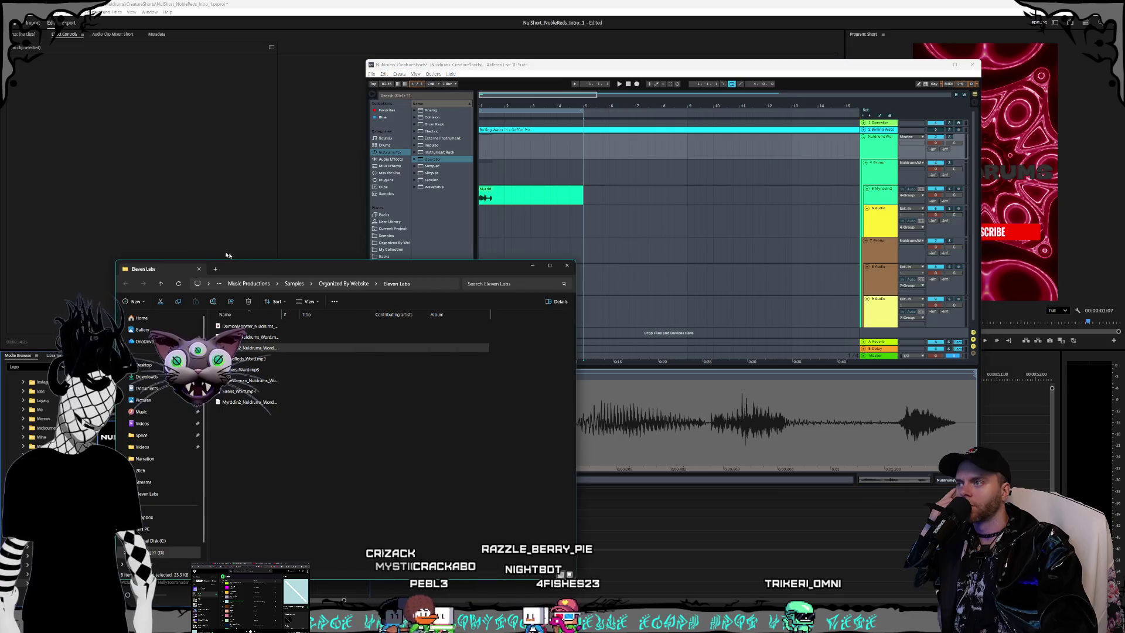
left_click_drag(261, 269, 186, 236)
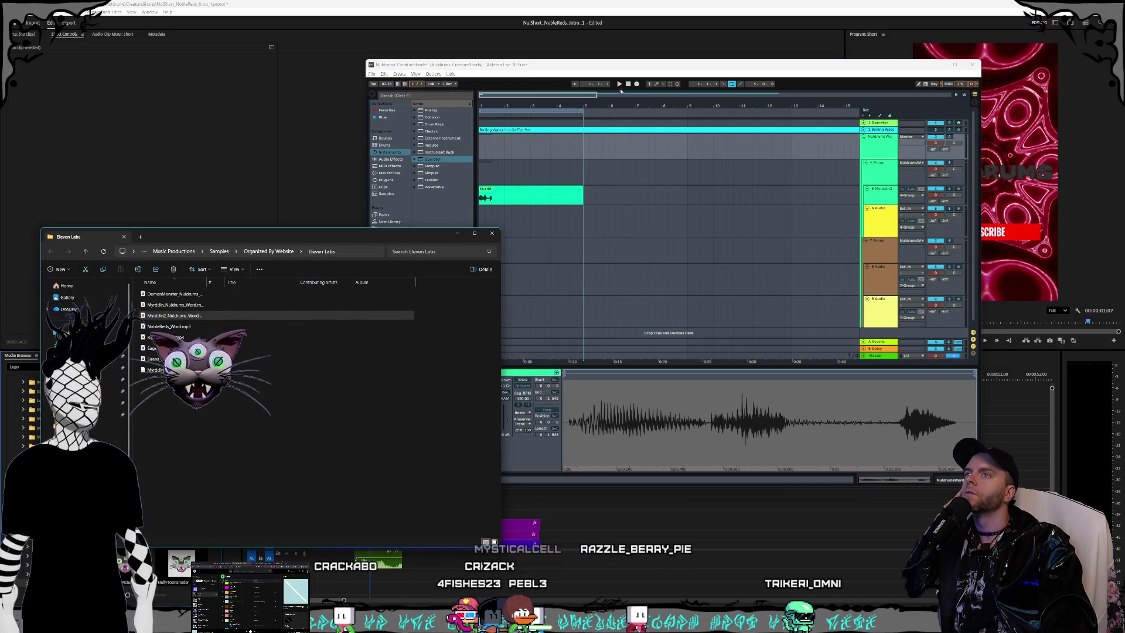
left_click(639, 233)
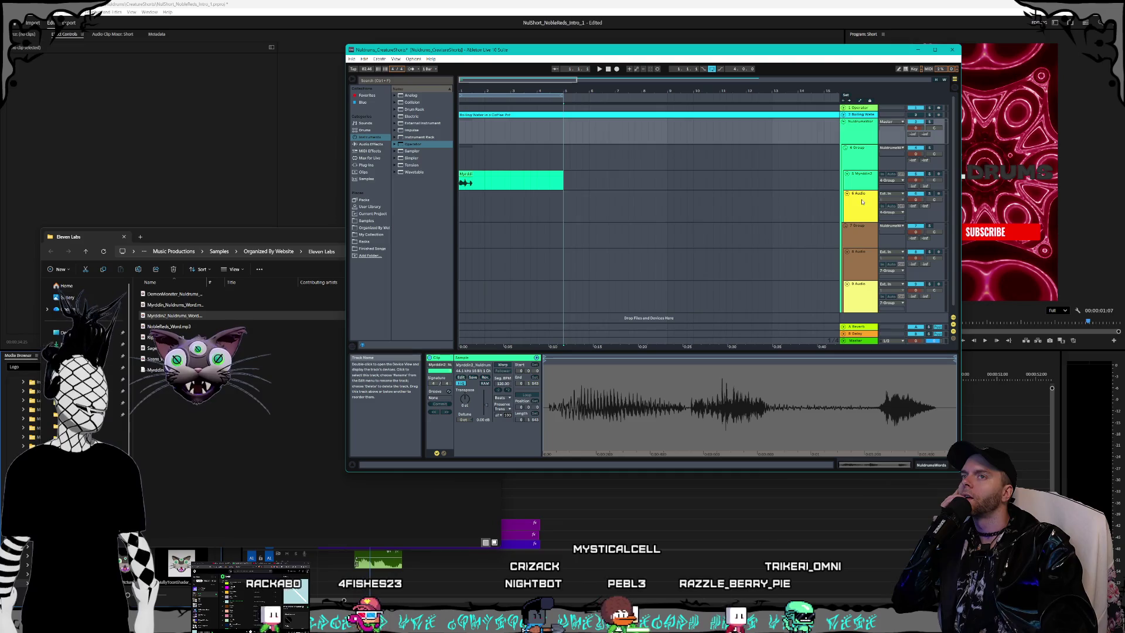
left_click(848, 218)
left_click(465, 173)
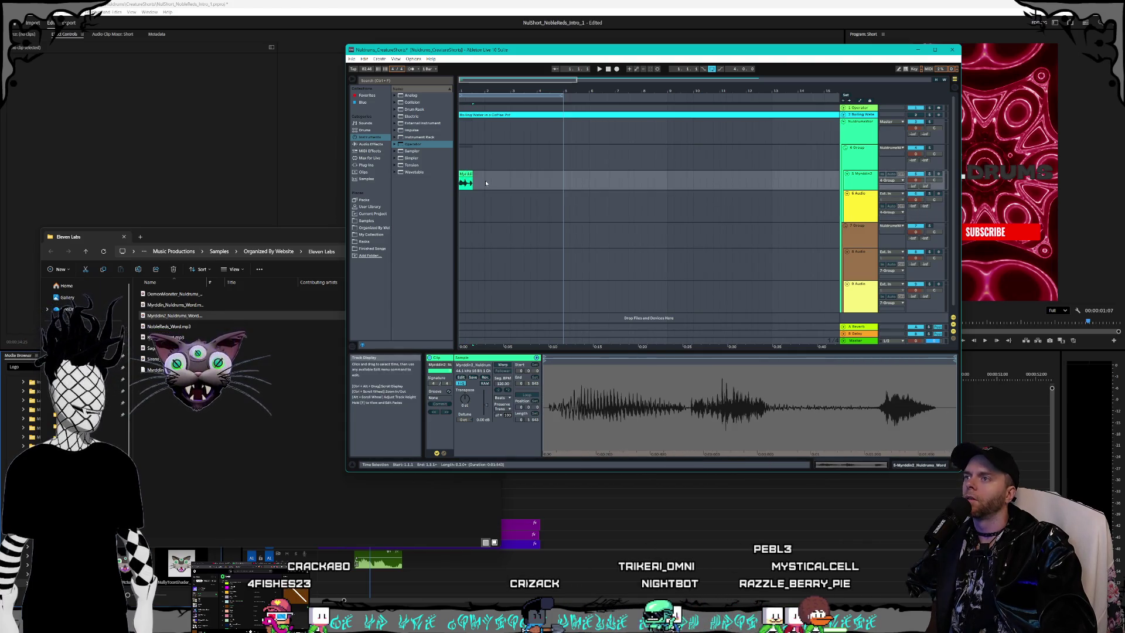
Step: Lengthen the Myrddin clip and copy it onto track 6 at bar 1
left_click_drag(475, 176, 526, 184)
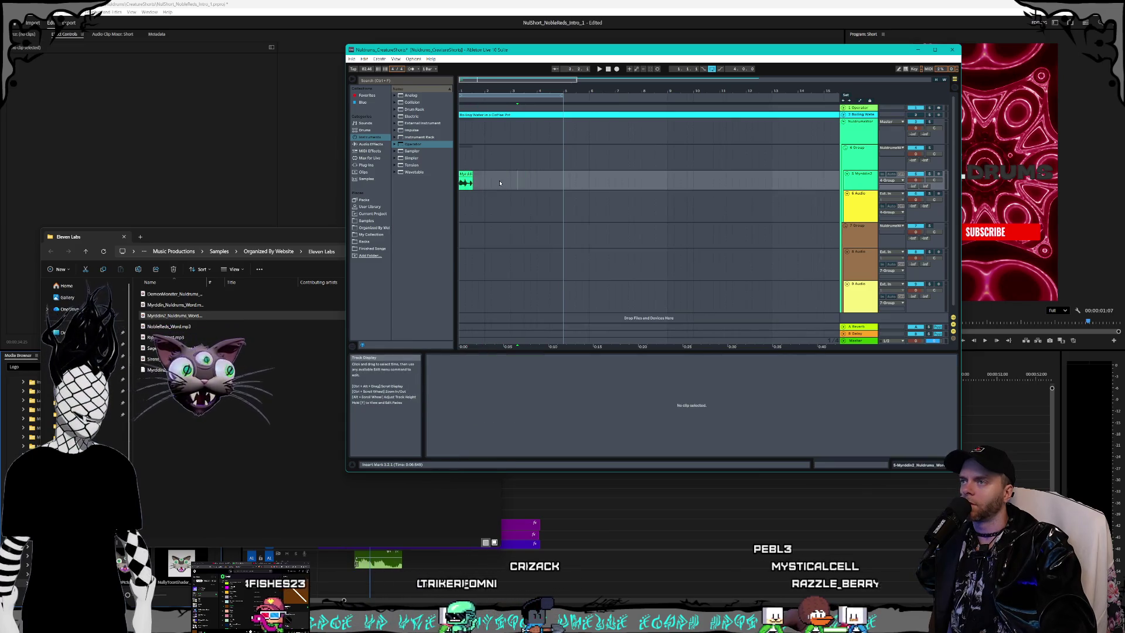
left_click(512, 184)
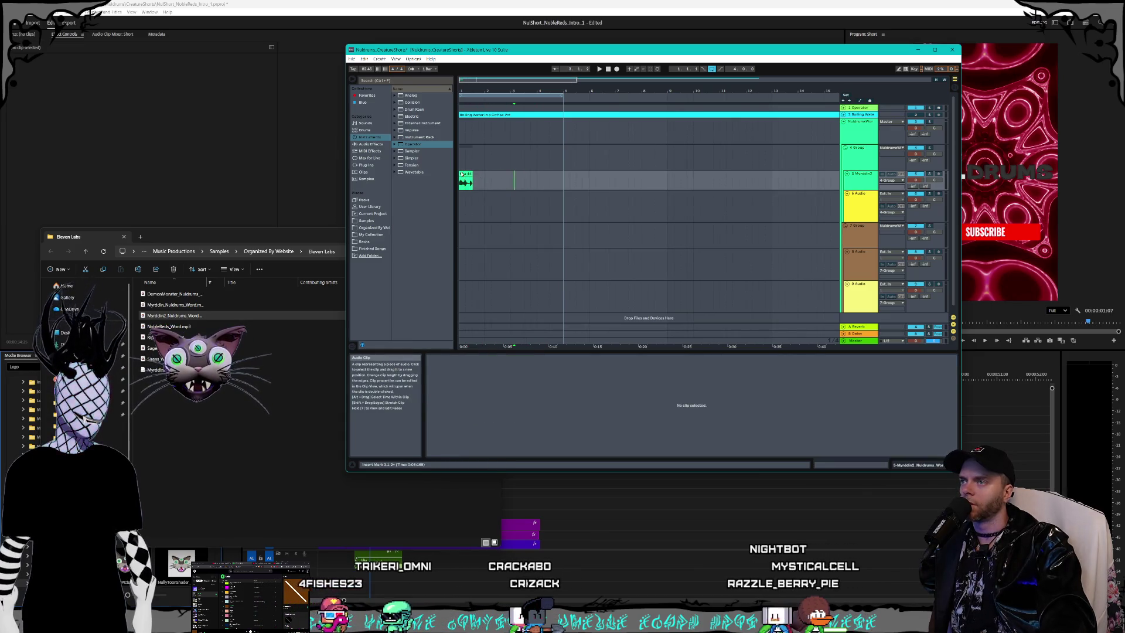
left_click(462, 174)
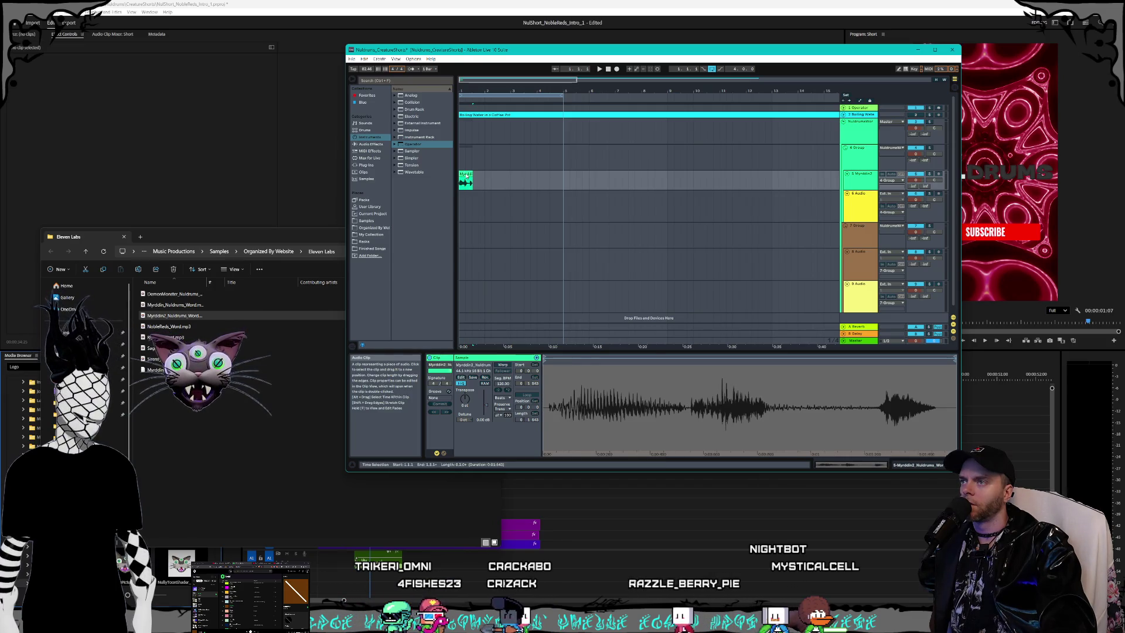
mouse_move(467, 174)
left_mouse_down()
mouse_move(464, 202)
mouse_move(466, 174)
mouse_move(505, 175)
left_mouse_up()
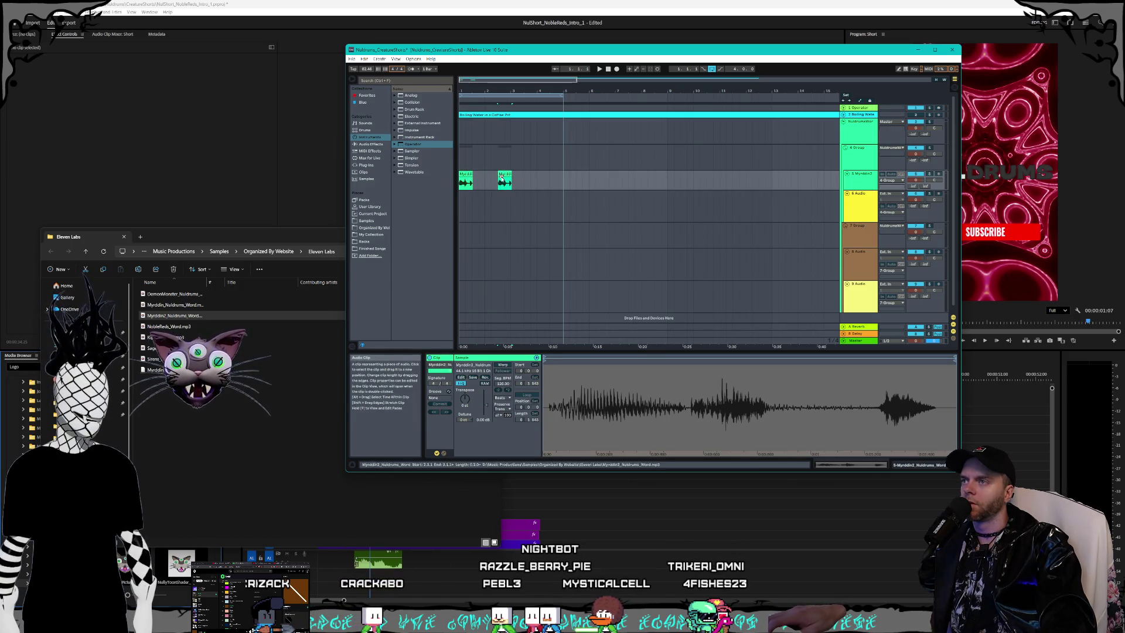
left_click_drag(478, 199, 465, 200)
left_click(491, 196)
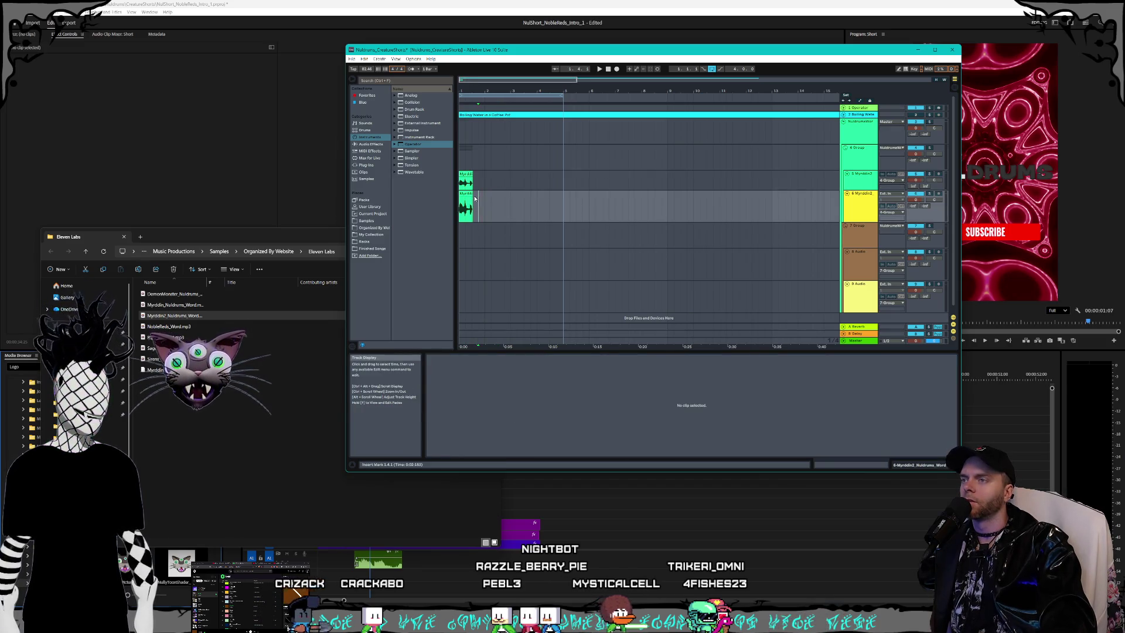
left_click(473, 199)
left_click(477, 199)
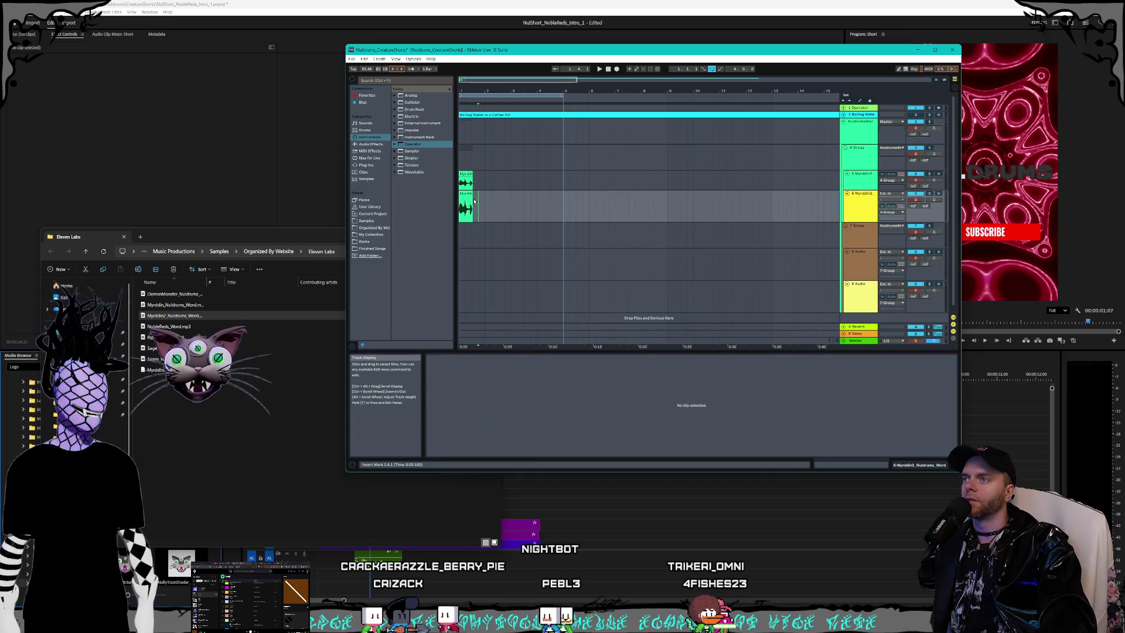
Step: Turn on warping for the Myrddin clip with Complex warp mode
left_click(474, 200)
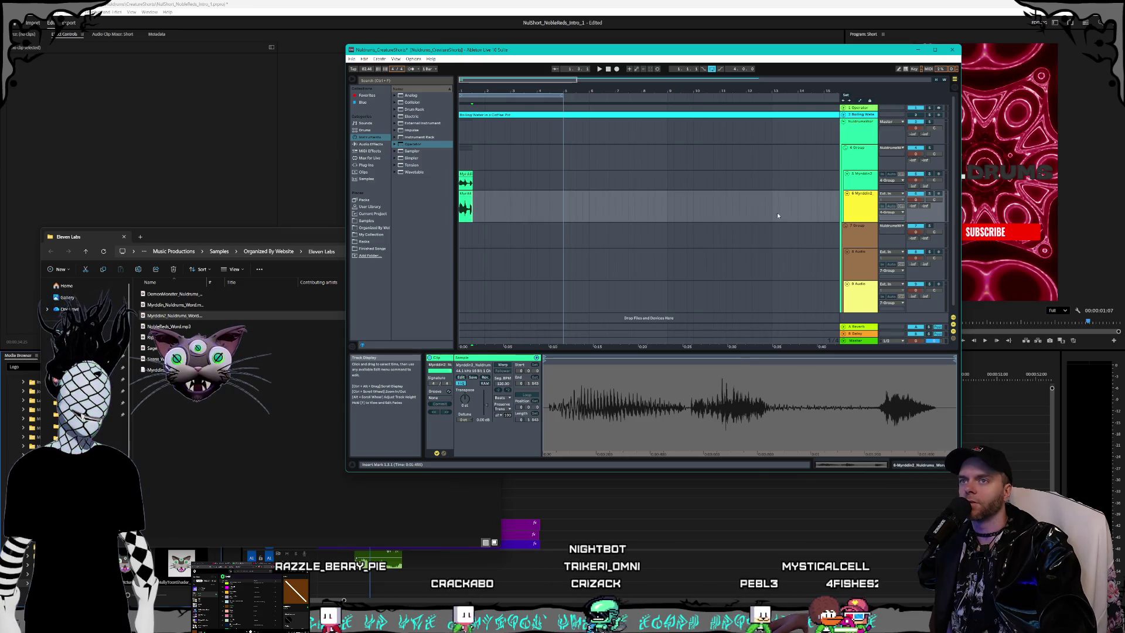
left_click(467, 195)
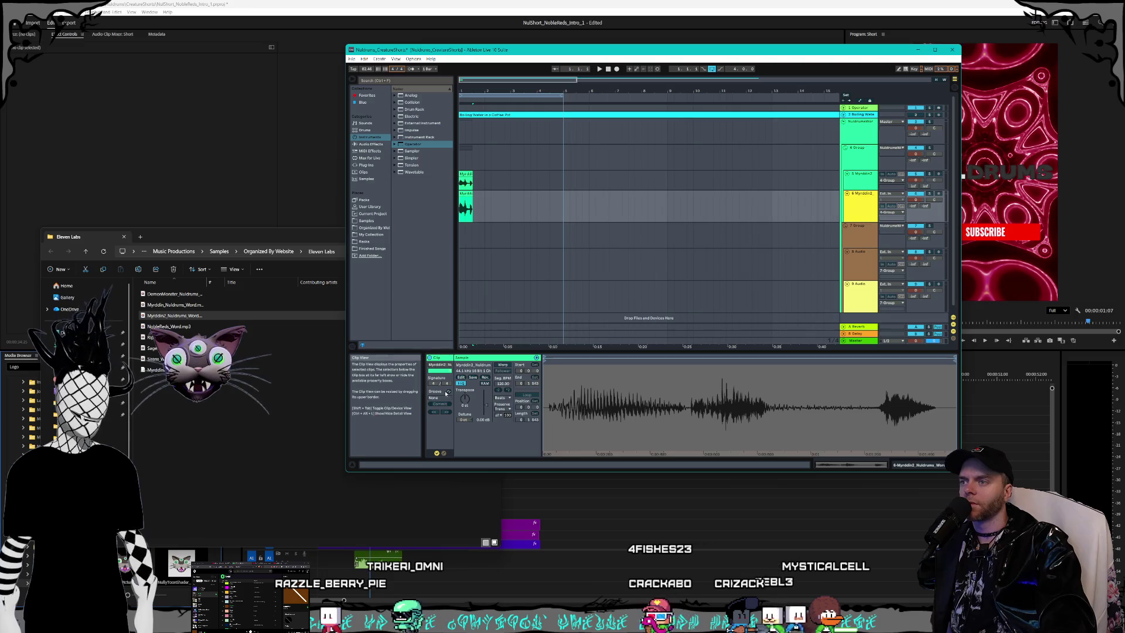
left_click(504, 364)
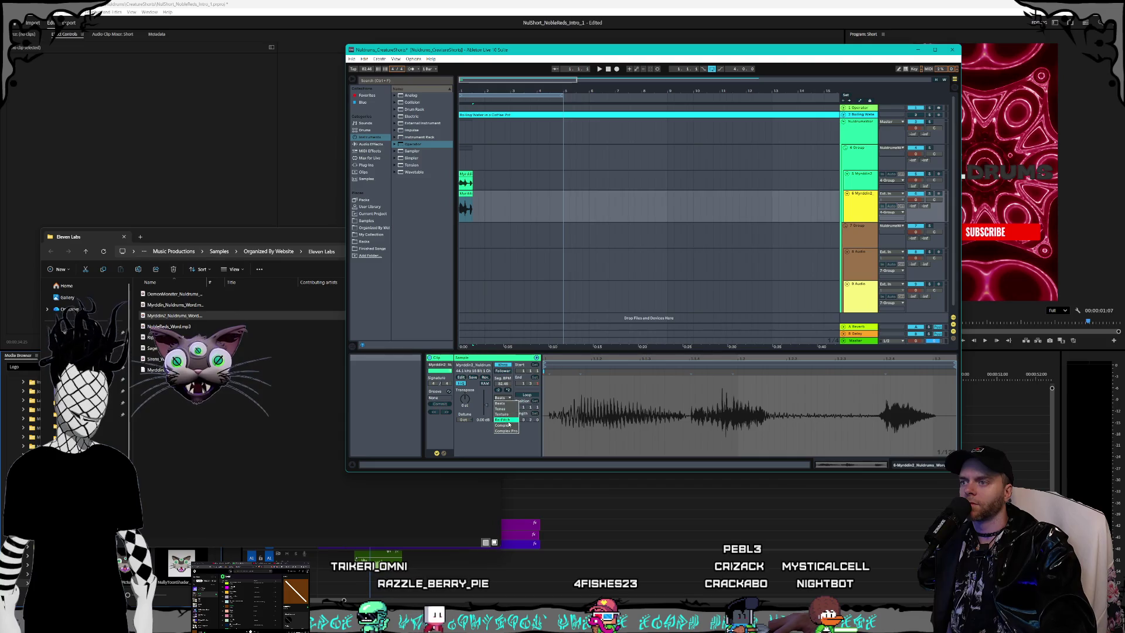
left_click(509, 425)
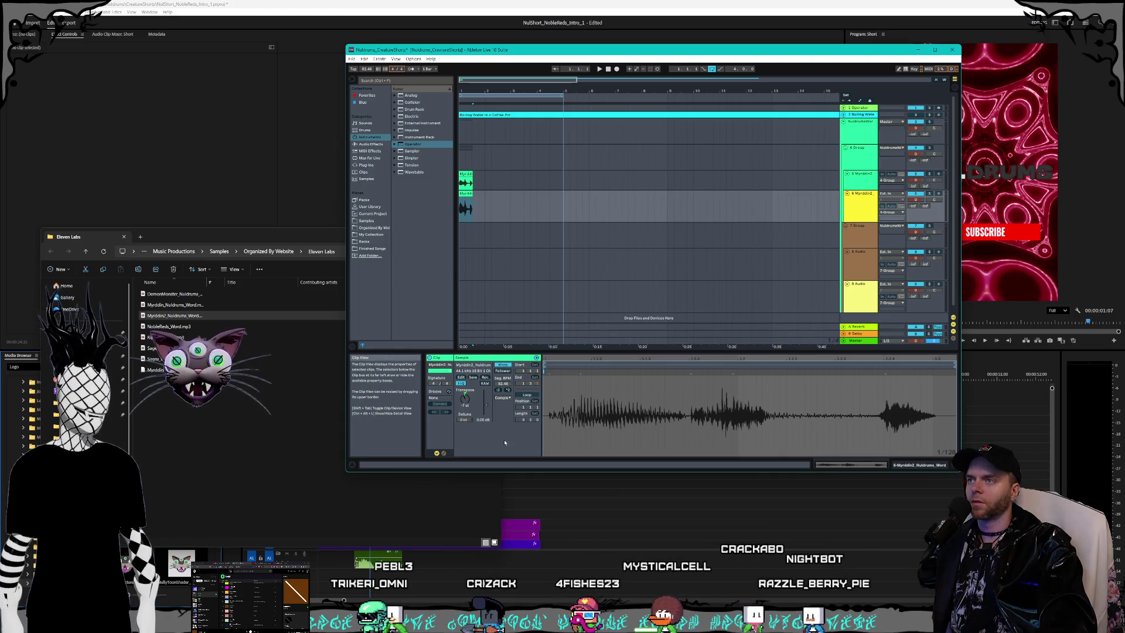
Step: Select the 7 Group and 8 Audio tracks and make the Myrddin2 track shorter
left_click(861, 234)
scroll(800, 256, "down", 1)
left_click(801, 256)
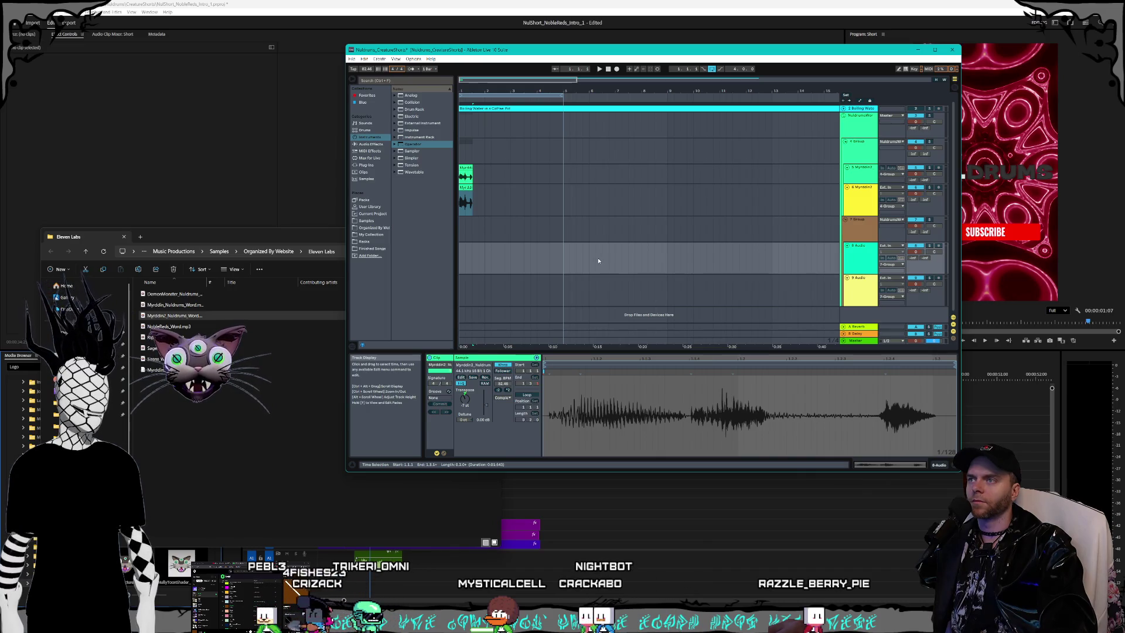
left_click_drag(853, 216, 859, 209)
Step: Select the 8 Audio track
scroll(859, 206, "up", 1)
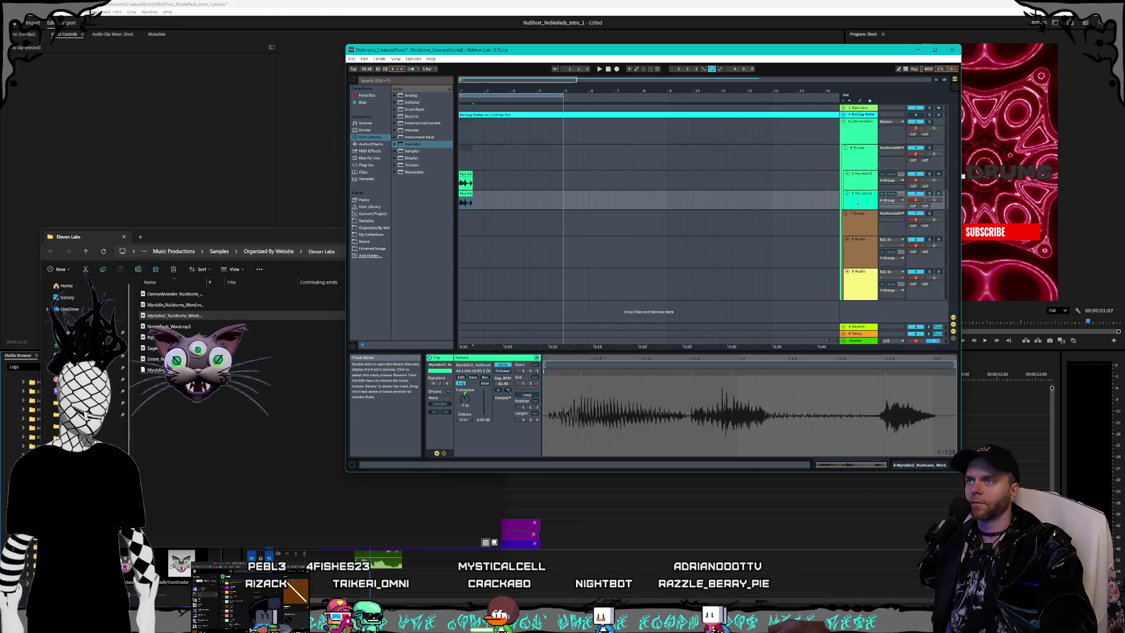
left_click(828, 228)
left_click(848, 261)
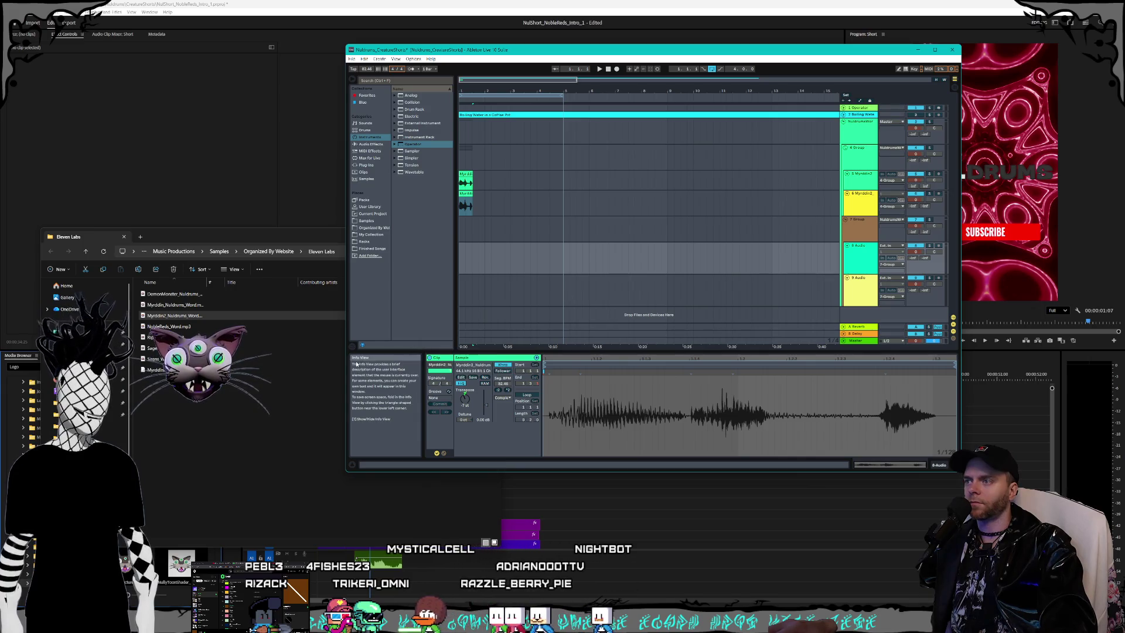
Step: Pick out voice sample files in the Eleven Labs folder and set an insert point on track 8
left_click(250, 317)
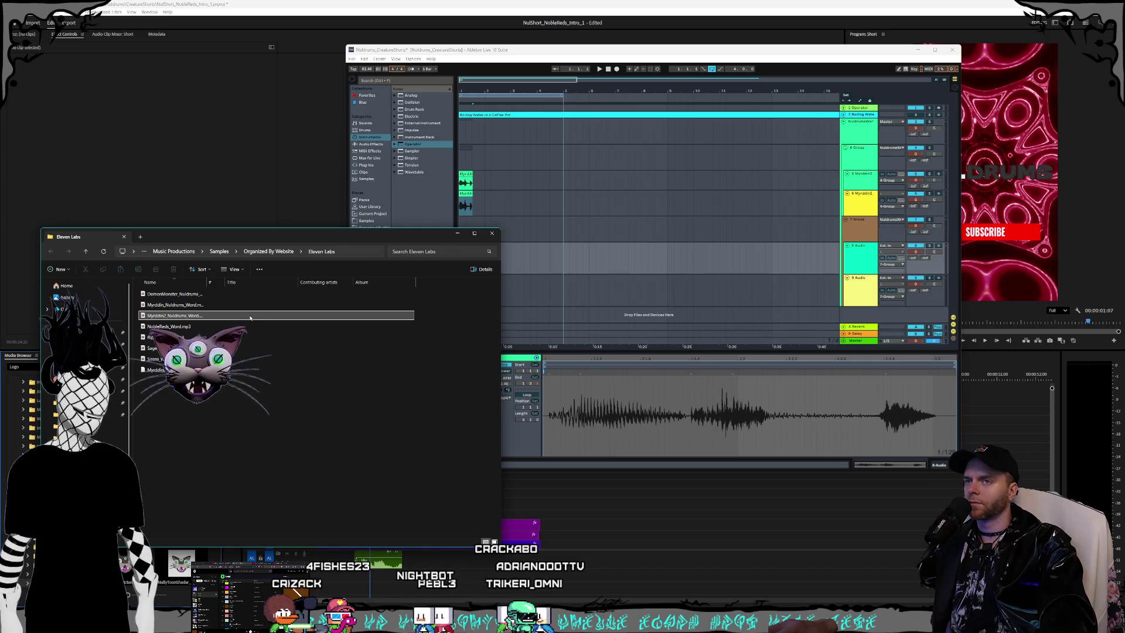
left_click(188, 326, "ctrl")
left_click(175, 305)
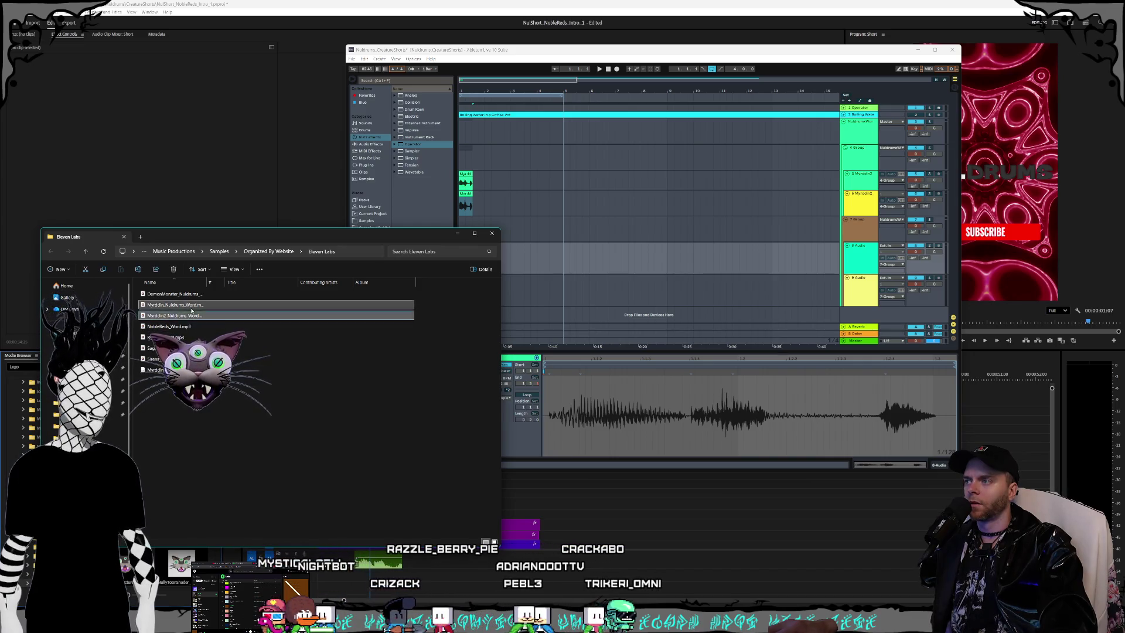
left_click(195, 315, "ctrl")
left_click(187, 328)
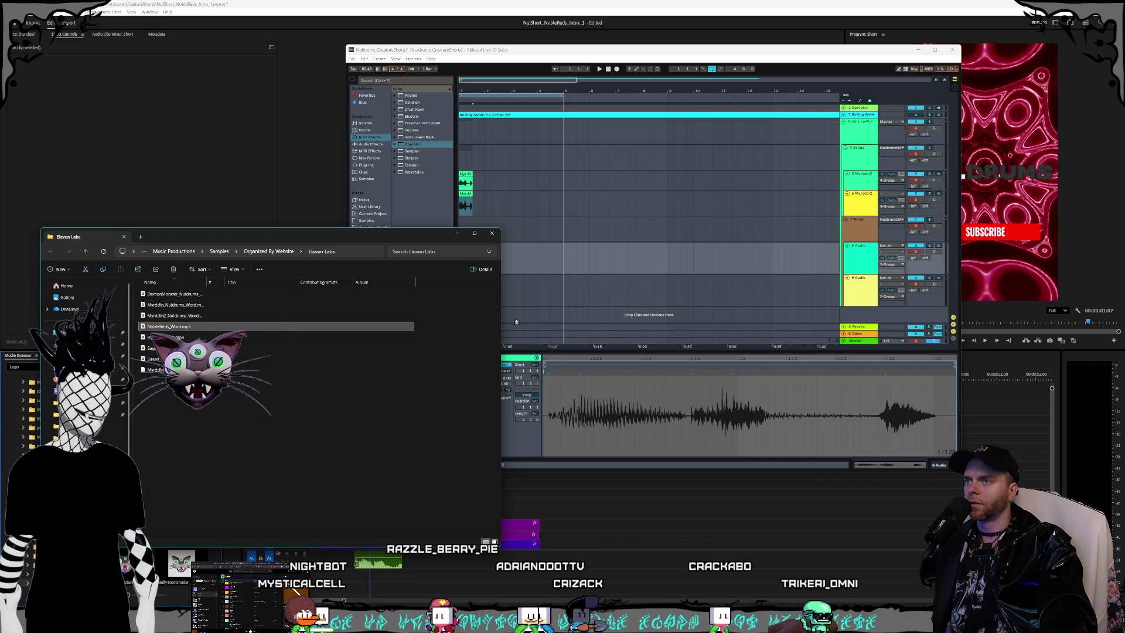
left_click(623, 264)
left_click(195, 332)
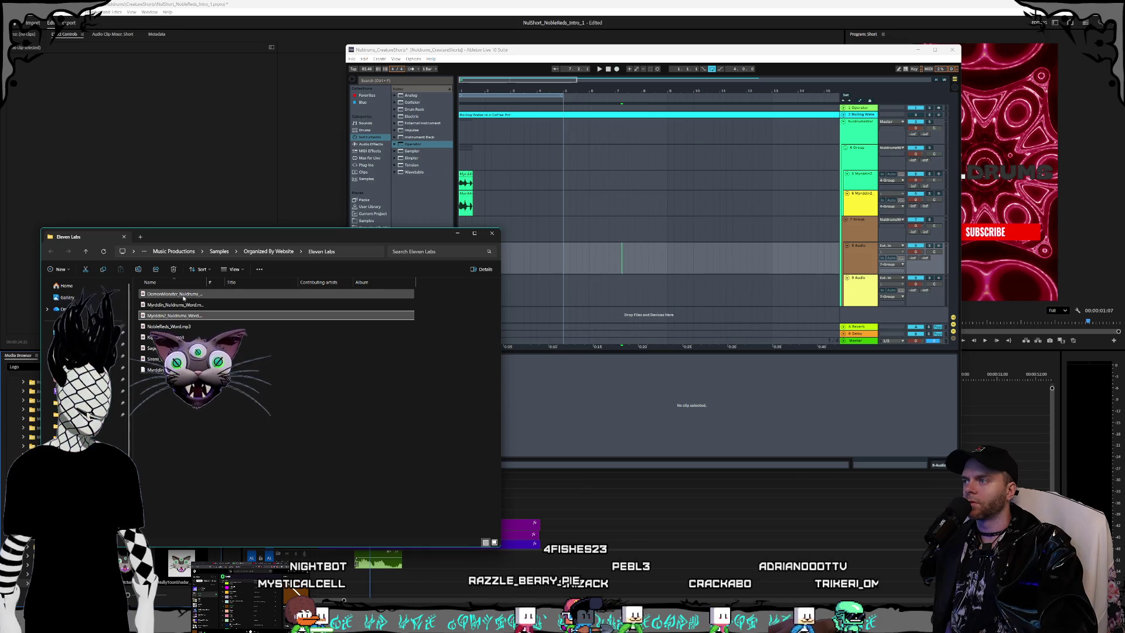
Step: Place the DemonMonster voice sample on track 8
left_click(172, 295)
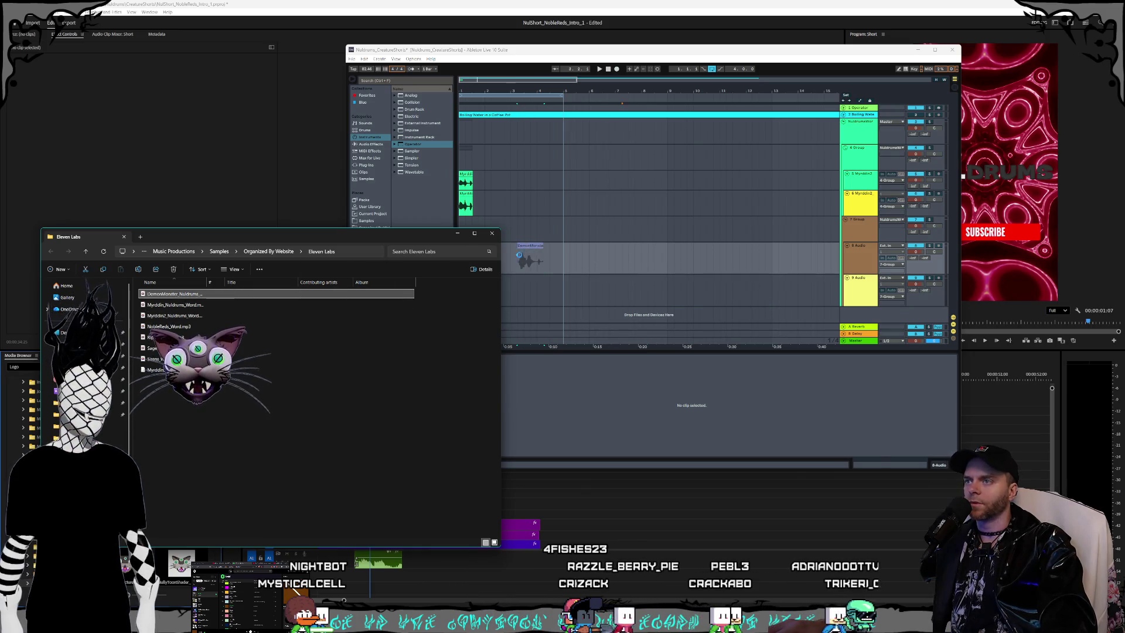
left_click_drag(519, 255, 519, 257)
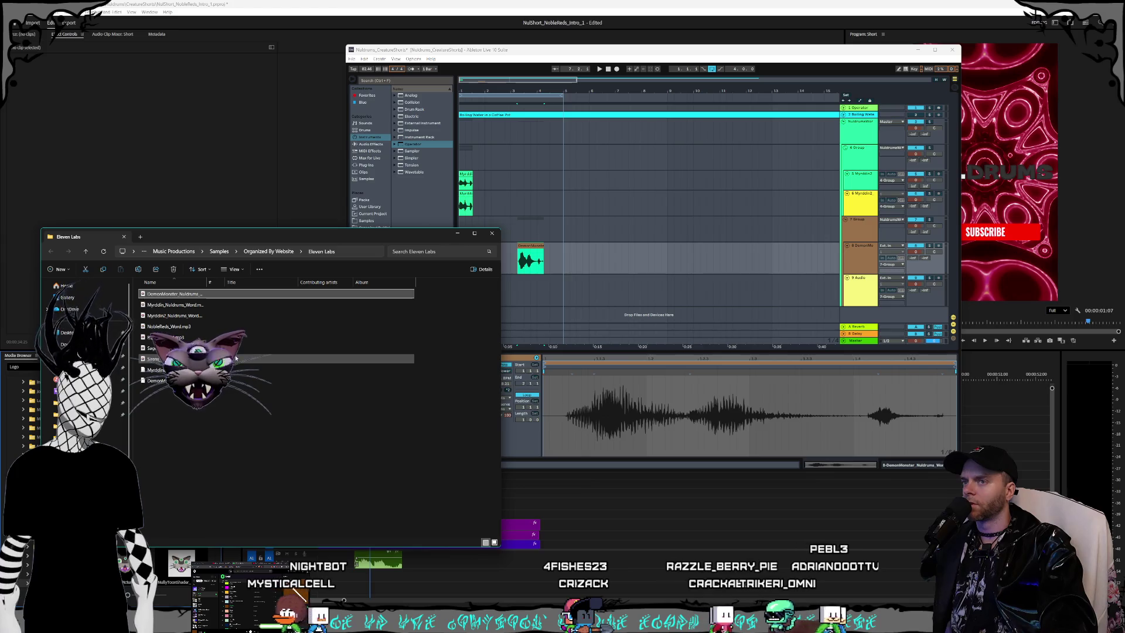
left_click(858, 229)
Step: Duplicate the 7 Group track together with its tracks
right_click(859, 228)
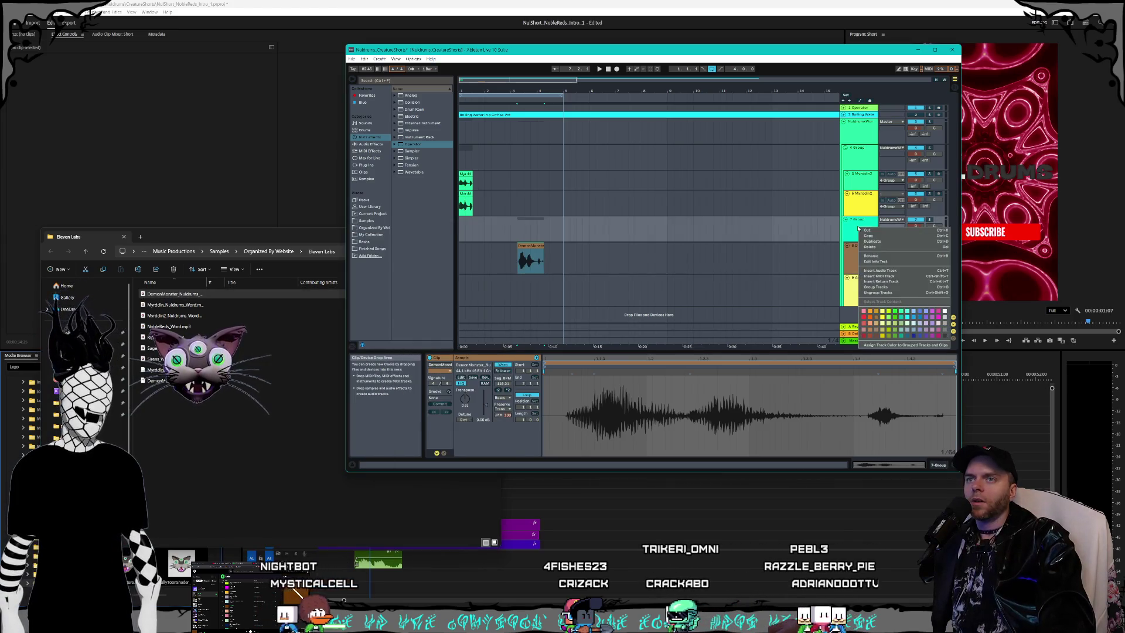
left_click(872, 240)
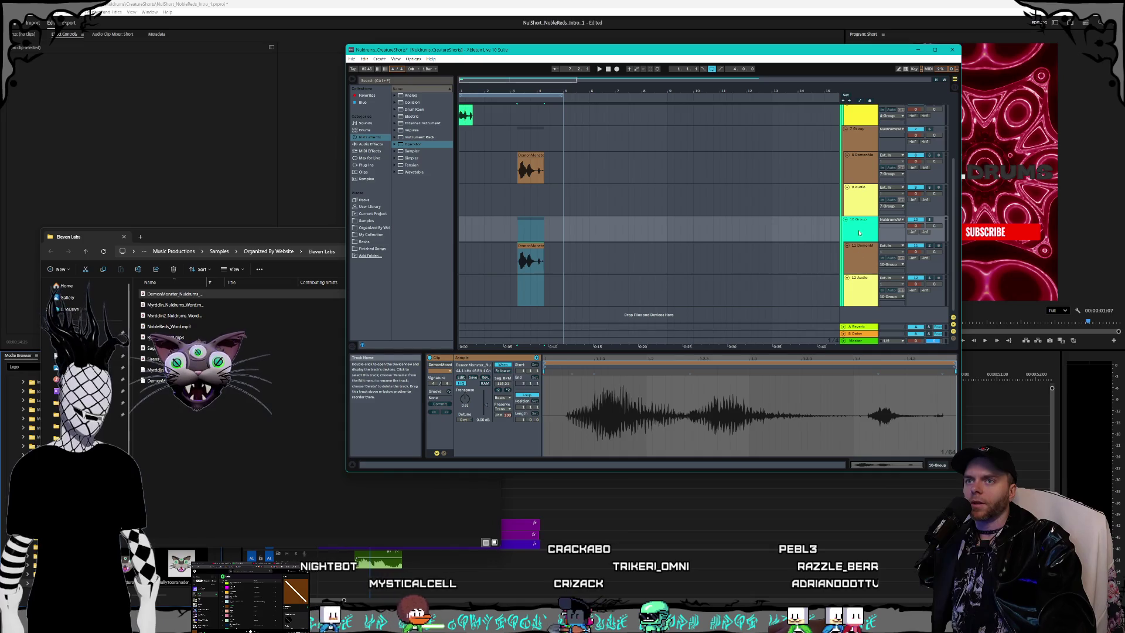
scroll(864, 233, "up", 5)
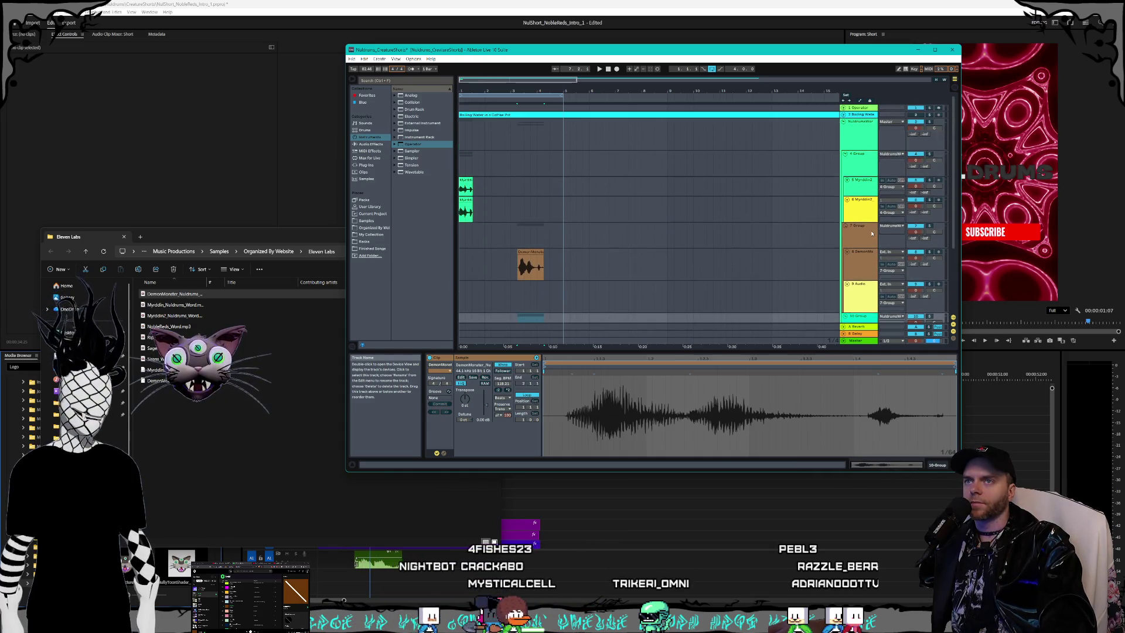
left_click(871, 233)
right_click(861, 230)
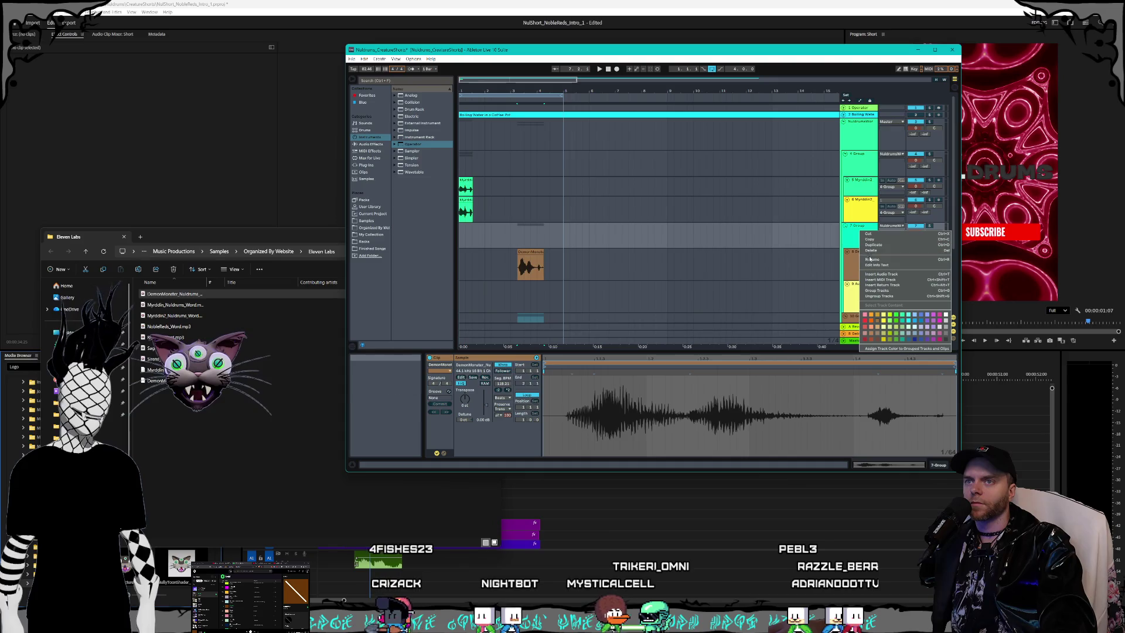
left_click(871, 259)
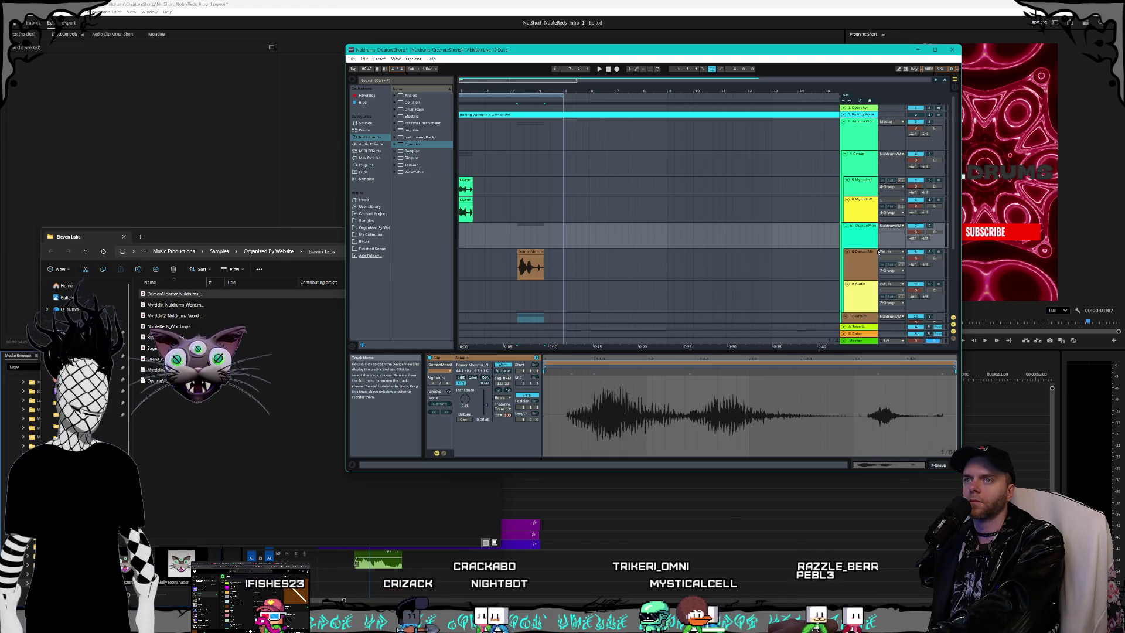
Step: Rename the 4 Group track with the name 'Nul_Myrddin'
right_click(855, 164)
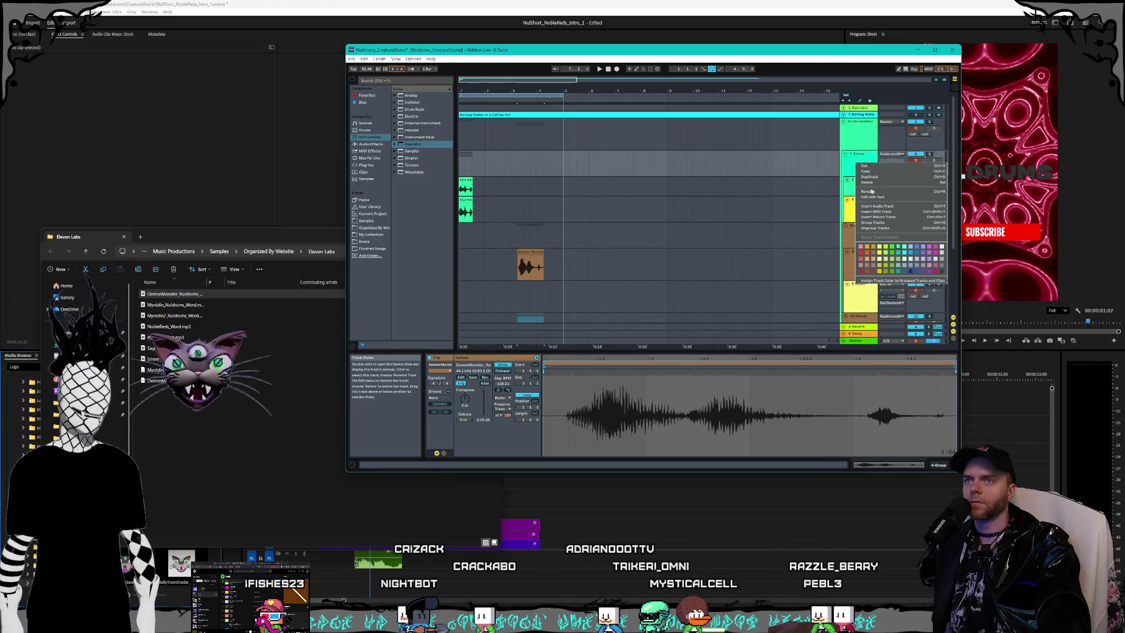
left_click(881, 196)
type("Nul_Myrddin")
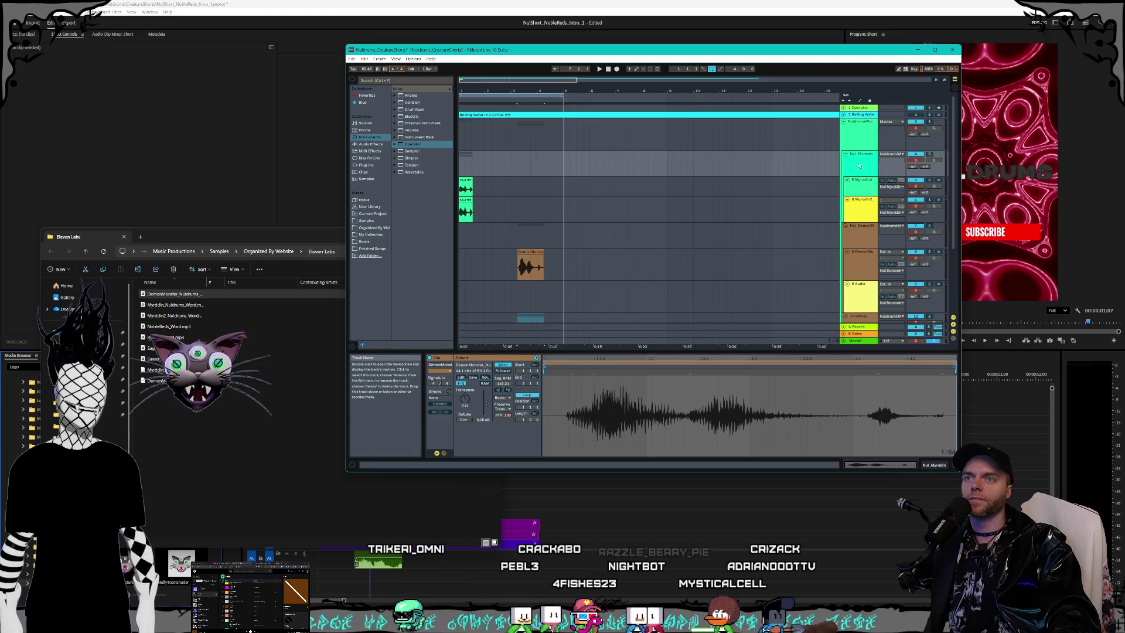
Step: Rename the duplicated 10 Group track to 'Nul SageWoman'
scroll(854, 169, "down", 1)
scroll(858, 167, "down", 2)
left_click(859, 190)
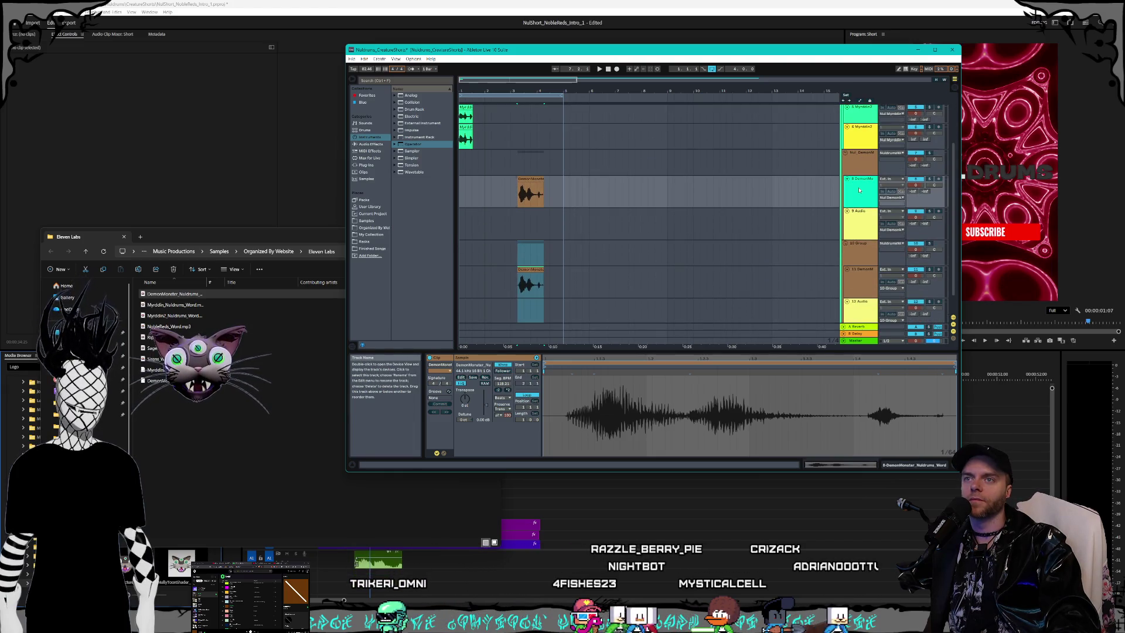
key("Up")
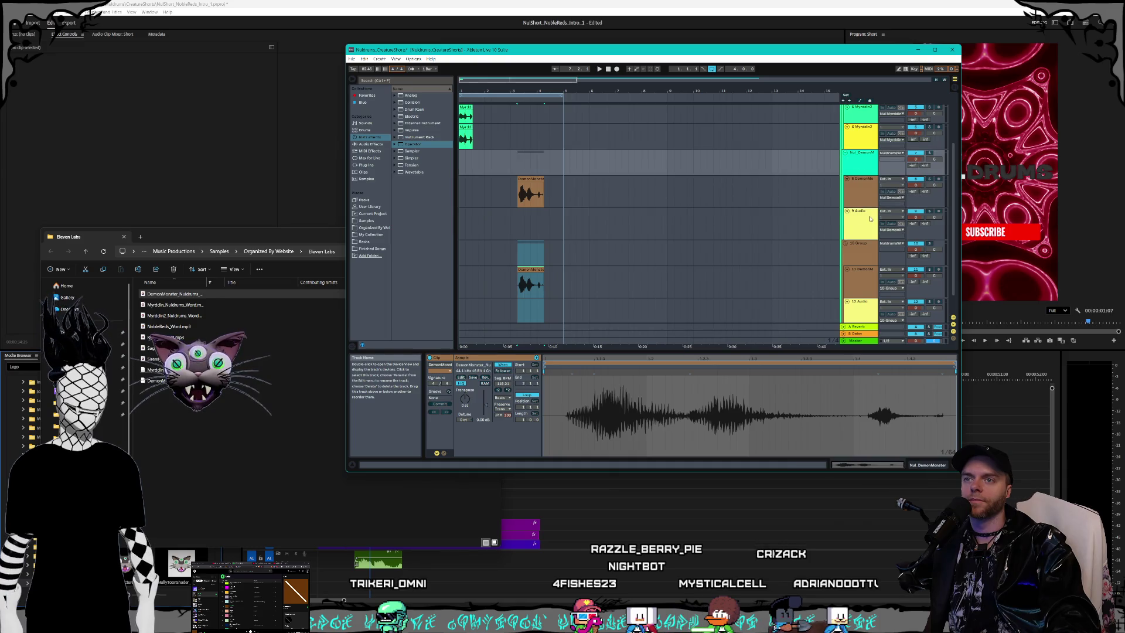
scroll(869, 219, "down", 1)
left_click(862, 228)
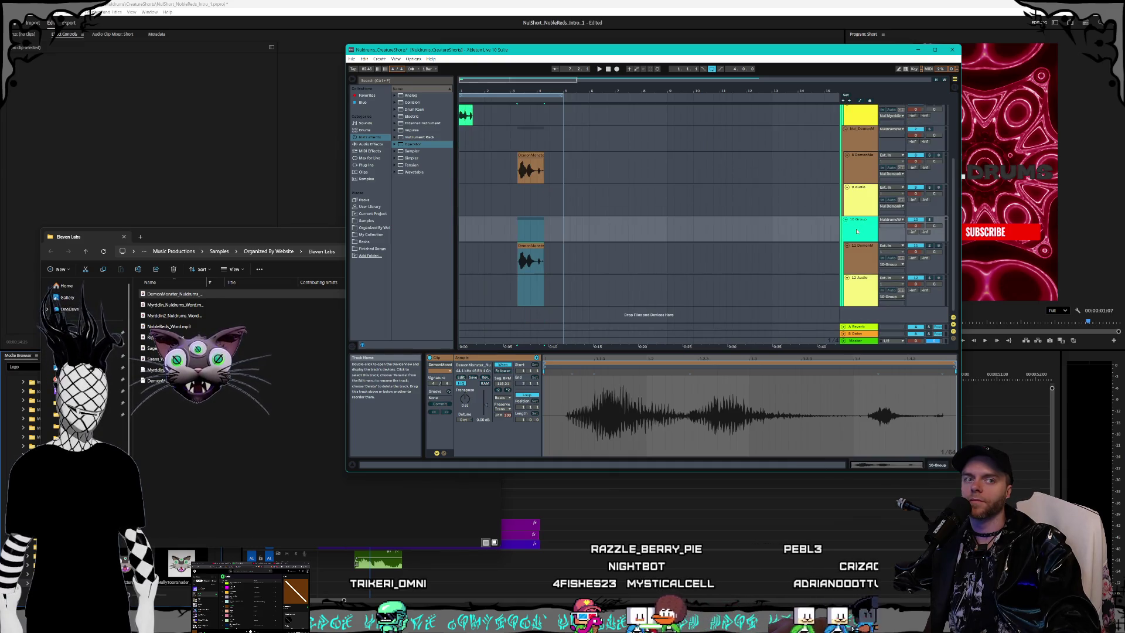
right_click(859, 235)
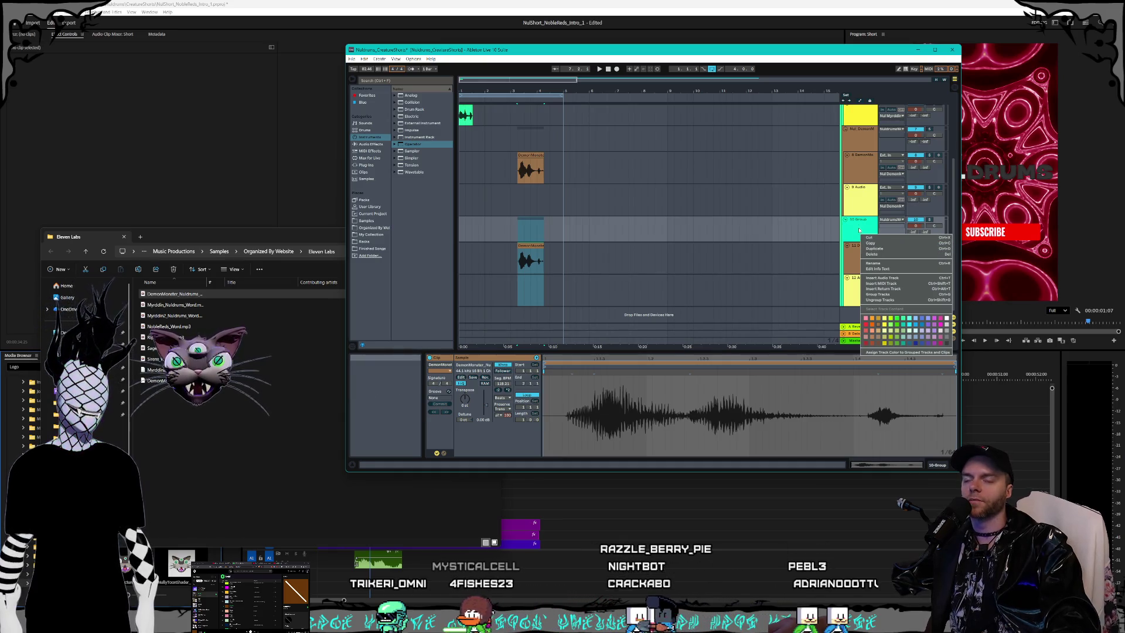
left_click(863, 245)
right_click(862, 229)
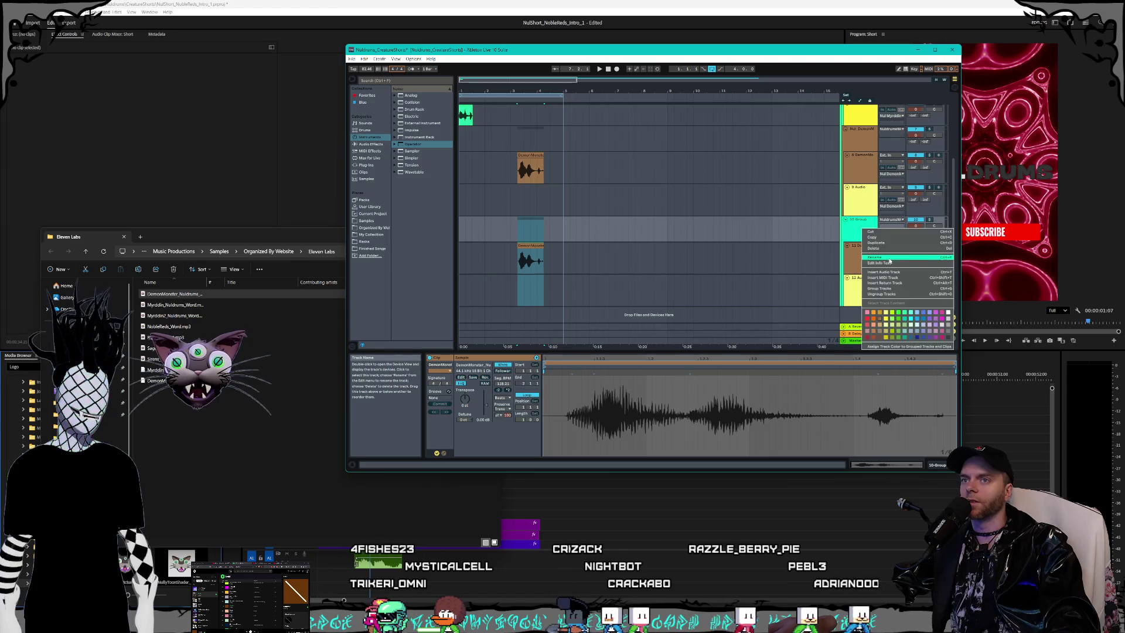
left_click(890, 259)
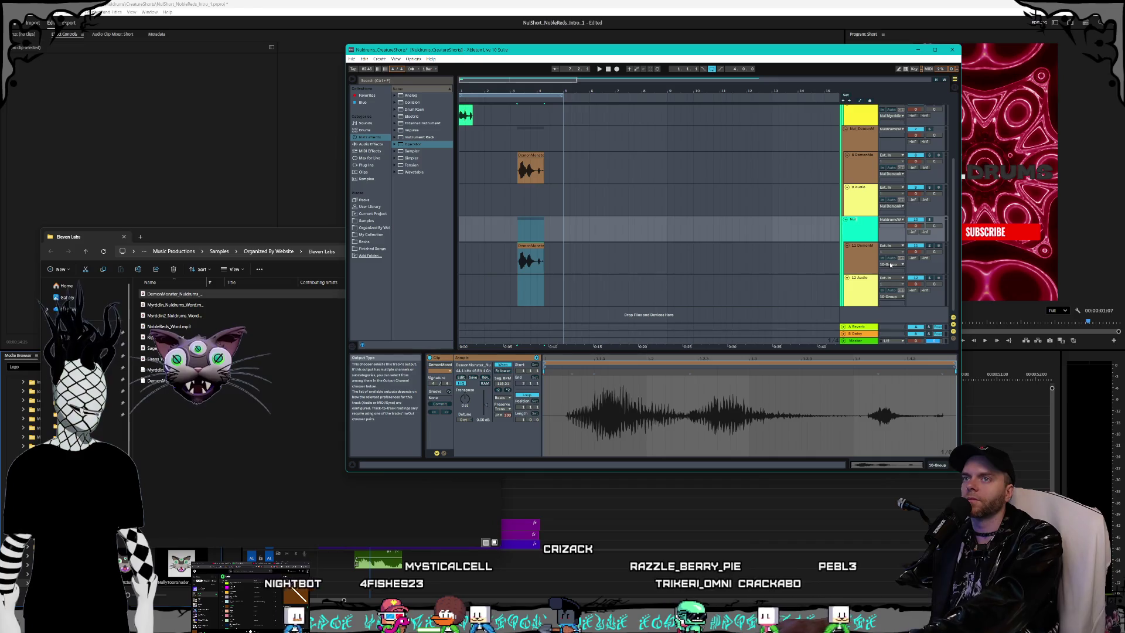
type("Nul")
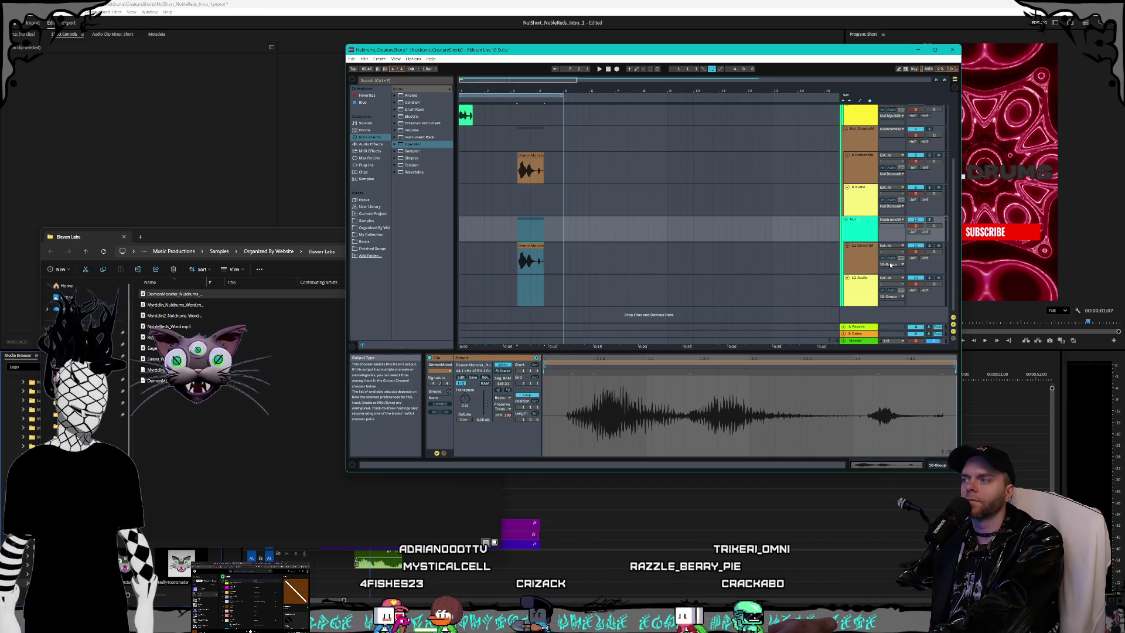
type(" Sage")
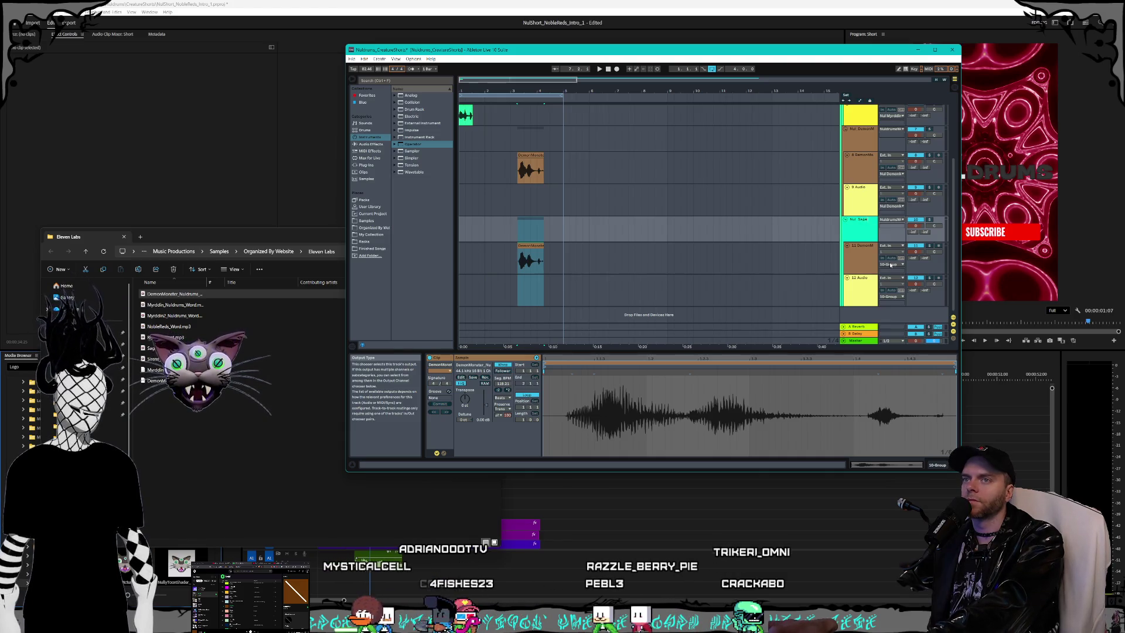
type("W")
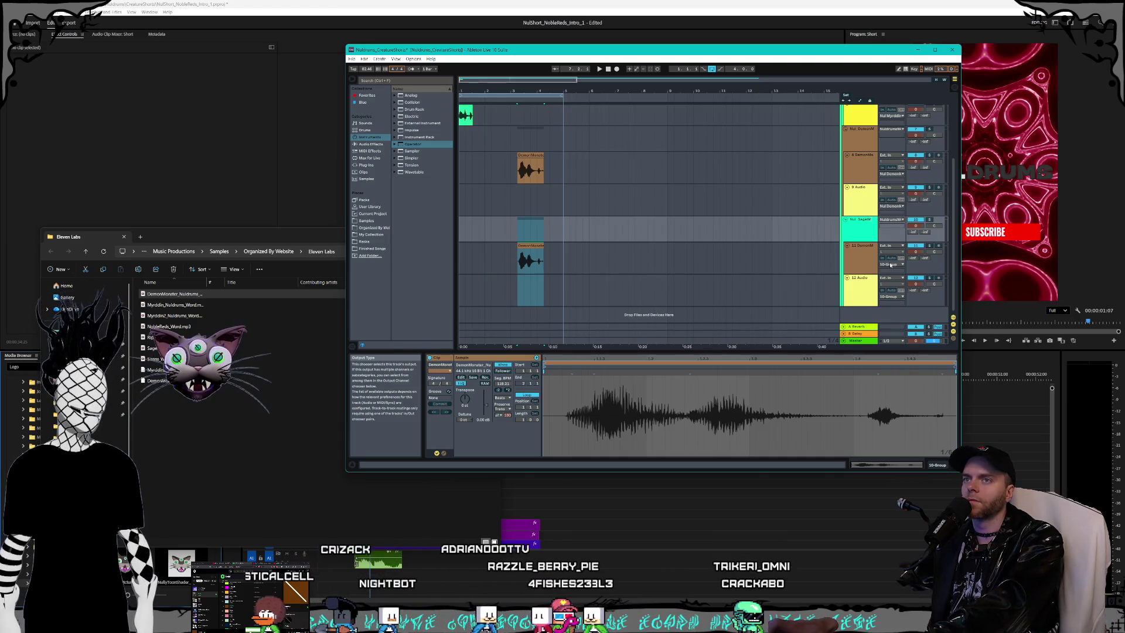
type("oman")
key("Return")
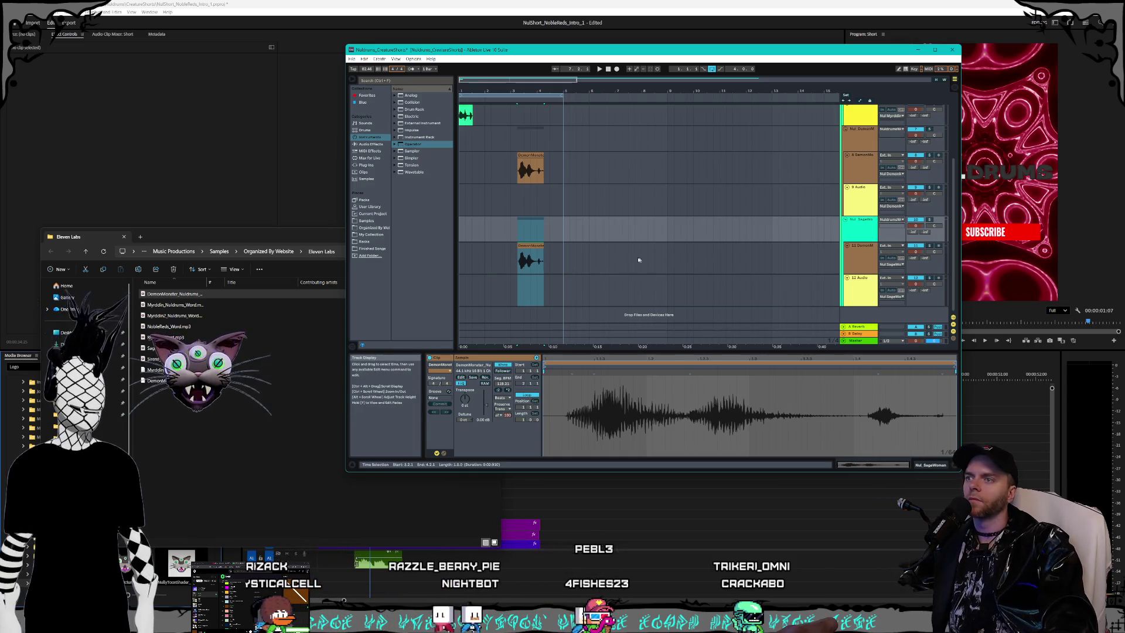
Step: Move the DemonMonster clip to track 8 and duplicate it onto track 9 at bar 1
left_click(638, 260)
left_click(537, 246)
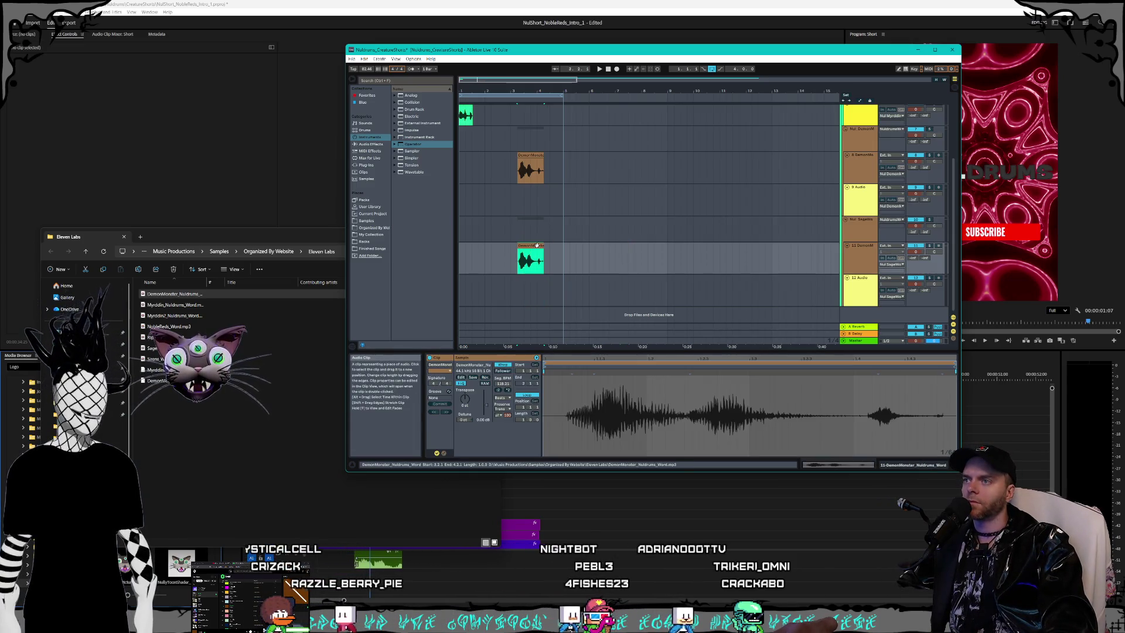
mouse_move(536, 245)
left_mouse_down()
mouse_move(534, 162)
mouse_move(474, 157)
left_mouse_up()
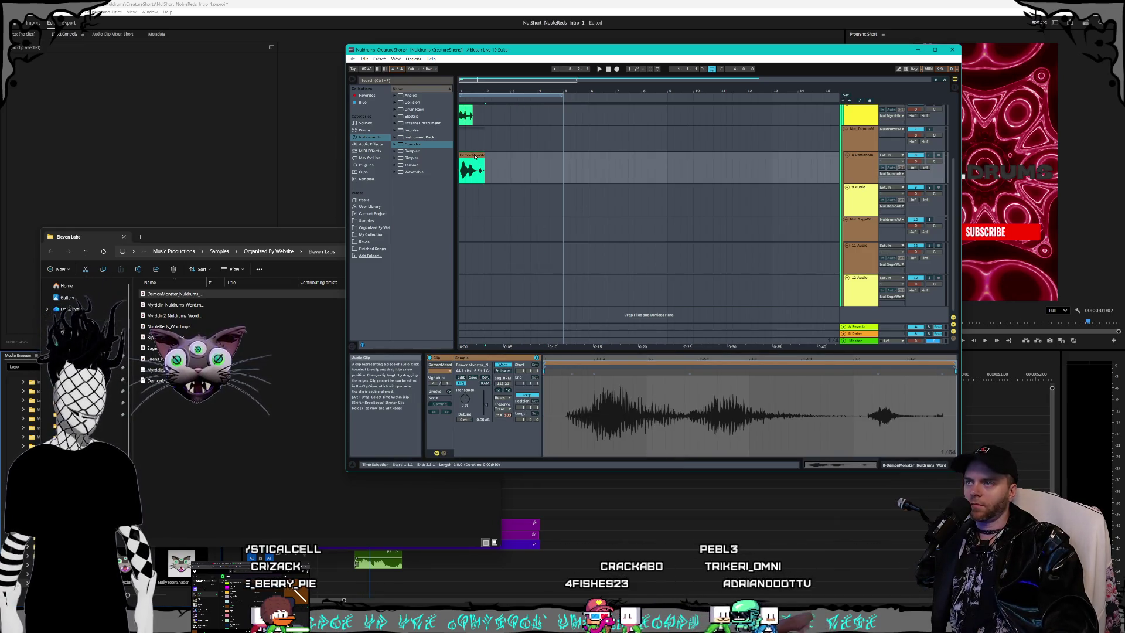
left_click(469, 155)
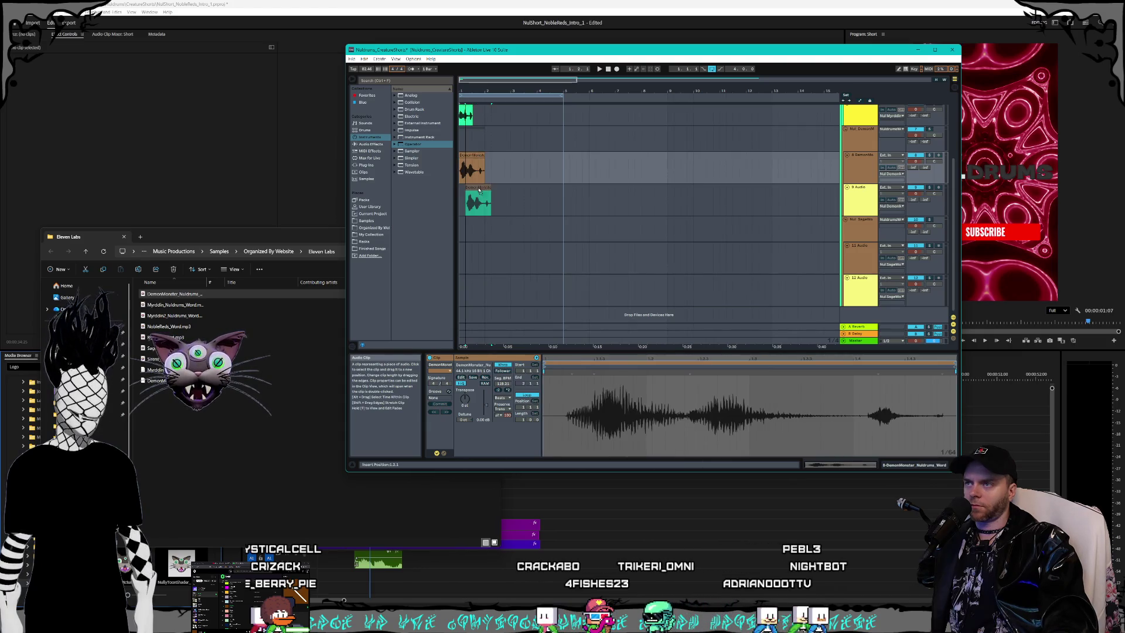
mouse_move(471, 195)
left_mouse_down()
mouse_move(490, 191)
mouse_move(471, 187)
left_mouse_up()
key("ctrl+z")
left_click(511, 196)
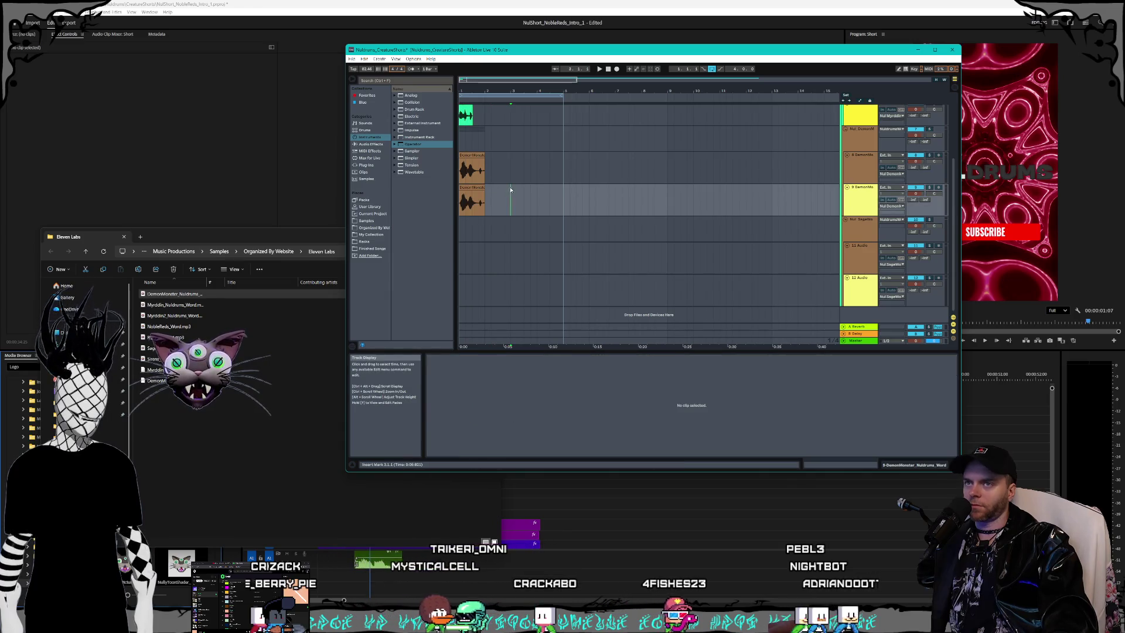
scroll(537, 197, "up", 2)
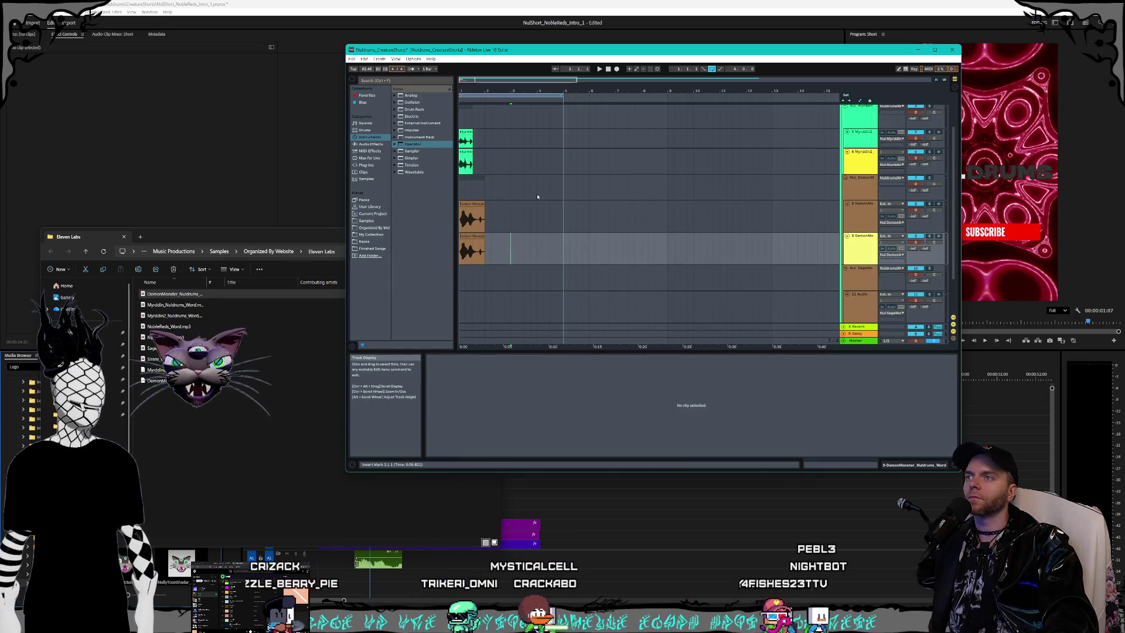
scroll(538, 193, "up", 3)
scroll(538, 193, "up", 1)
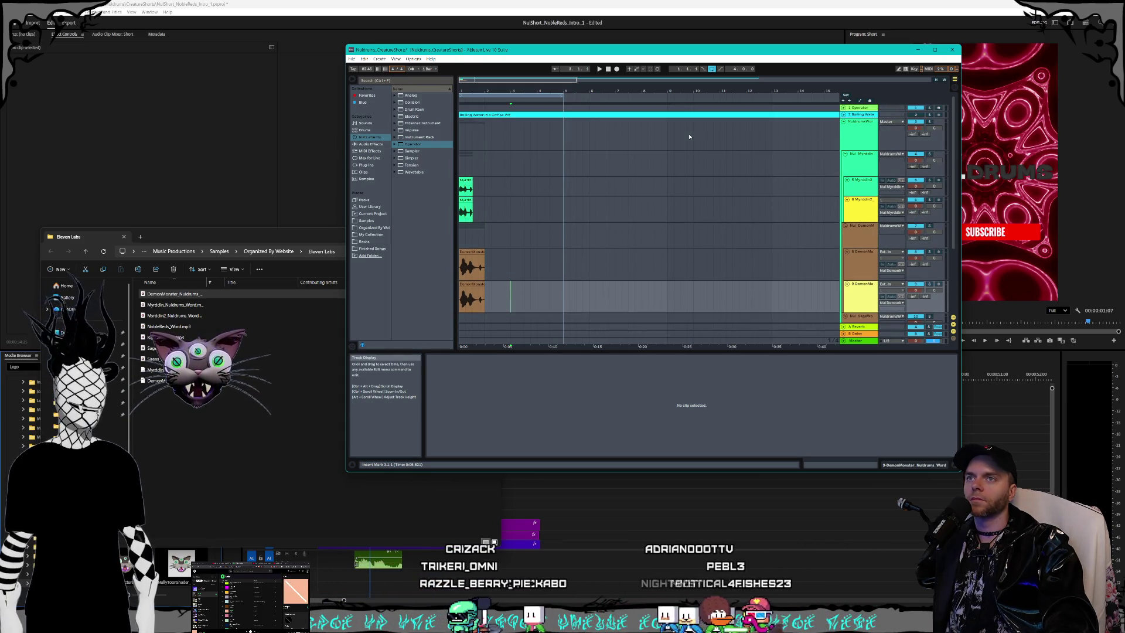
Step: Group the Operator and Boiling Water tracks under a new 1 Group track and fold it
right_click(866, 108)
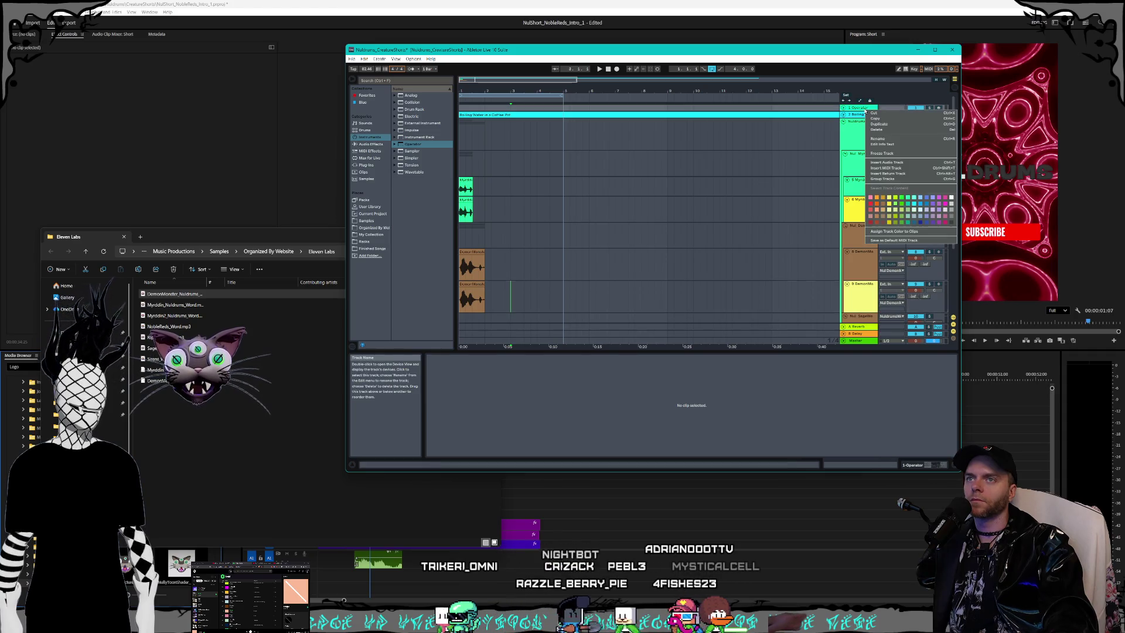
left_click(849, 115)
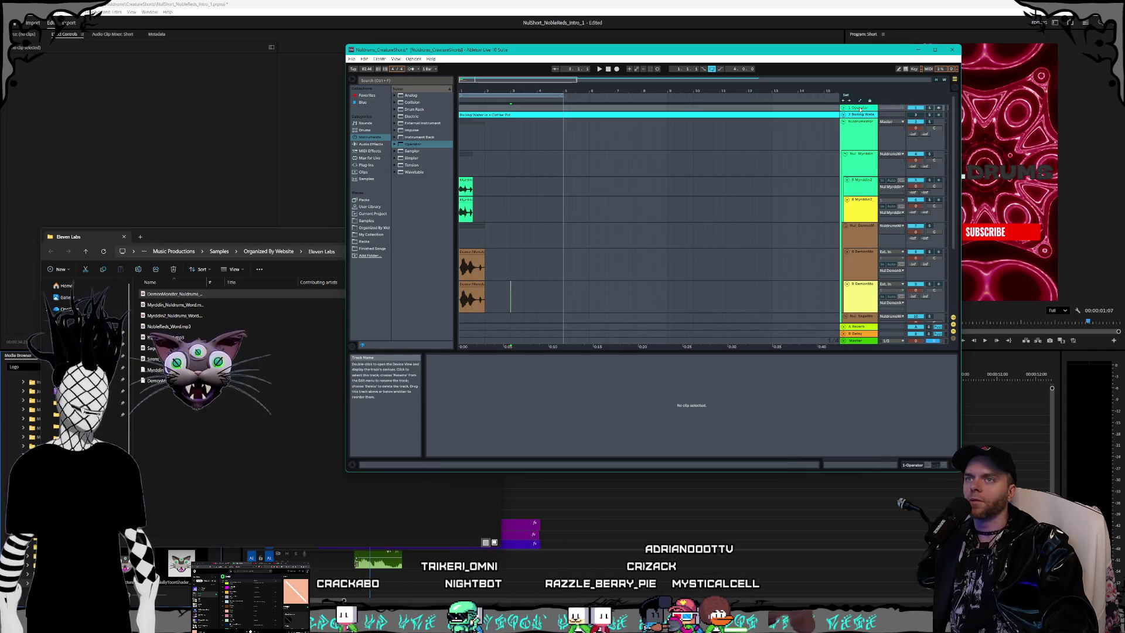
right_click(860, 108)
left_click(851, 115)
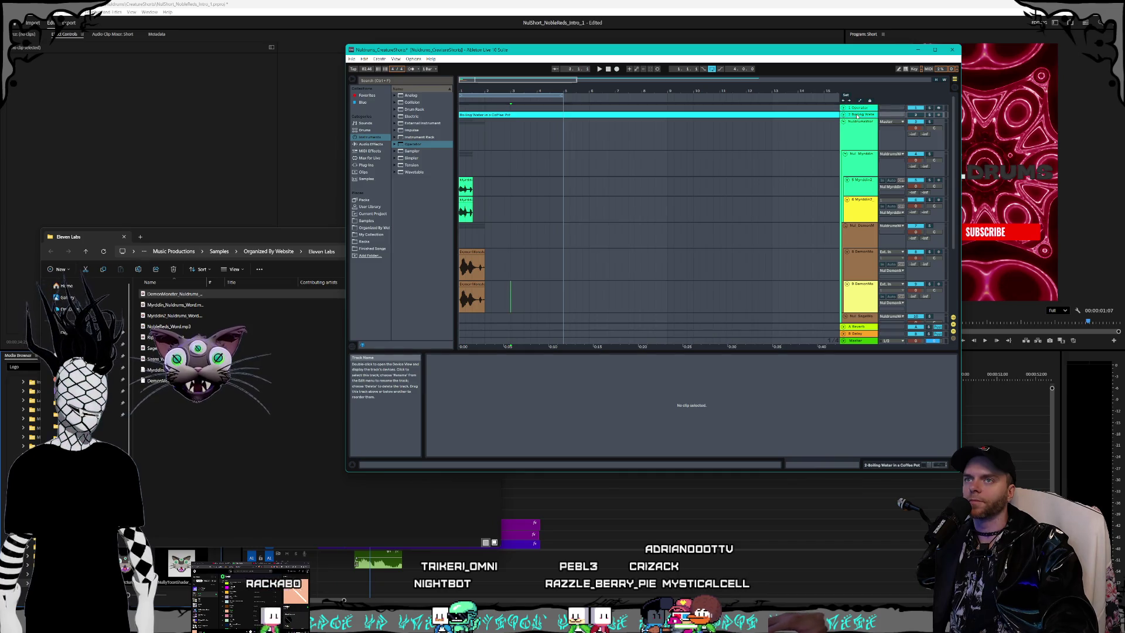
right_click(858, 115)
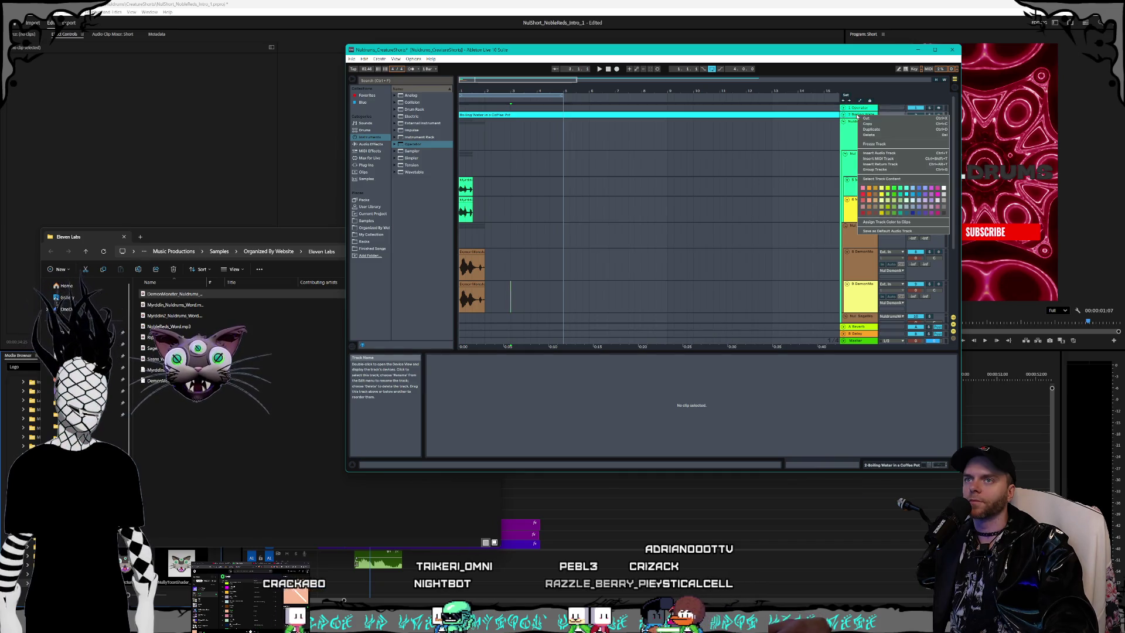
left_click(872, 170)
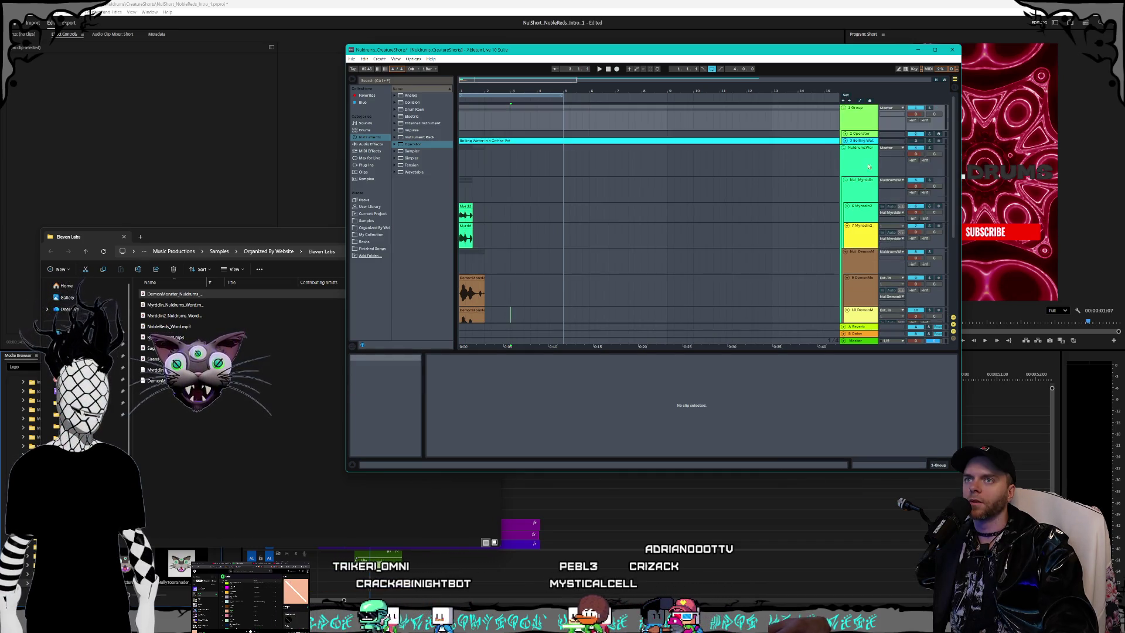
left_click(844, 109)
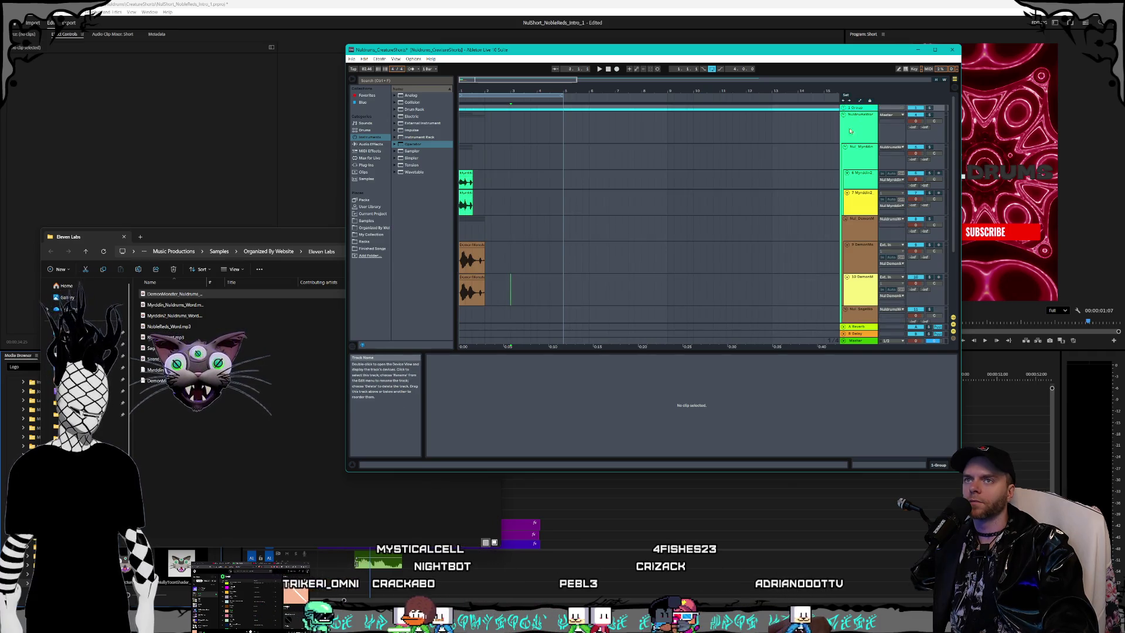
scroll(554, 193, "down", 2)
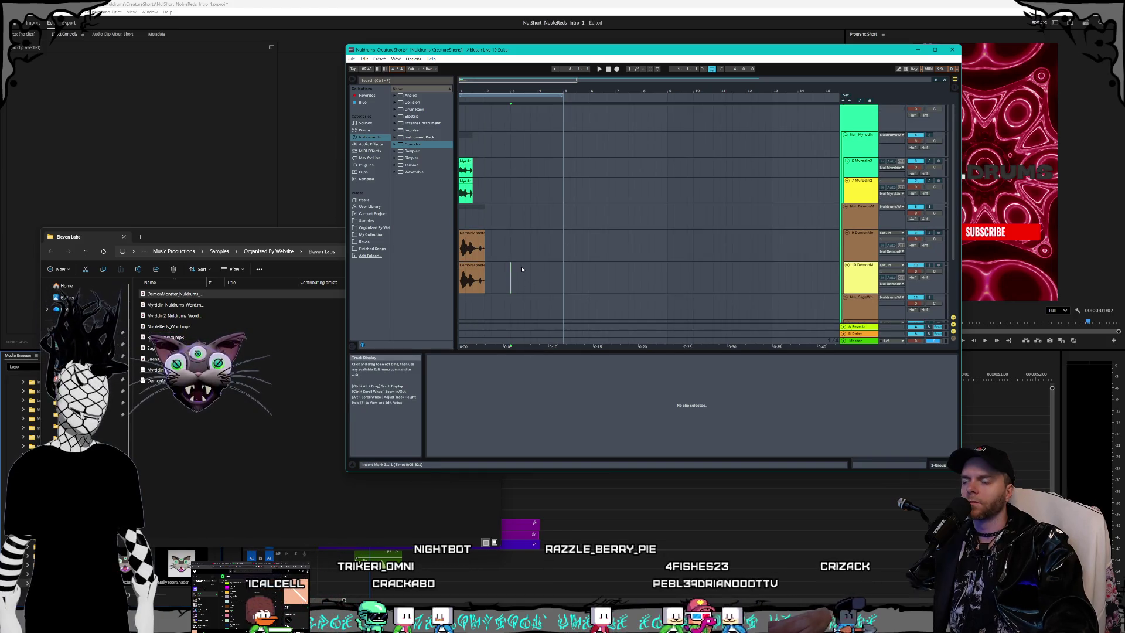
scroll(521, 269, "up", 5)
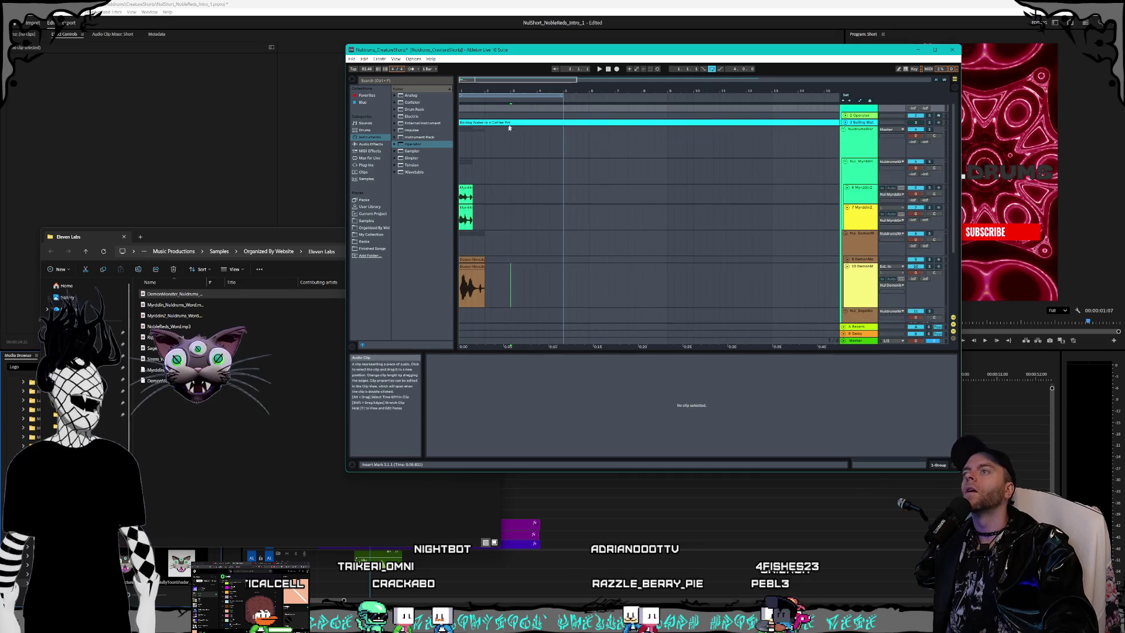
Step: Drop the SageWoman voice sample from the Eleven Labs folder onto new track 12
left_click_drag(455, 275, 451, 276)
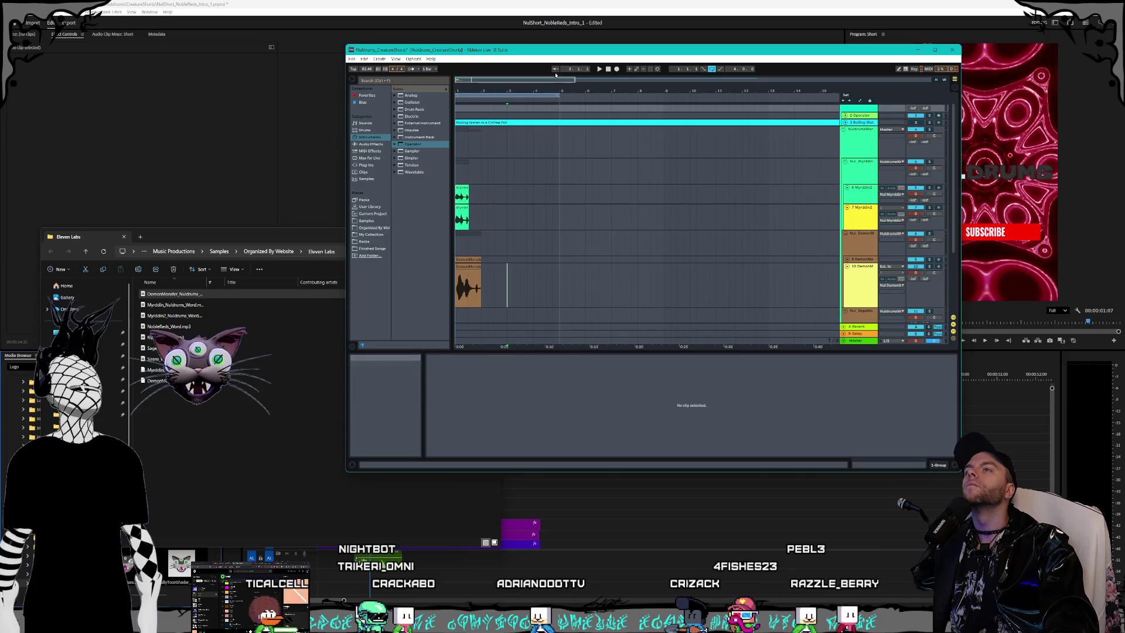
left_click_drag(555, 76, 556, 103)
scroll(745, 236, "down", 5)
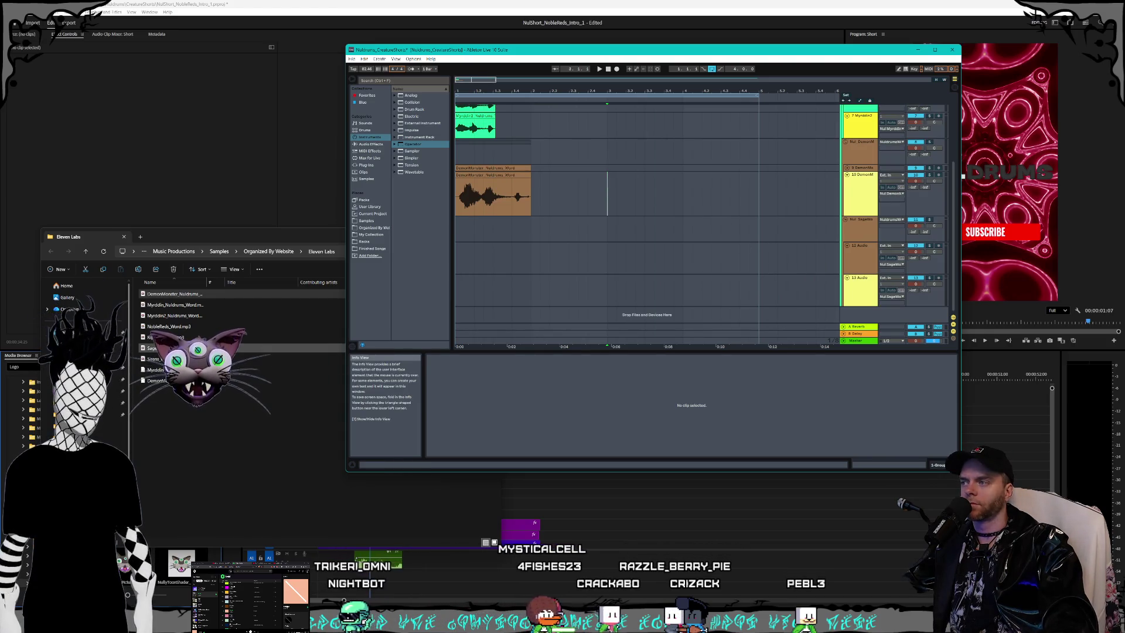
left_click(234, 347)
left_click_drag(188, 339, 631, 315)
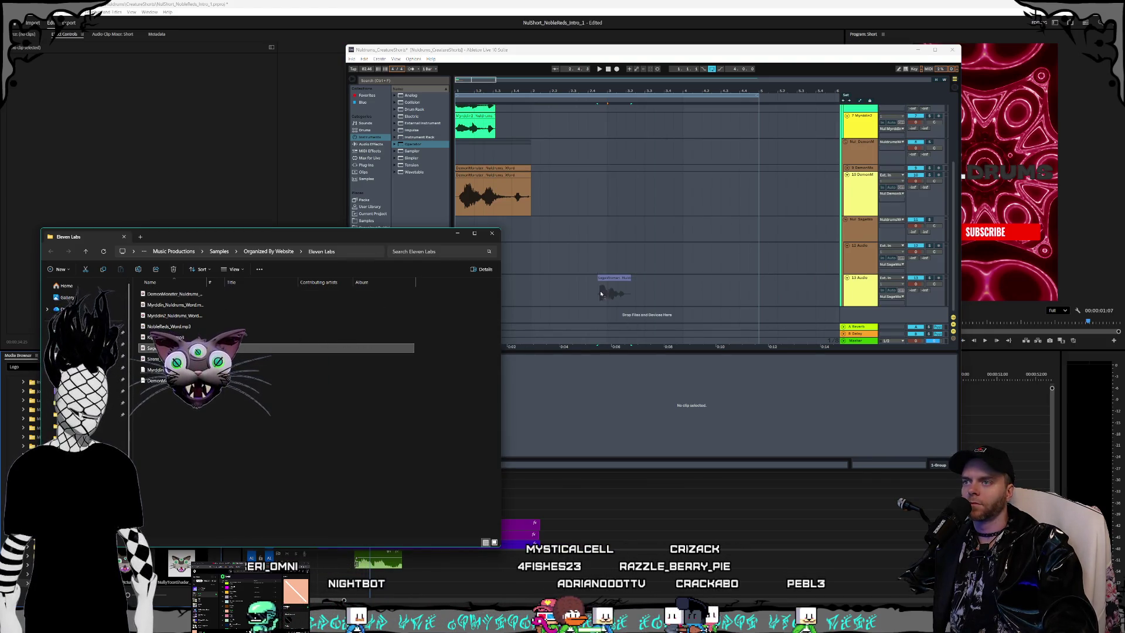
left_click_drag(535, 271, 543, 260)
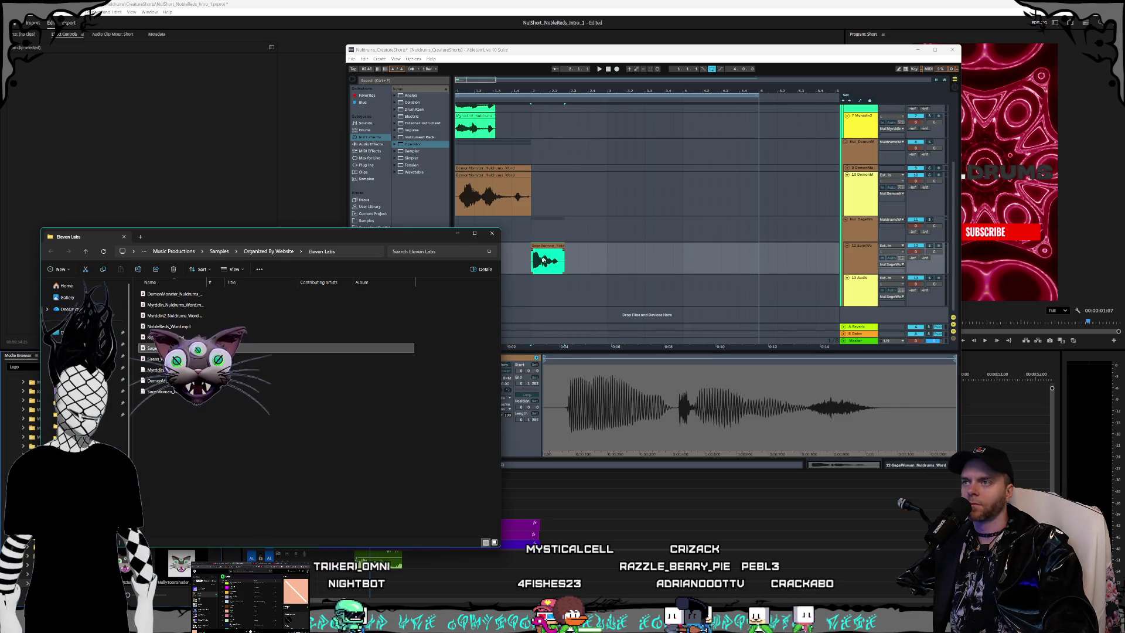
Step: Move the SageWoman clip to bar 1 on track 12, alongside the clip on track 13
left_click(544, 247)
left_click_drag(459, 249, 468, 288)
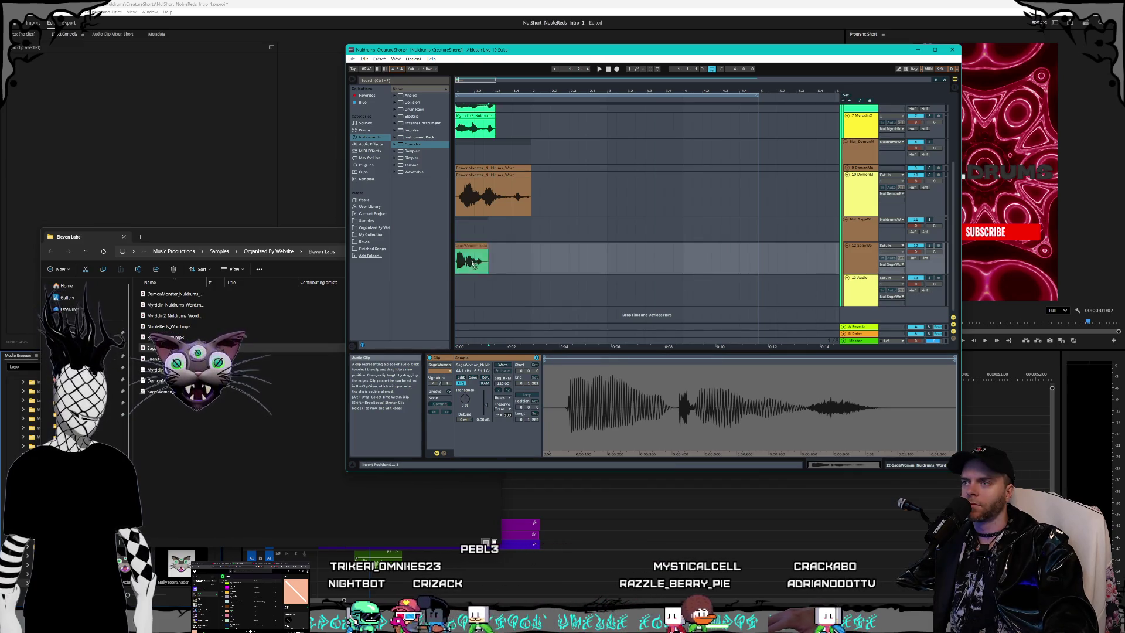
left_click(473, 285)
left_click(471, 248)
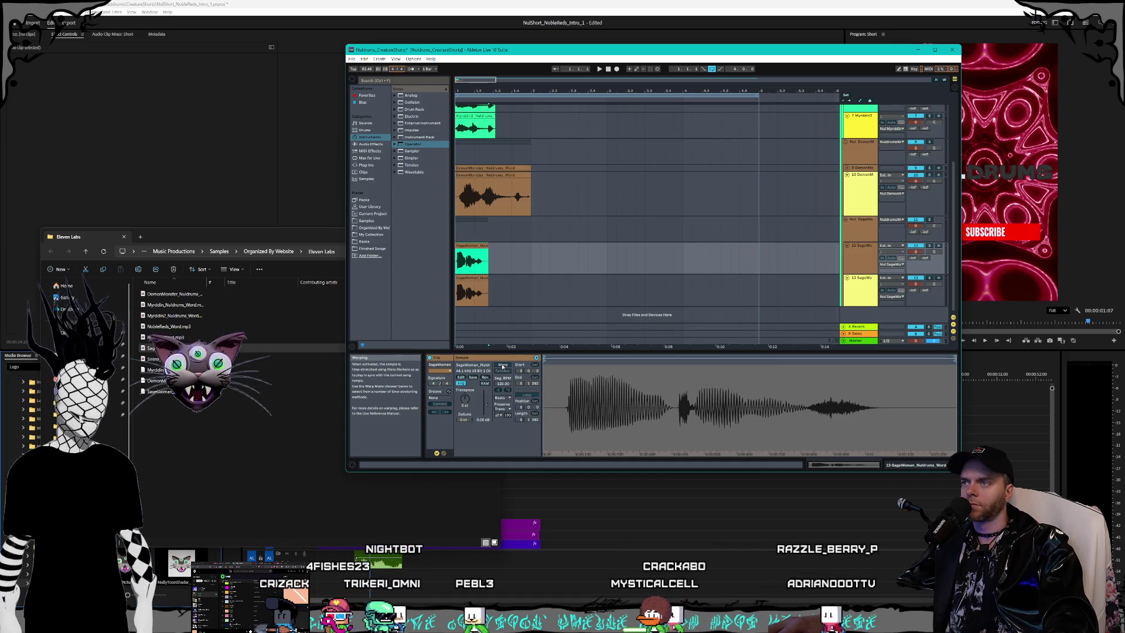
left_click(478, 277)
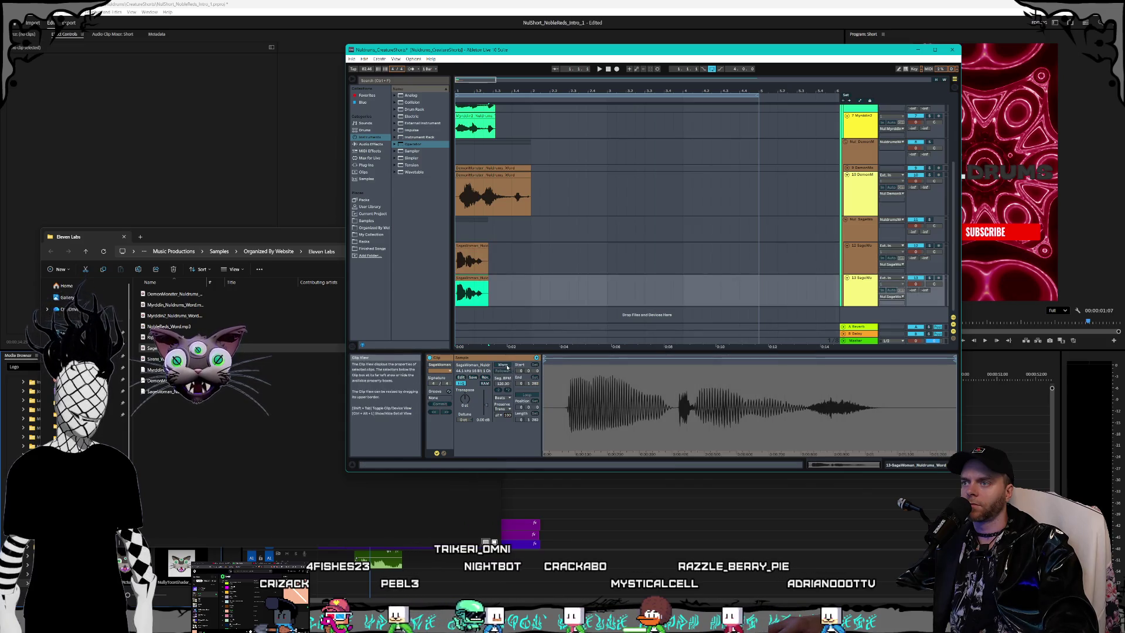
Step: Turn on warping for the Myrddin2 voice clip on track 7
left_click(484, 174)
left_click(485, 174)
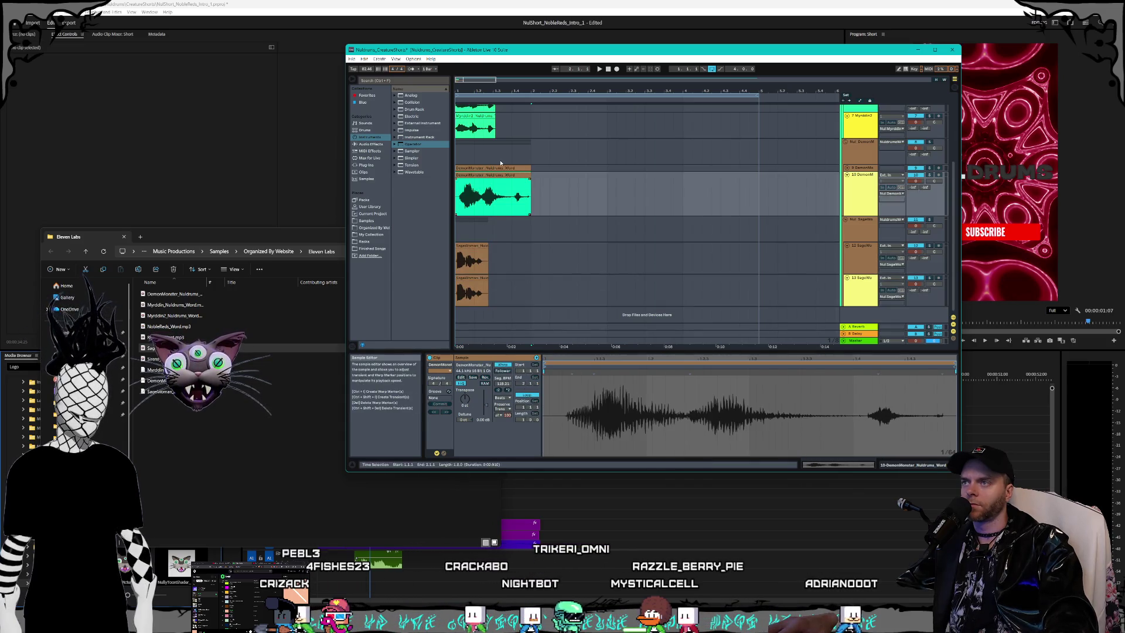
scroll(489, 176, "up", 2)
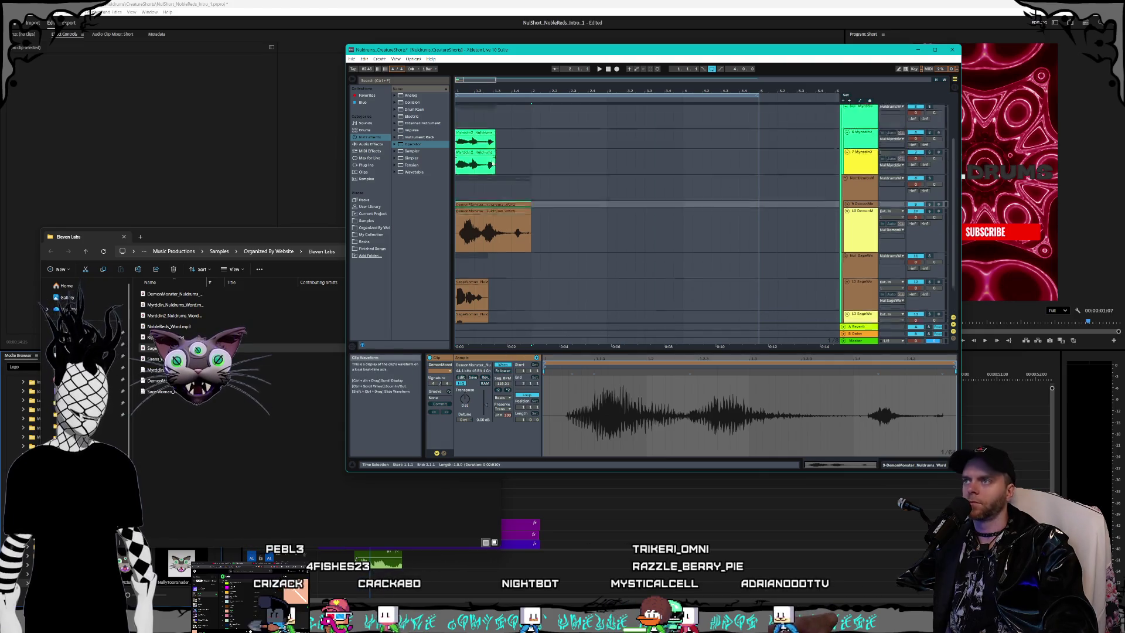
left_click(489, 163)
left_click(487, 153)
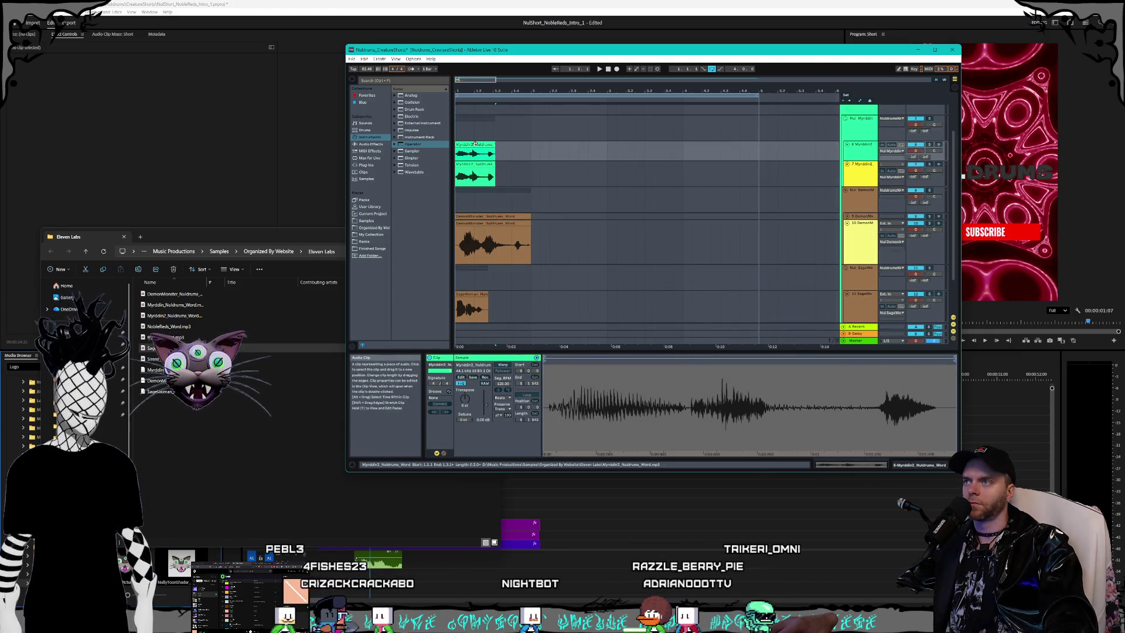
left_click(503, 364)
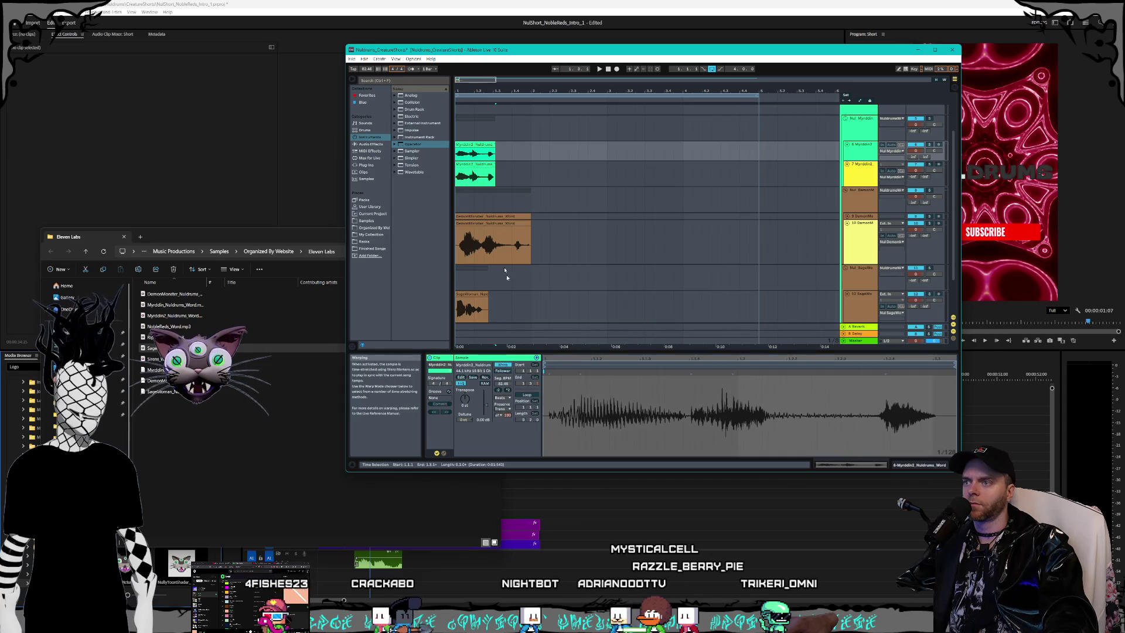
left_click(470, 165)
Step: Transpose the DemonMonster clip on track 10 down about 8 semitones and play it back
scroll(481, 169, "down", 2)
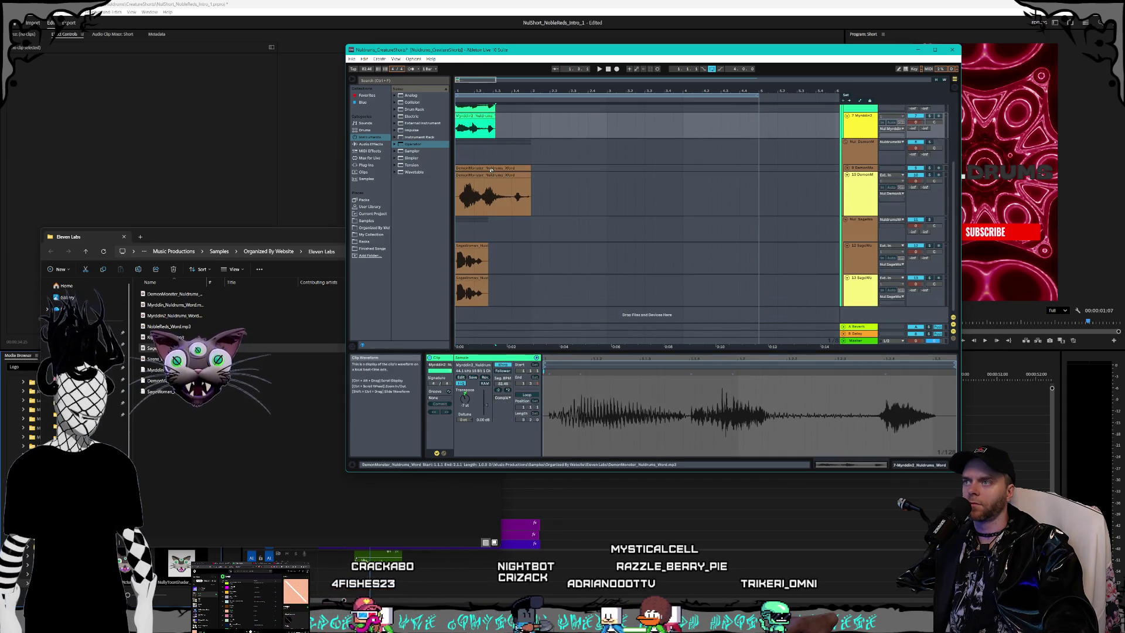
left_click(491, 170)
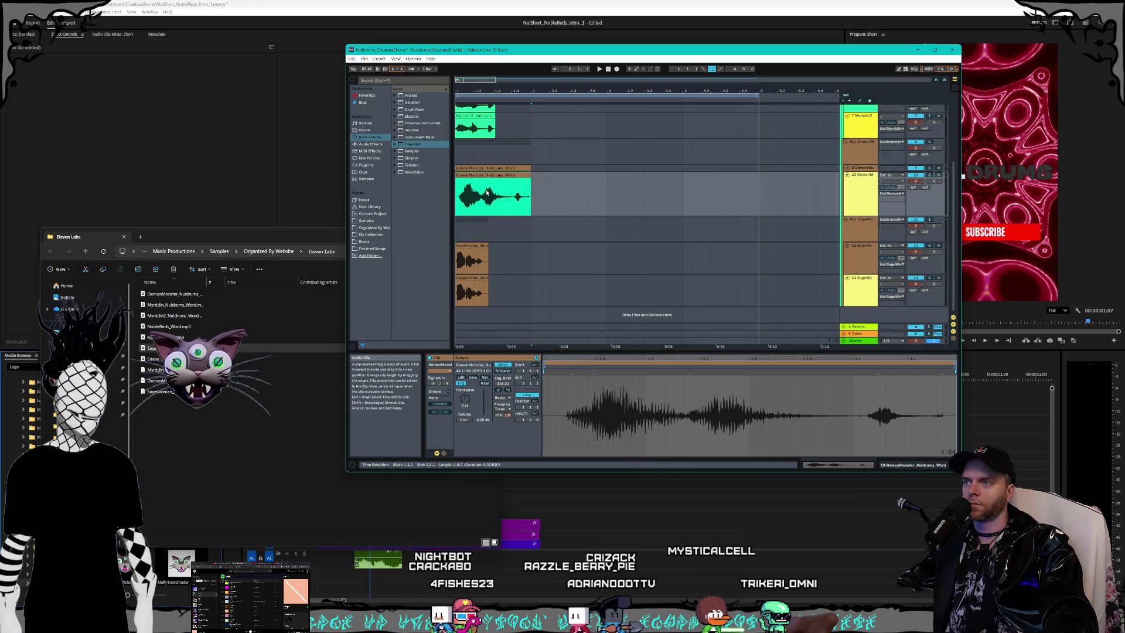
left_click(492, 196)
left_click_drag(464, 399, 464, 406)
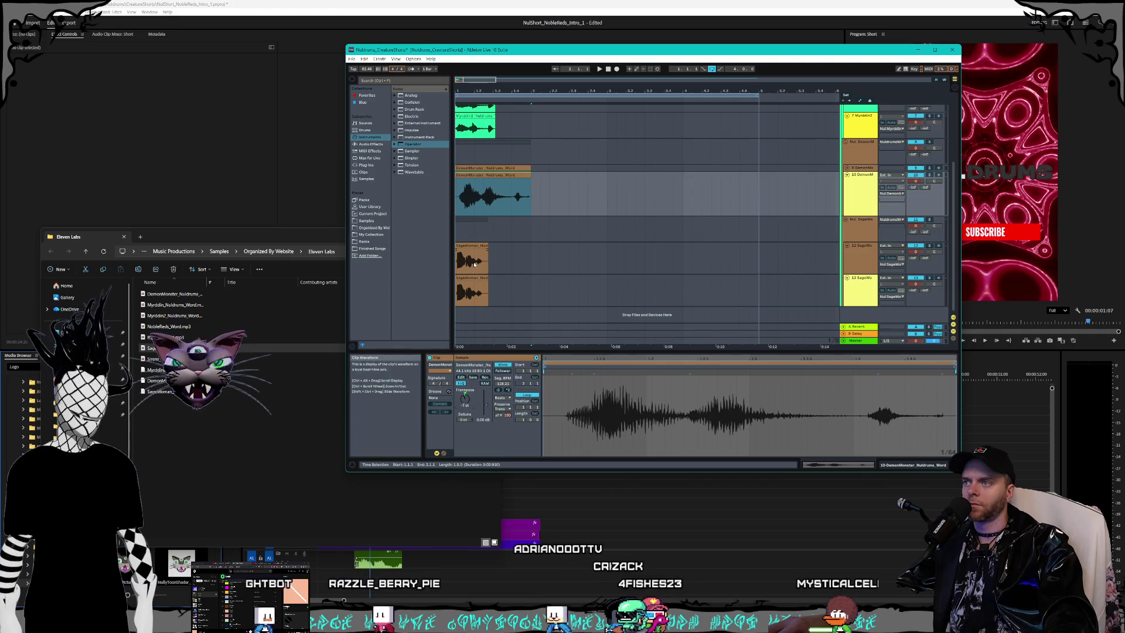
left_click(490, 174)
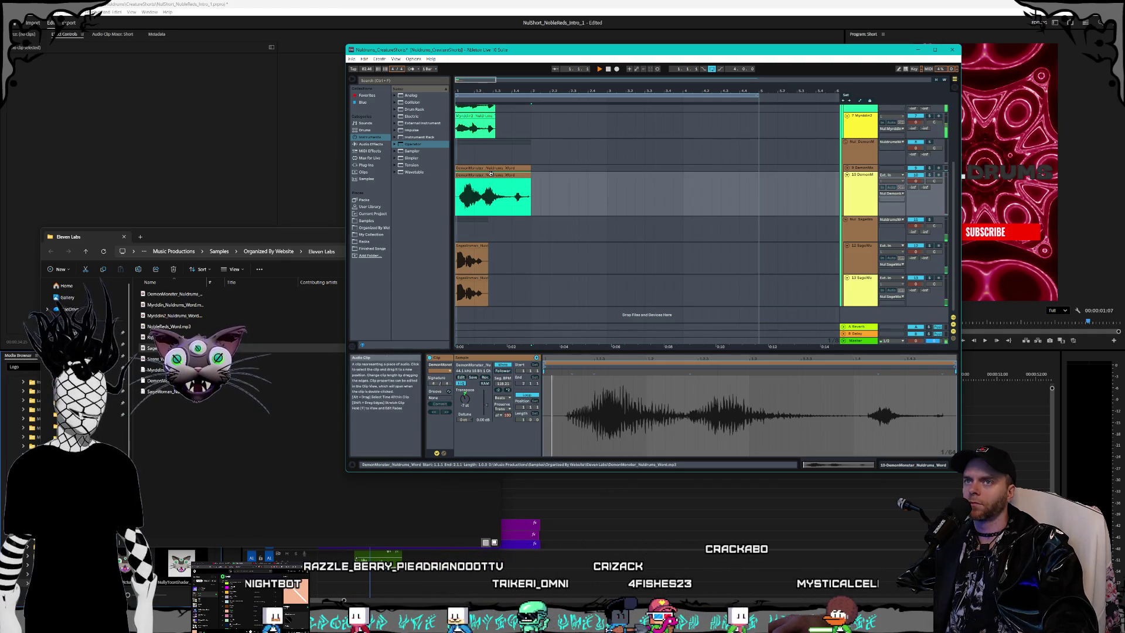
key("space")
scroll(845, 179, "up", 5)
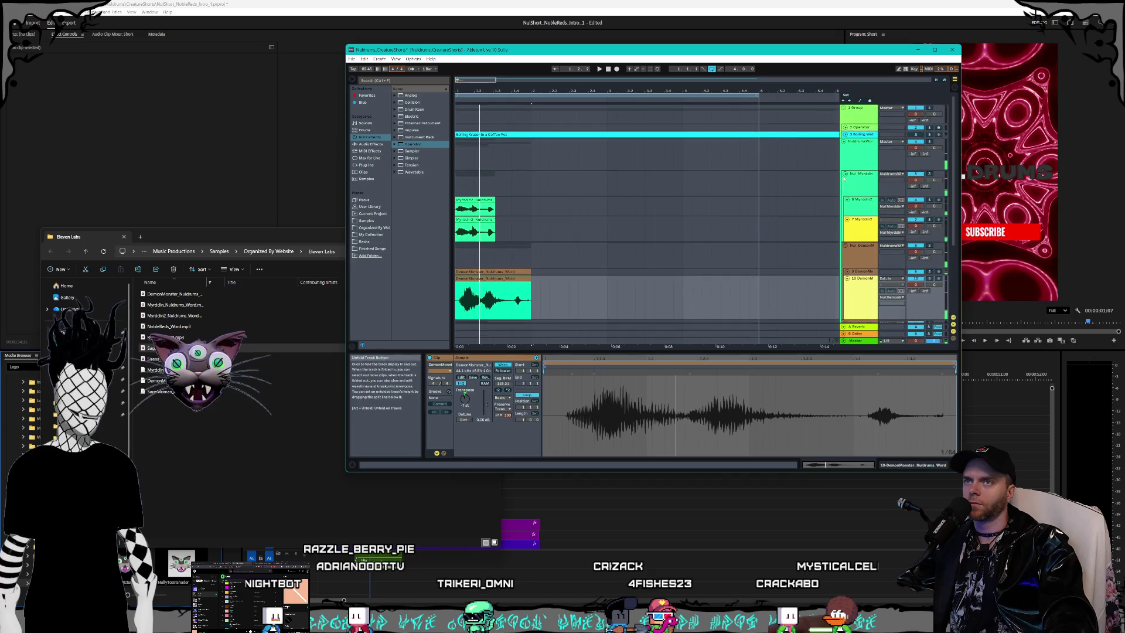
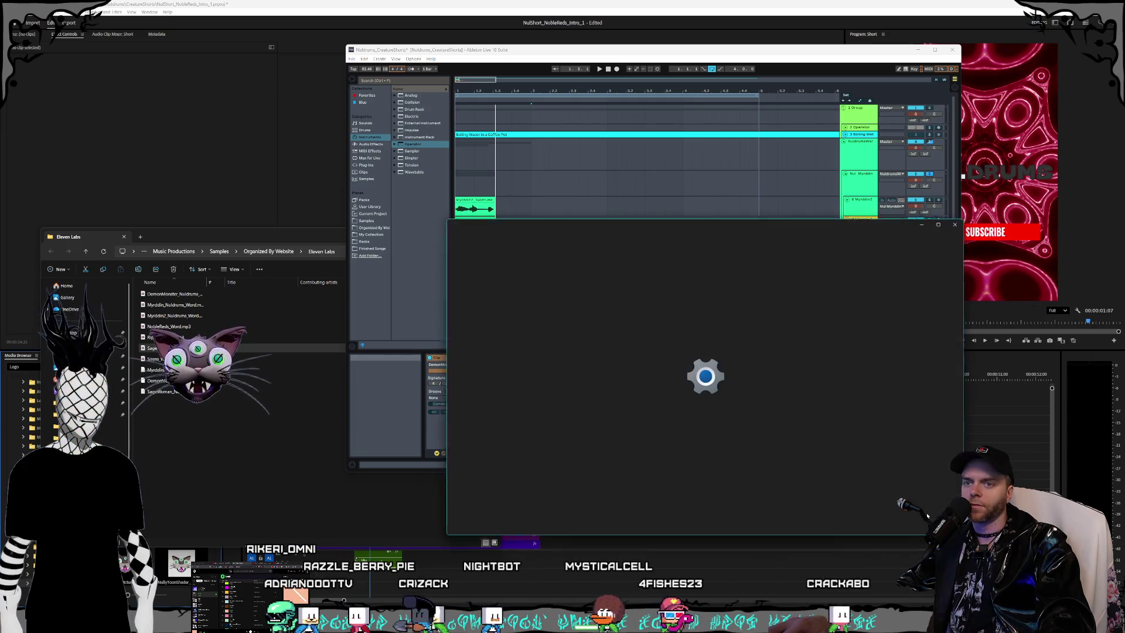
Step: Look through the Windows Volume mixer, then close it to return to Ableton Live
scroll(755, 402, "down", 3)
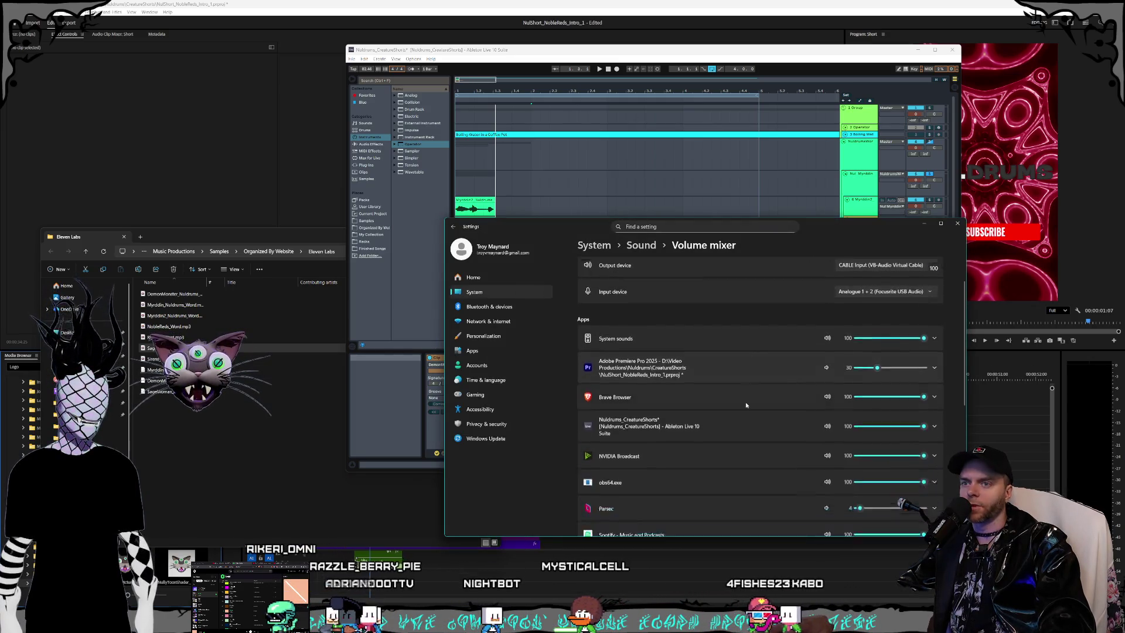
scroll(749, 404, "up", 3)
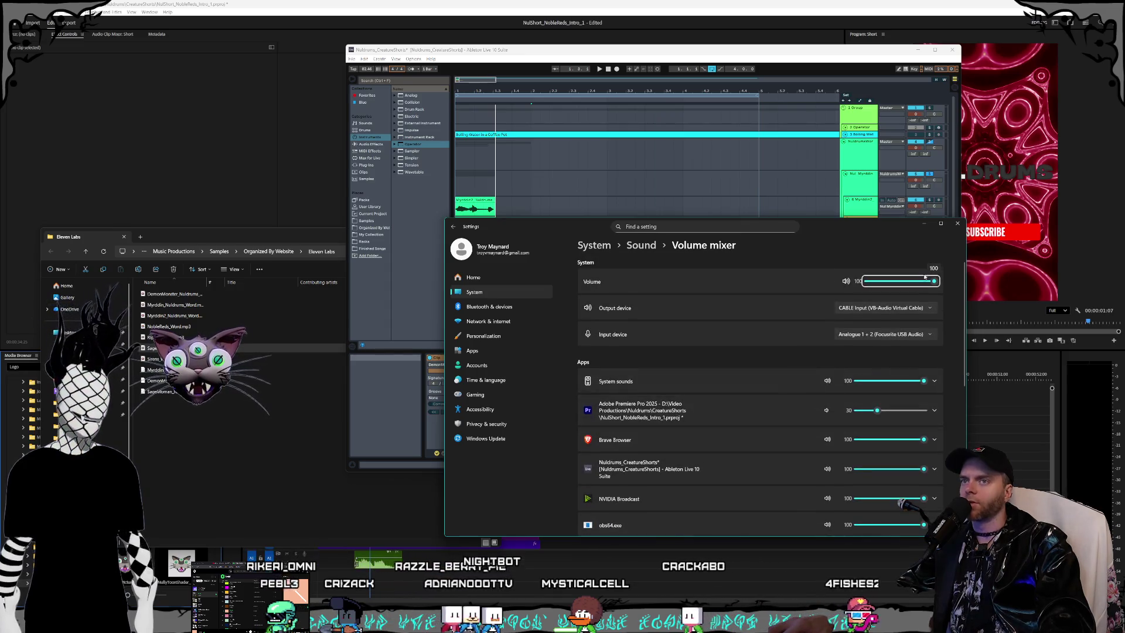
left_click(956, 225)
left_click(412, 59)
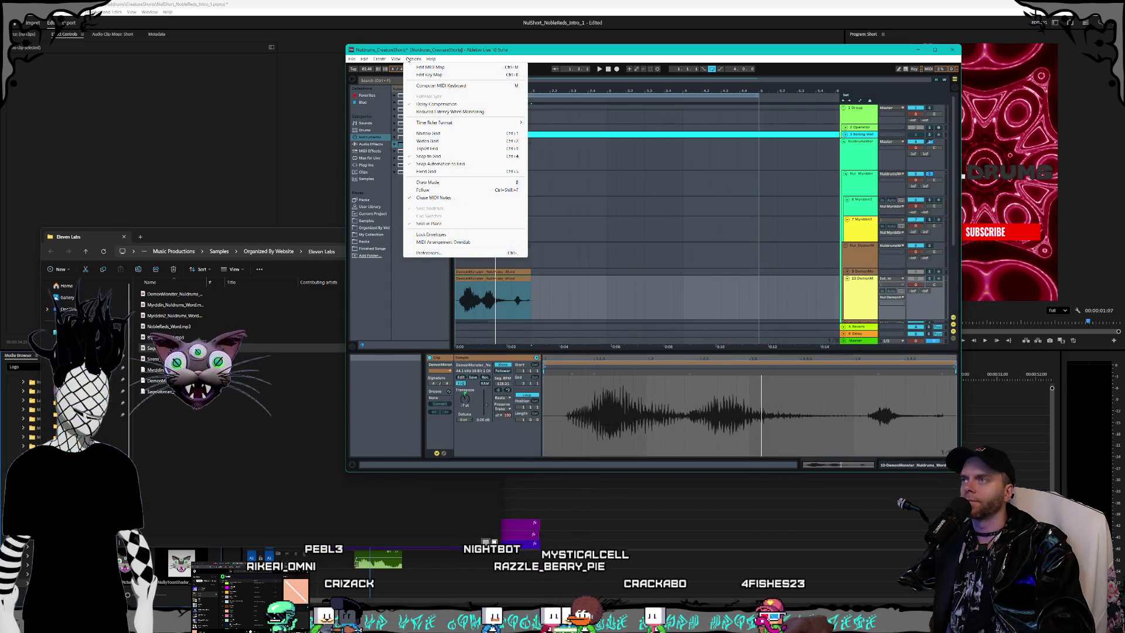
Step: Route audio output to Voicemeeter In 3, recheck the preferences and play the arrangement
left_click(430, 252)
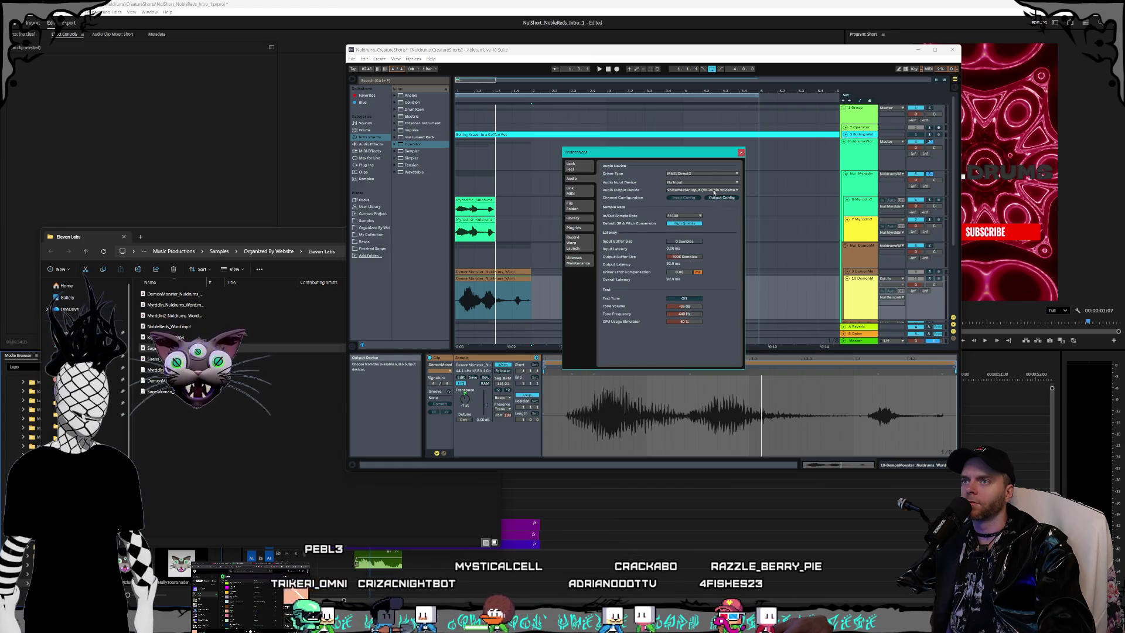
left_click(713, 192)
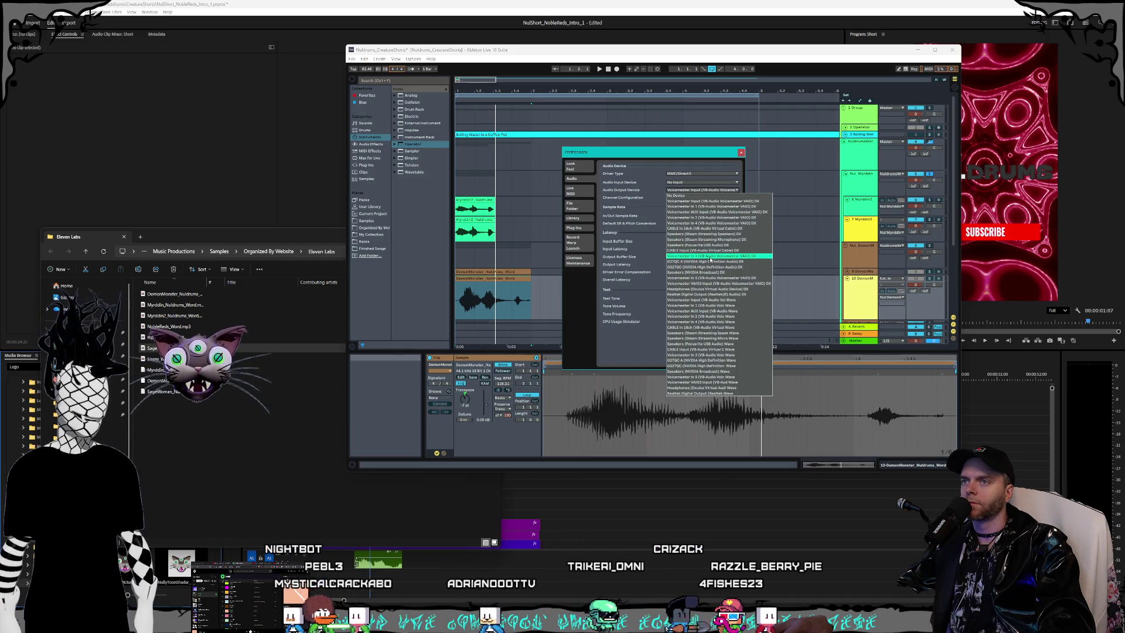
left_click(710, 256)
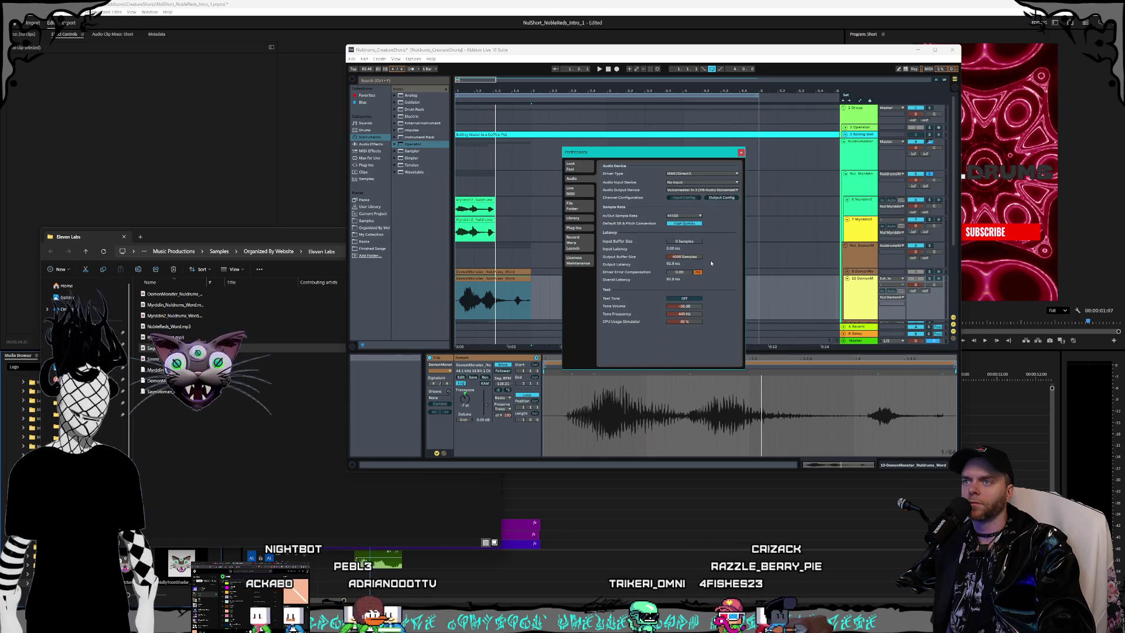
left_click(740, 153)
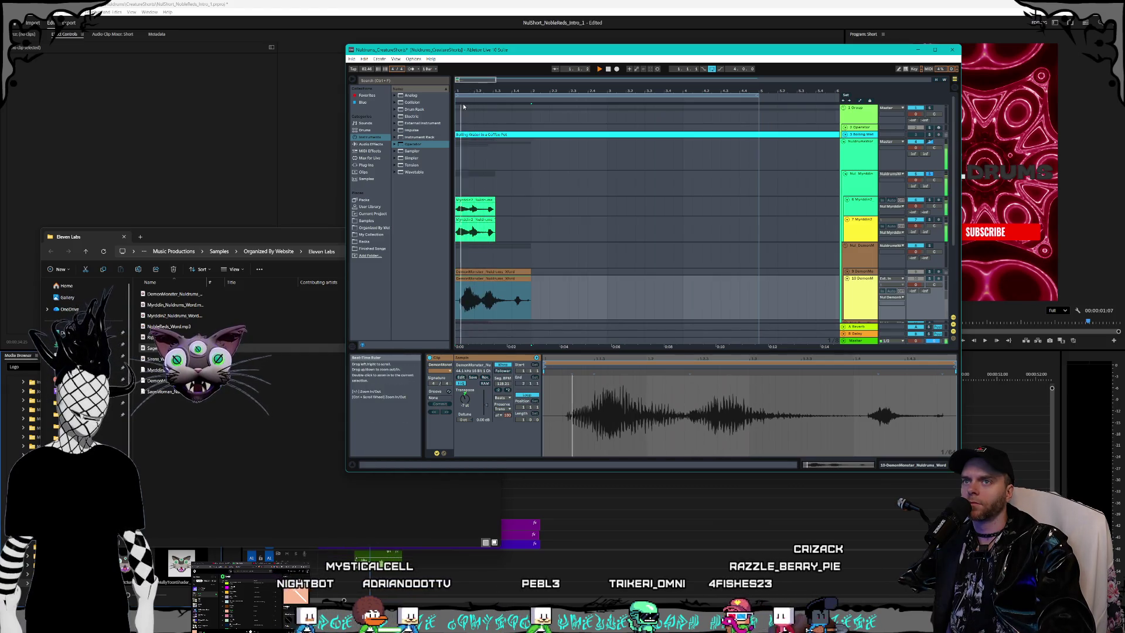
left_click(413, 59)
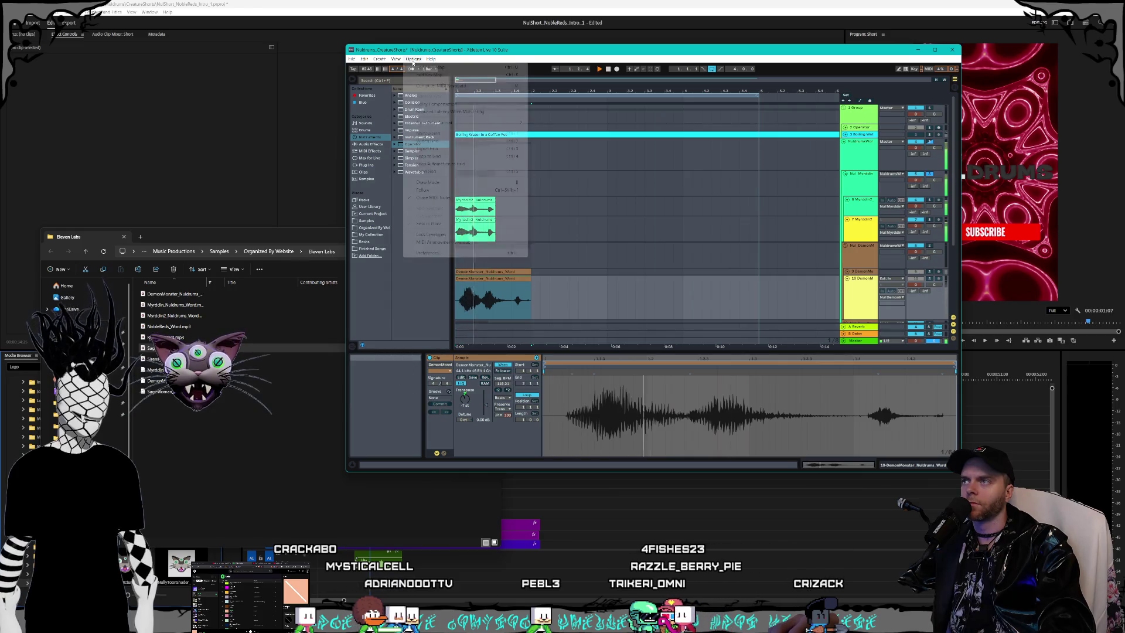
left_click(428, 264)
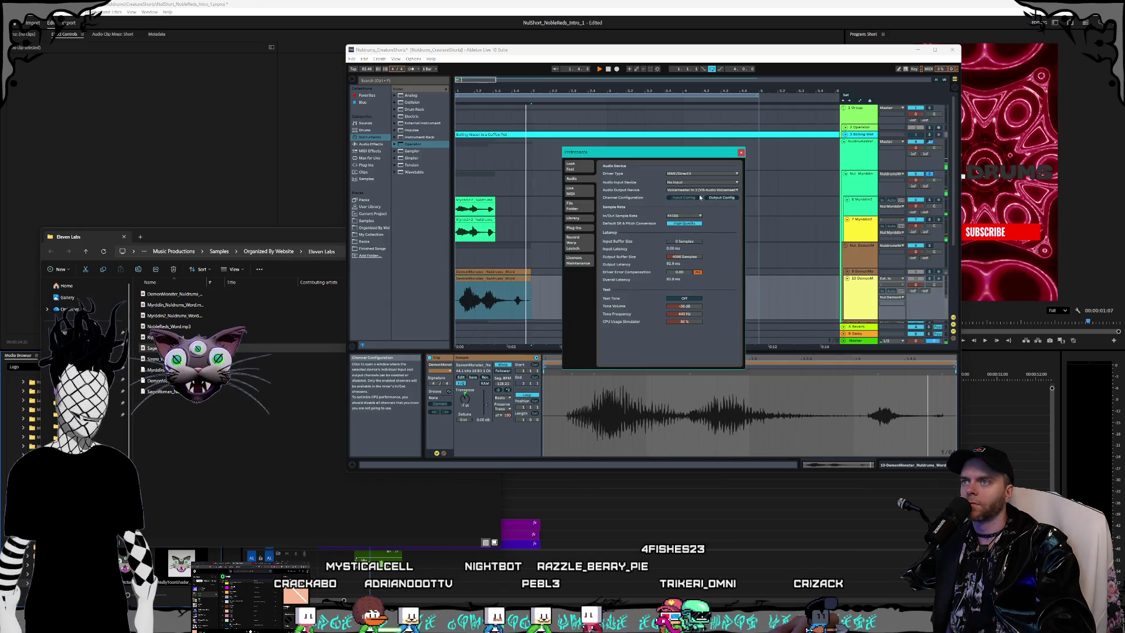
left_click(493, 147)
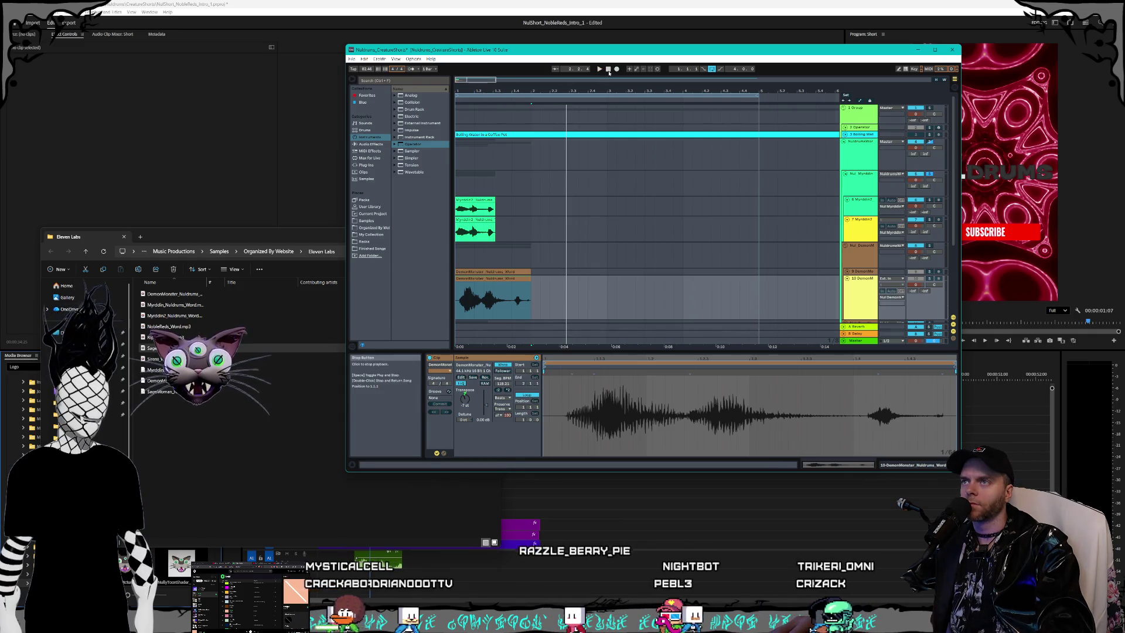
left_click(480, 91)
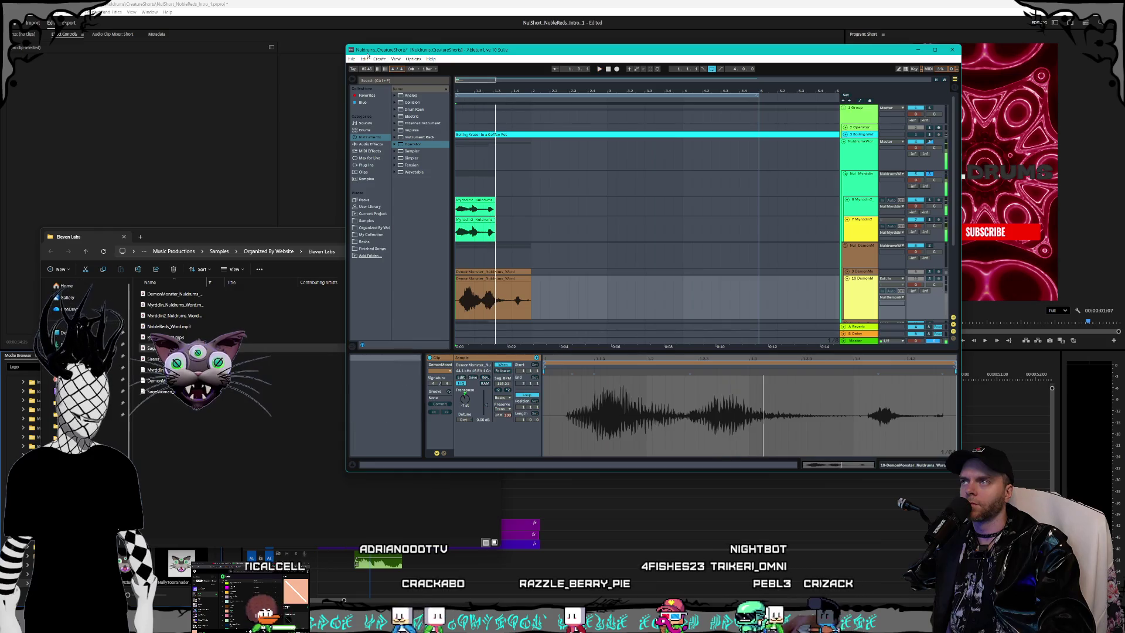
Step: Switch the Audio Output Device to Voicemeeter VAIO3 Input and close Preferences
left_click(414, 59)
left_click(429, 253)
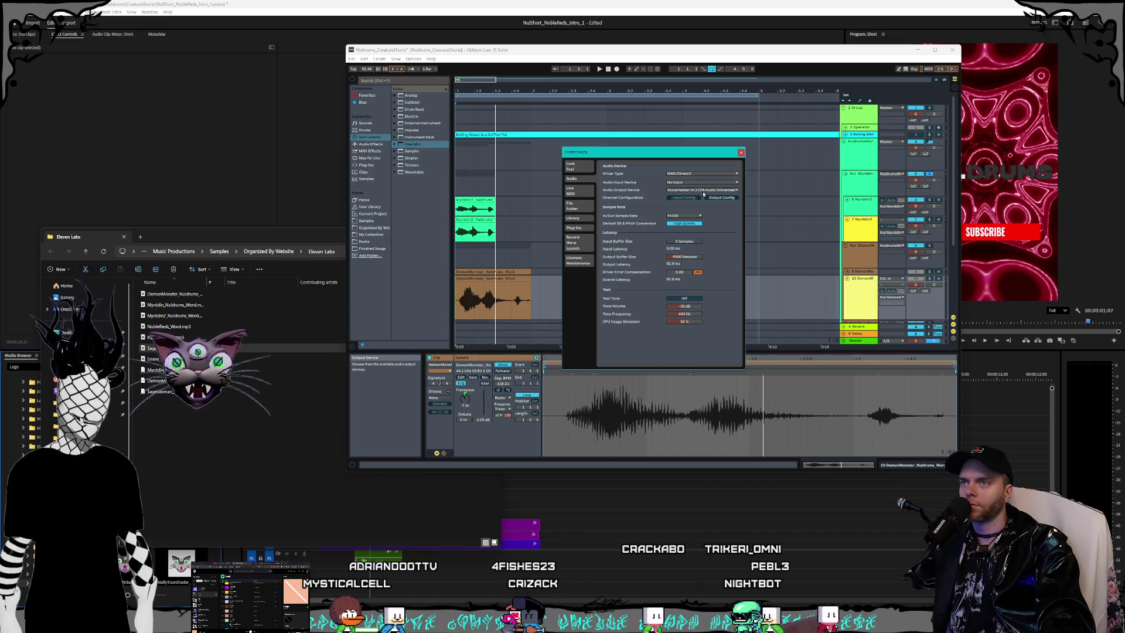
left_click(703, 191)
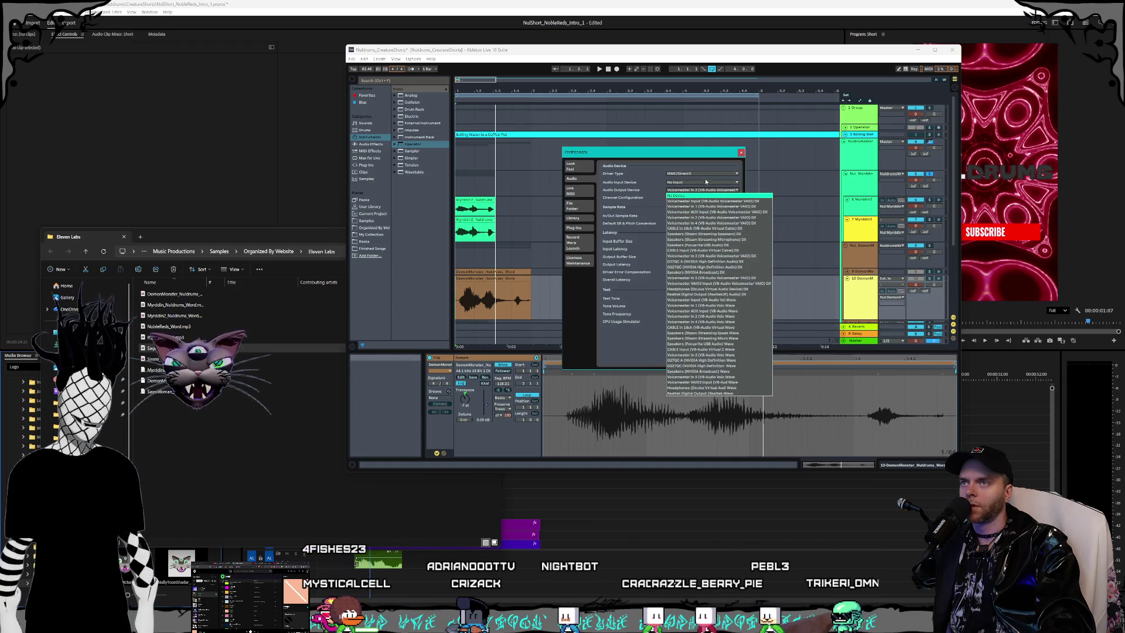
left_click(707, 179)
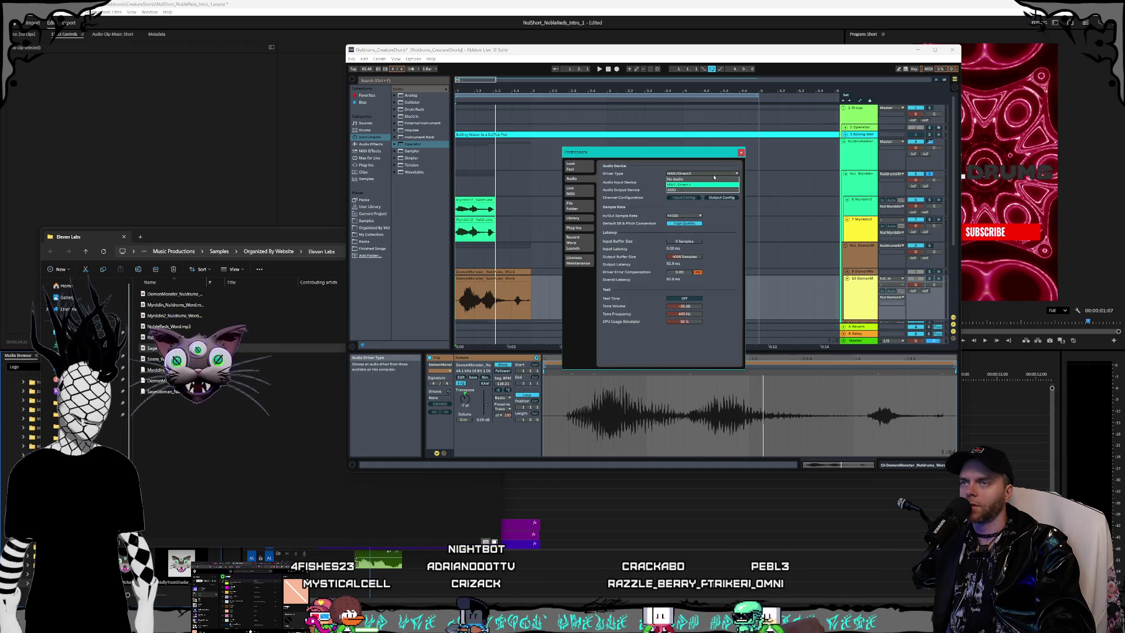
left_click(702, 190)
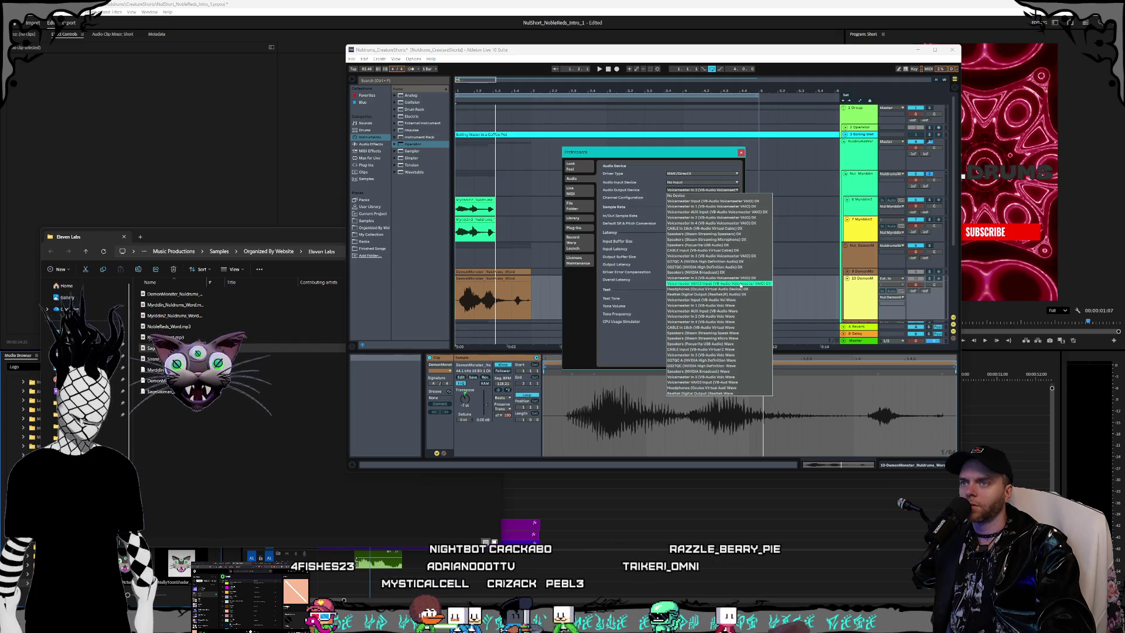
left_click(741, 286)
key("Escape")
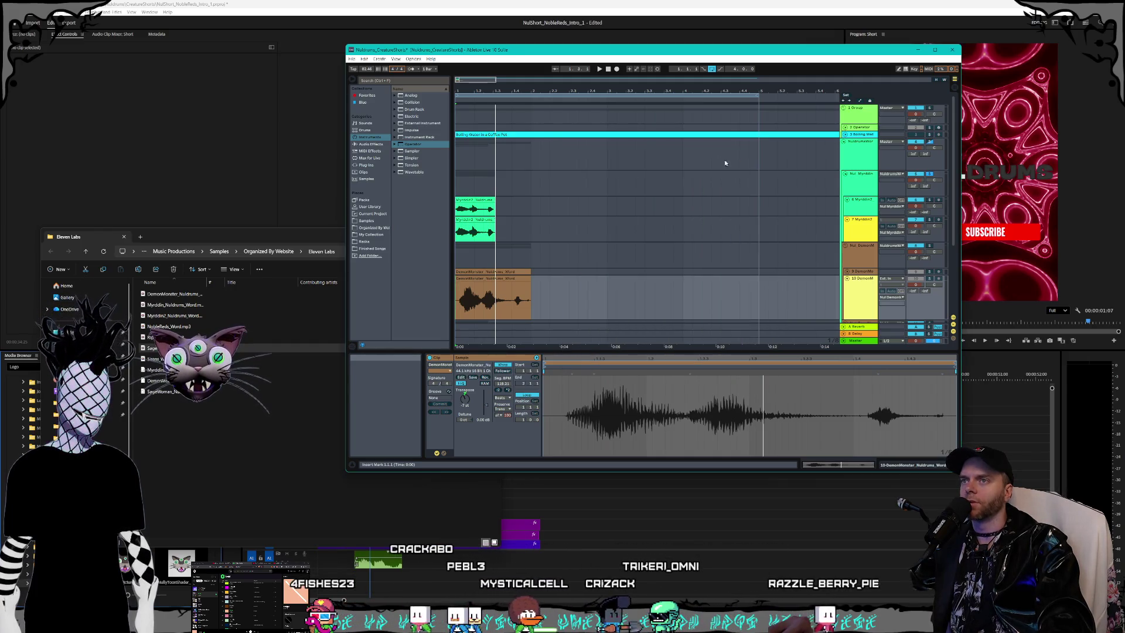
Step: Lower Ableton Live's app volume to 29 in the Volume mixer and resume playback
key("space")
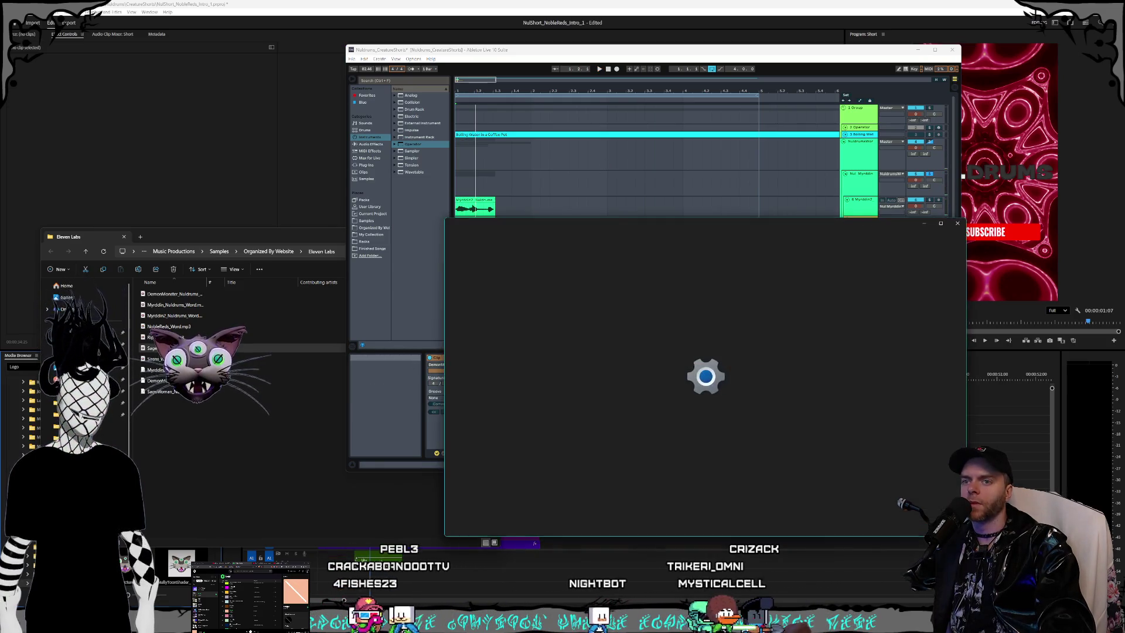
scroll(875, 431, "down", 1)
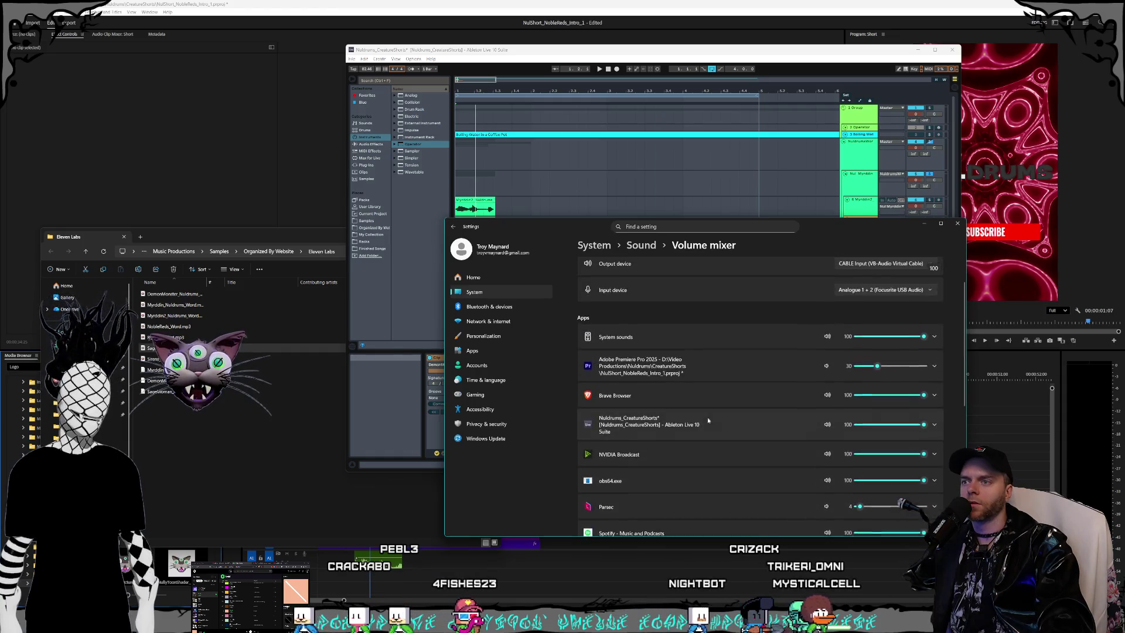
left_click(875, 432)
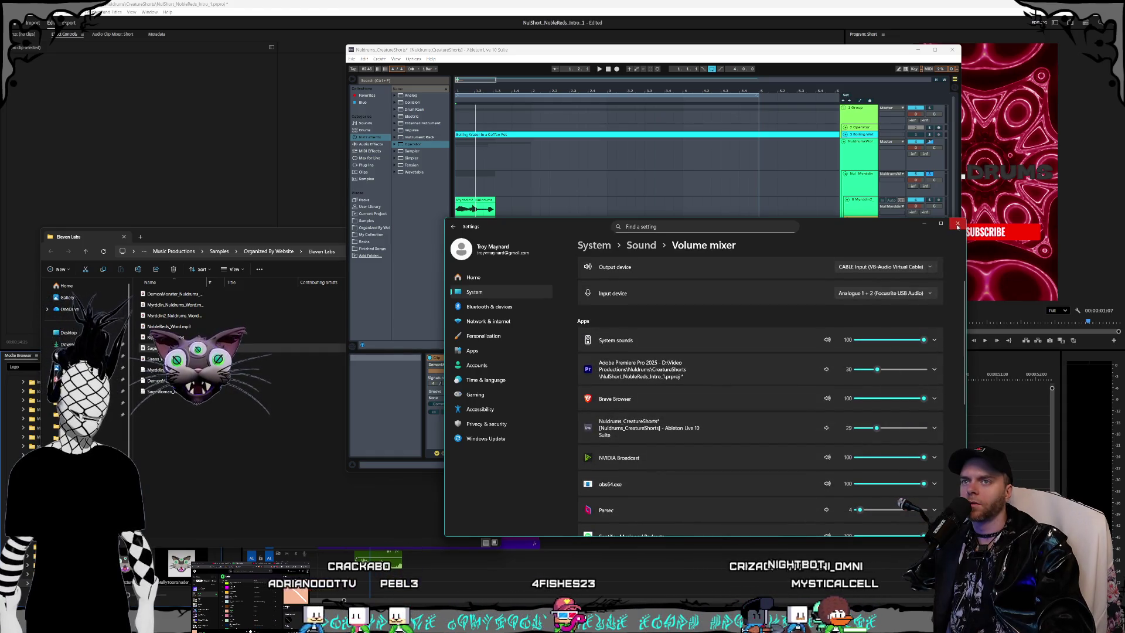
left_click(958, 225)
left_click(545, 168)
key("space")
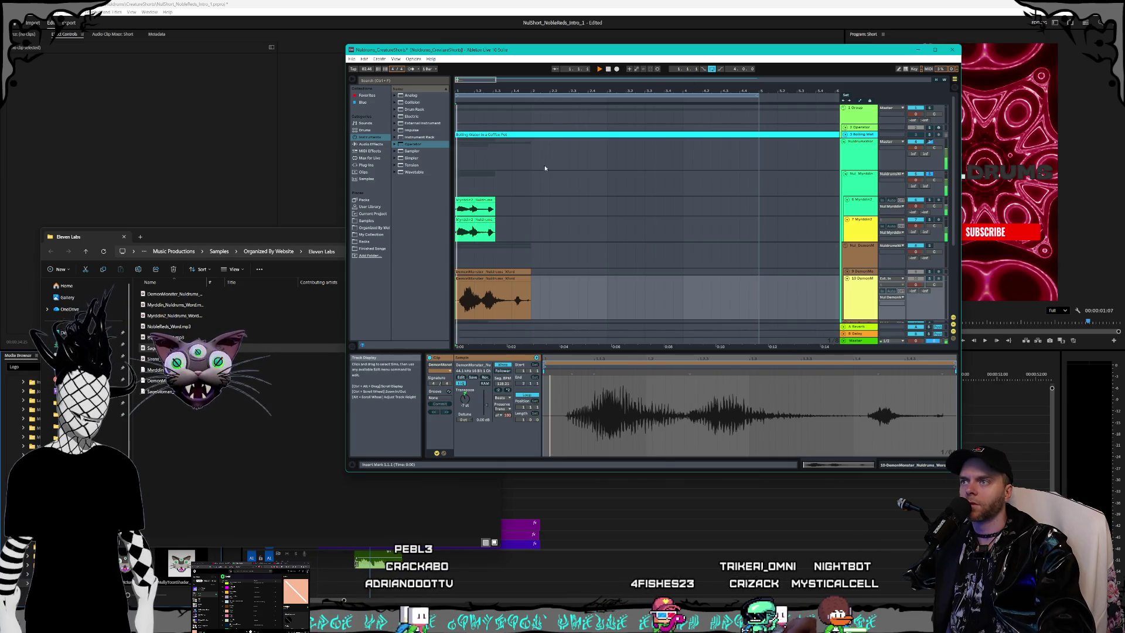
Step: Stop playback, select the Myrddin2 clip, and widen the browser panels and window
key("space")
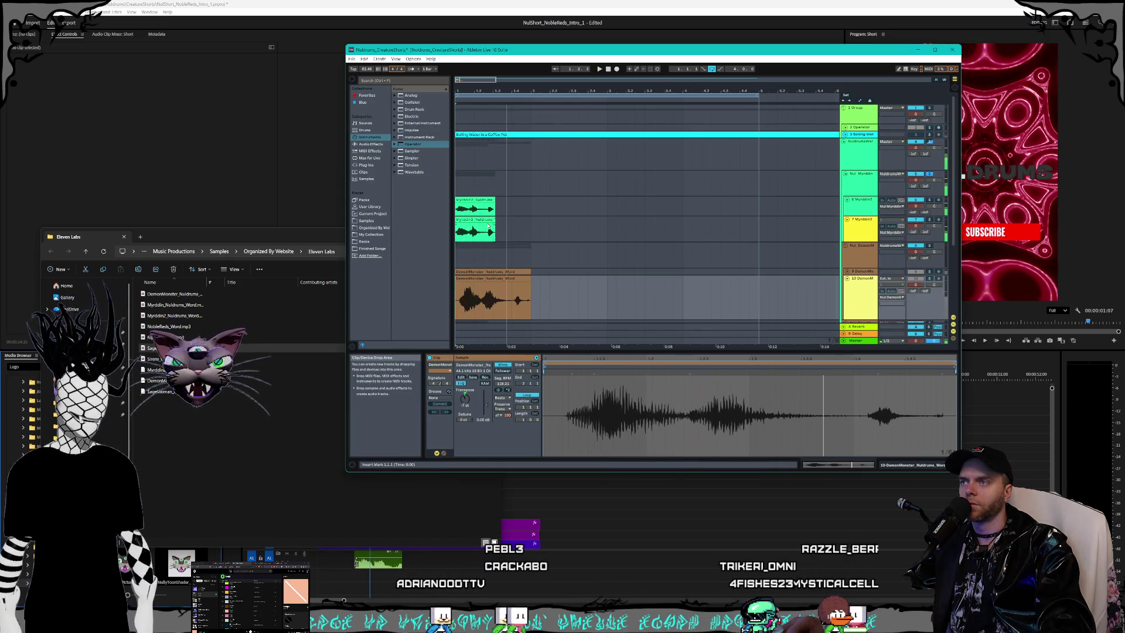
left_click(489, 225)
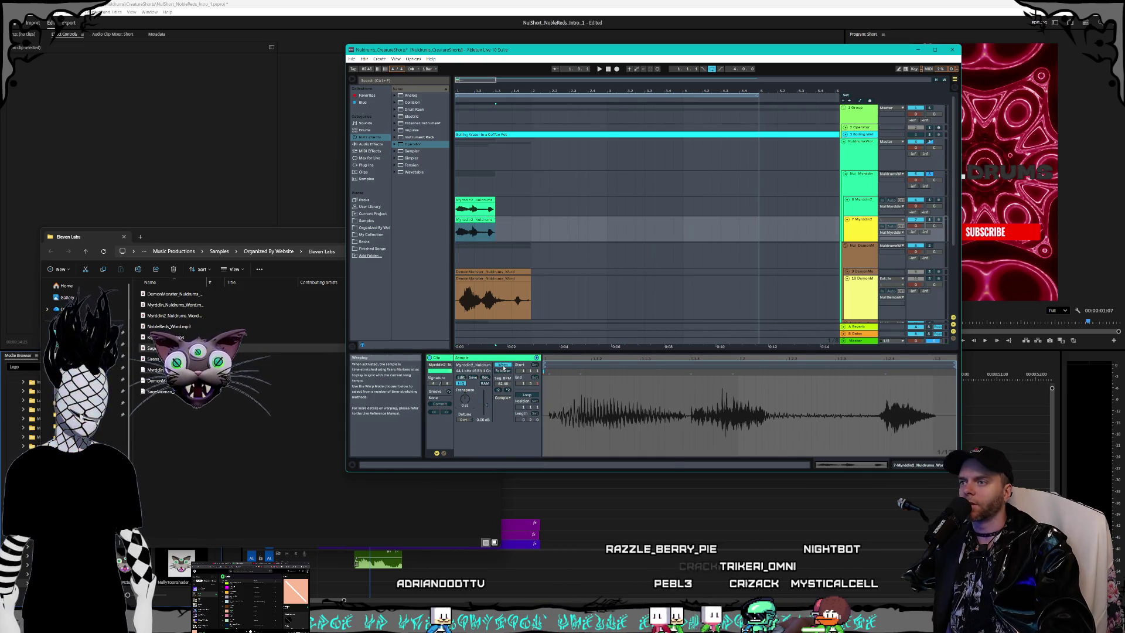
left_click(476, 222)
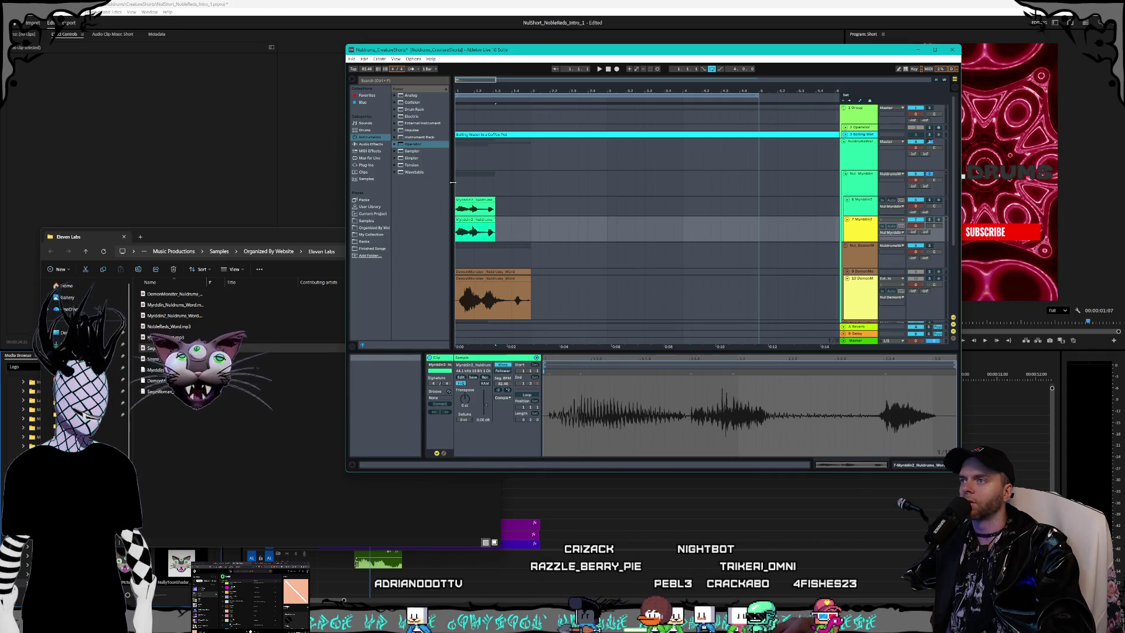
left_click_drag(452, 187, 483, 188)
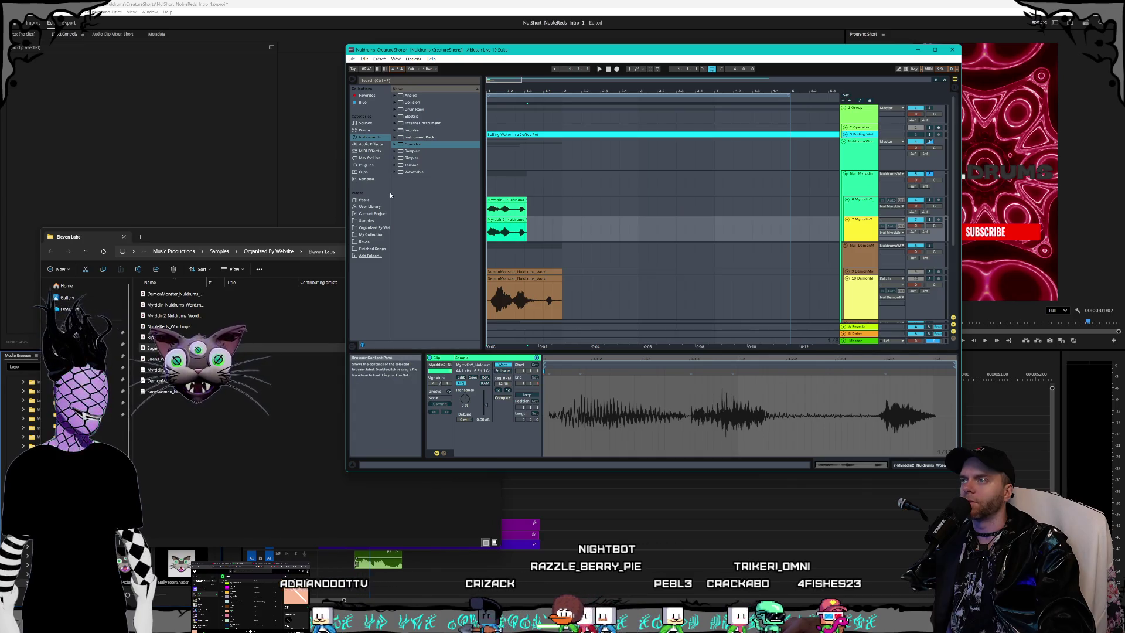
left_click_drag(390, 194, 415, 196)
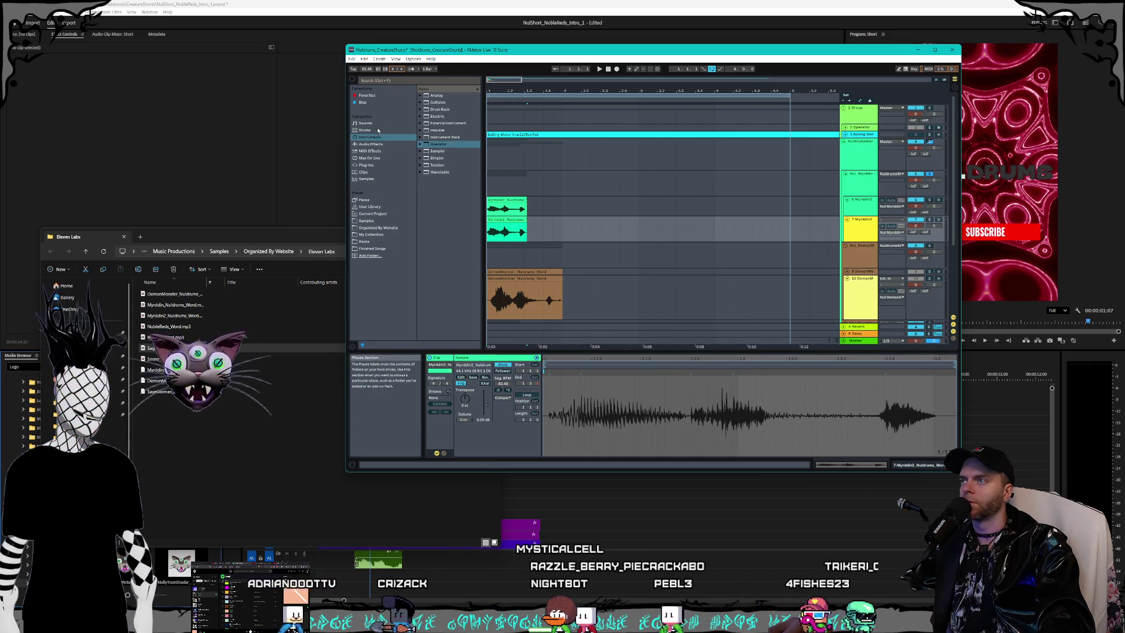
mouse_move(345, 45)
left_mouse_down()
mouse_move(234, 28)
mouse_move(328, 50)
left_mouse_up()
Step: Expand Plug-Ins > VST3 > Kilohearts in the browser to list the kHs plug-ins
left_click(304, 144)
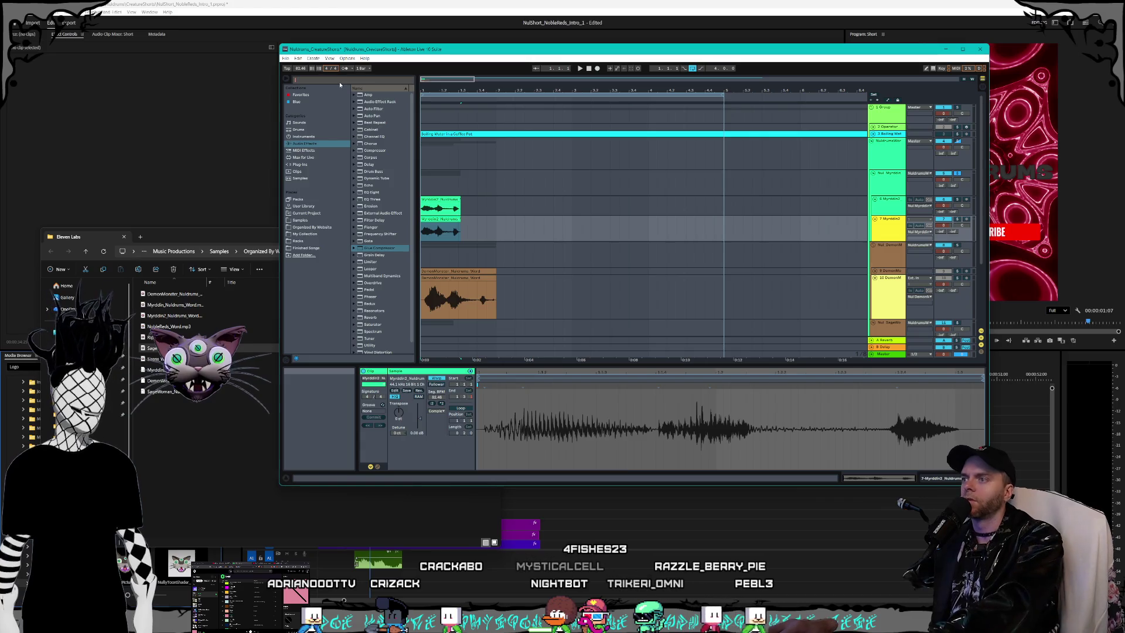
type("pitch")
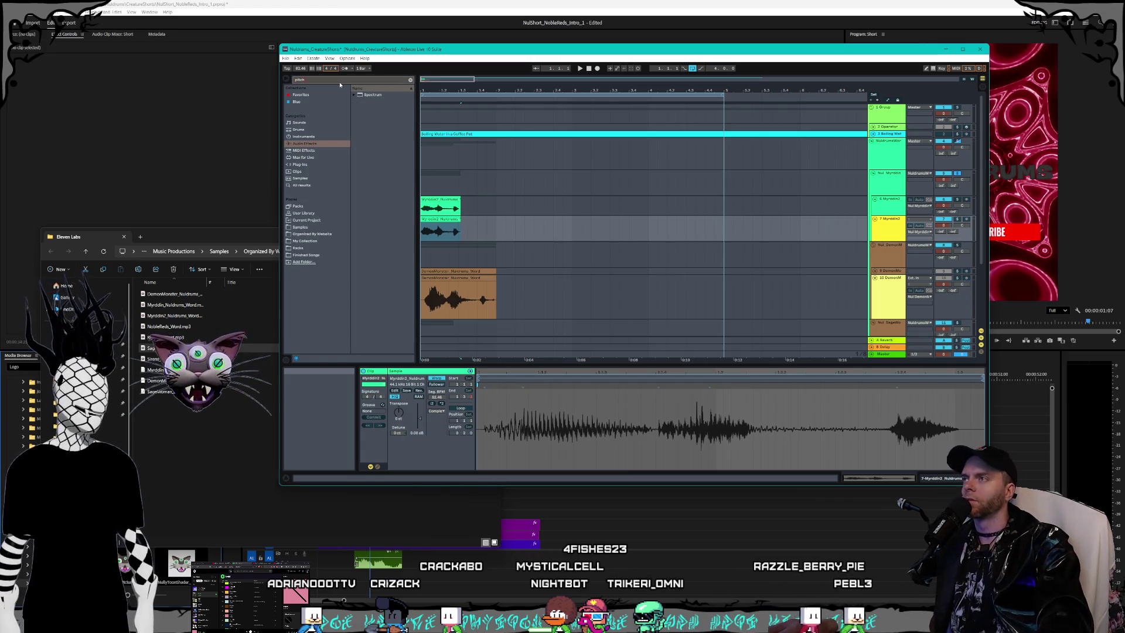
key("BackSpace")
key("BackSpace")
key("BackSpace")
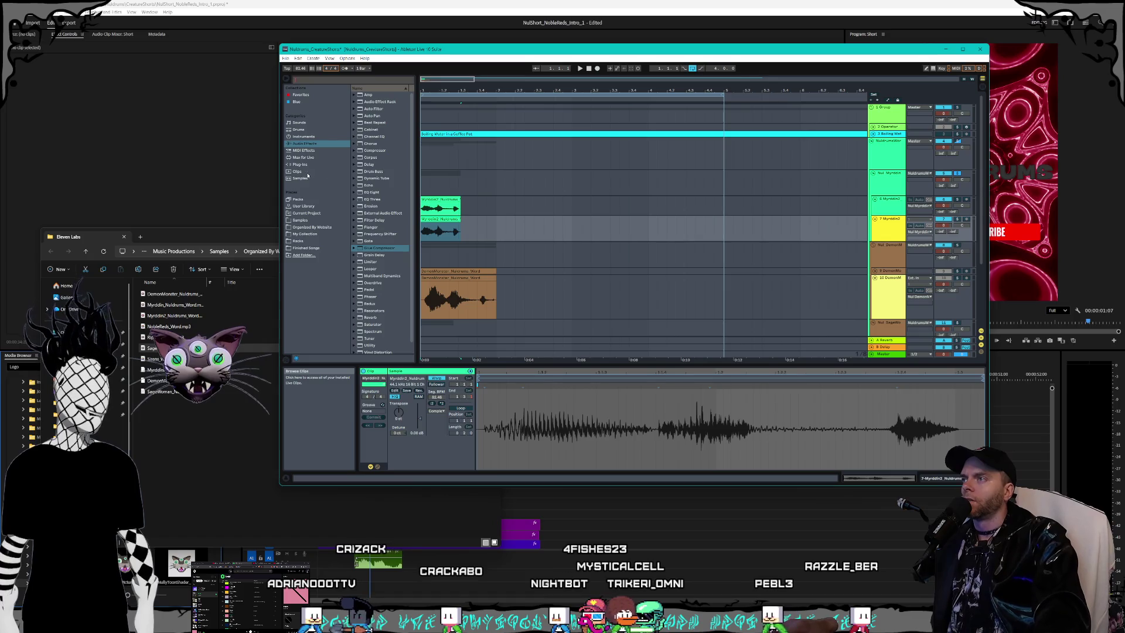
left_click(304, 166)
left_click(354, 103)
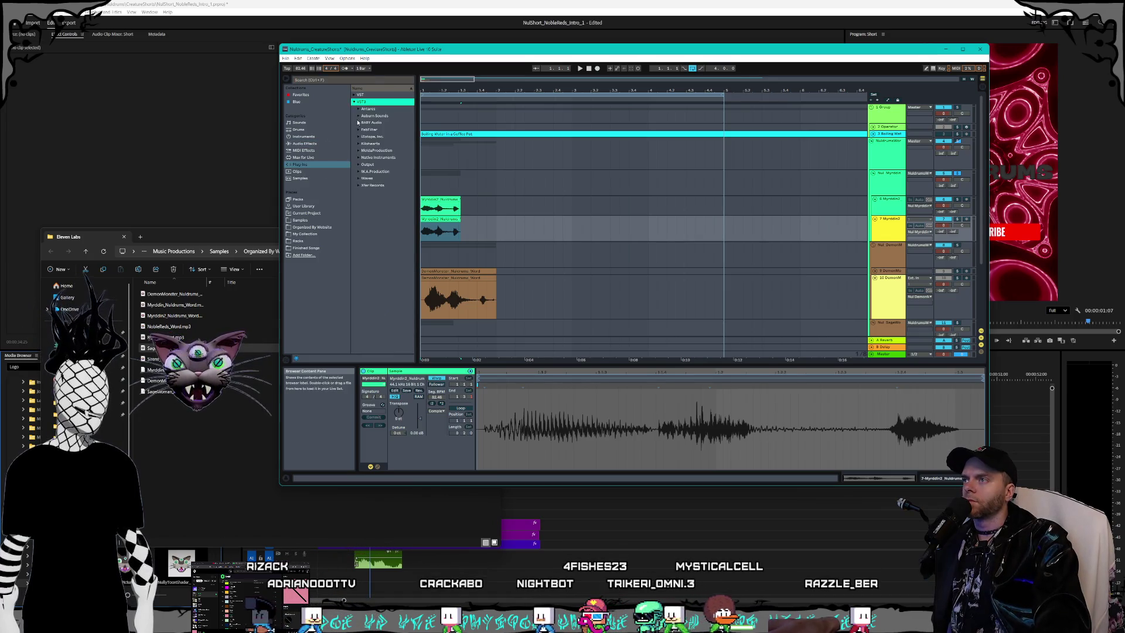
left_click(359, 145)
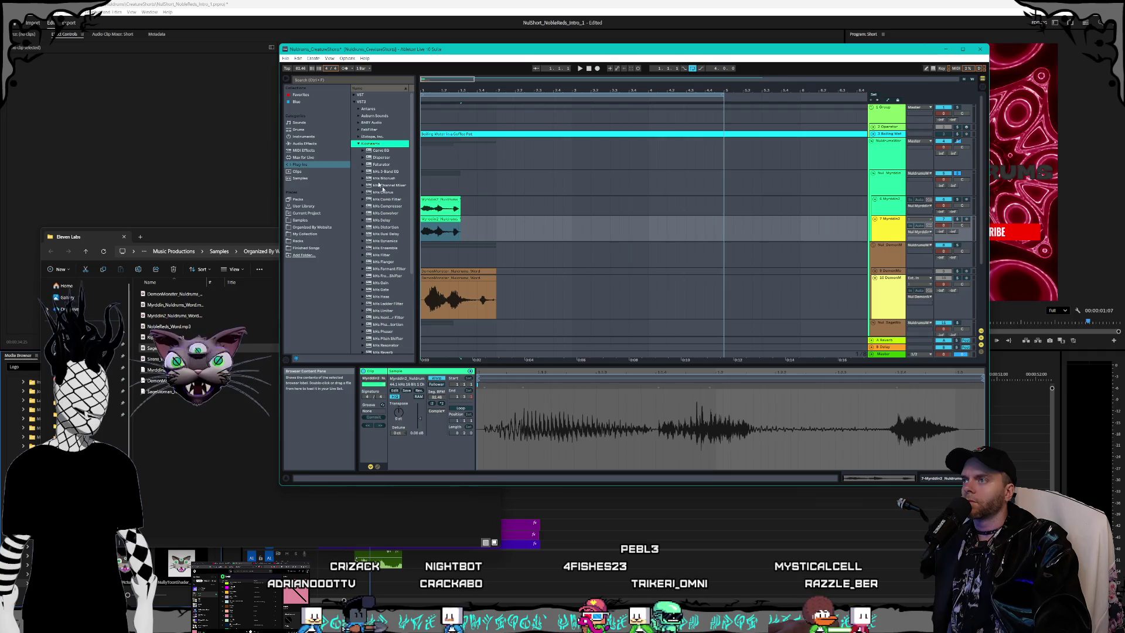
left_click_drag(417, 200, 446, 201)
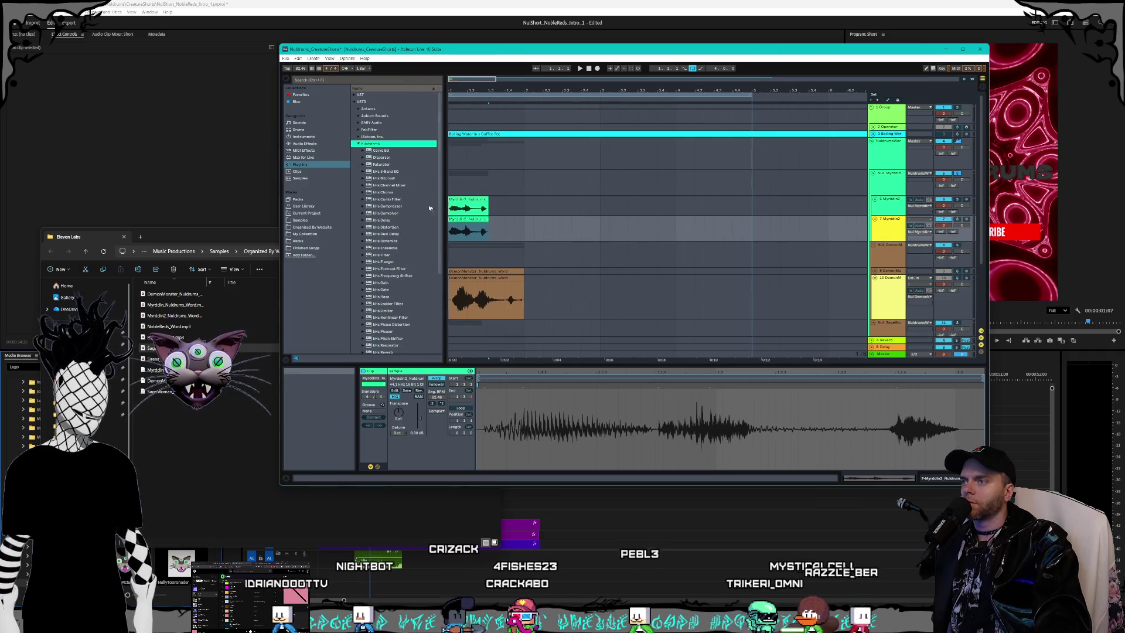
scroll(406, 209, "down", 5)
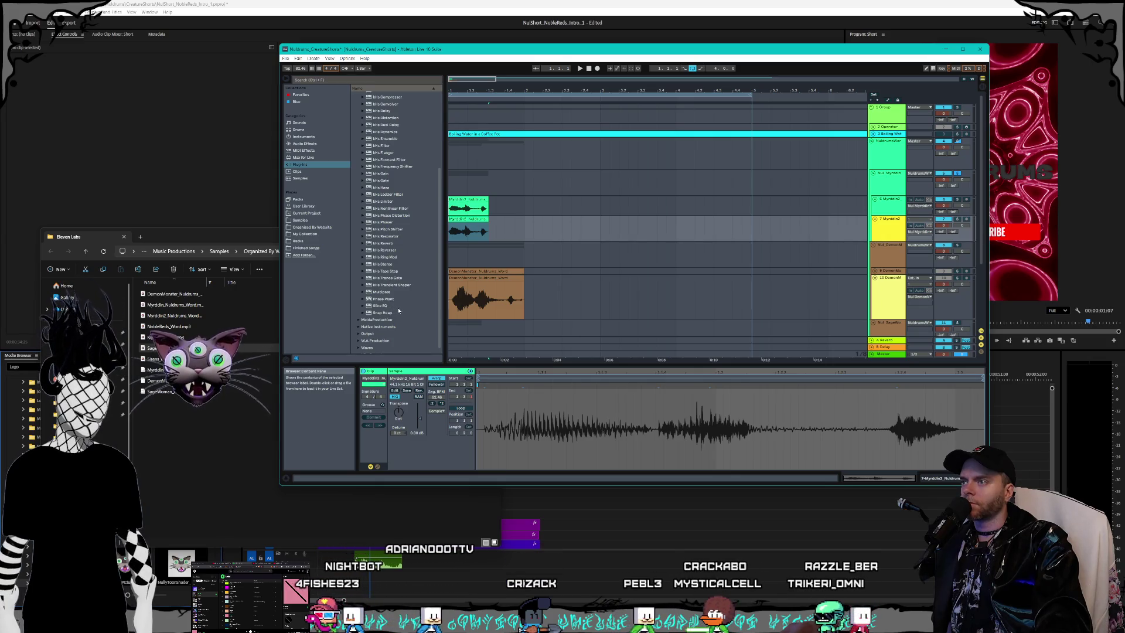
scroll(389, 293, "up", 3)
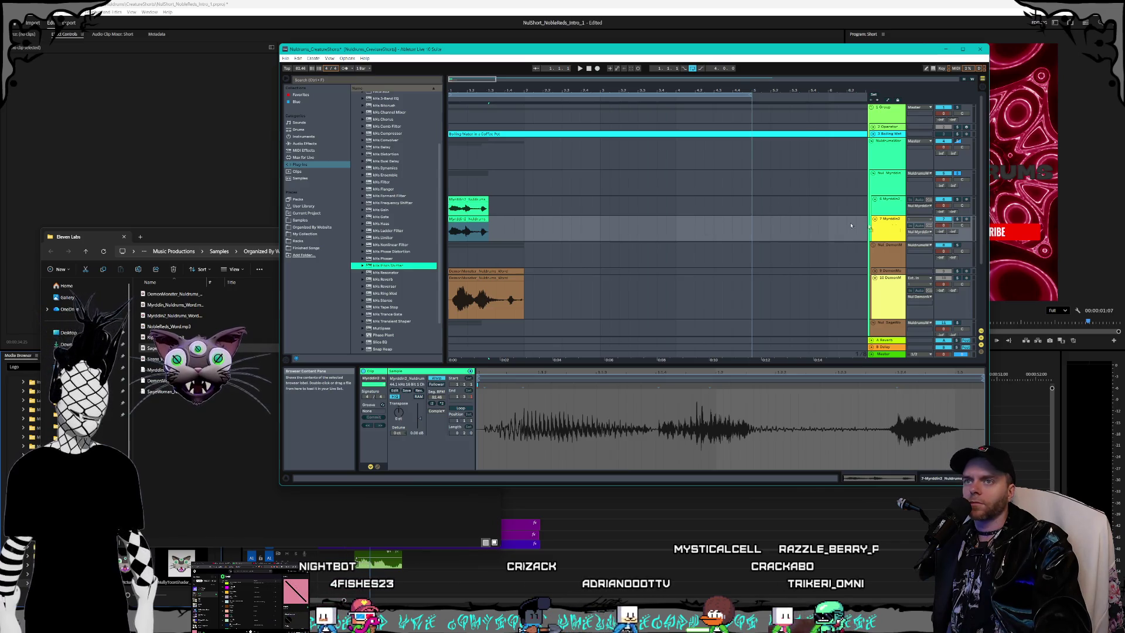
left_click(895, 227)
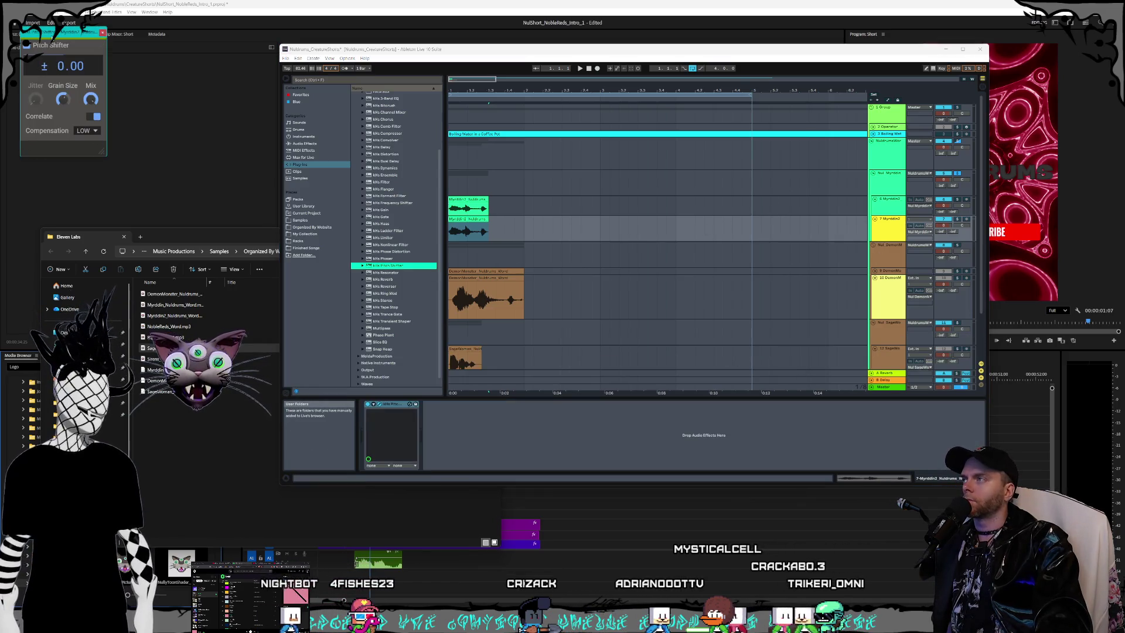
Step: Add kHs Pitch Shifter to the DemonMonster track with pitch set to −7 semitones
left_click_drag(53, 33, 570, 158)
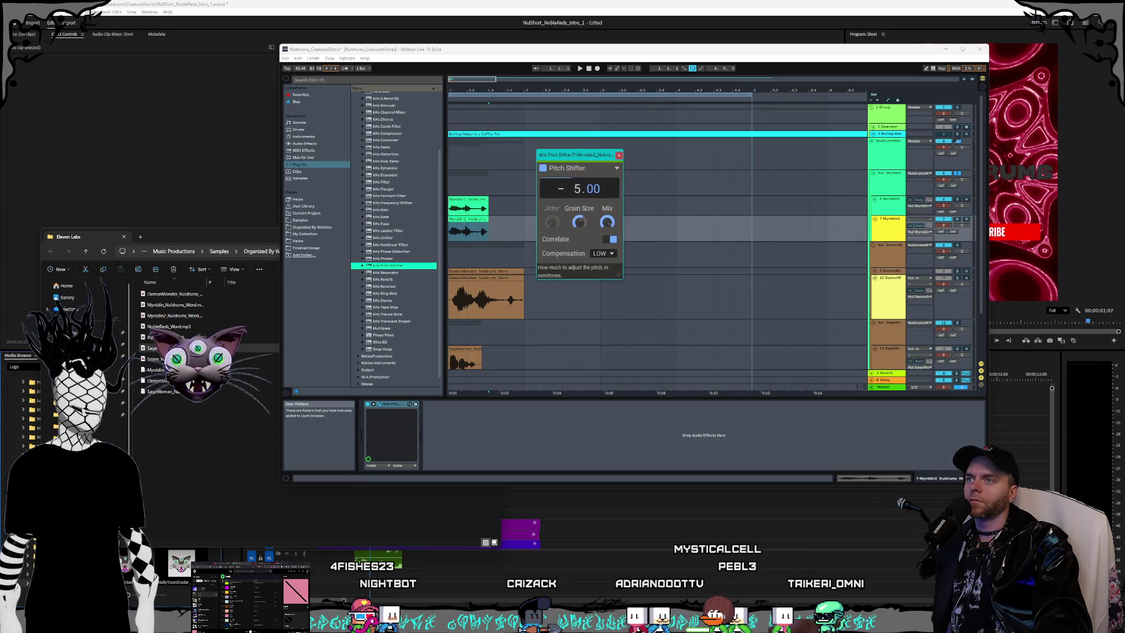
left_click(621, 157)
scroll(644, 234, "down", 3)
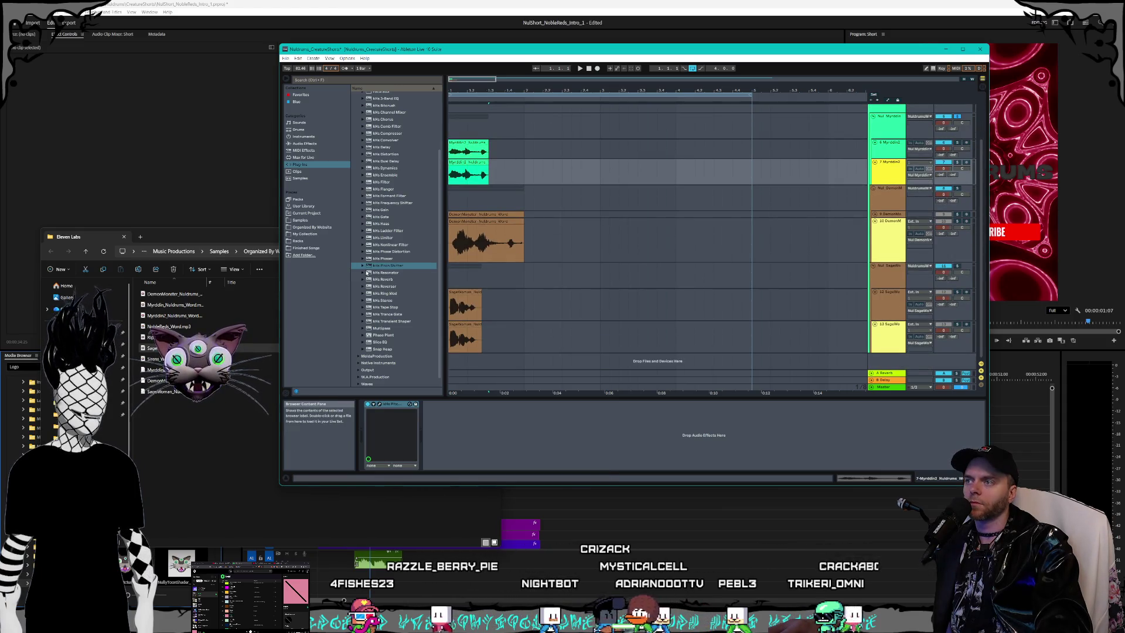
left_click_drag(367, 271, 883, 233)
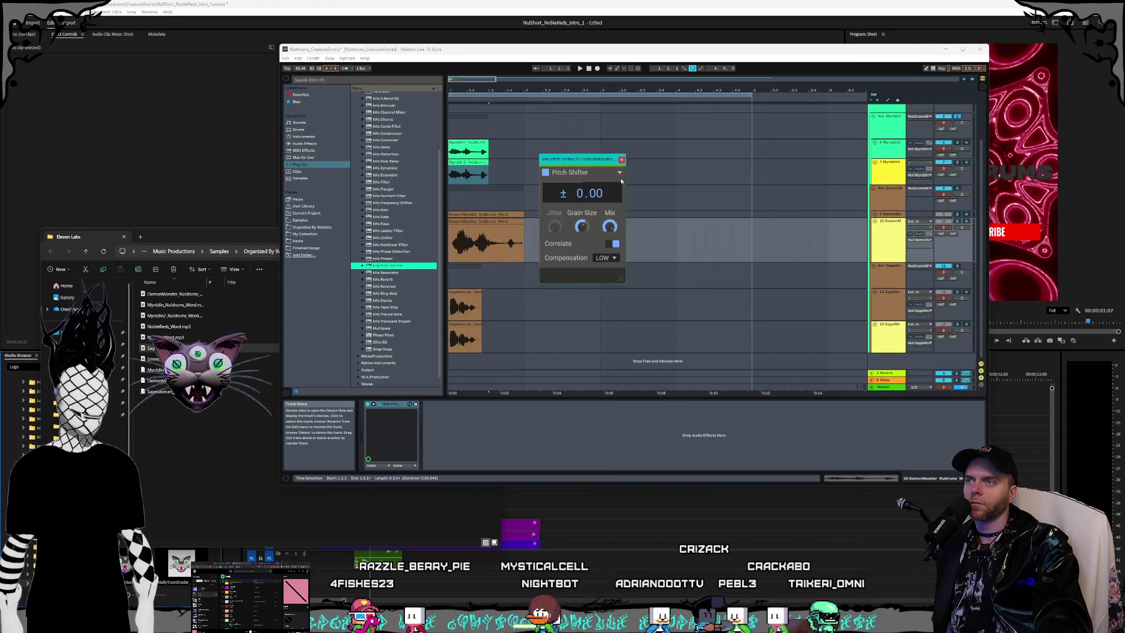
left_click_drag(589, 193, 589, 228)
key("ctrl+alt+p")
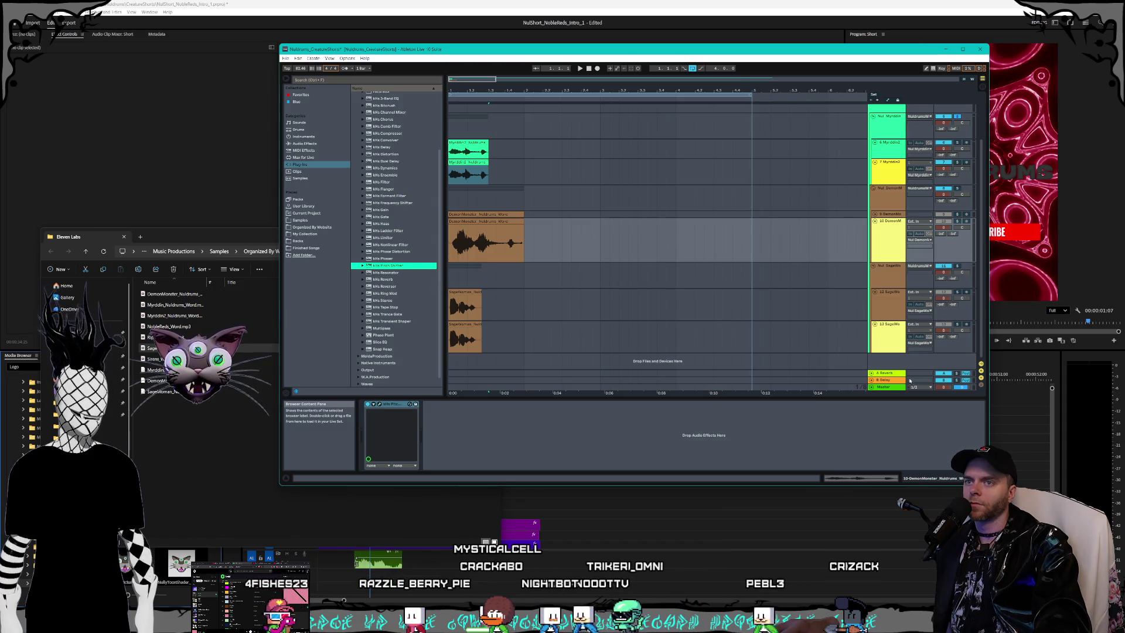
Step: Set the SageWoman track's Pitch Shifter to −7 semitones and verify it
left_click(861, 337)
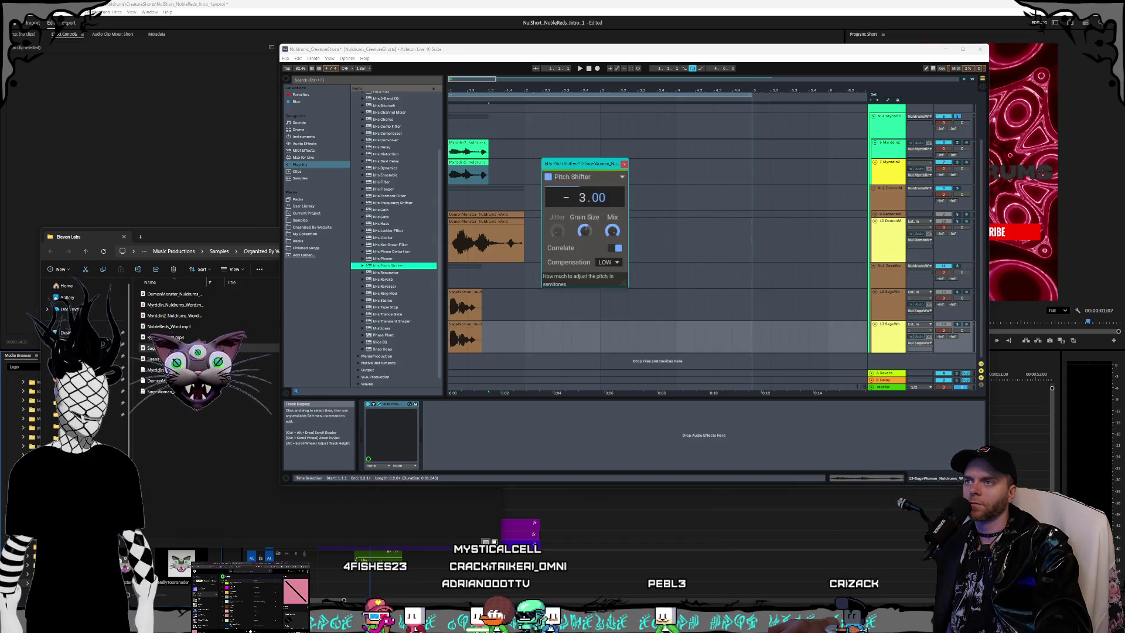
left_click_drag(592, 198, 592, 202)
left_click(624, 164)
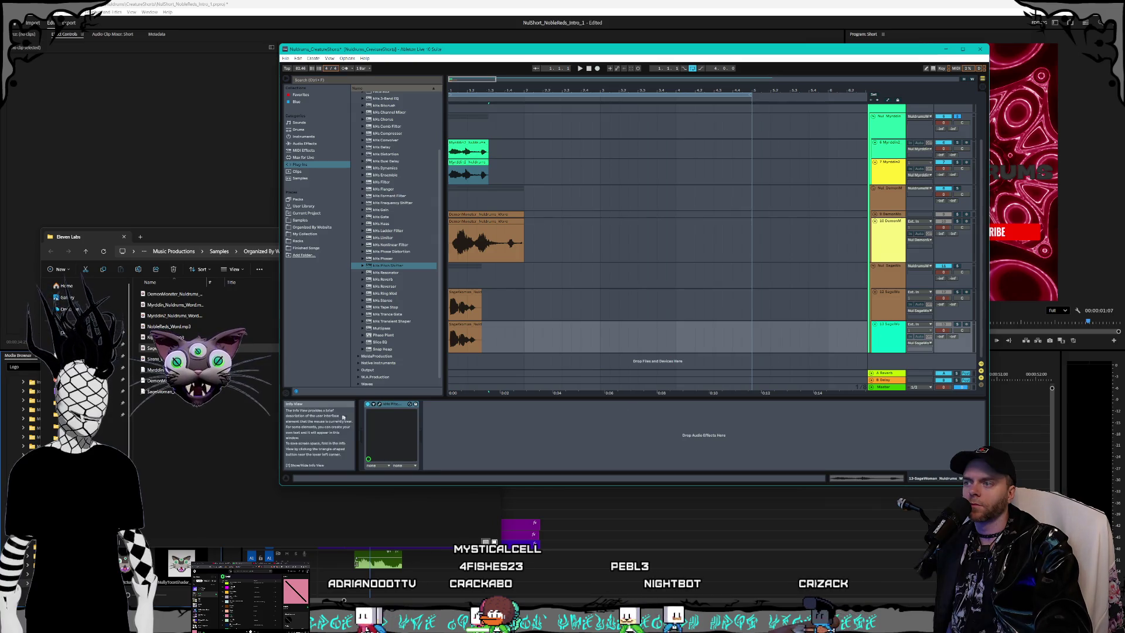
left_click(382, 405)
left_click(624, 164)
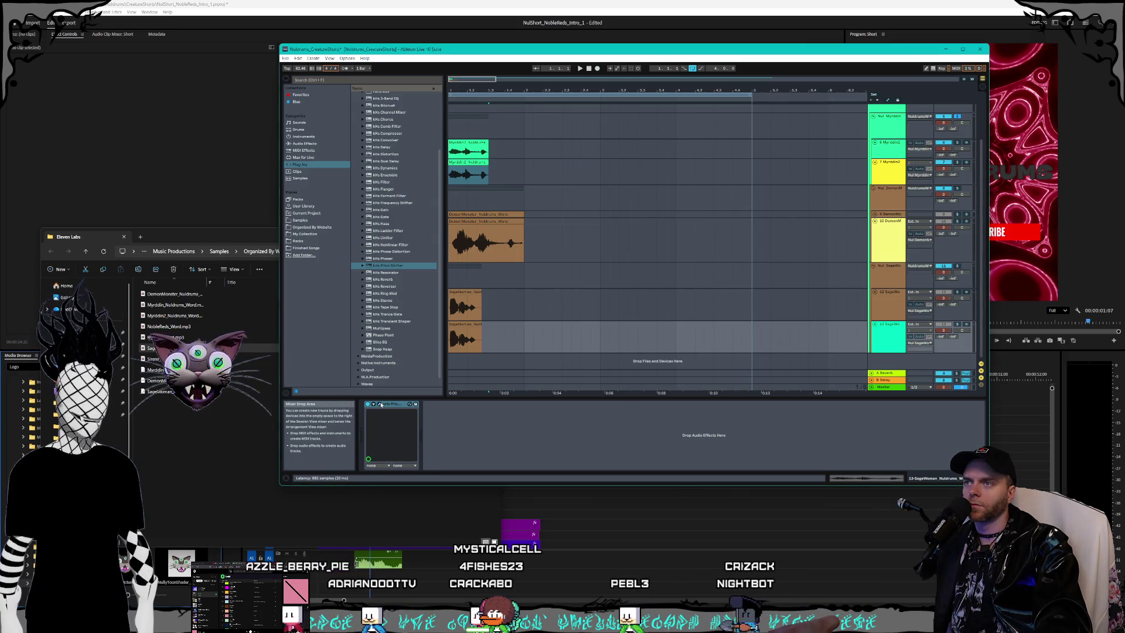
left_click(467, 292)
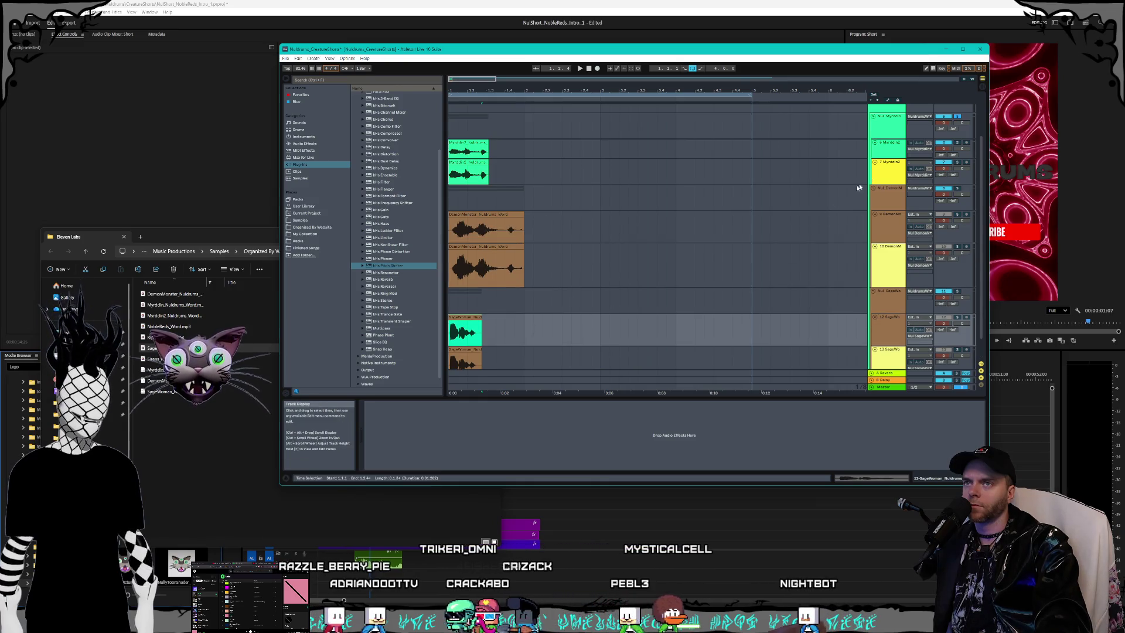
Step: Maximize and stretch the Ableton window, then fold the Group track's Operator and Boiling Water tracks
scroll(764, 247, "up", 2)
scroll(762, 245, "down", 3)
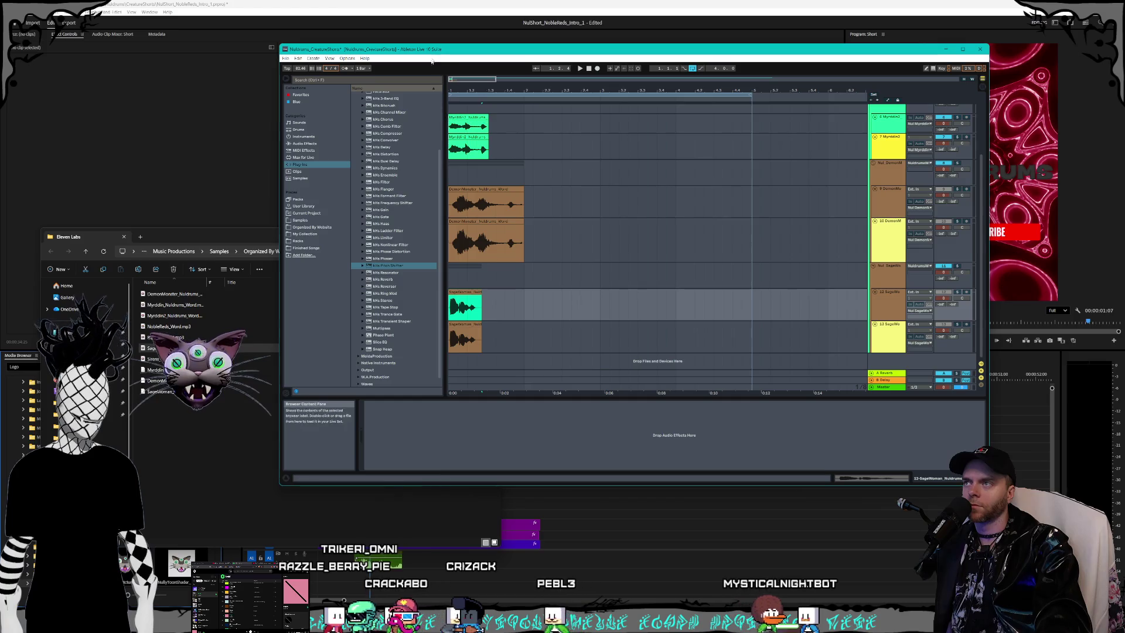
double_click(437, 50)
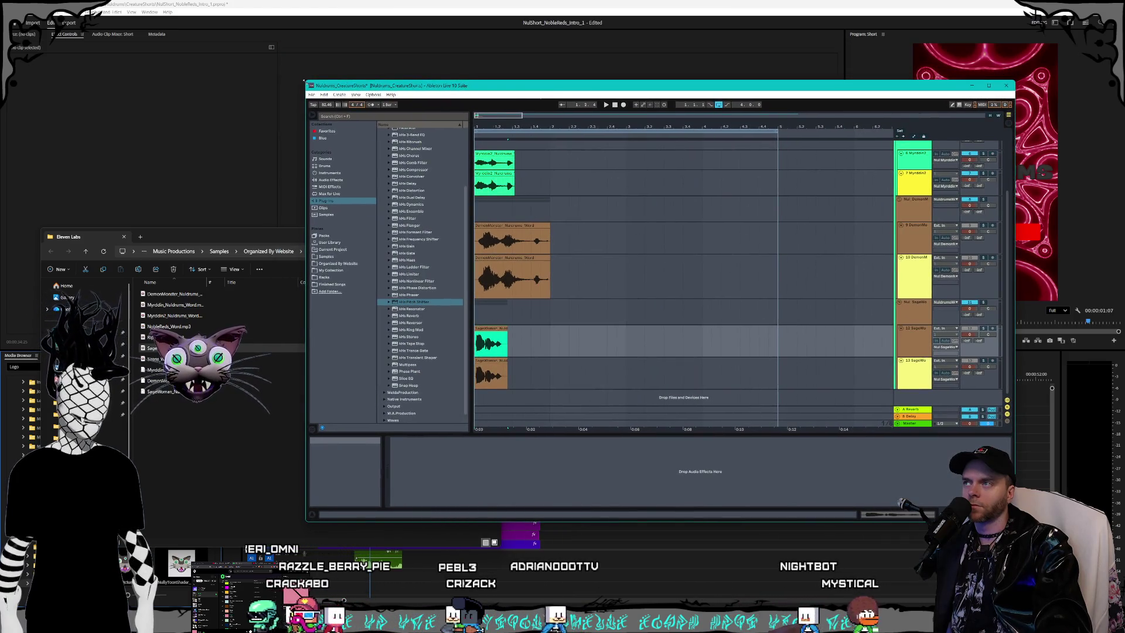
left_click_drag(264, 32, 229, 19)
scroll(849, 205, "up", 1)
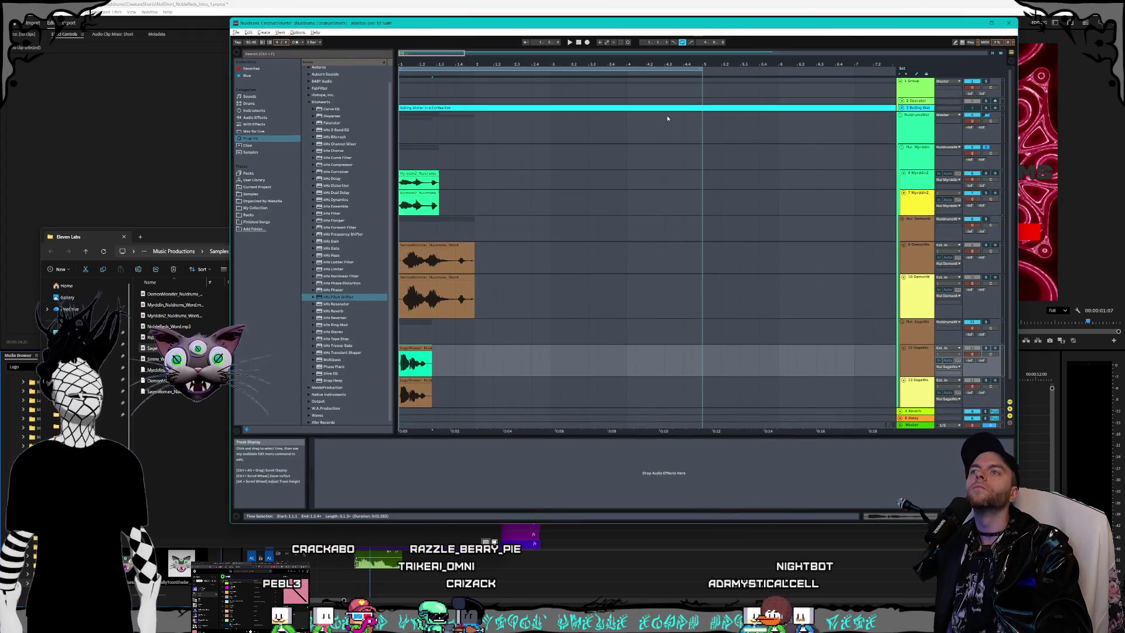
left_click(901, 81)
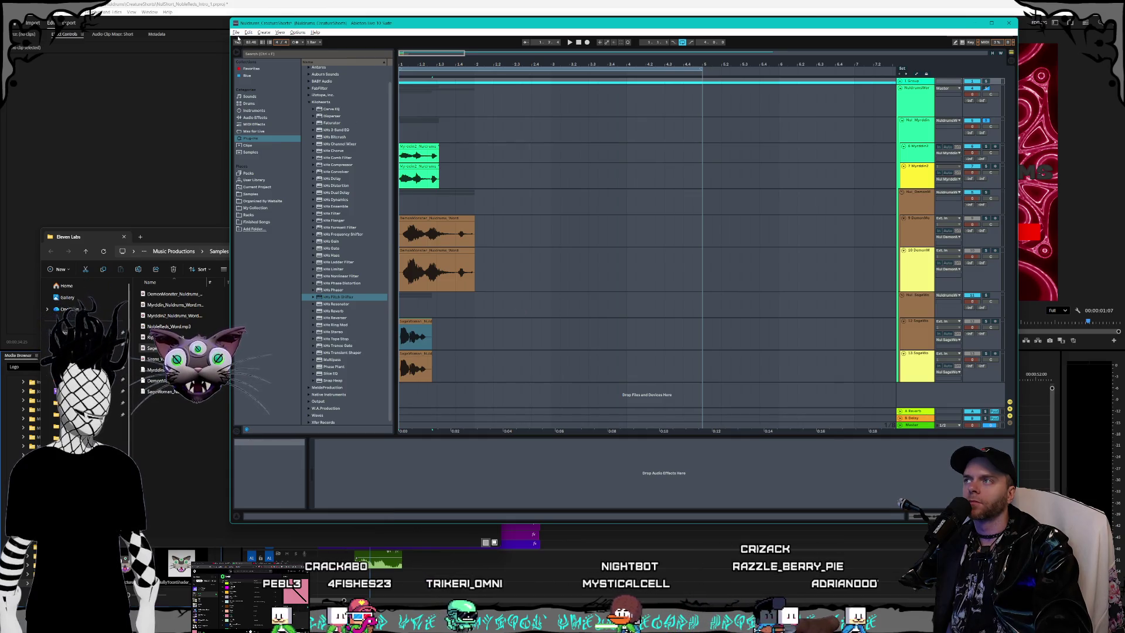
Step: Save the Live Set, select SageWoman tracks 12 and 13, and collapse the Kilohearts folder
left_click(236, 33)
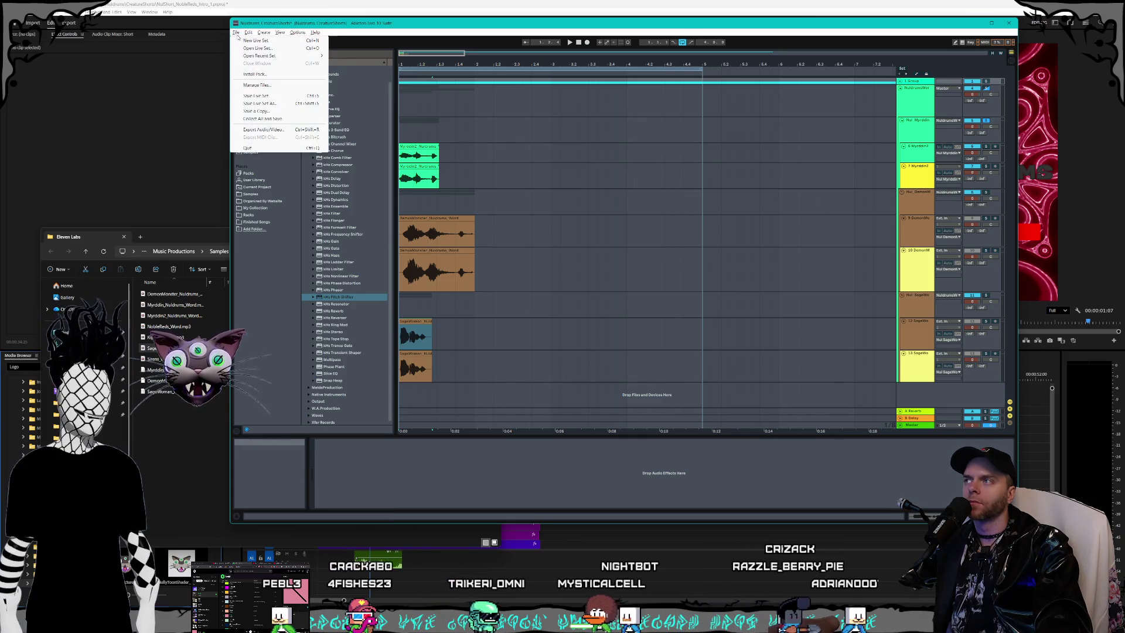
left_click(258, 96)
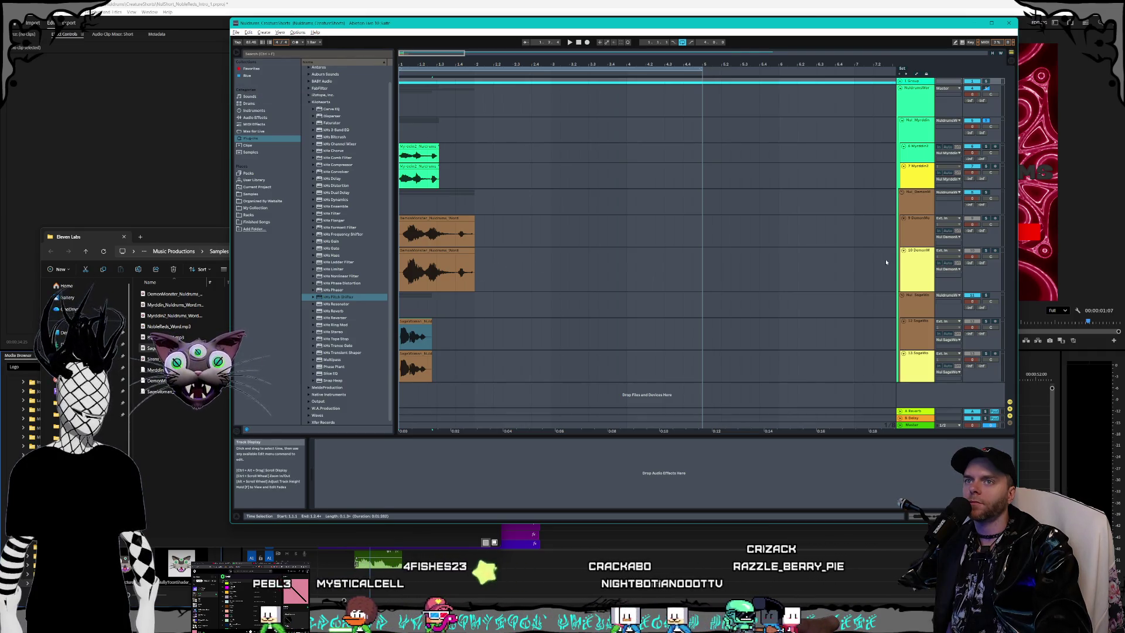
left_click(924, 335)
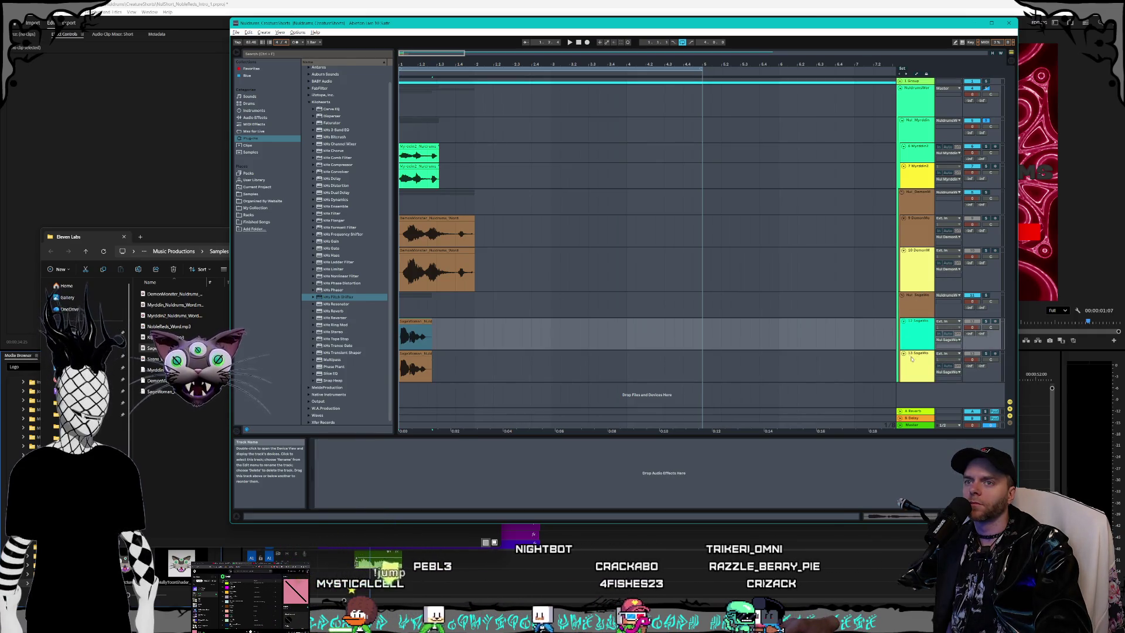
left_click(911, 359)
left_click(416, 355)
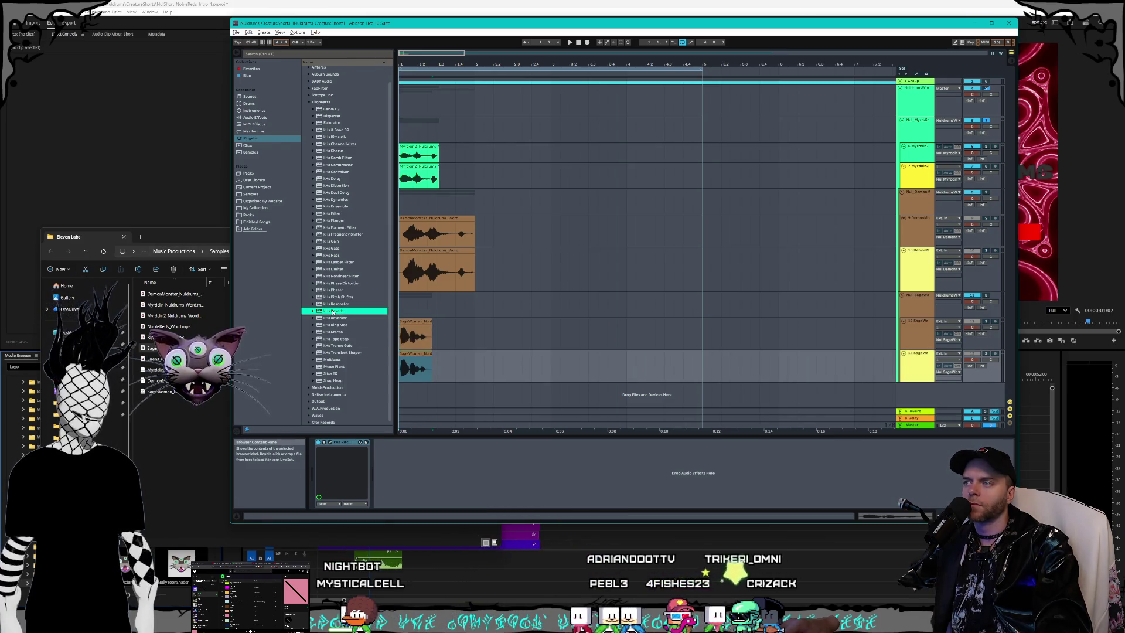
scroll(332, 312, "up", 1)
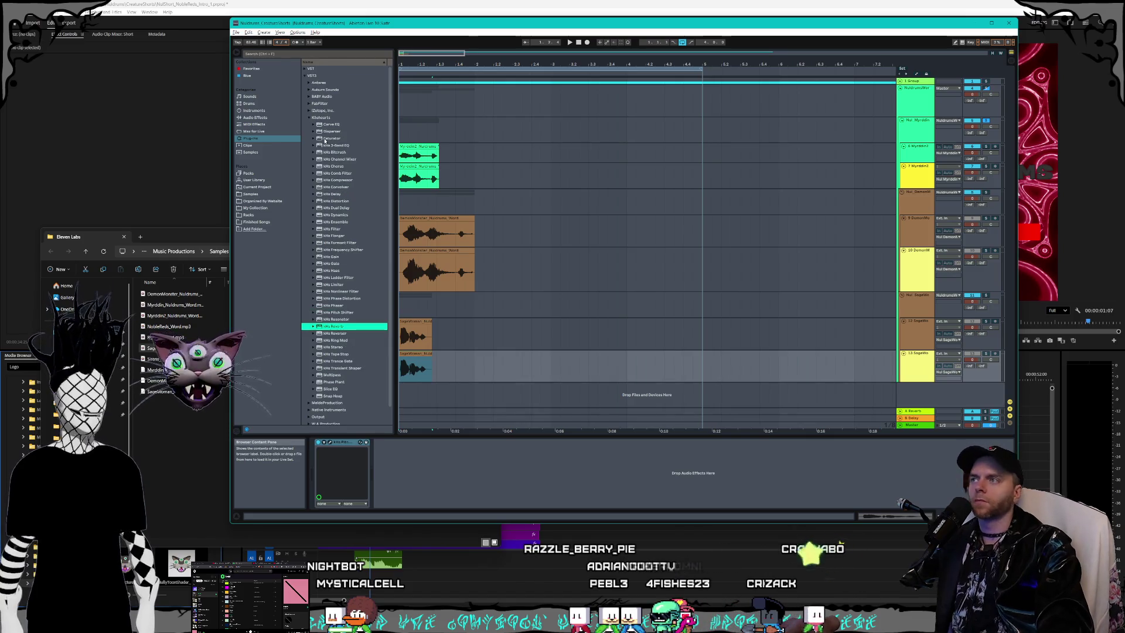
left_click(310, 117)
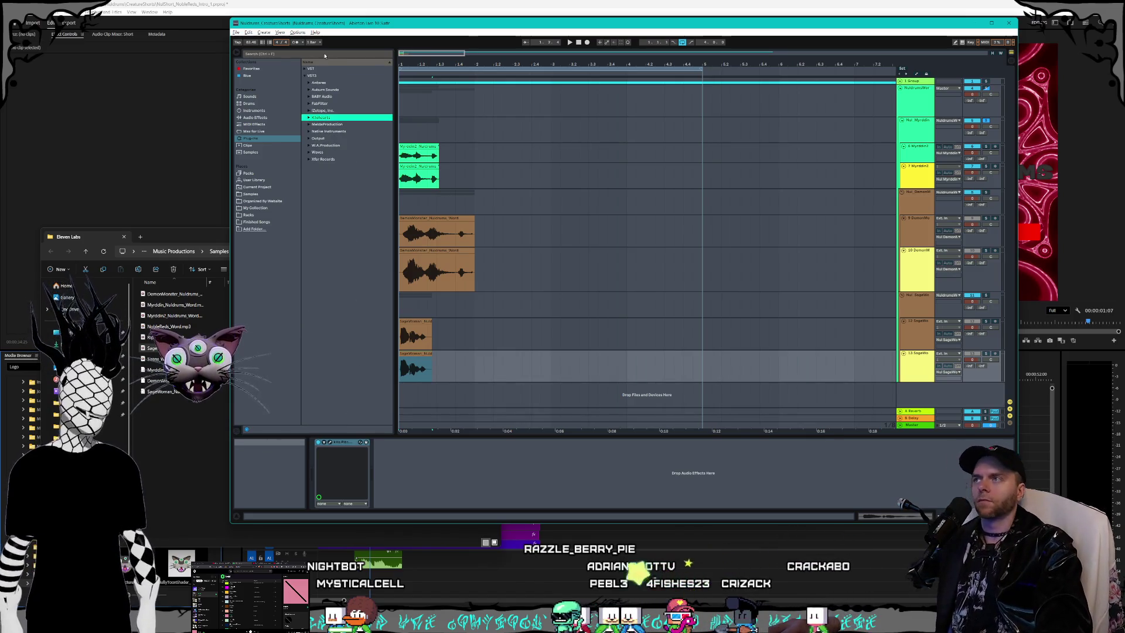
Step: Load ValhallaRoom onto the Nuldrums vocal track with the MediumAmbience preset
type("val")
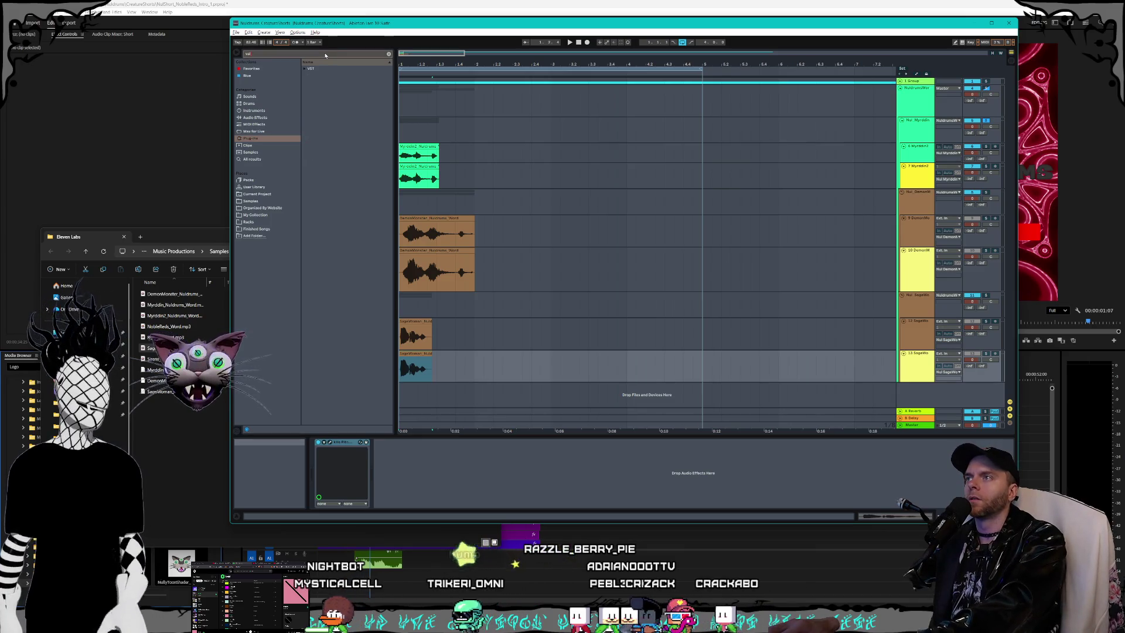
left_click(303, 68)
left_click(338, 76)
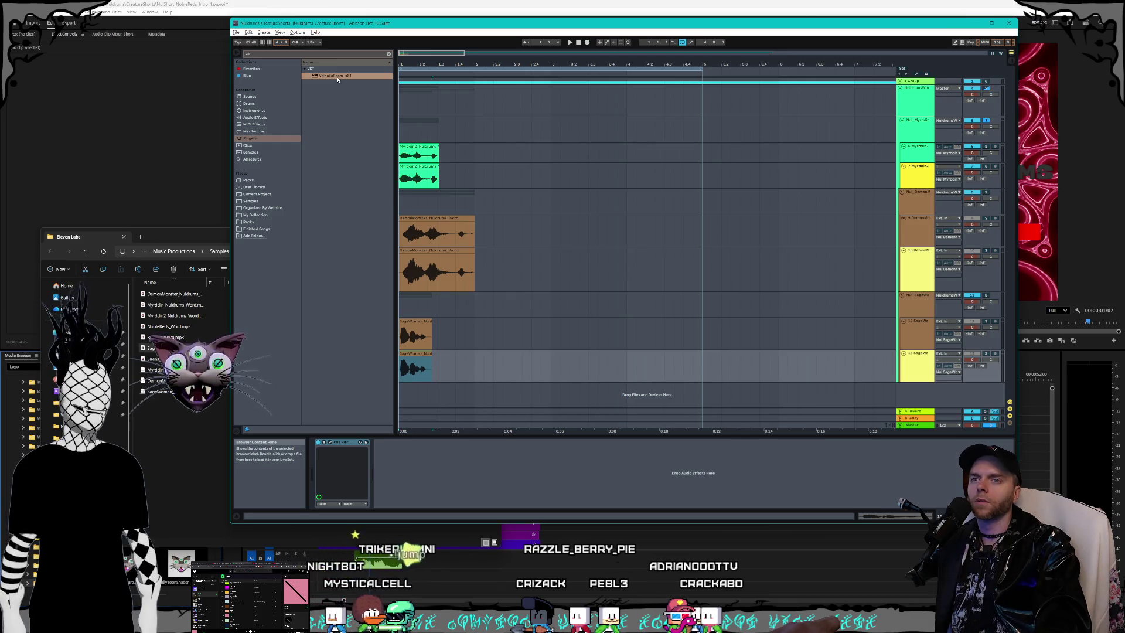
left_click_drag(928, 103, 905, 104)
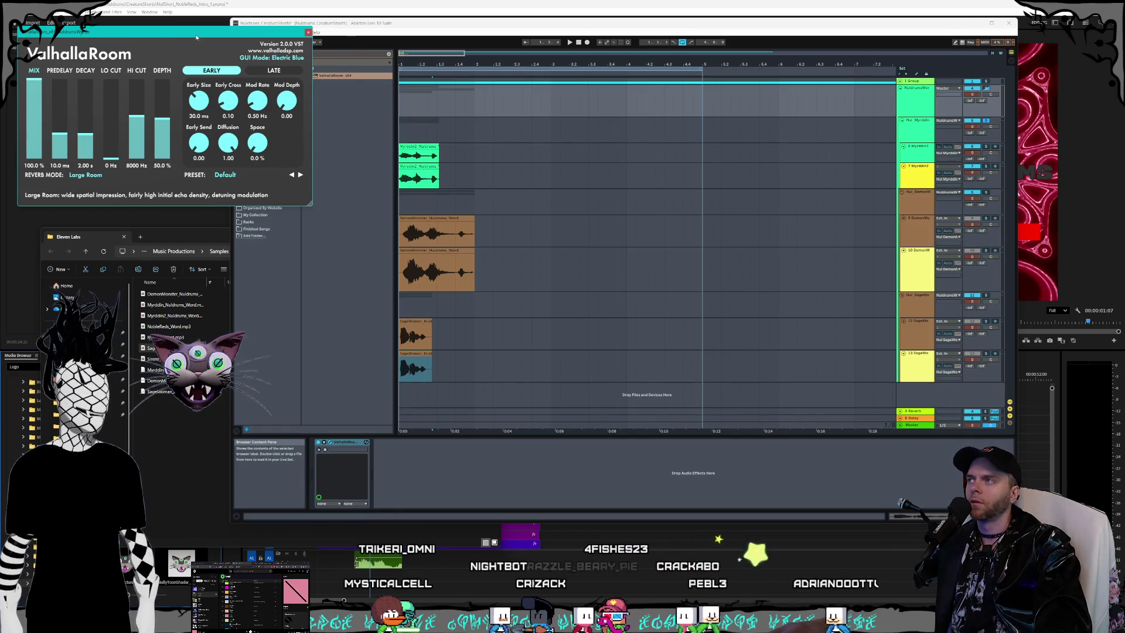
left_click_drag(196, 37, 289, 75)
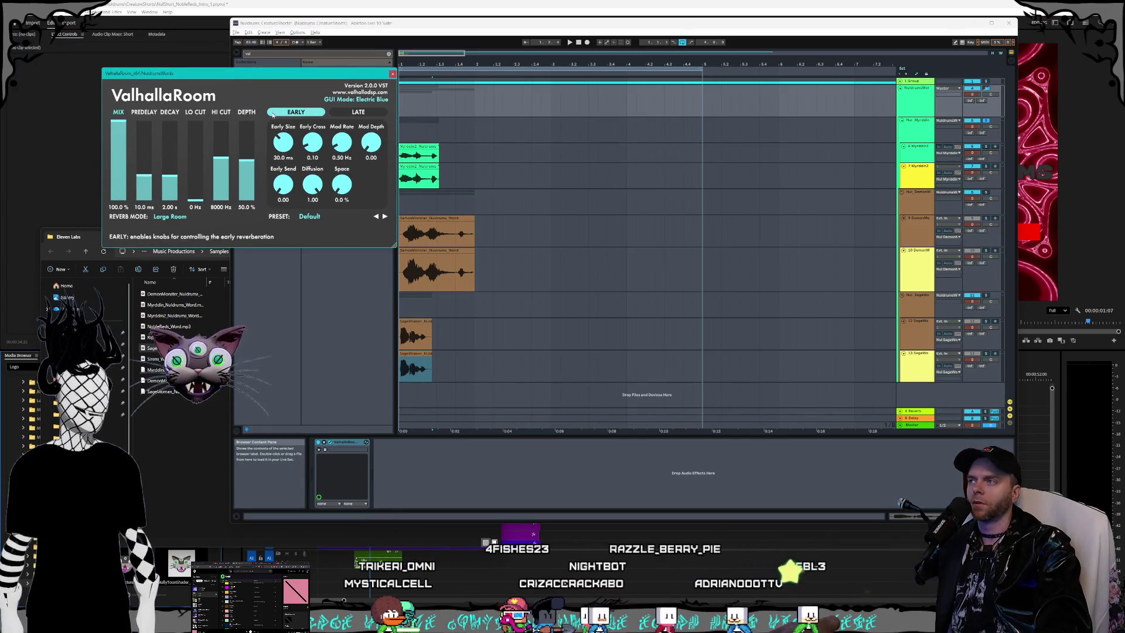
left_click(383, 217)
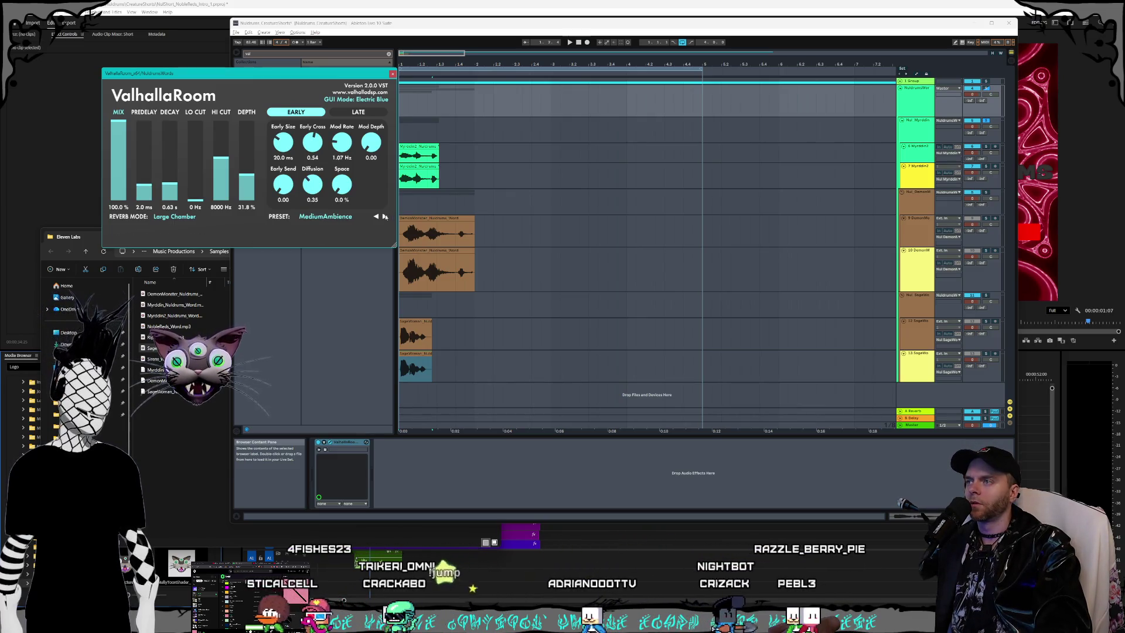
Step: Set the ValhallaRoom mix to 35.5% and decay to 2.51 s while auditioning playback
key("space")
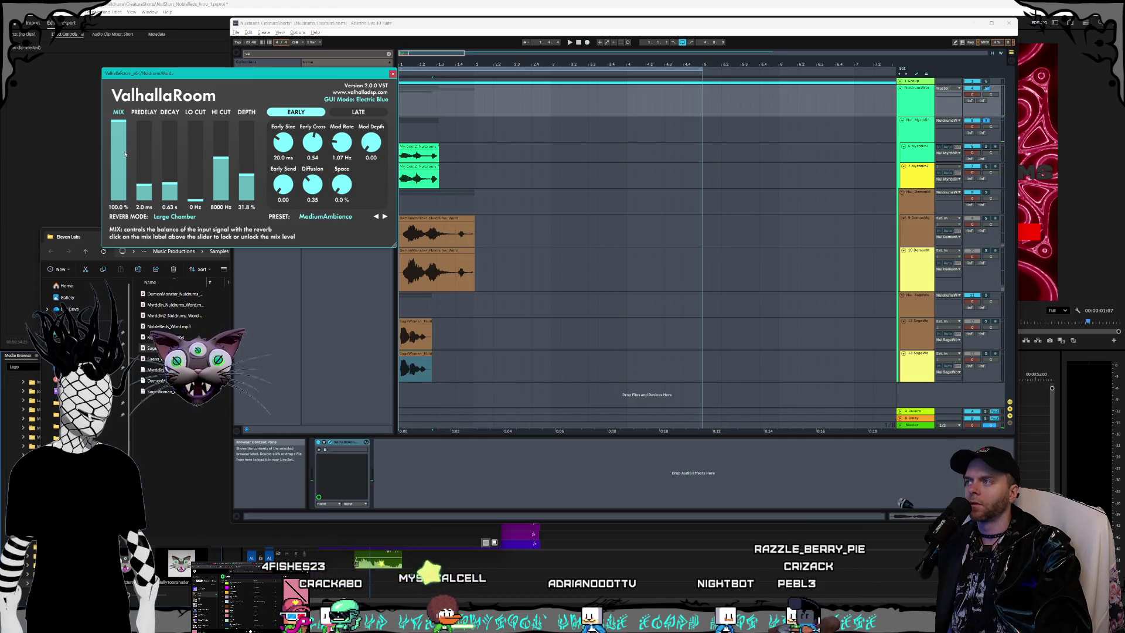
left_click_drag(123, 170, 123, 174)
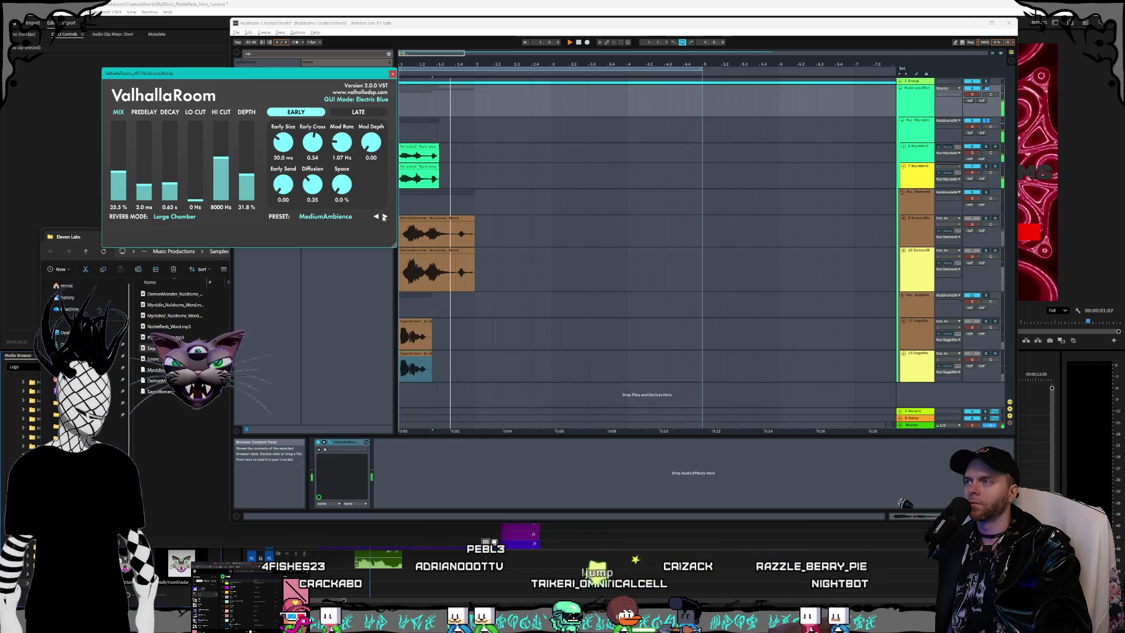
key("space")
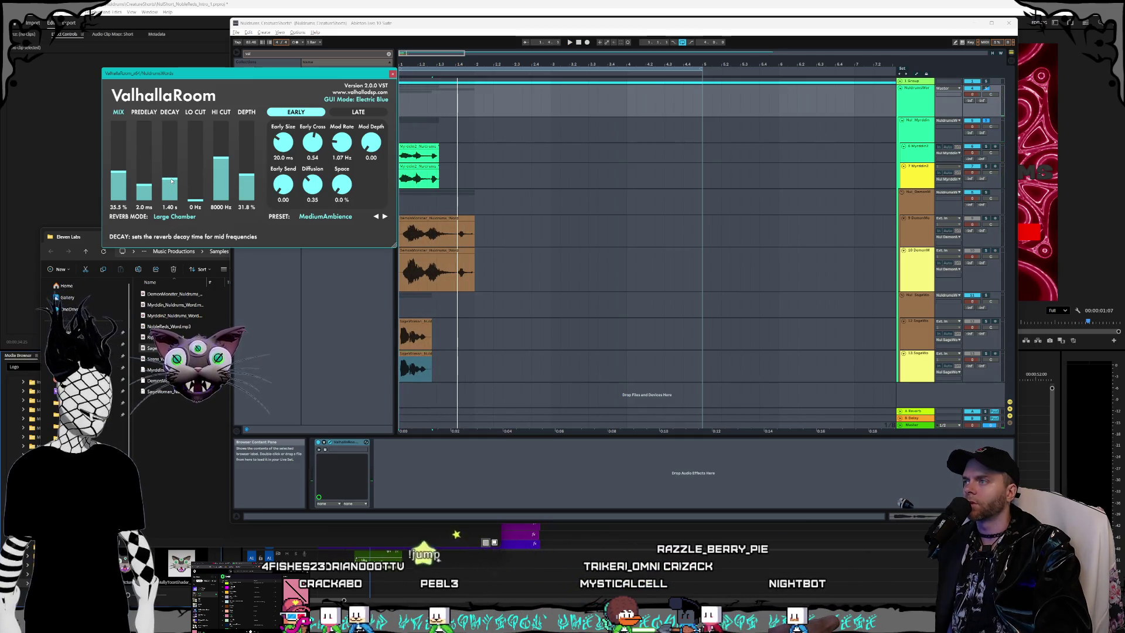
left_click_drag(175, 178, 175, 175)
key("space")
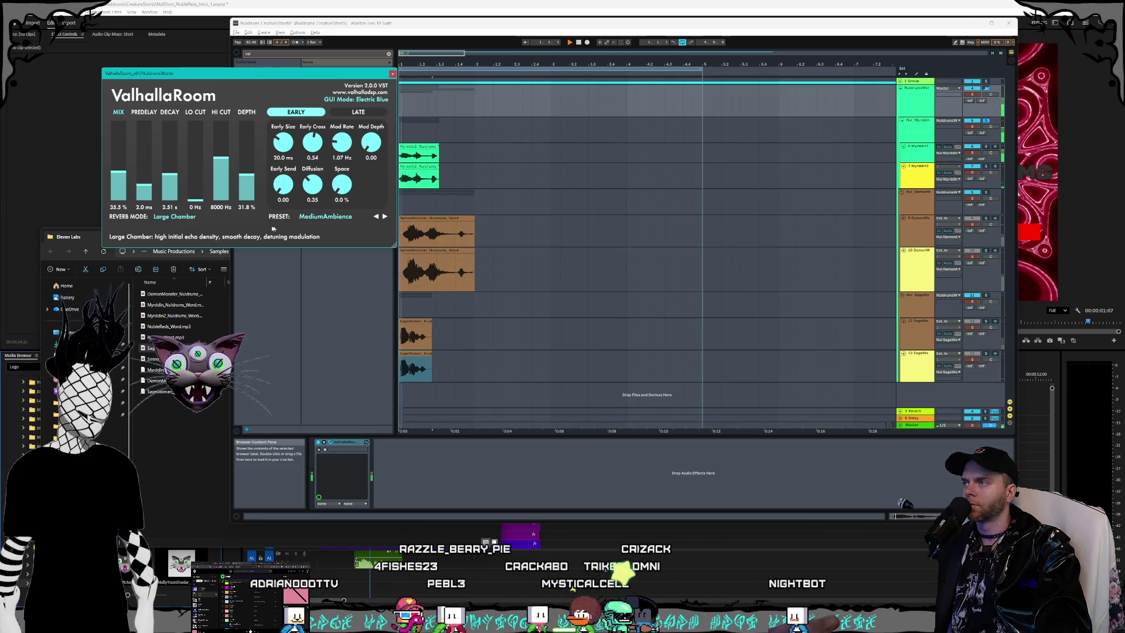
key("space")
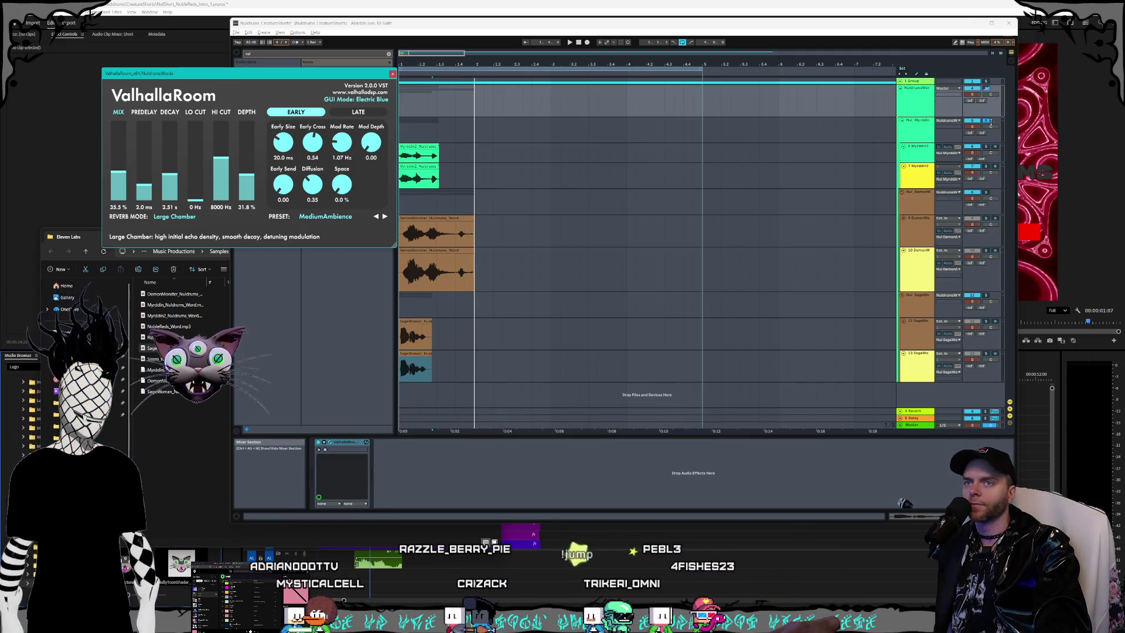
left_click(954, 171)
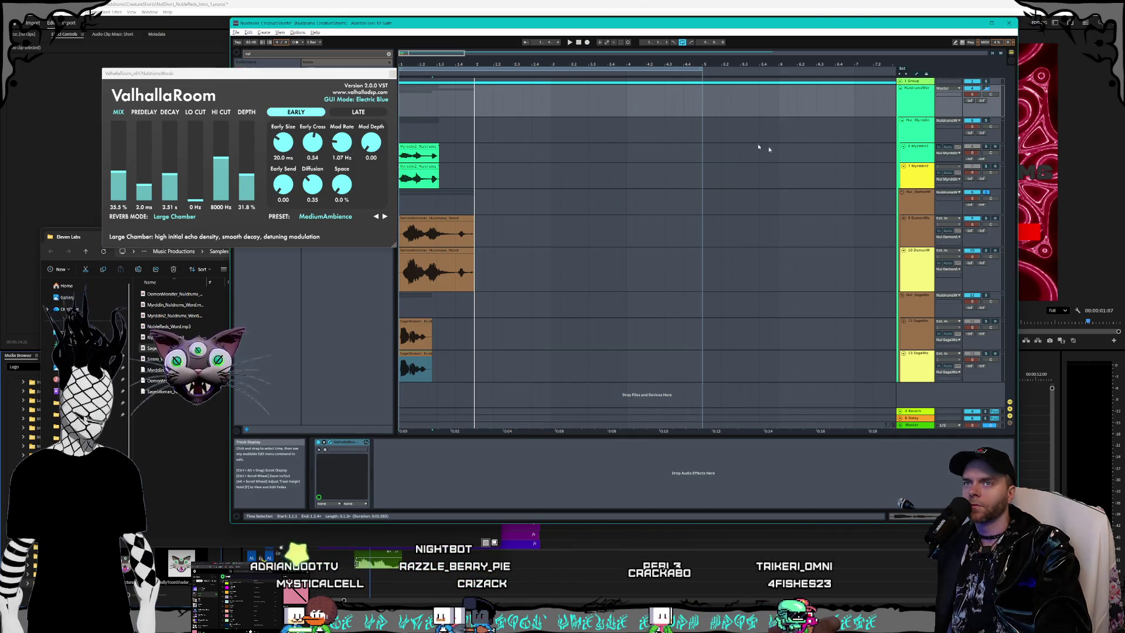
key("space")
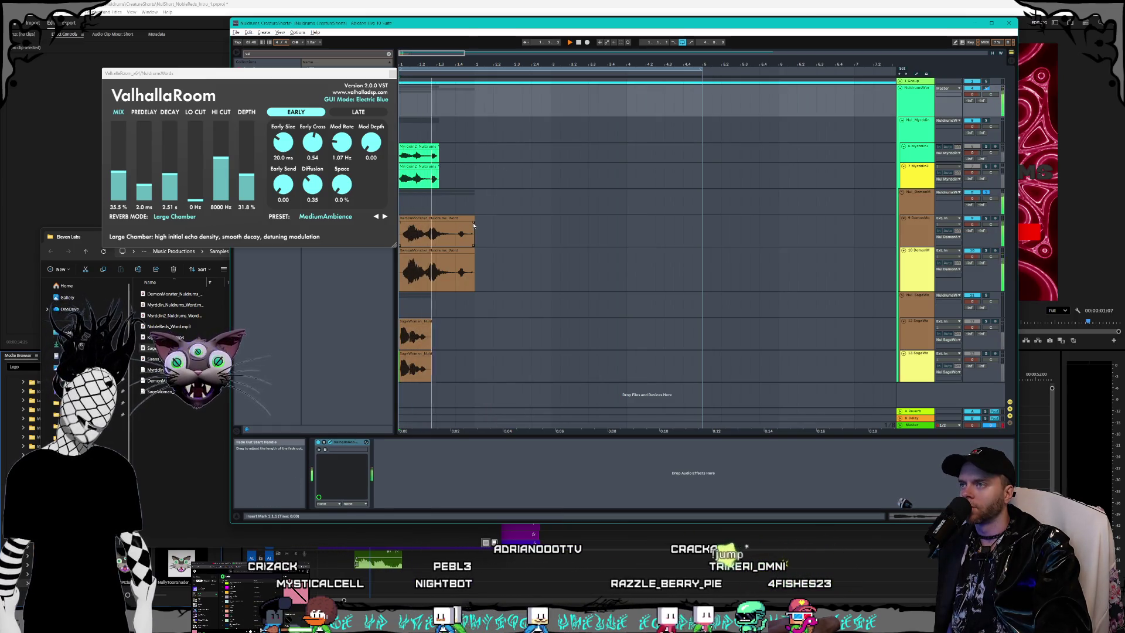
Step: Stop playback and select the ValhallaRoom reverb in the Myrddin2 track's device chain
key("space")
left_click(459, 226)
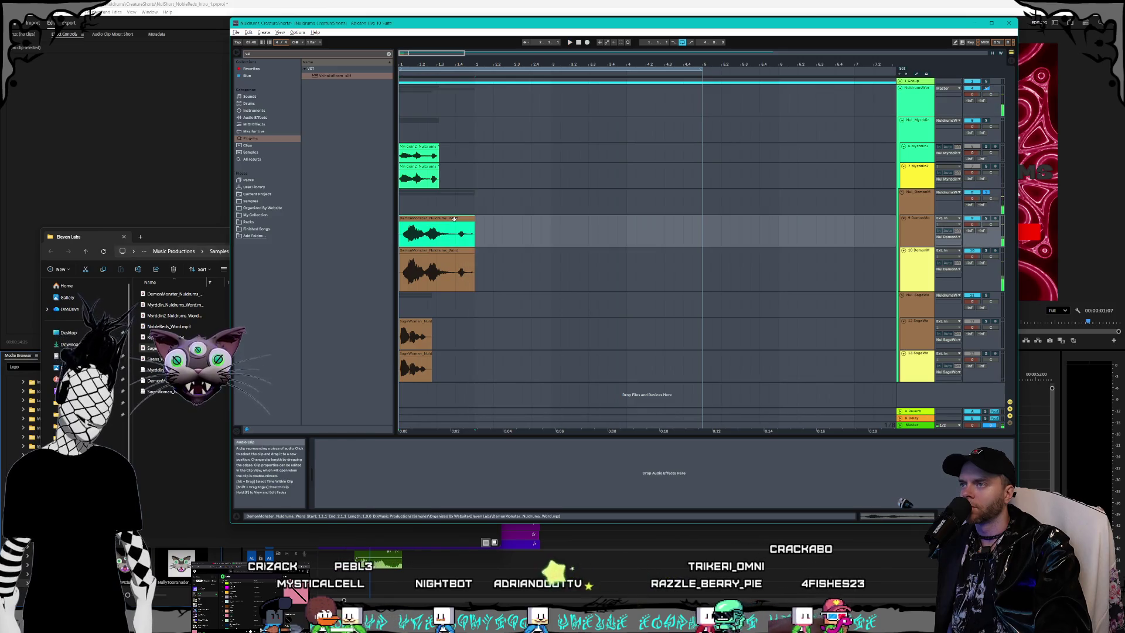
left_click(883, 521)
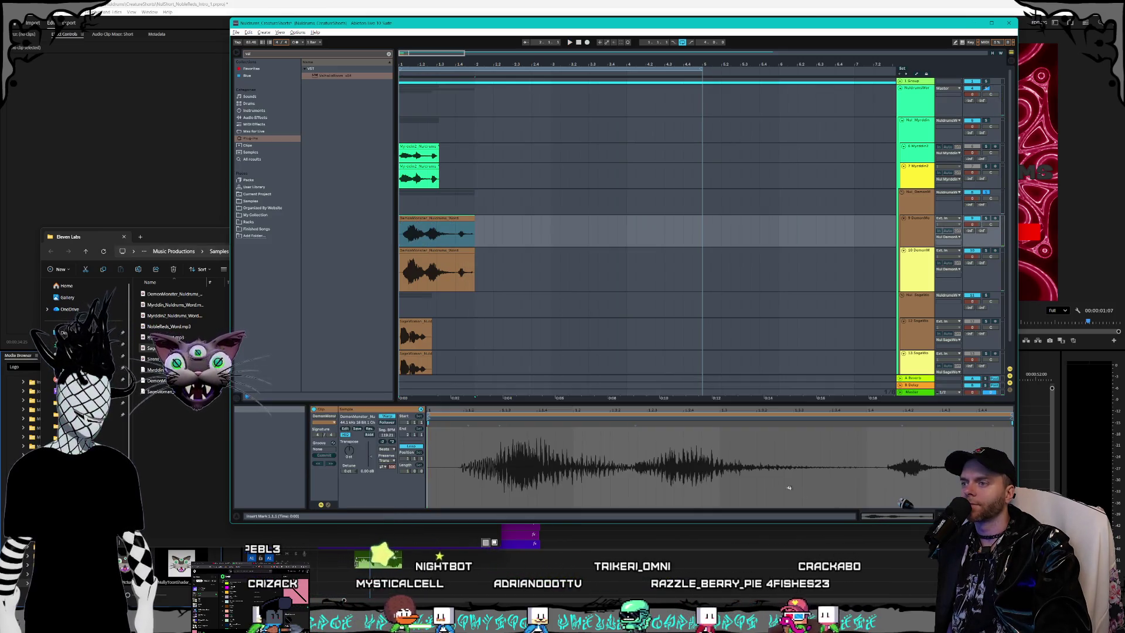
left_click(917, 95)
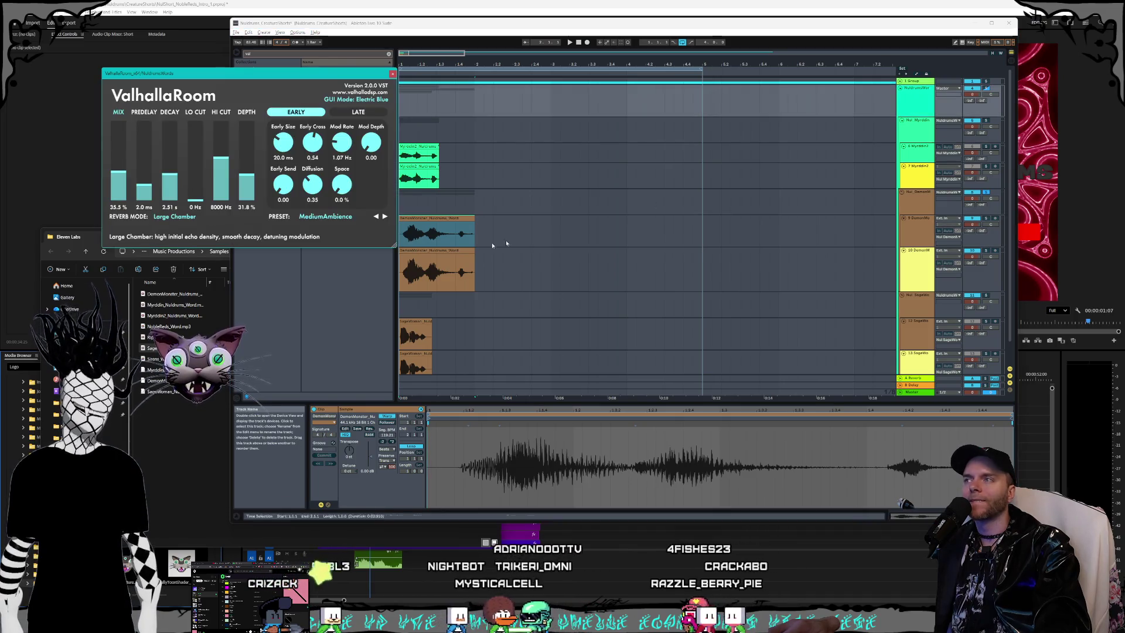
left_click(897, 516)
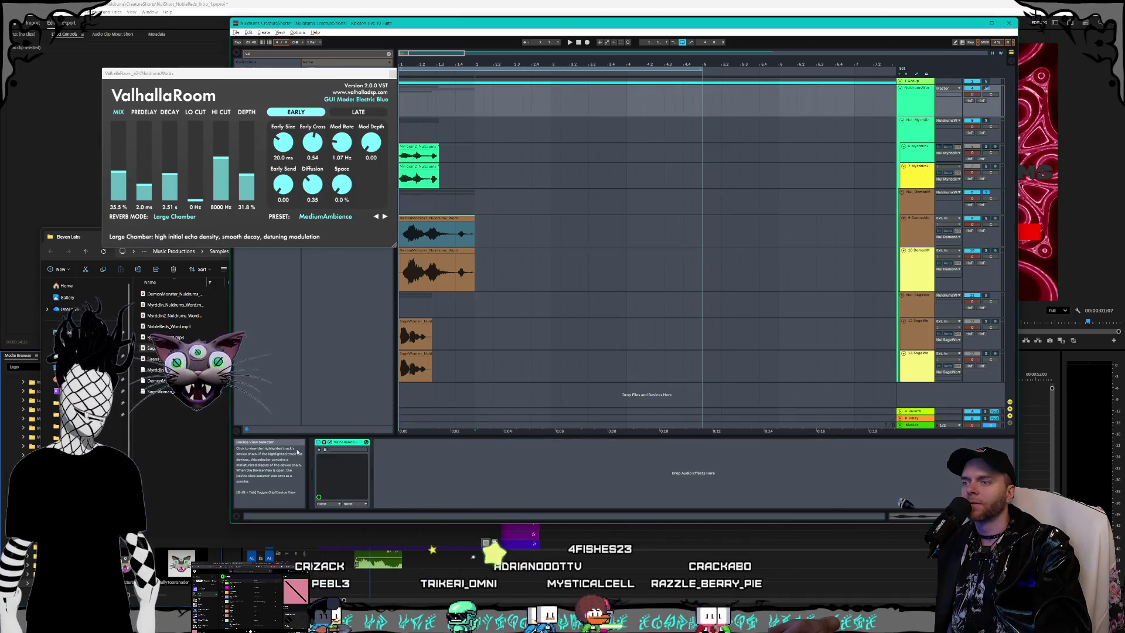
left_click(922, 174)
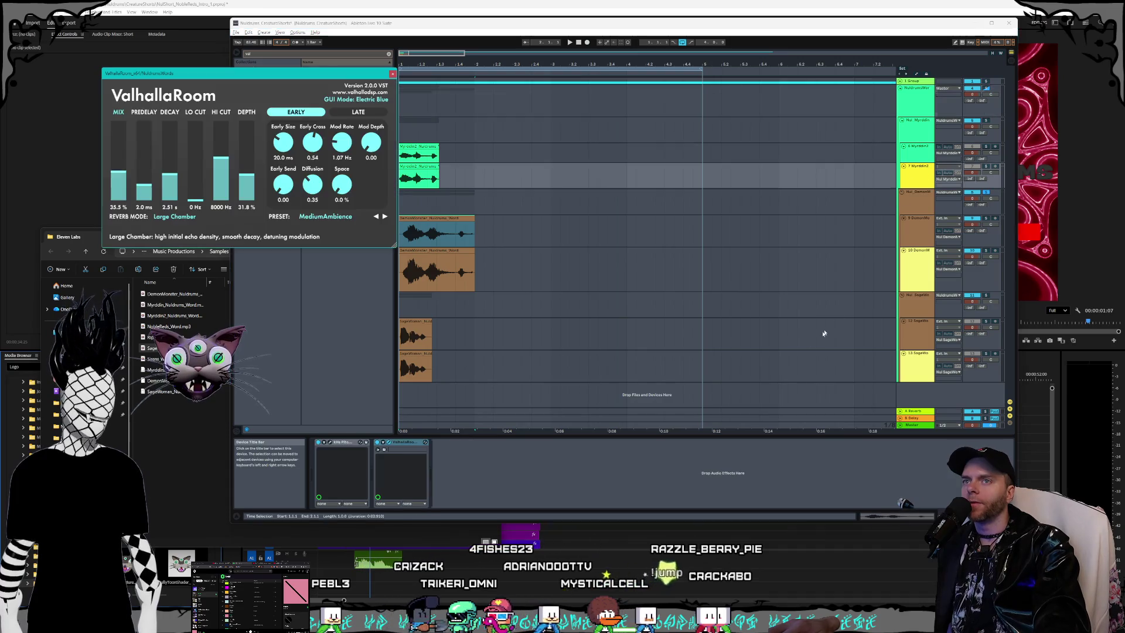
left_click(905, 97)
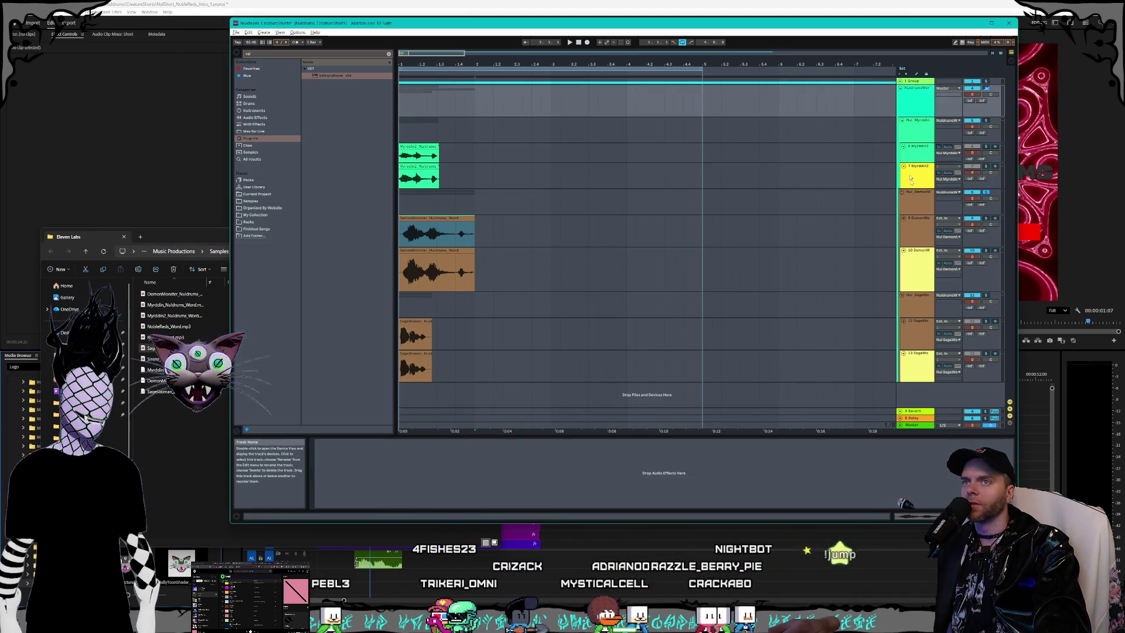
left_click(397, 441)
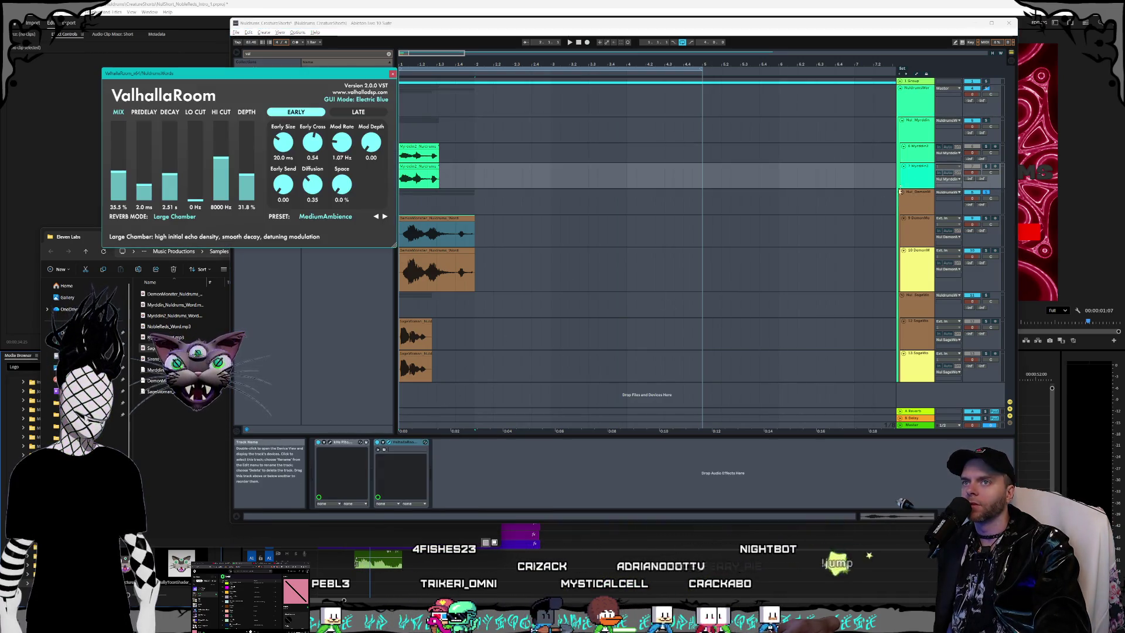
Step: Copy the ValhallaRoom reverb onto tracks 10 DemonM and 13 SageWo and audition it
right_click(397, 443)
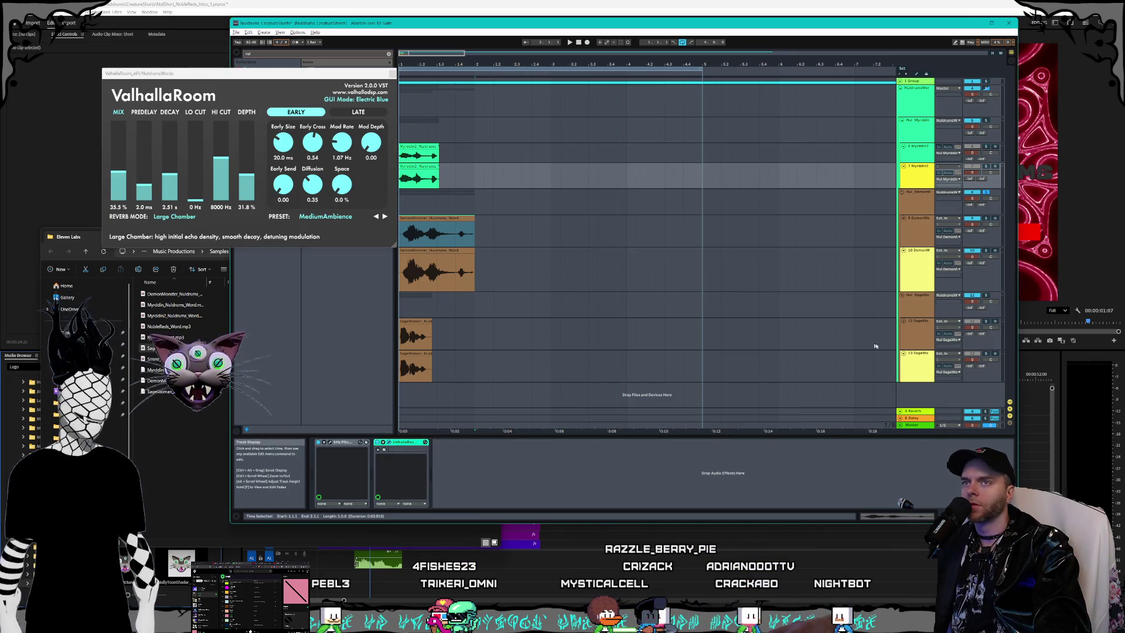
left_click(915, 267)
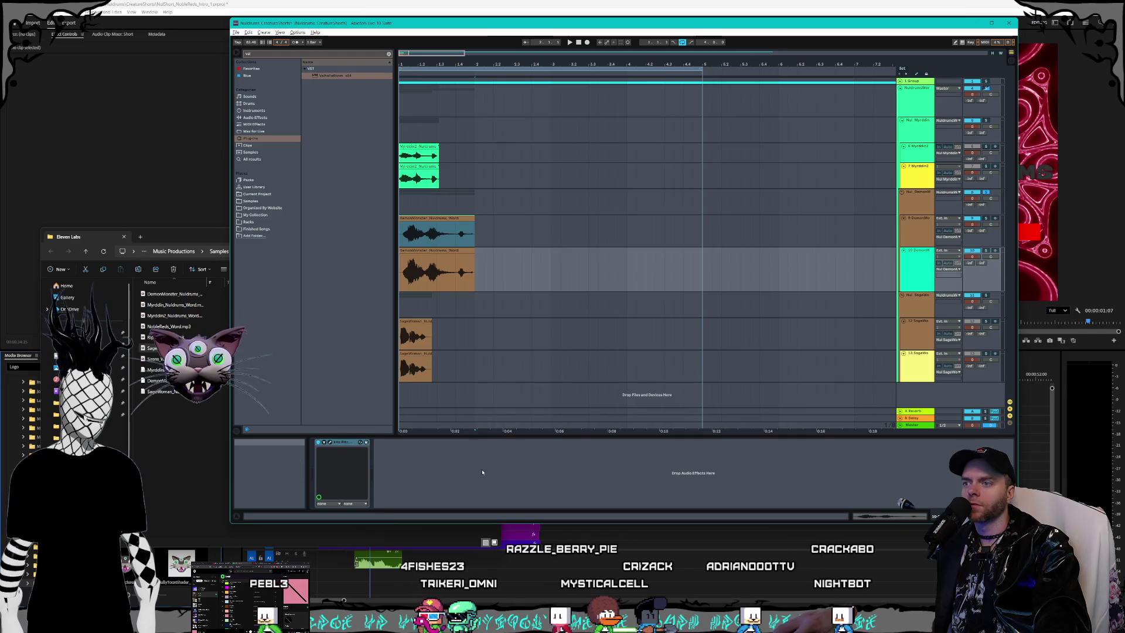
key("Return")
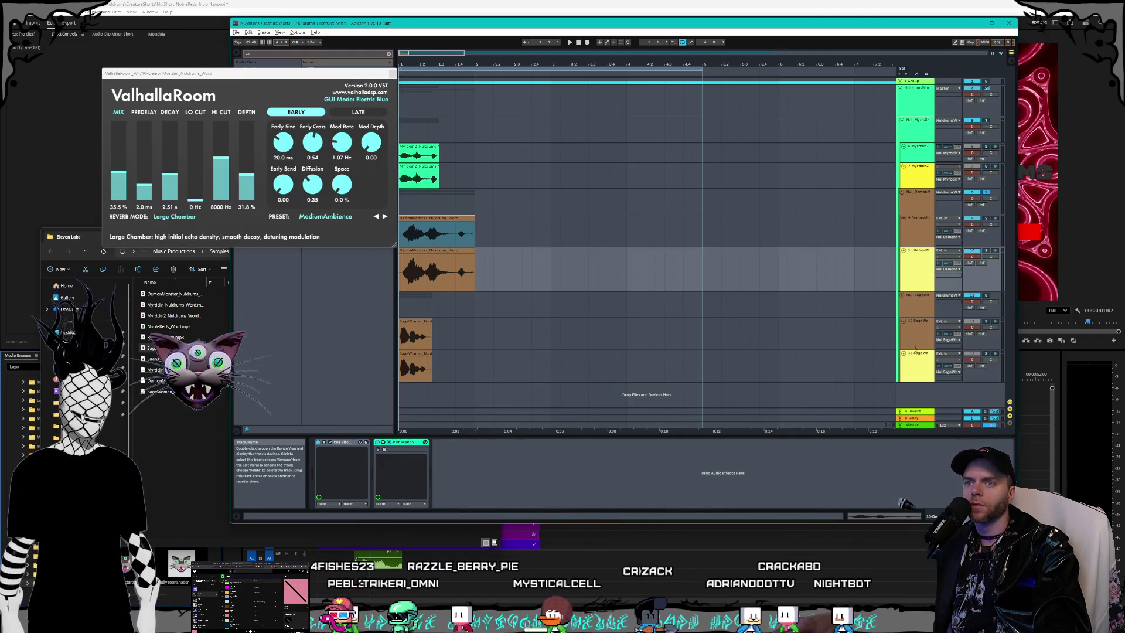
left_click(915, 356)
key("Return")
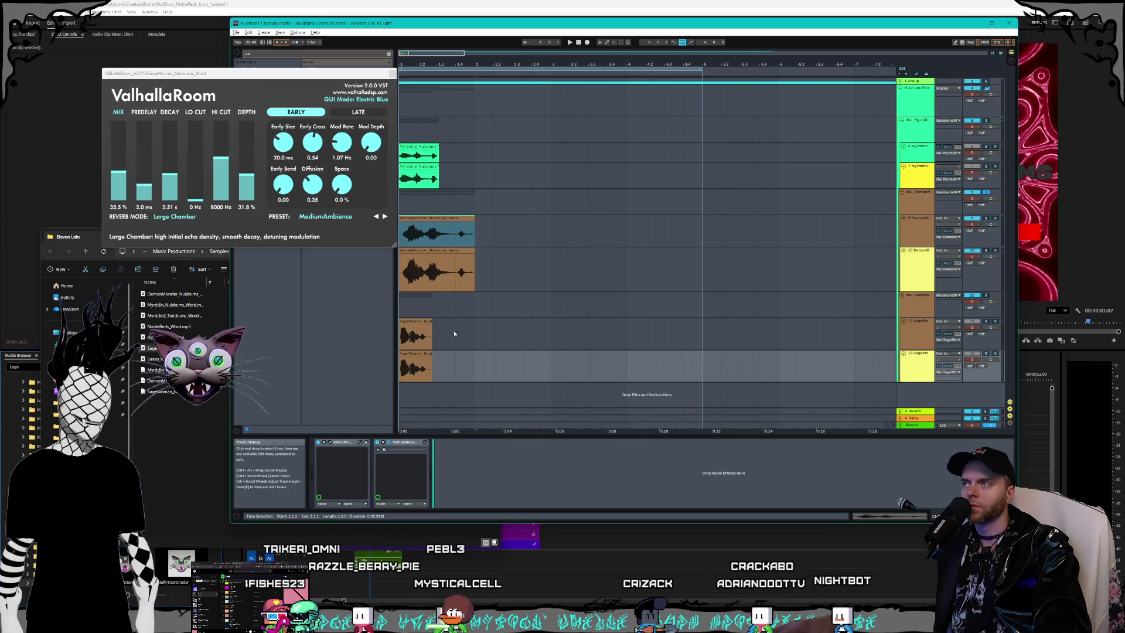
key("space")
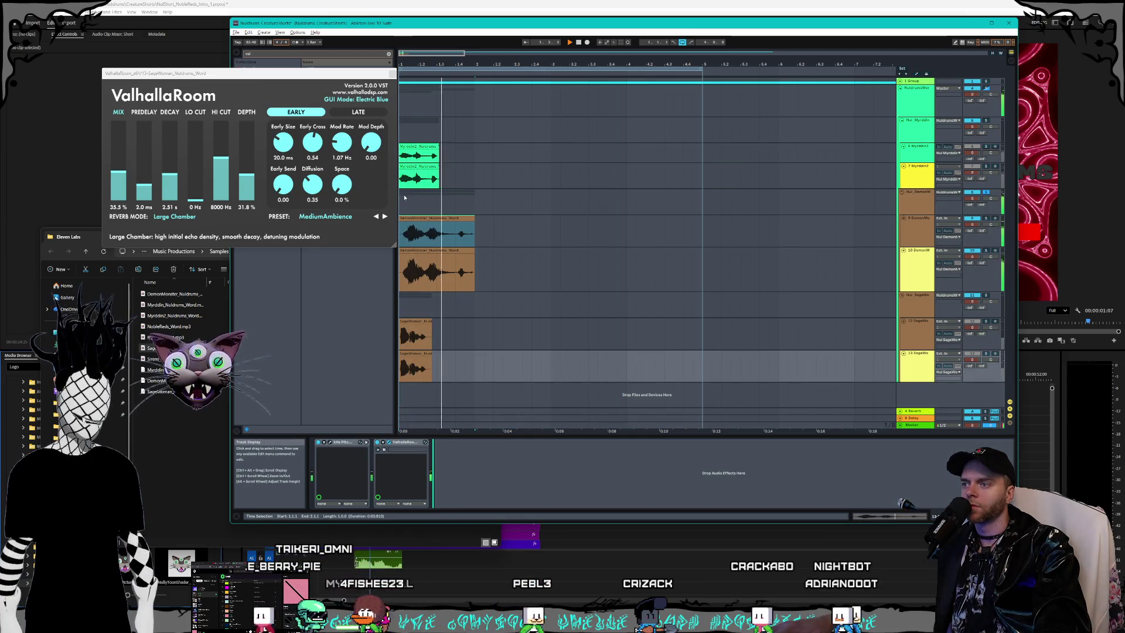
key("space")
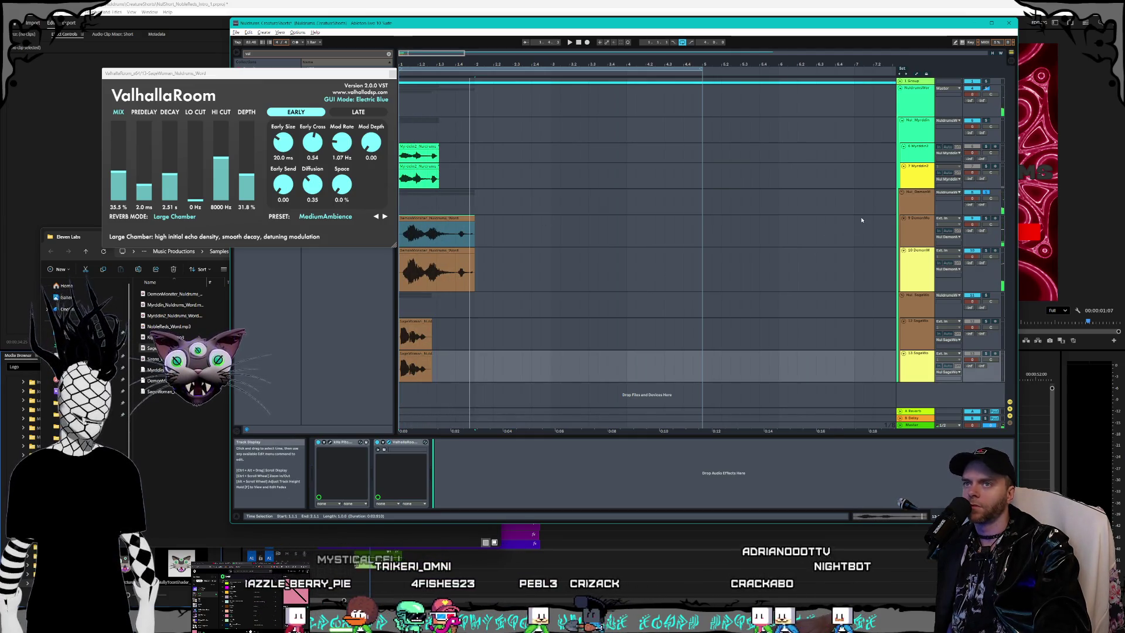
double_click(454, 248)
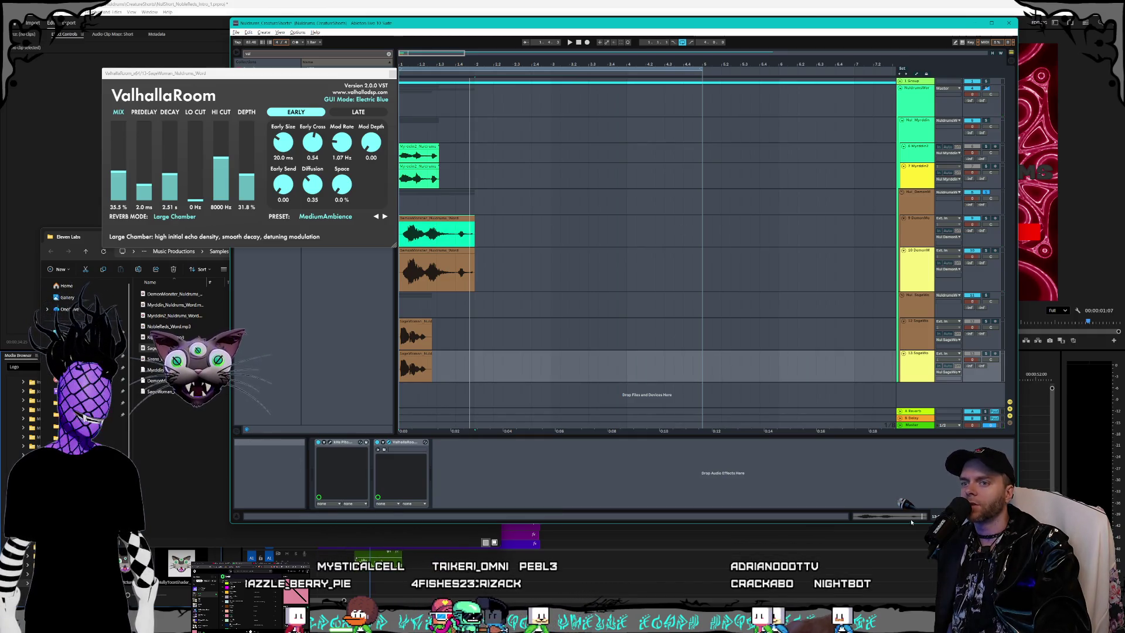
Step: Turn warping off for the DemonMonster clips and on for track 9's clip
left_click(391, 417)
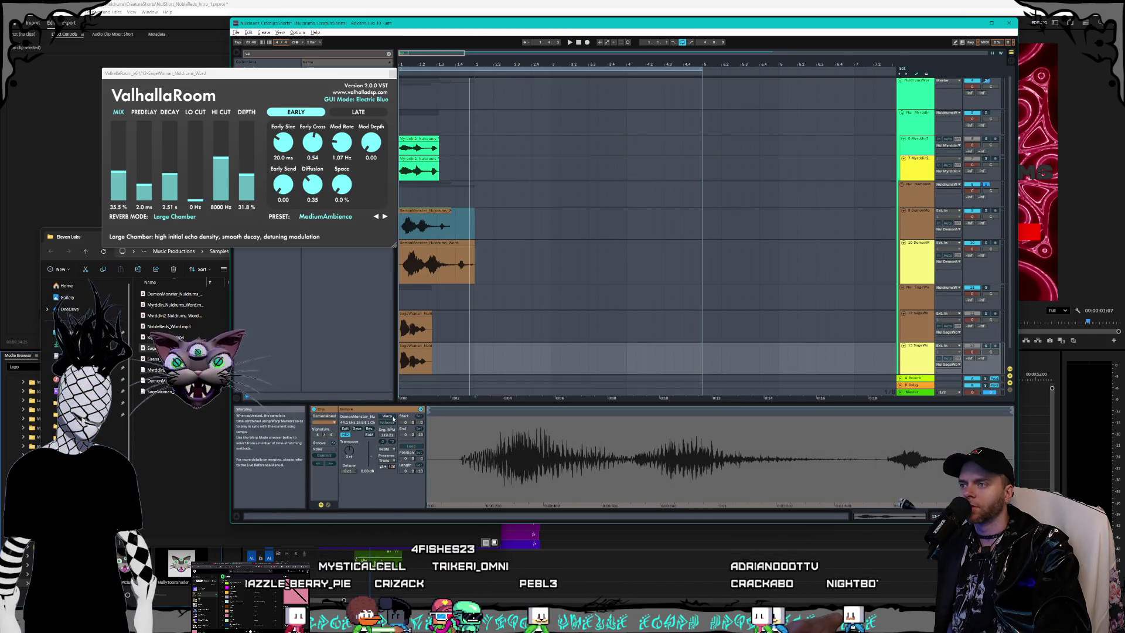
left_click(442, 242)
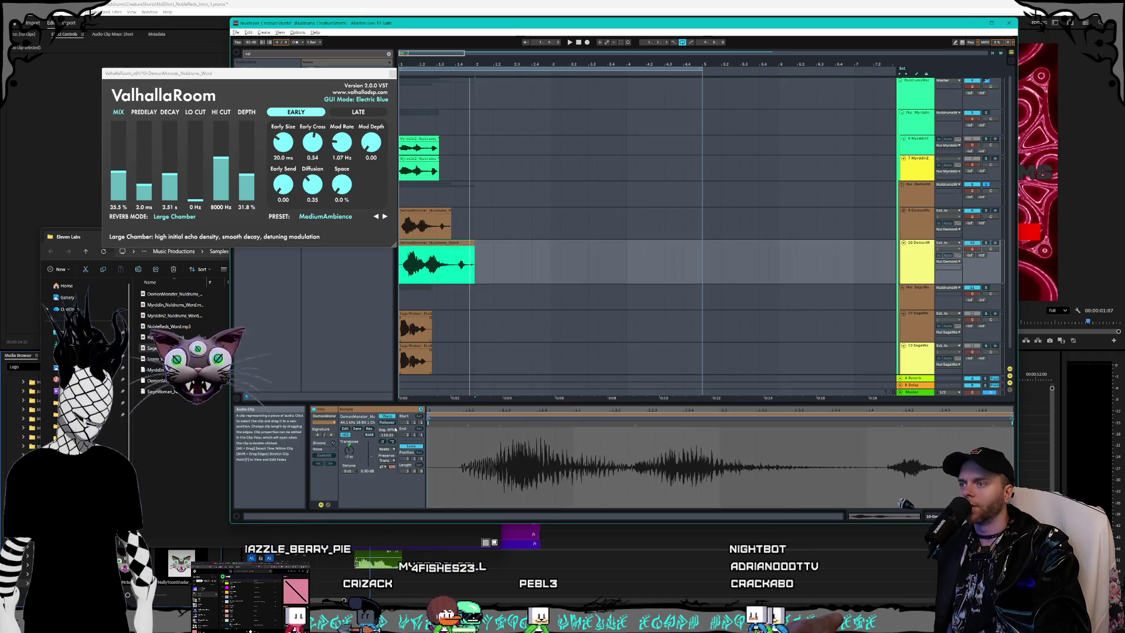
left_click(387, 416)
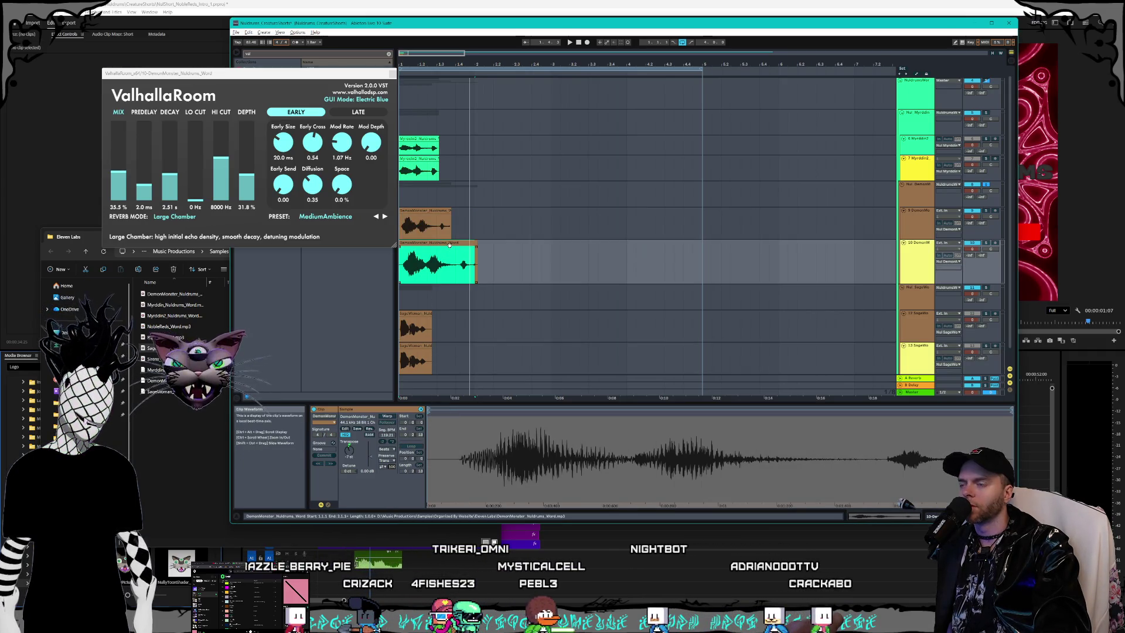
left_click(428, 378)
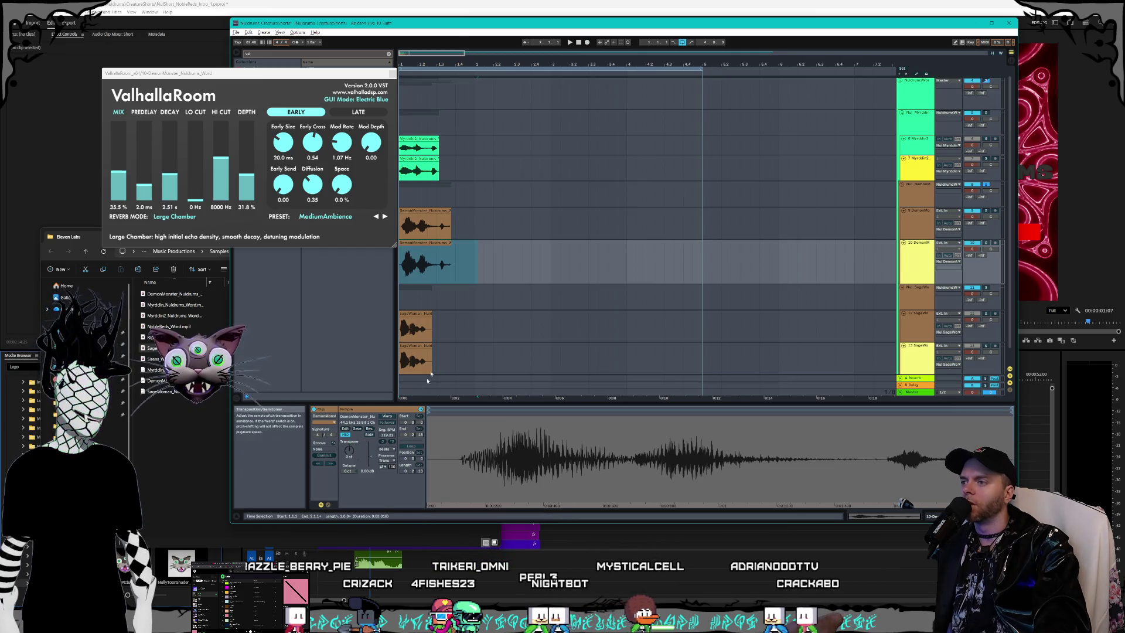
left_click(422, 211)
left_click(387, 415)
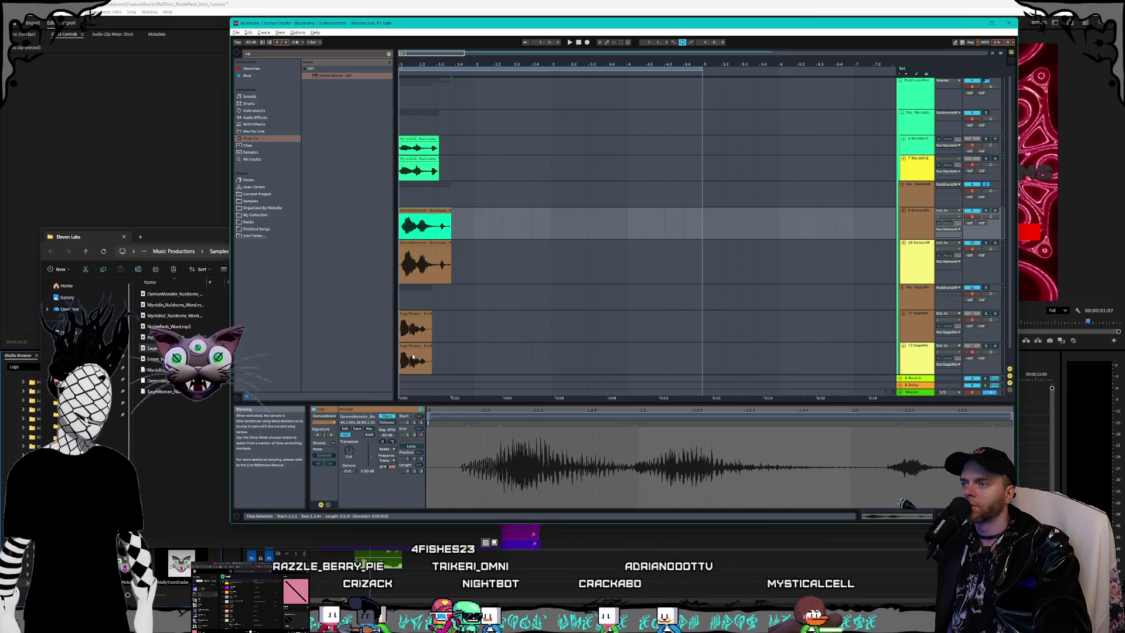
left_click(426, 241)
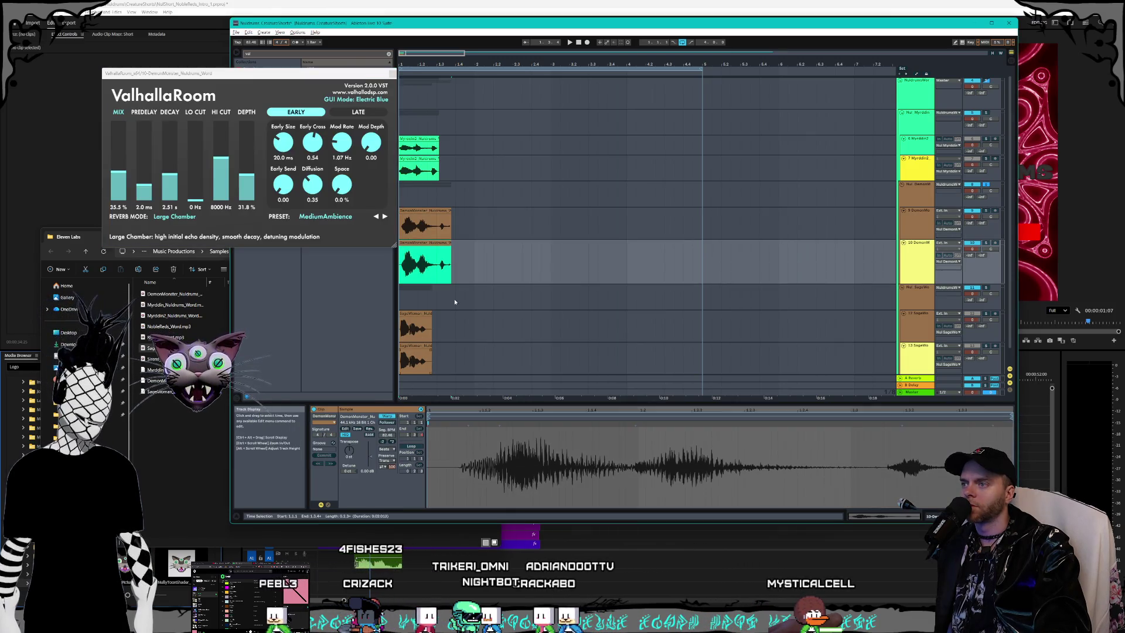
left_click(412, 156)
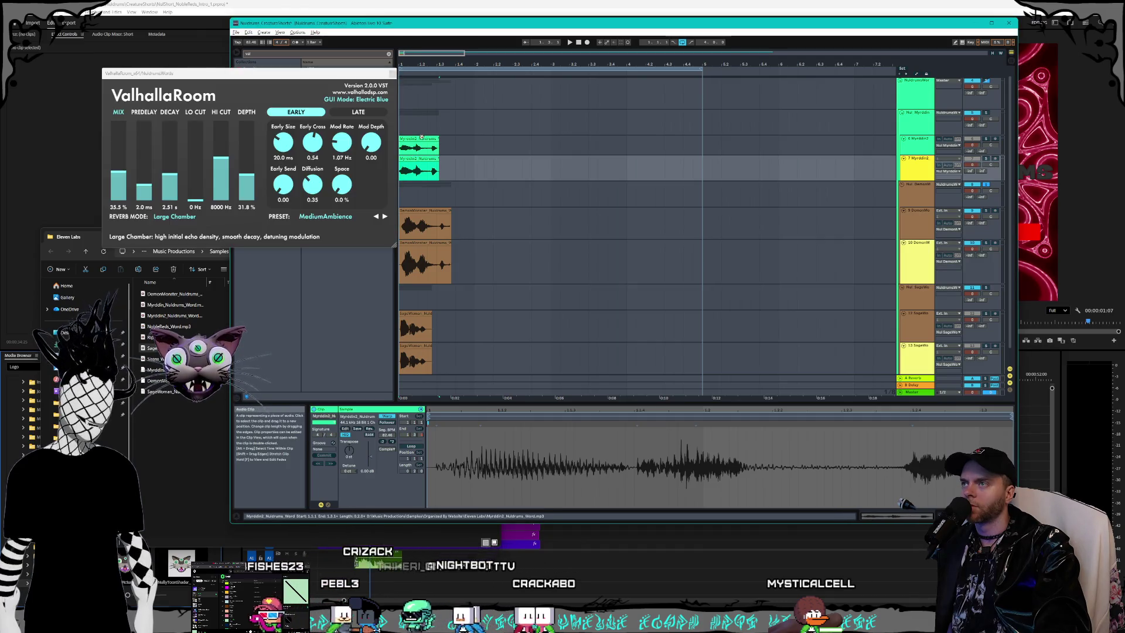
left_click(418, 147)
left_click(441, 244)
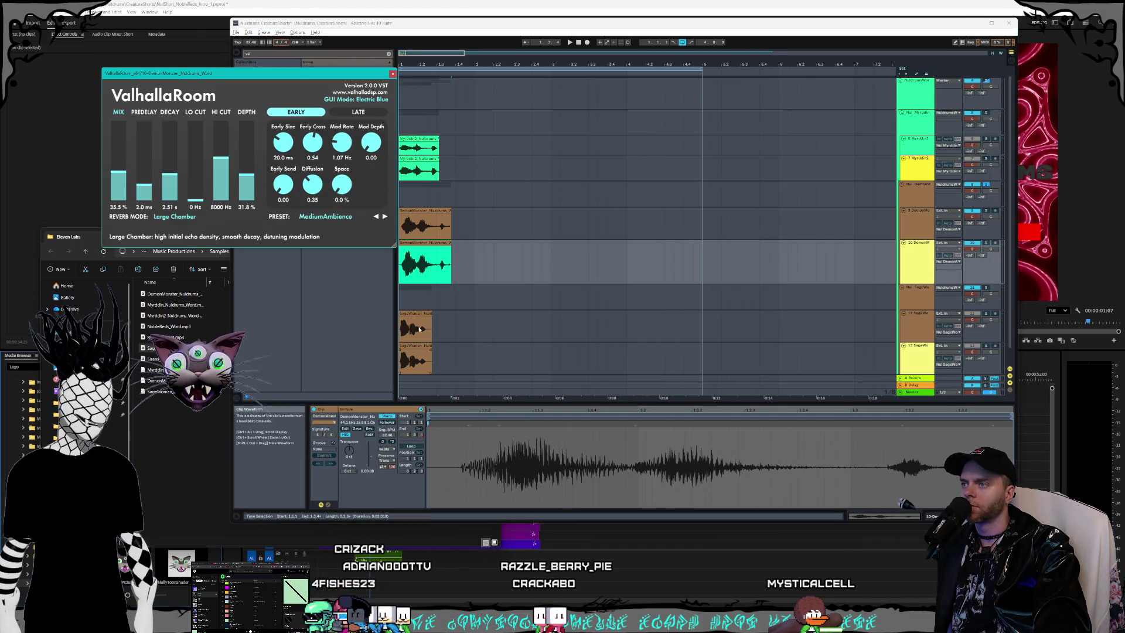
Step: Check the ValhallaRoom reverb on the SageWoman and DemonMonster tracks, then close its window
left_click(419, 329)
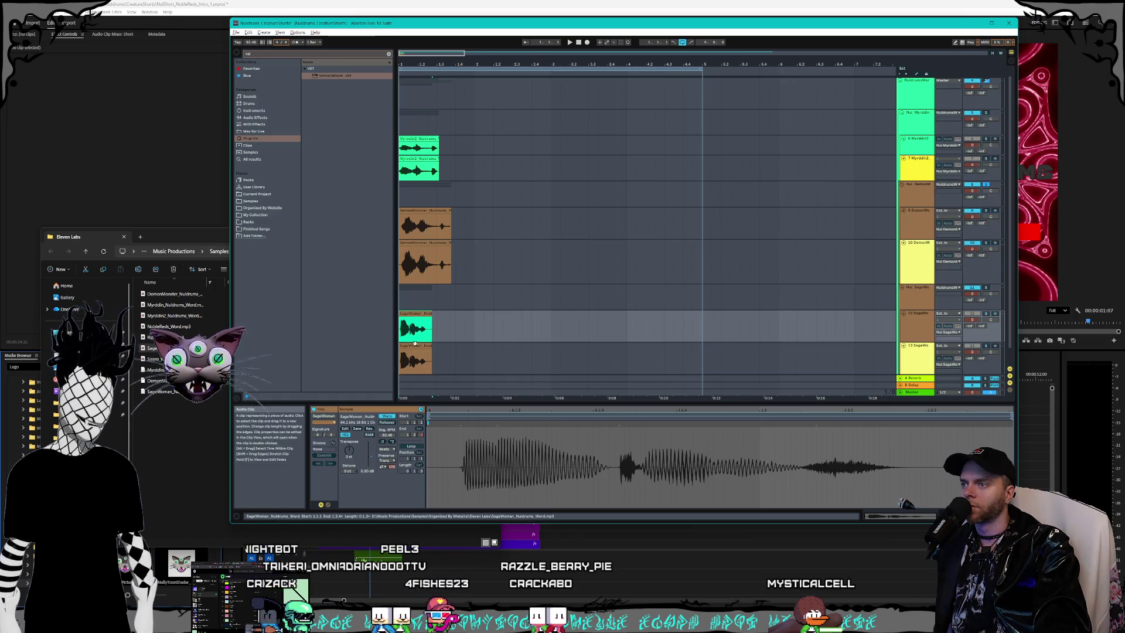
left_click(416, 347)
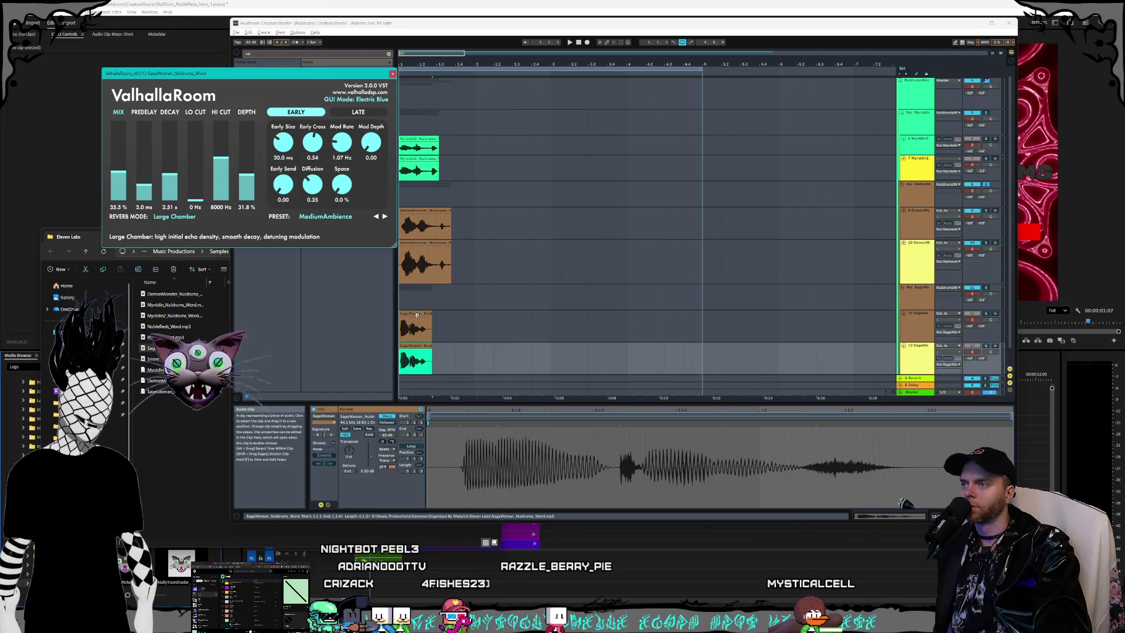
left_click(416, 315)
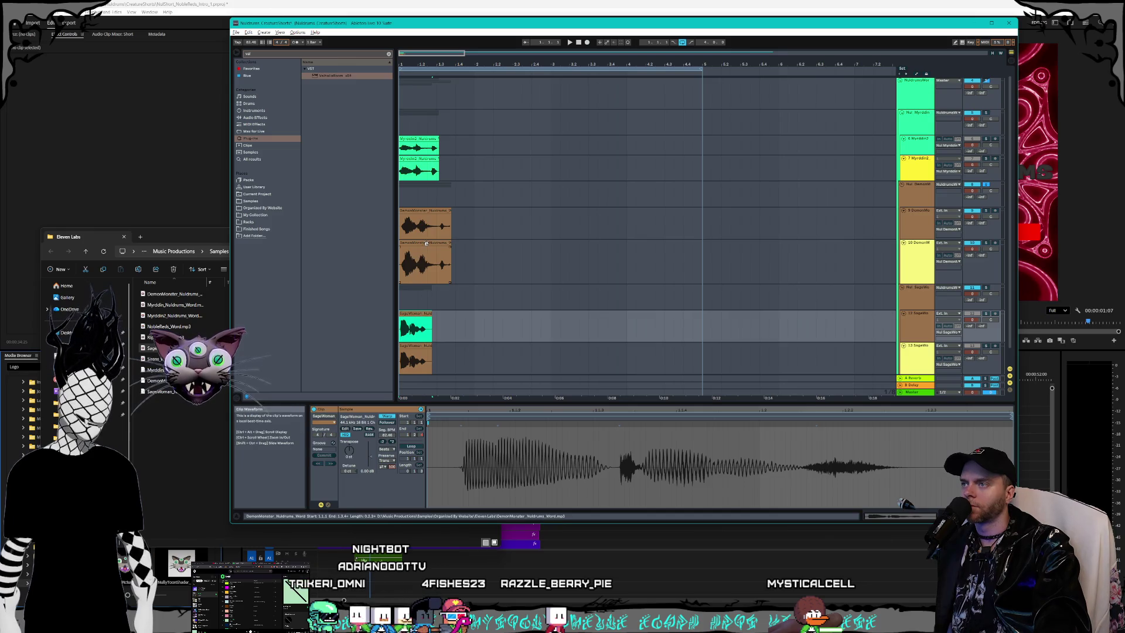
left_click(426, 243)
left_click(425, 226)
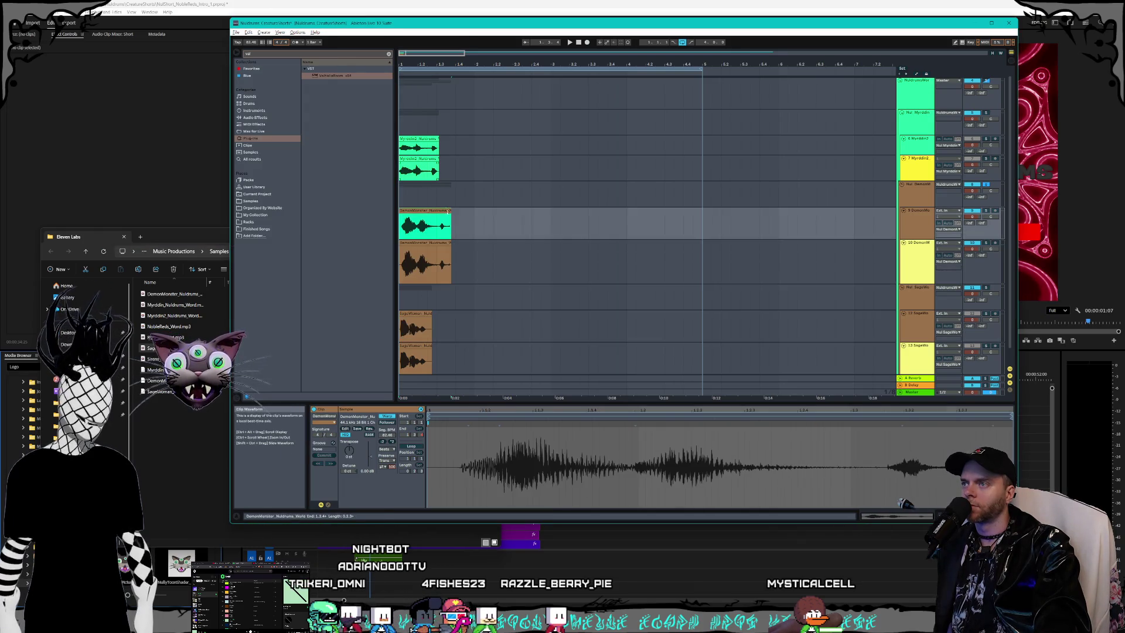
left_click_drag(913, 282, 916, 272)
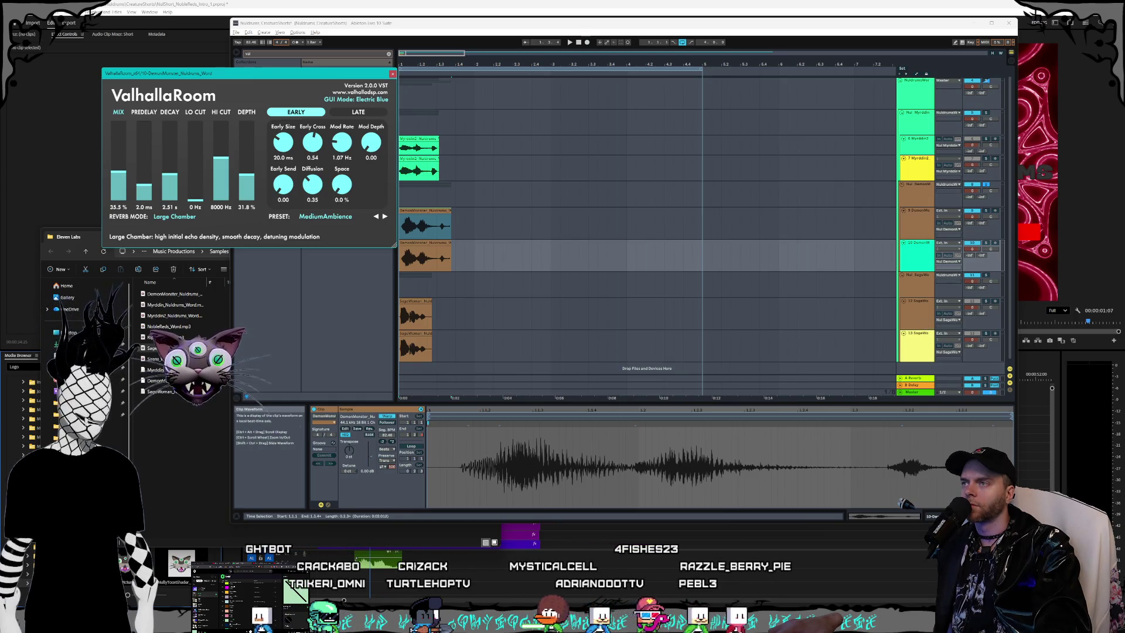
mouse_move(216, 74)
left_mouse_down()
mouse_move(188, 82)
mouse_move(235, 98)
left_mouse_up()
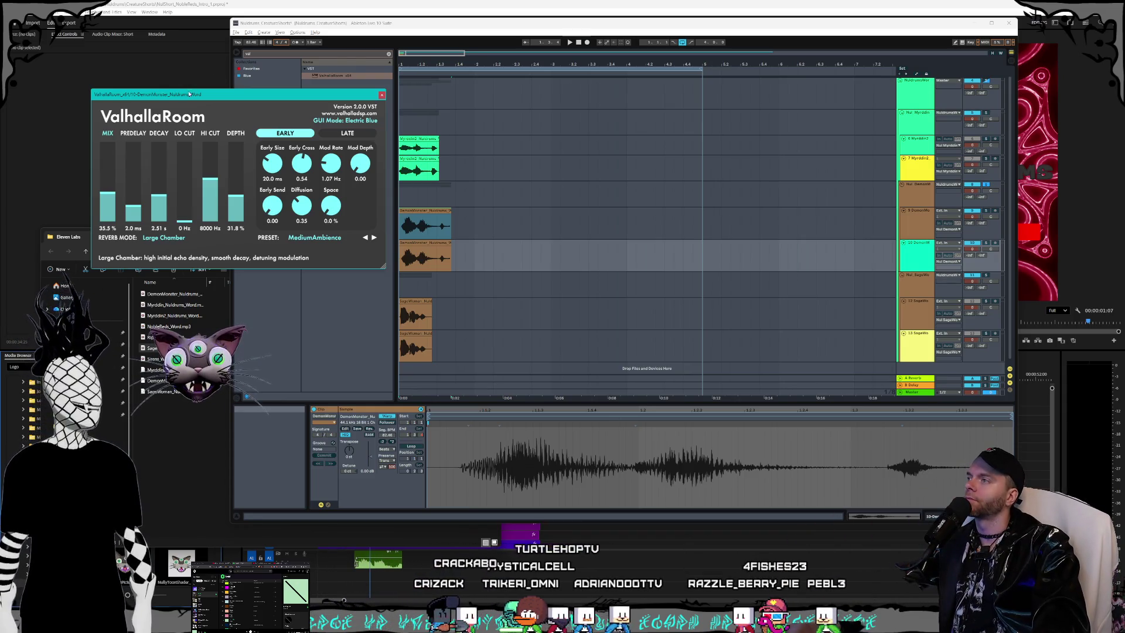
left_click_drag(190, 94, 189, 90)
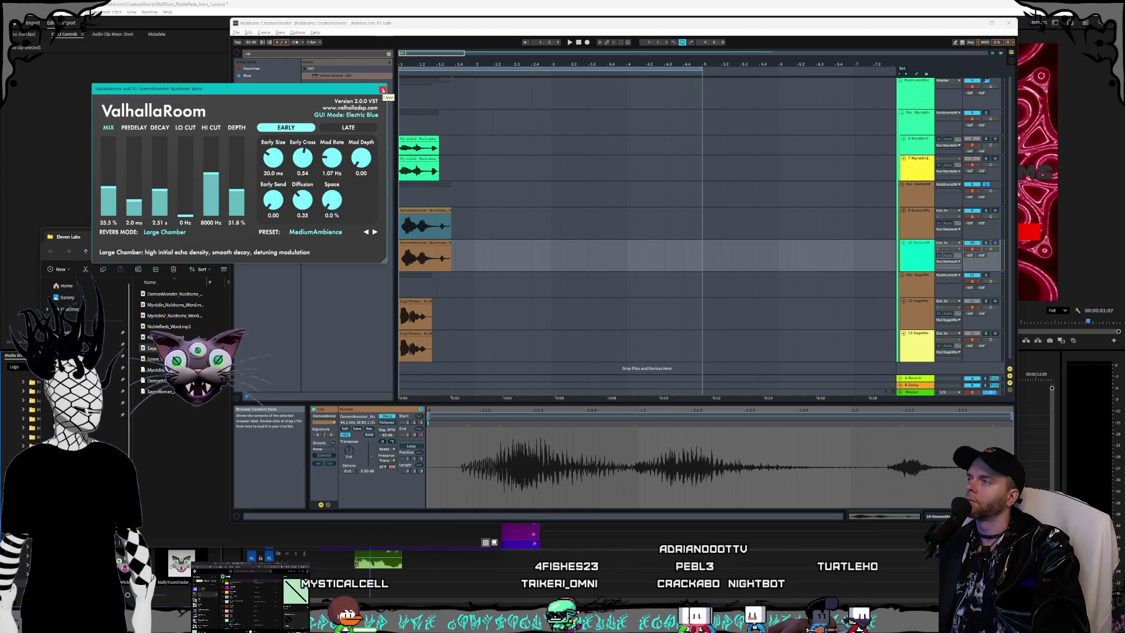
left_click(382, 91)
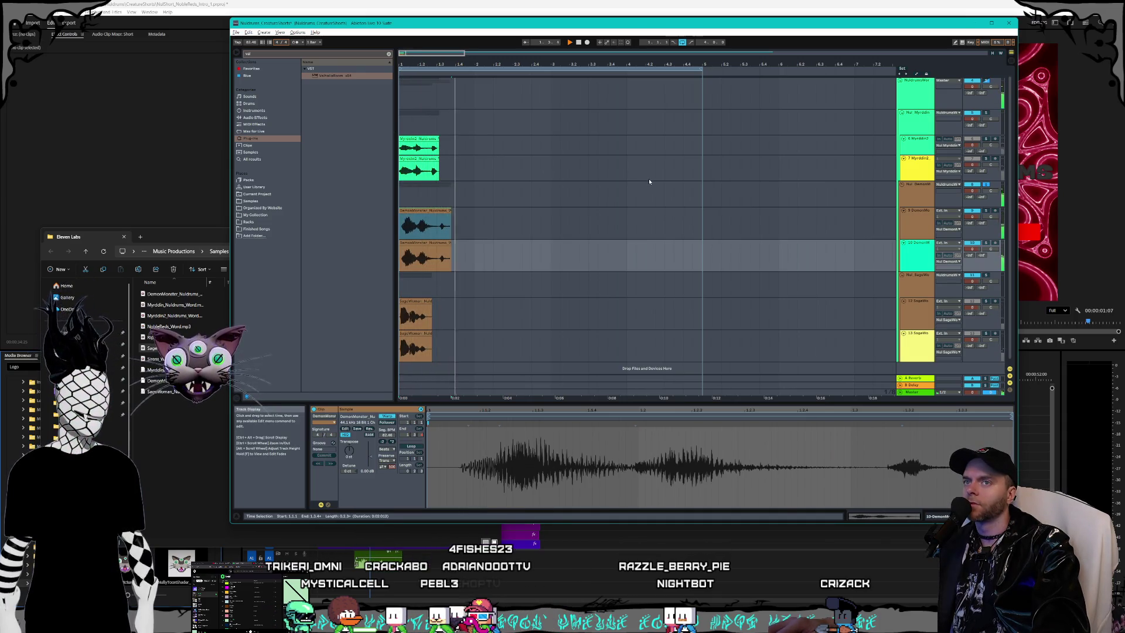
Step: Audition the DemonMonster clip, then group the selected voice tracks with Ctrl+G
left_click(444, 214)
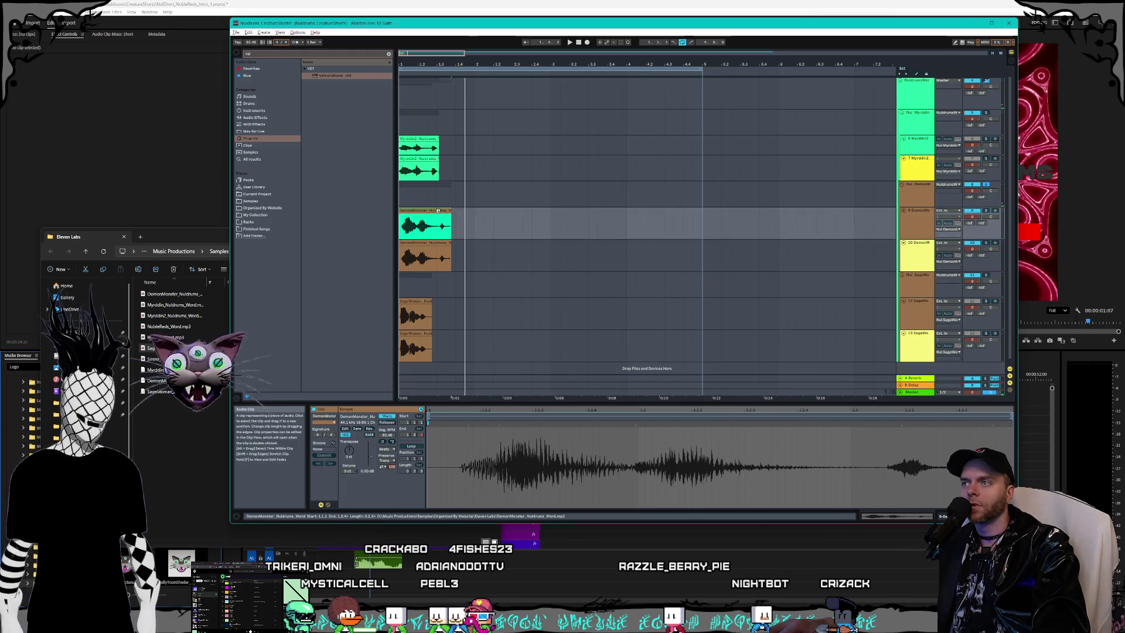
key("space")
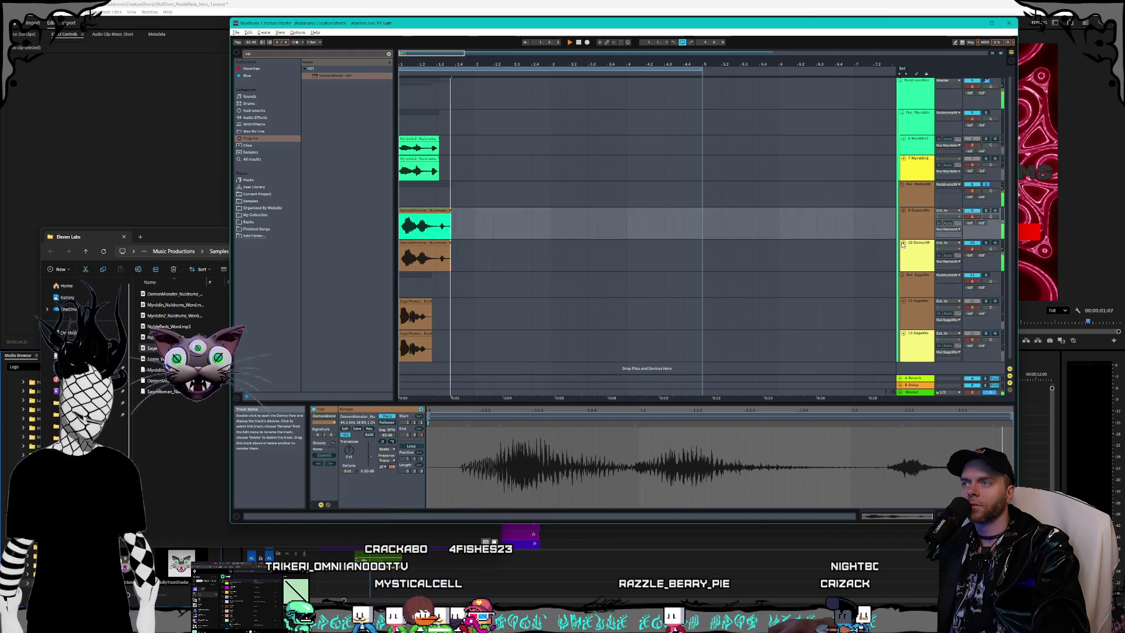
scroll(434, 250, "up", 3)
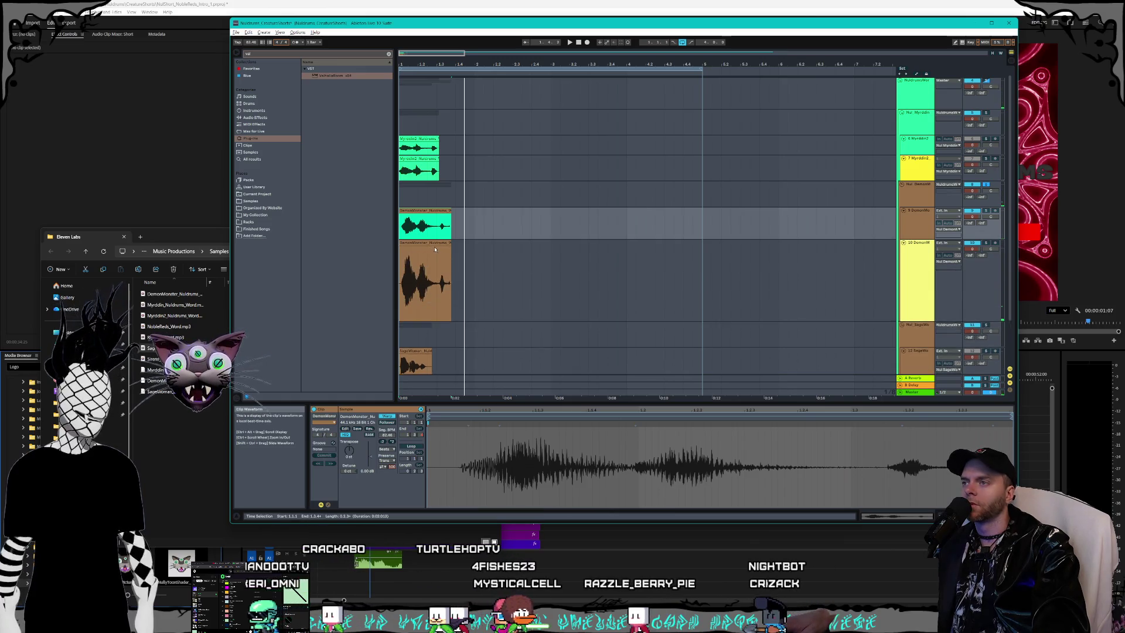
scroll(434, 250, "down", 3)
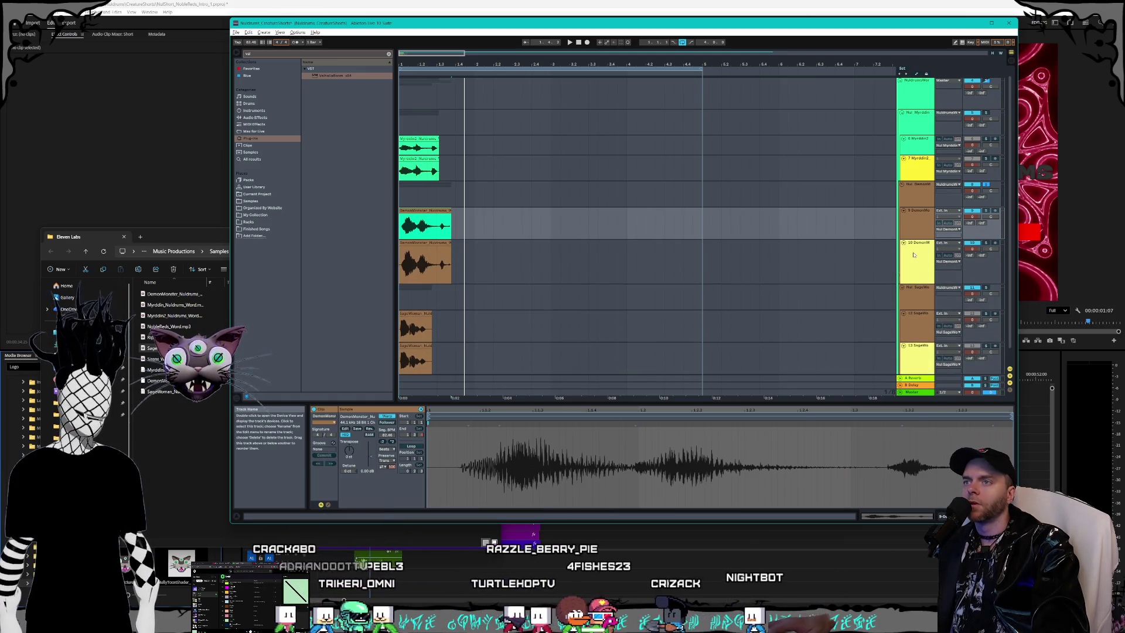
scroll(795, 248, "down", 2)
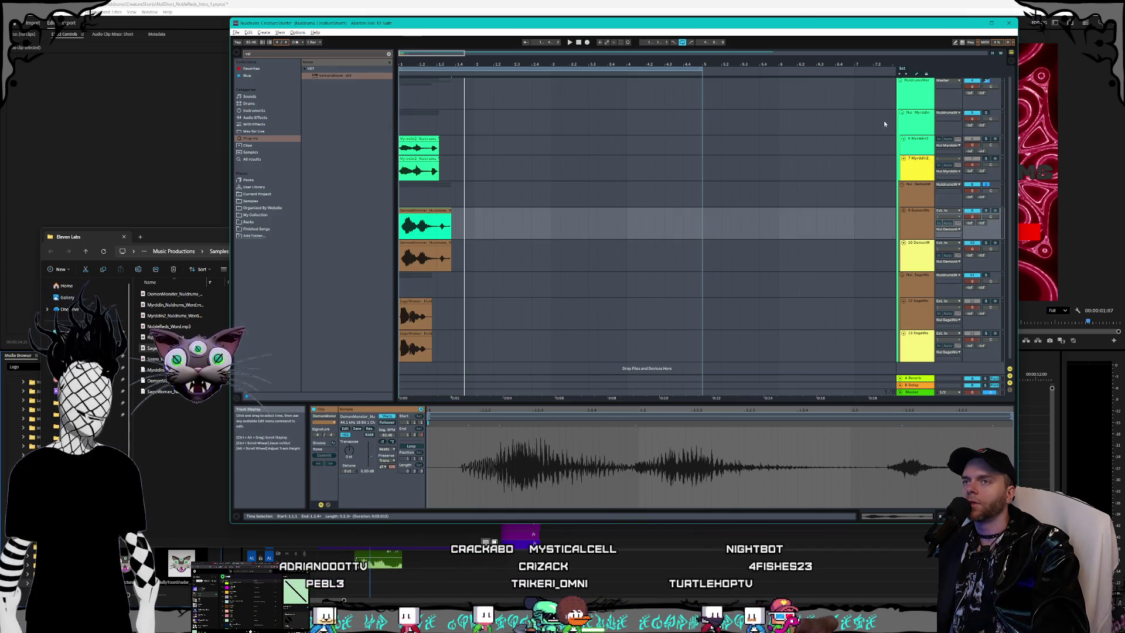
left_click(914, 97)
key("ctrl+g")
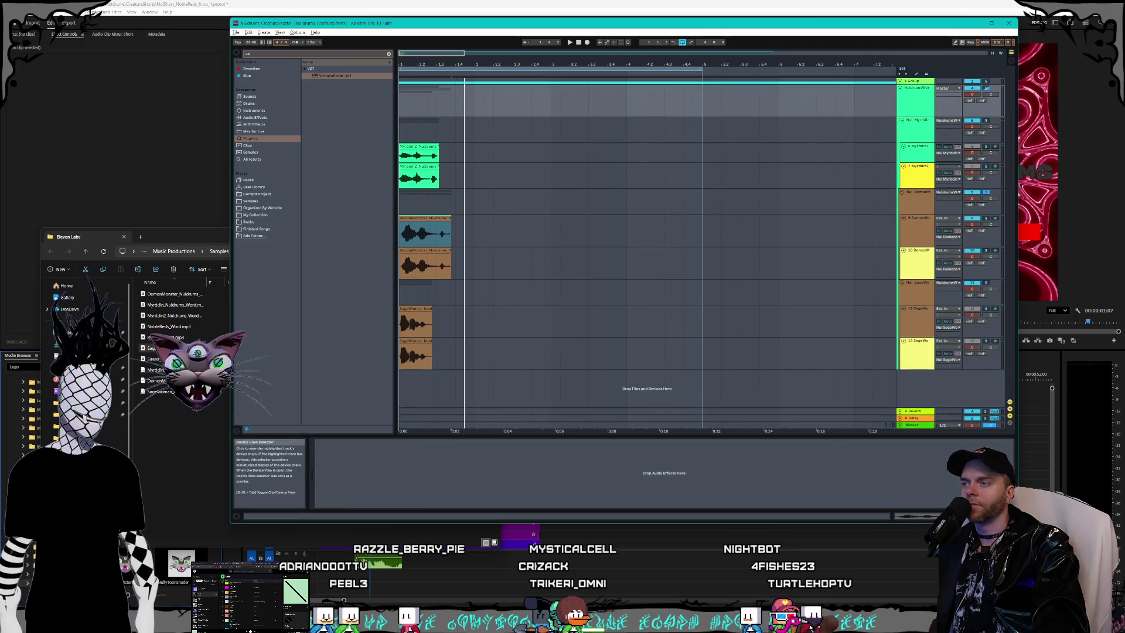
Step: Select DemonMonster track 10 and audition playback, checking the Eleven Labs sample folder
left_click(924, 273)
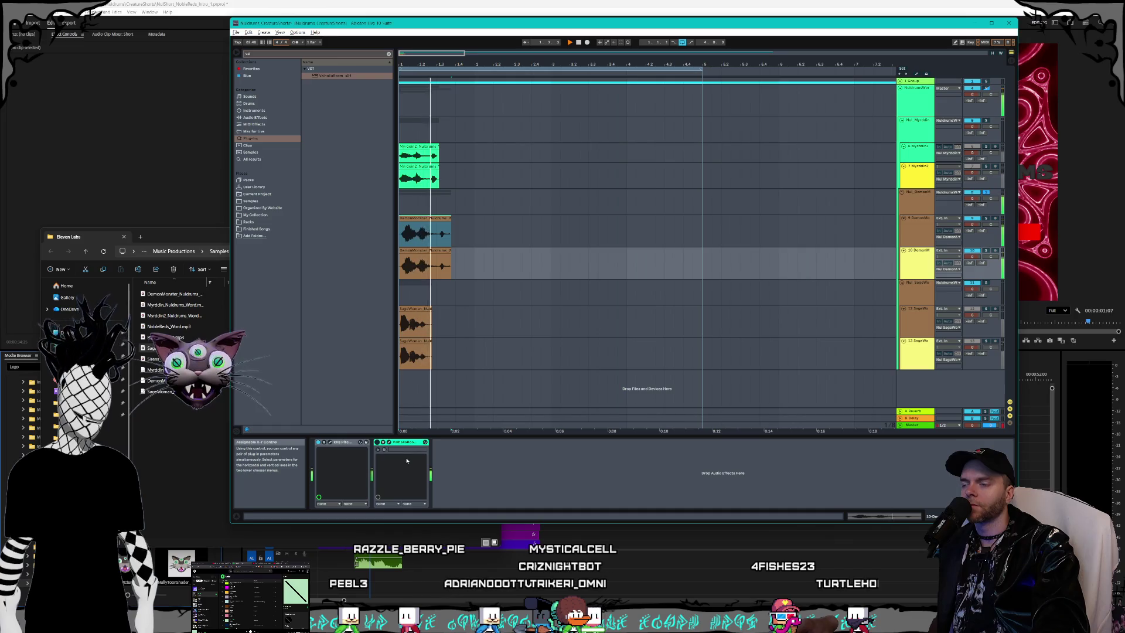
key("space")
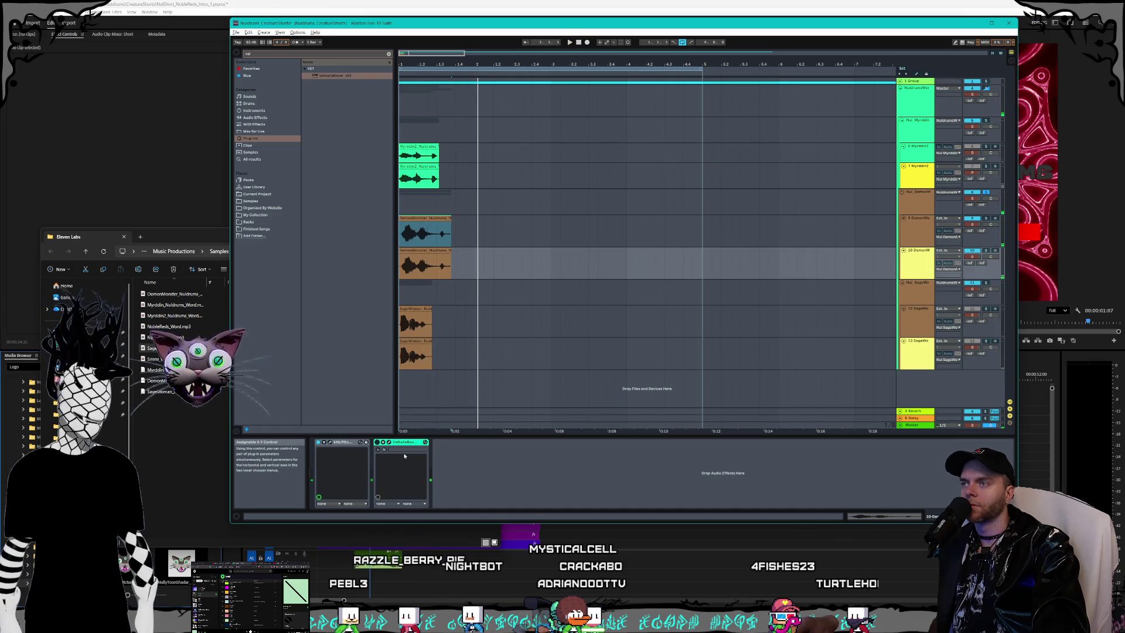
key("space")
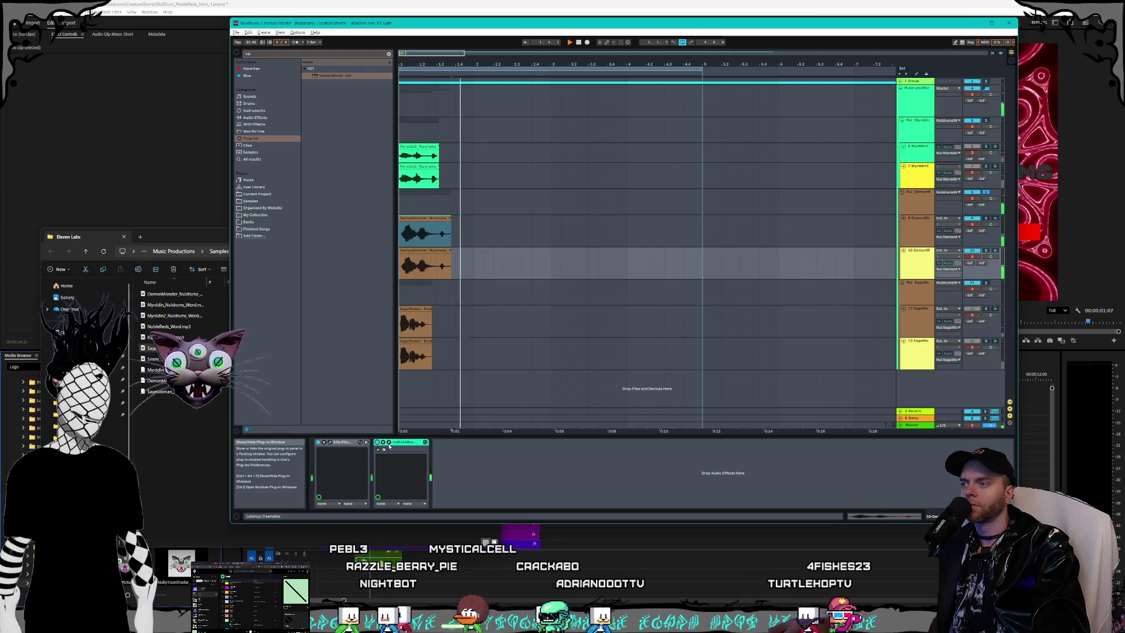
key("space")
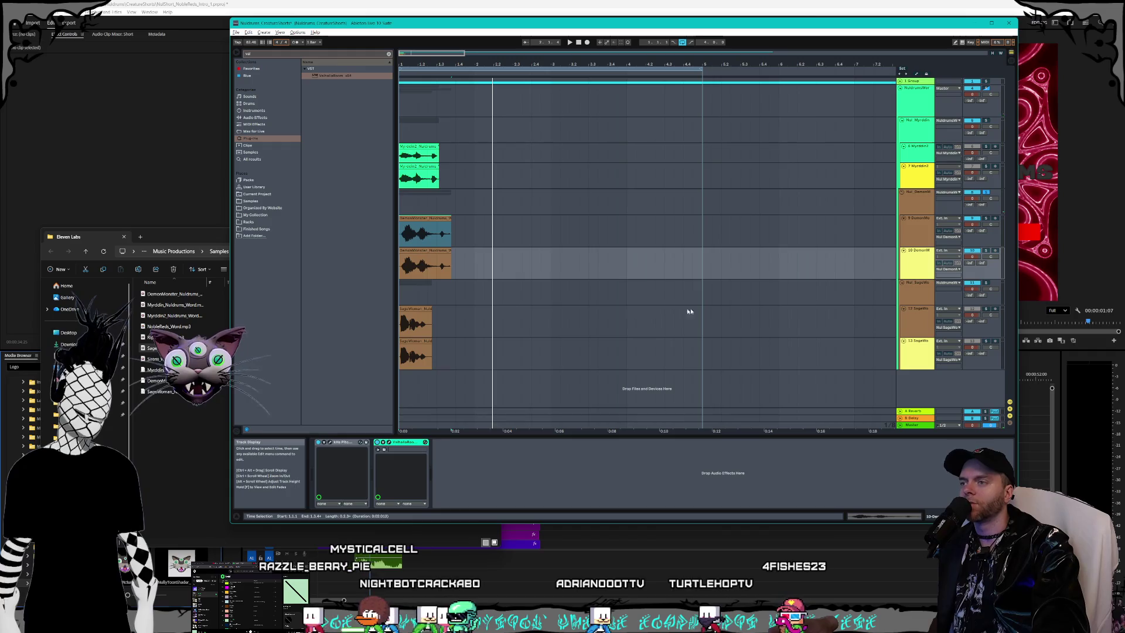
left_click(198, 470)
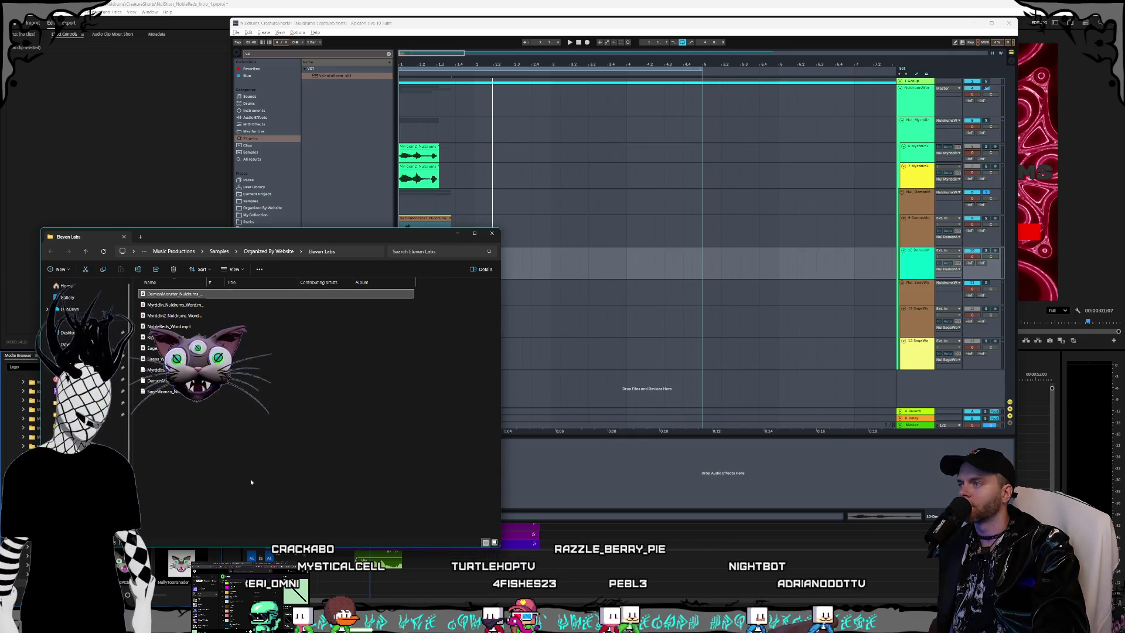
left_click(655, 321)
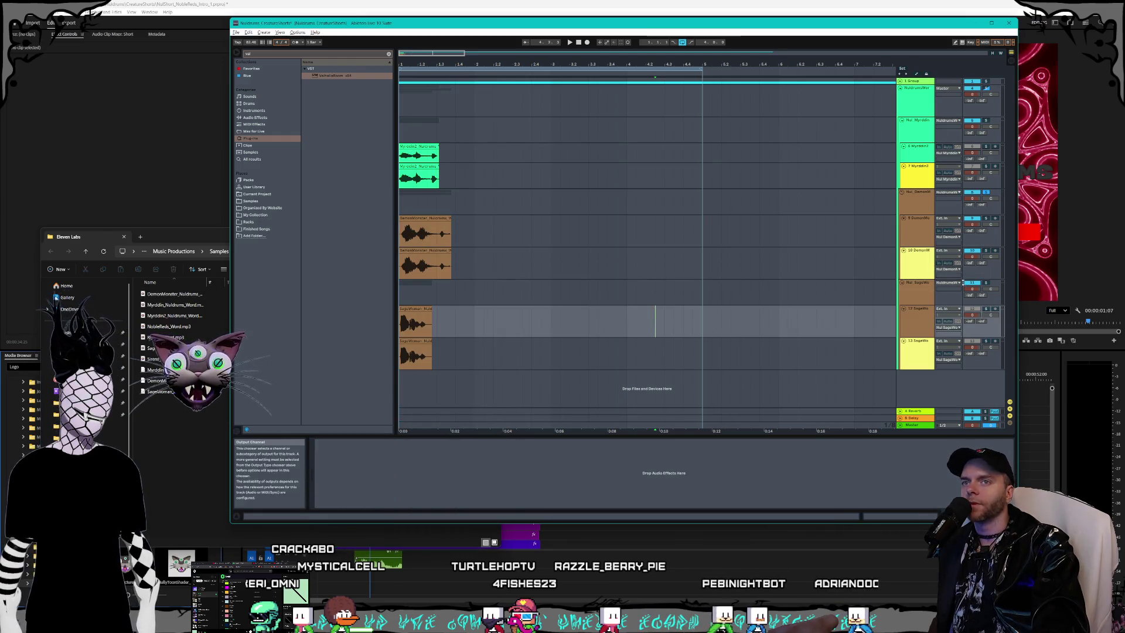
Step: Solo the SageWoman tracks, play from the start, and check the lower SageWoman reverb
left_click(987, 282)
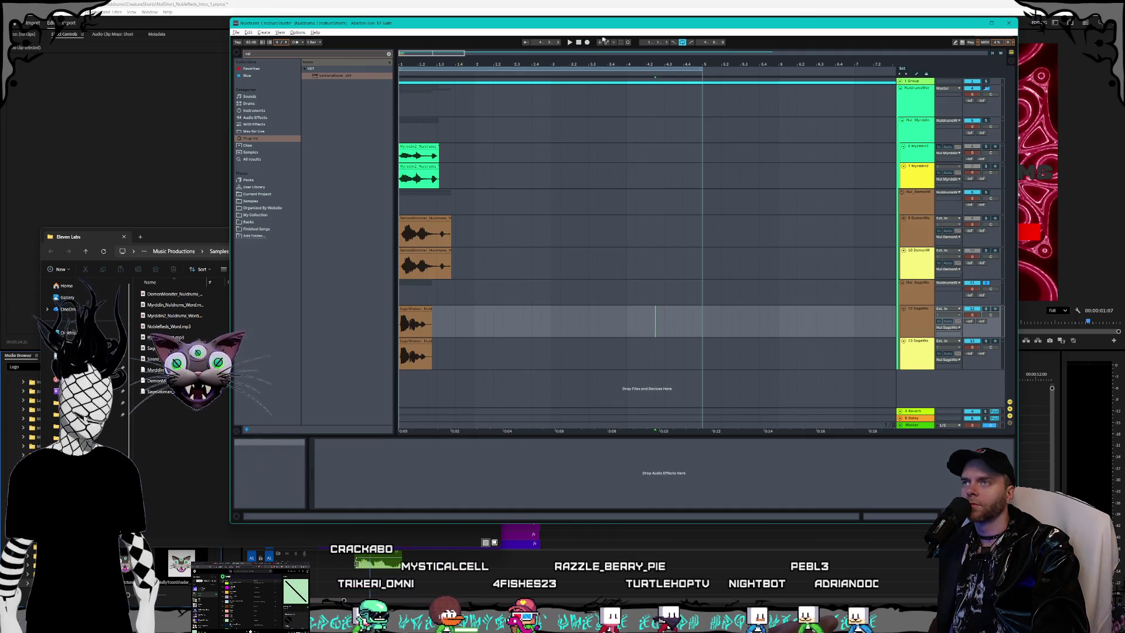
key("Home")
key("space")
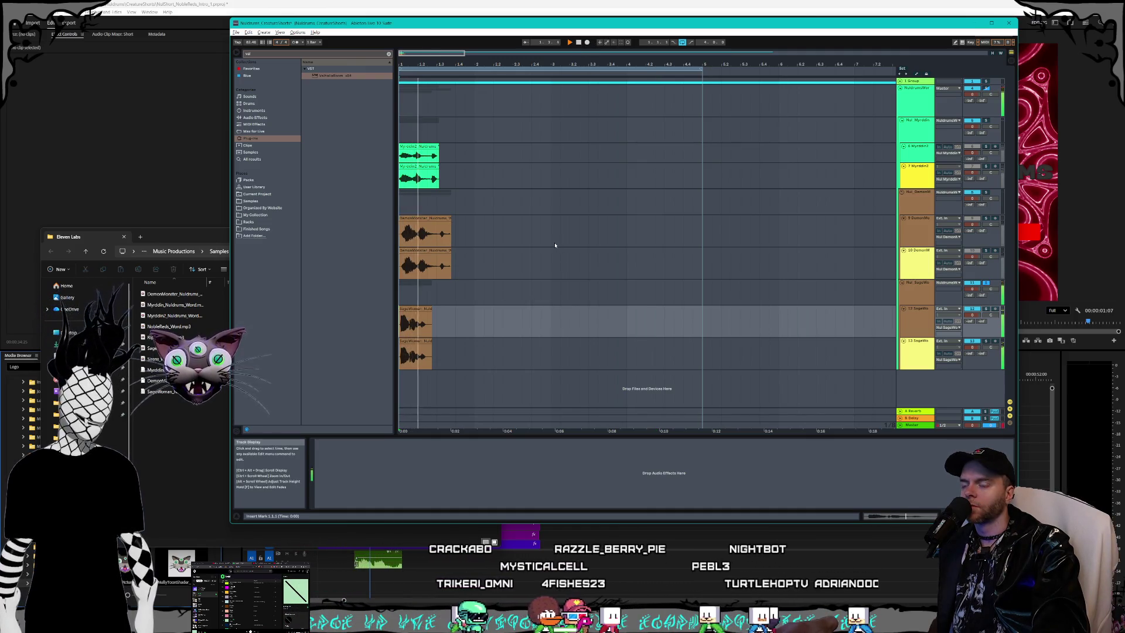
key("space")
key("space")
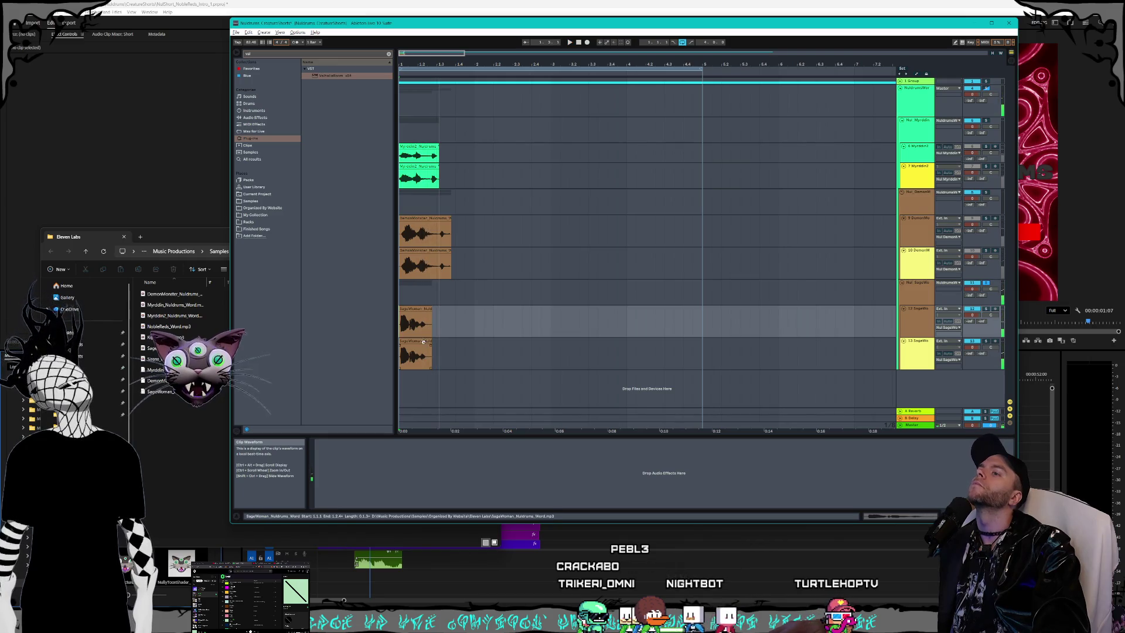
left_click(416, 350)
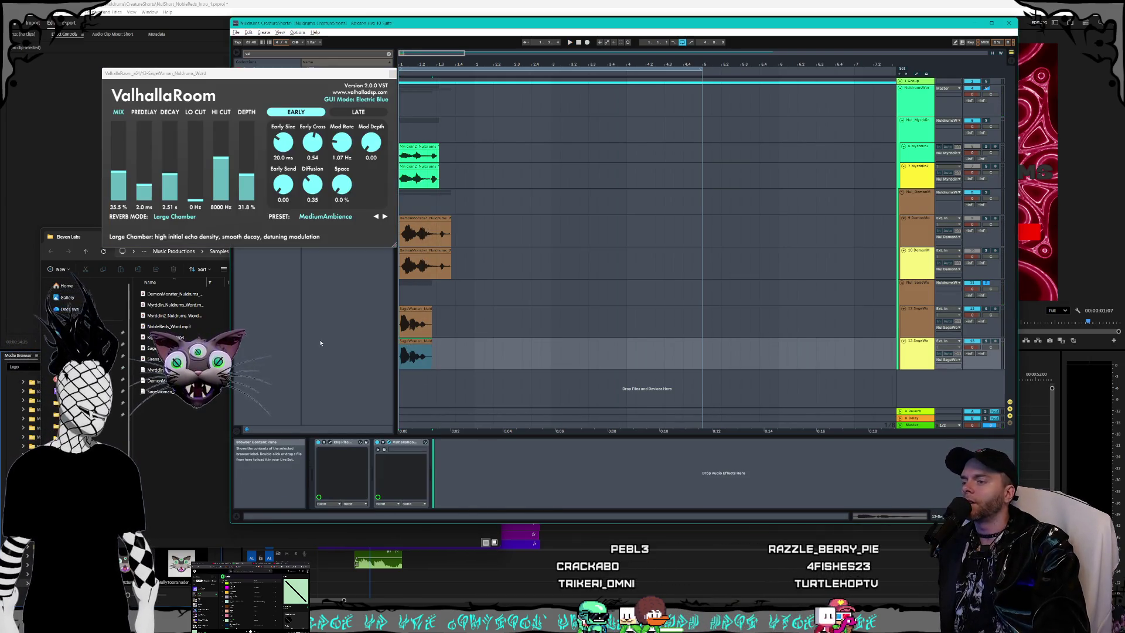
left_click(388, 74)
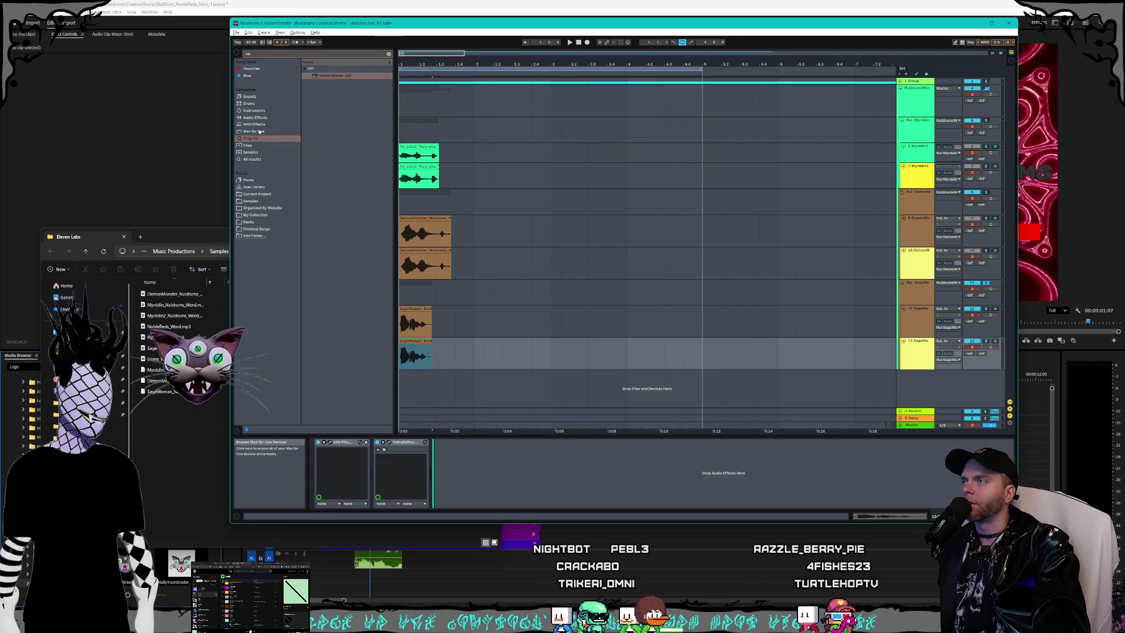
Step: Search 'fab' and add FabFilter Pro-Q 3 to the SageWoman track
left_click(389, 54)
left_click(262, 133)
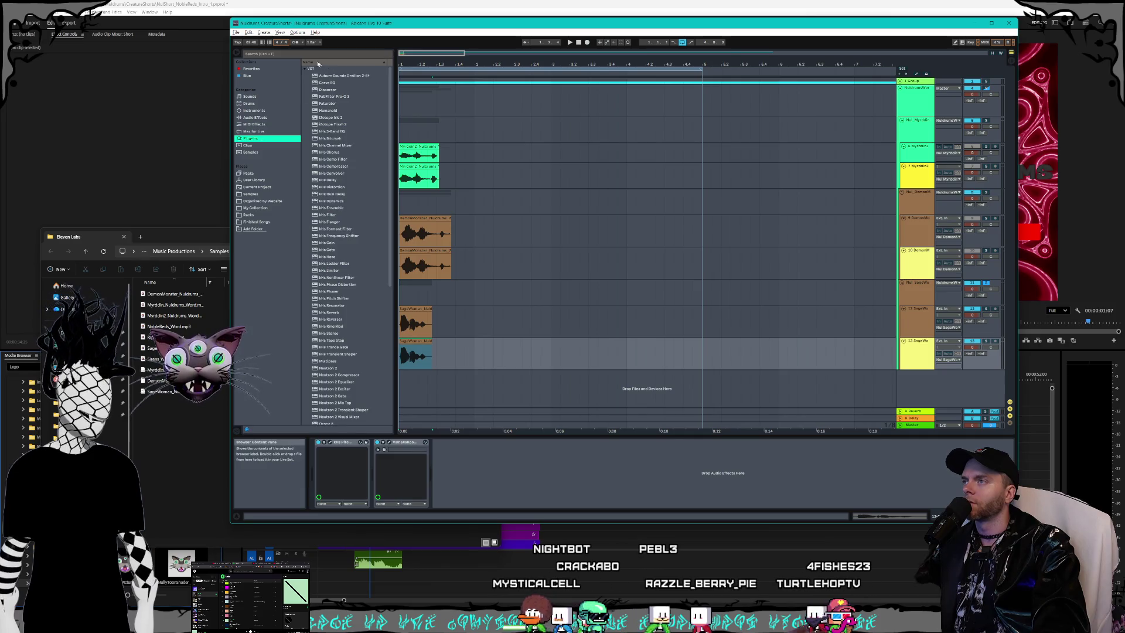
type("fab")
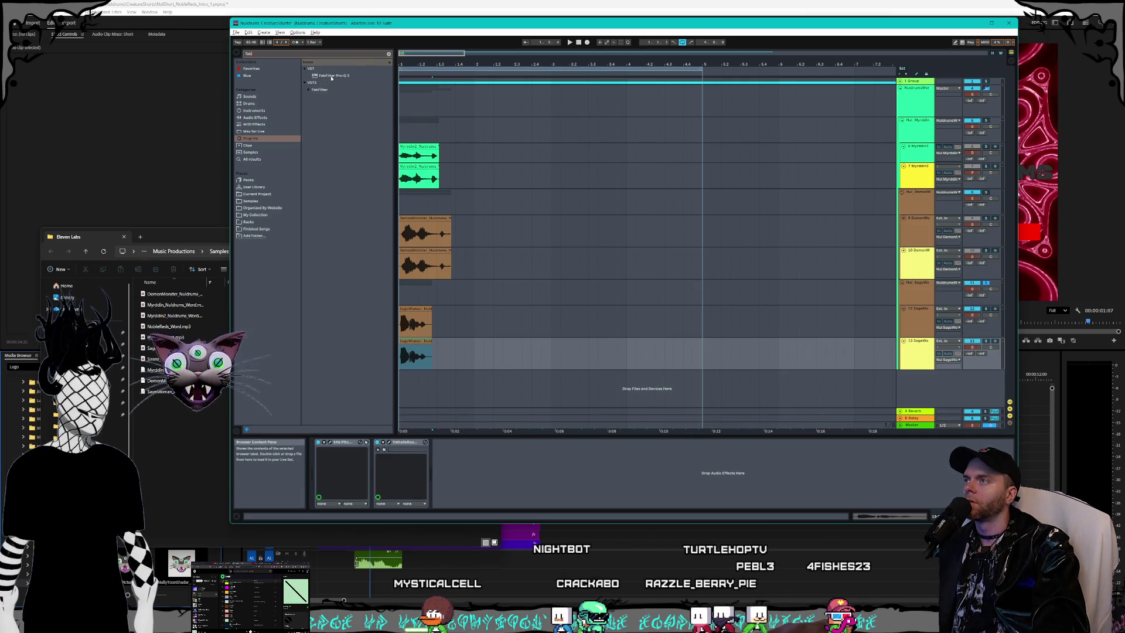
left_click_drag(421, 359, 417, 355)
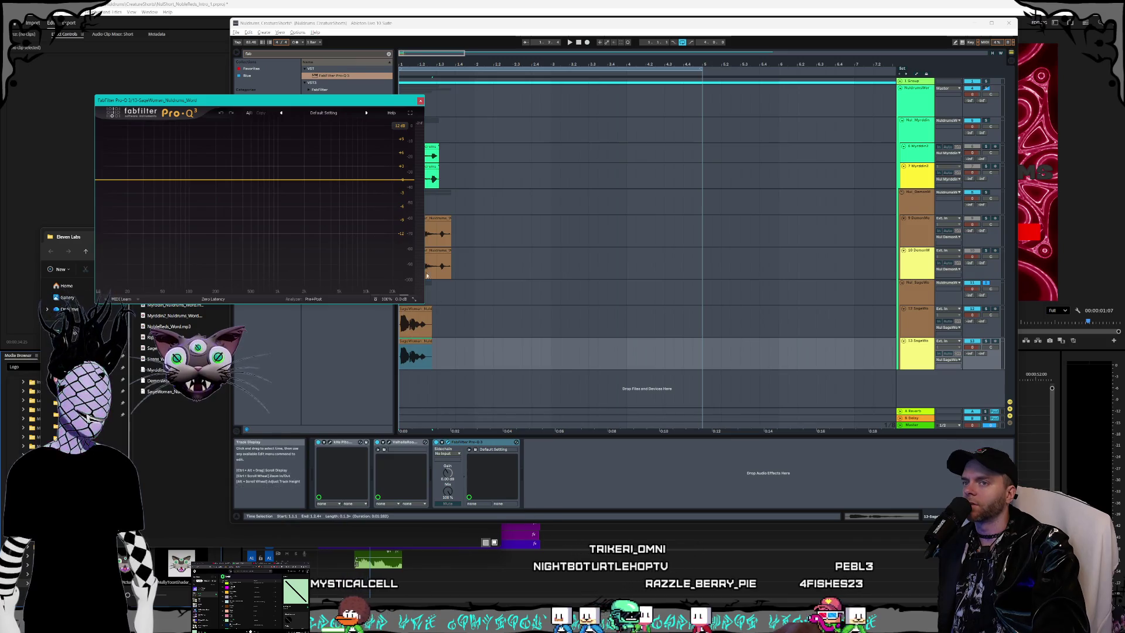
Step: Create a Pro-Q 3 high-cut band with a 72 dB/oct slope and a lower cutoff
left_click_drag(404, 194, 348, 187)
left_click(262, 276)
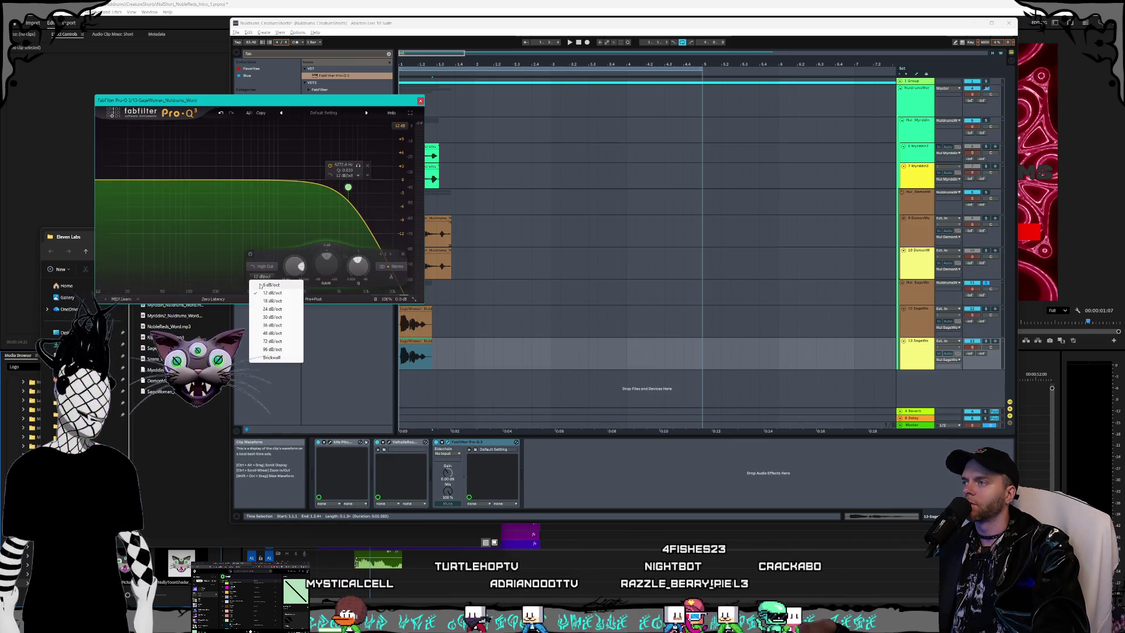
left_click(272, 349)
left_click(262, 276)
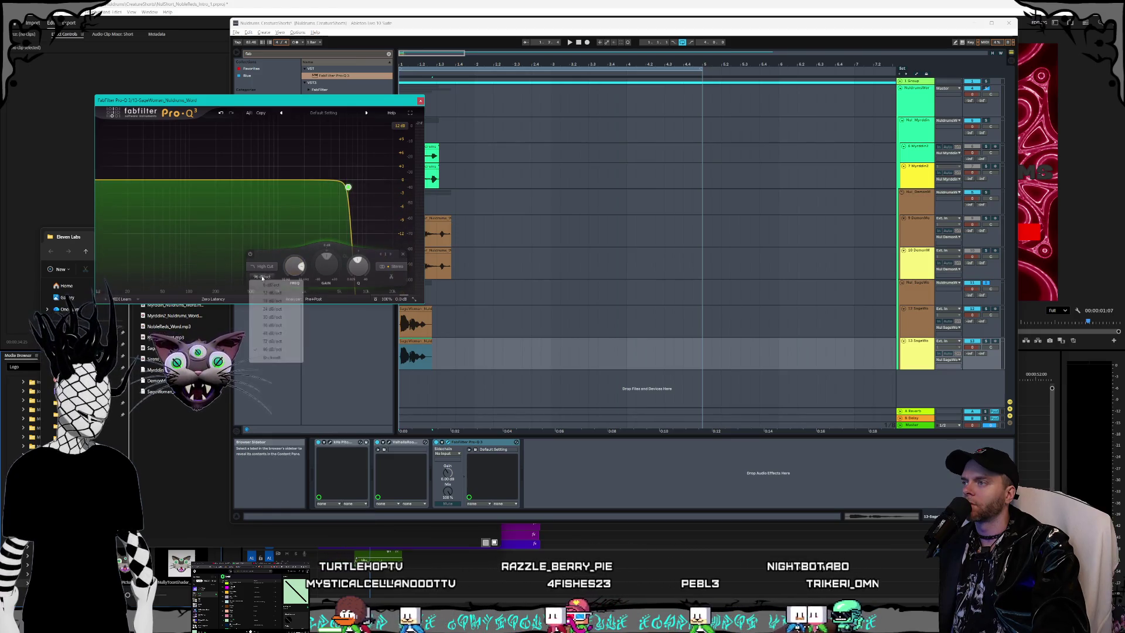
left_click(272, 341)
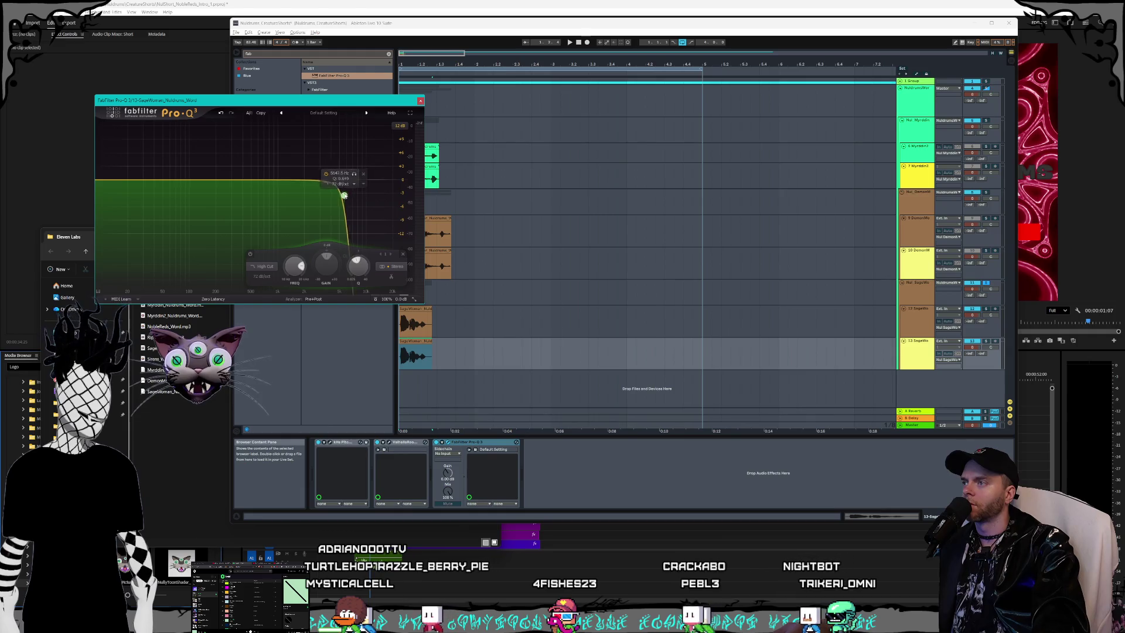
left_click_drag(328, 205, 323, 212)
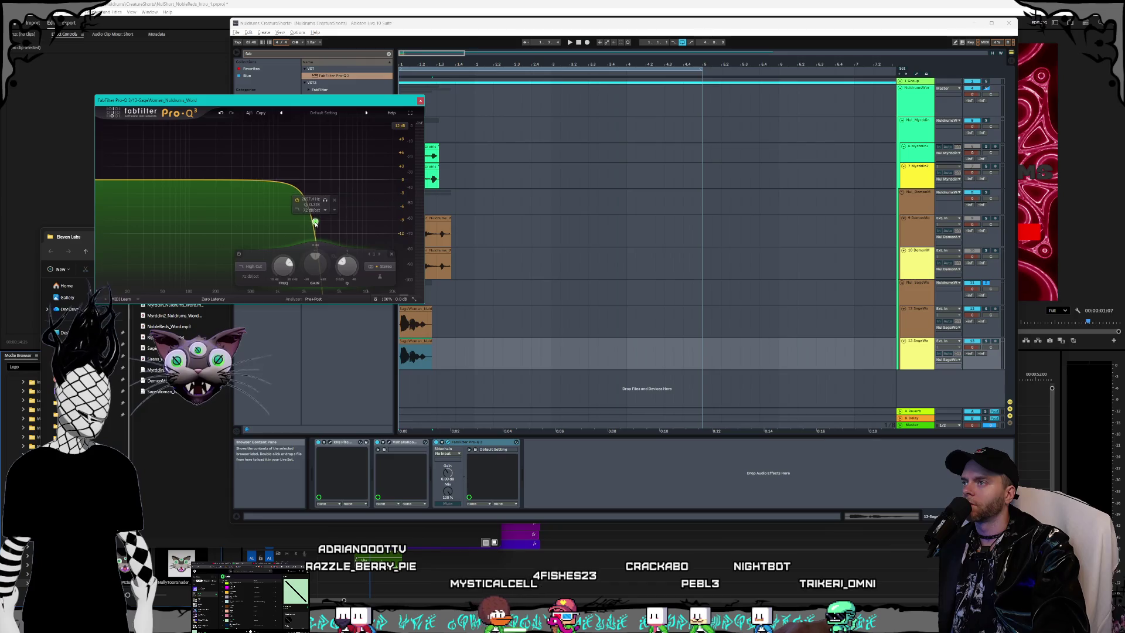
left_click(421, 102)
Step: Drag the Pro-Q 3 device over to the Myrddin2 track
right_click(477, 444)
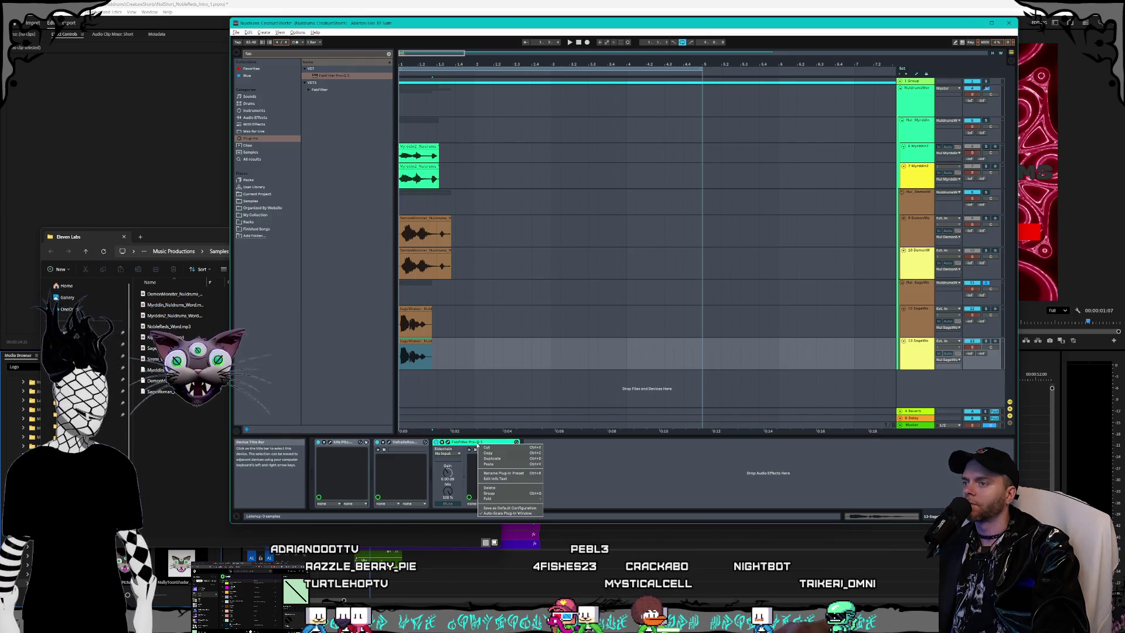
left_click(492, 452)
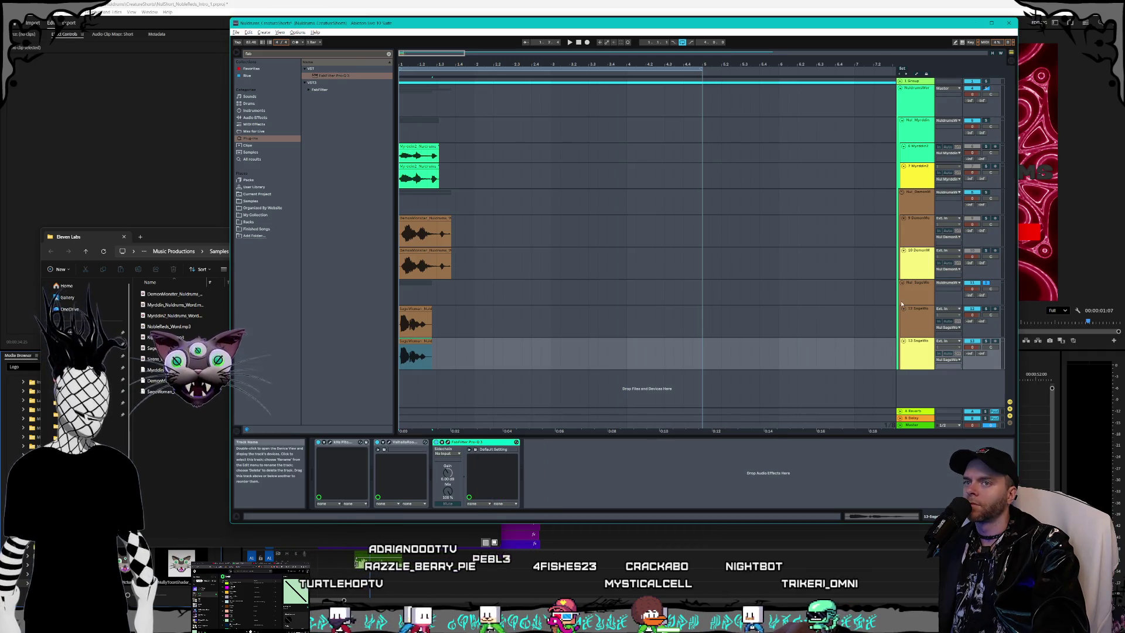
left_click(910, 264)
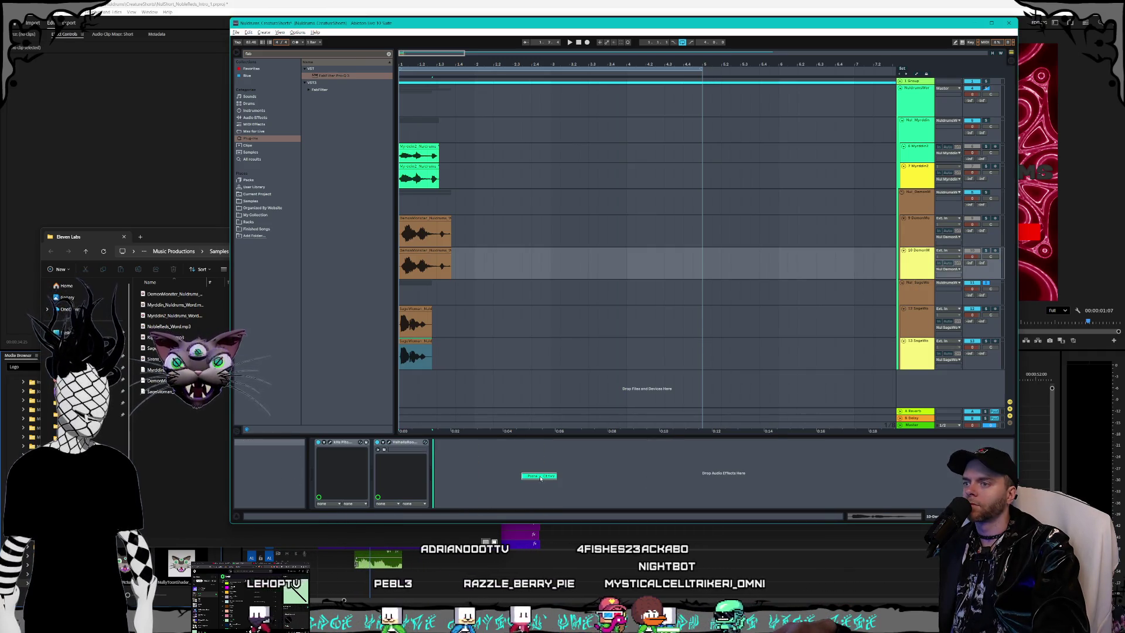
mouse_move(474, 441)
left_mouse_down()
mouse_move(585, 175)
mouse_move(505, 484)
left_mouse_up()
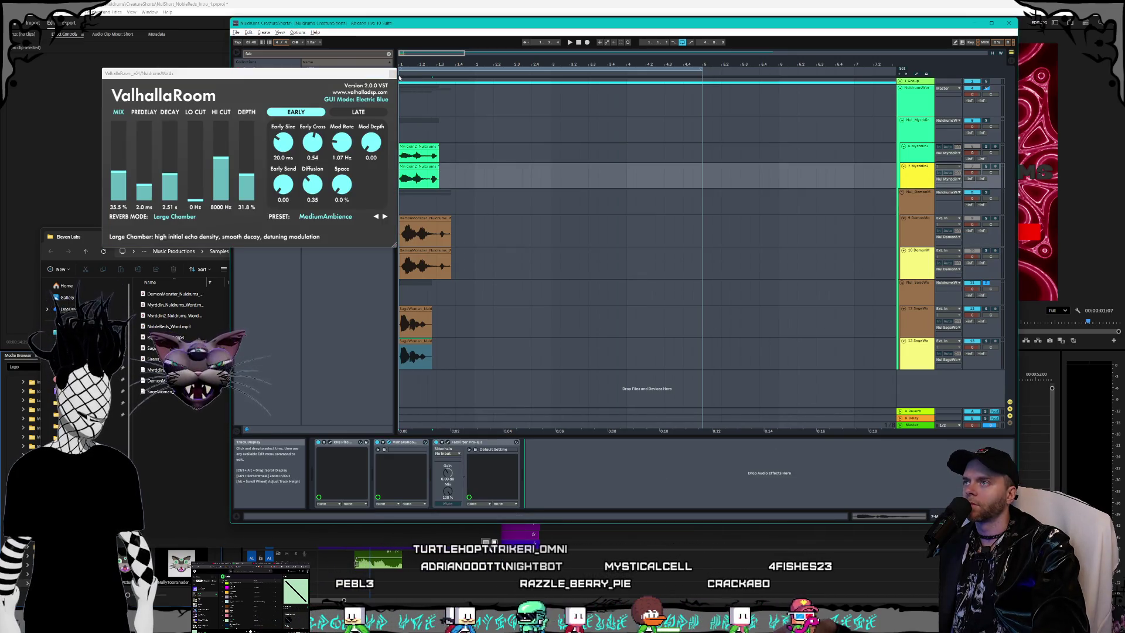
Step: Lower Myrddin2's Pro-Q 3 high cut to about 4578 Hz during playback
key("ctrl+alt+p")
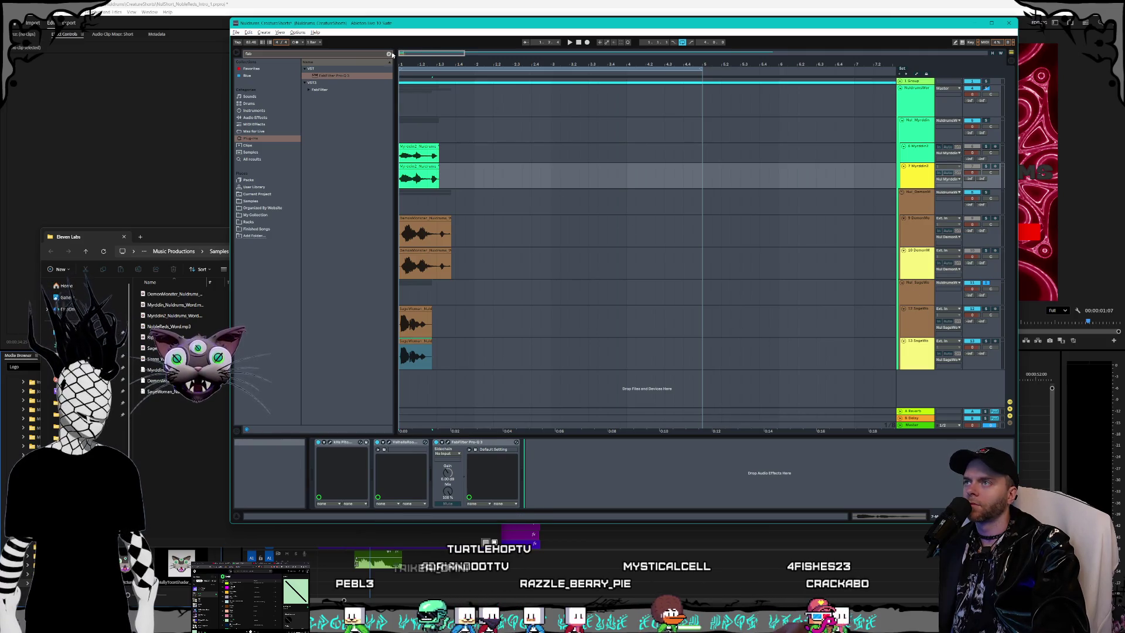
key("space")
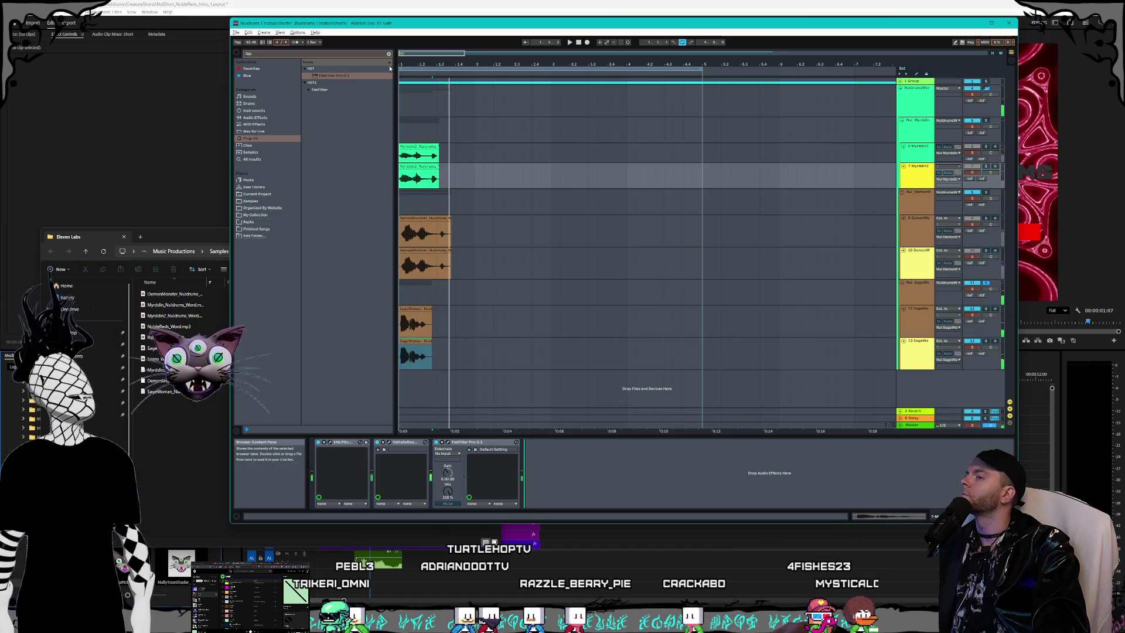
left_click(448, 442)
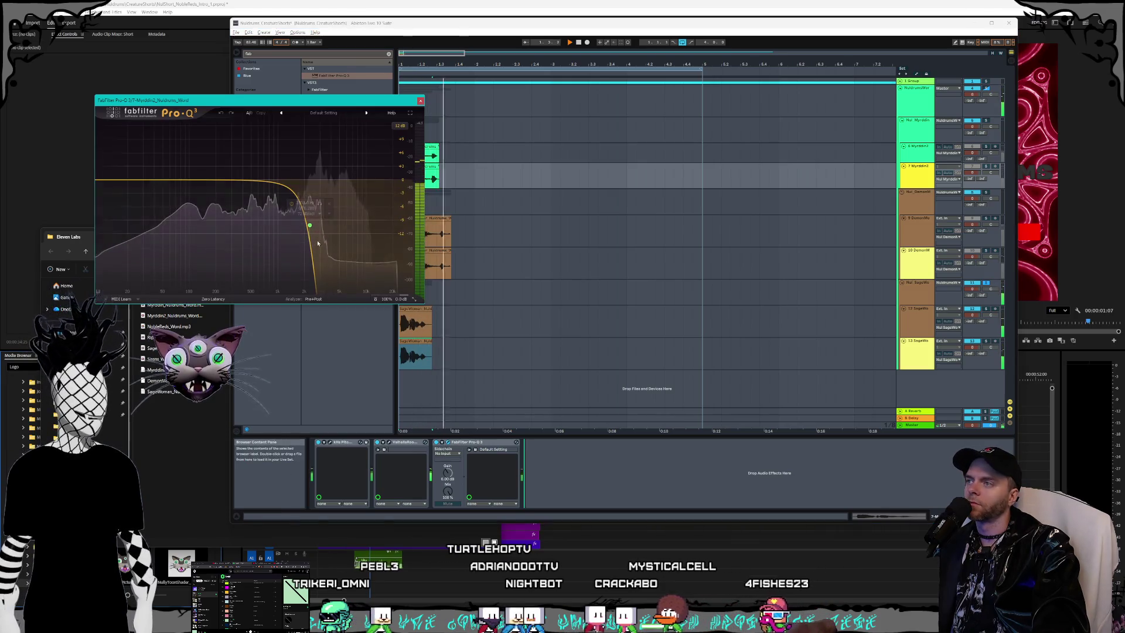
left_click_drag(343, 235, 339, 234)
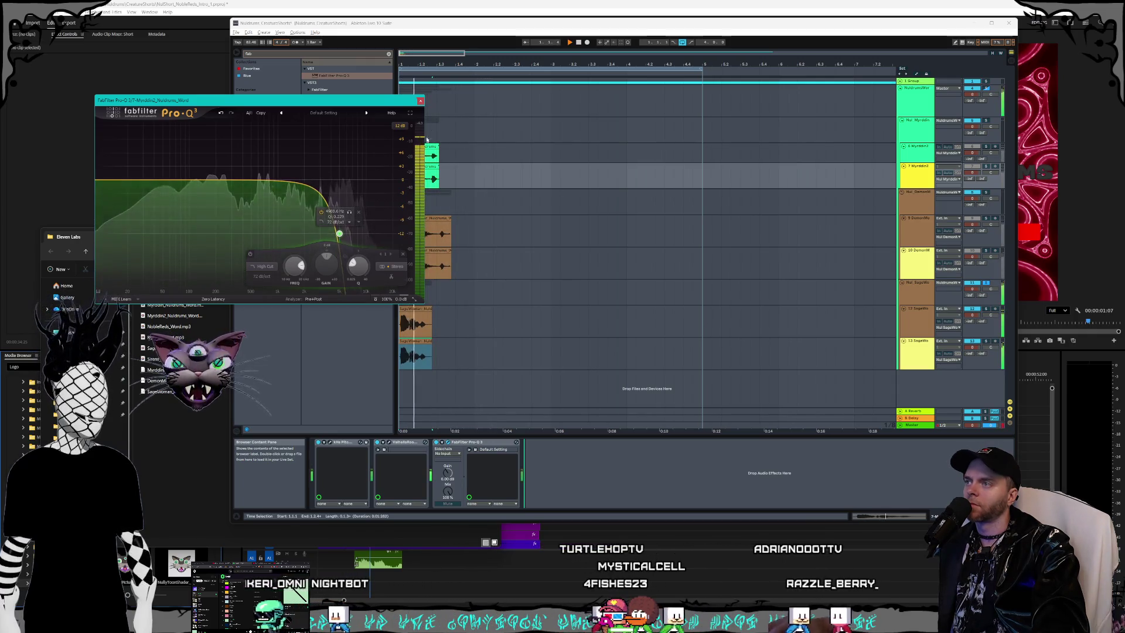
left_click(420, 103)
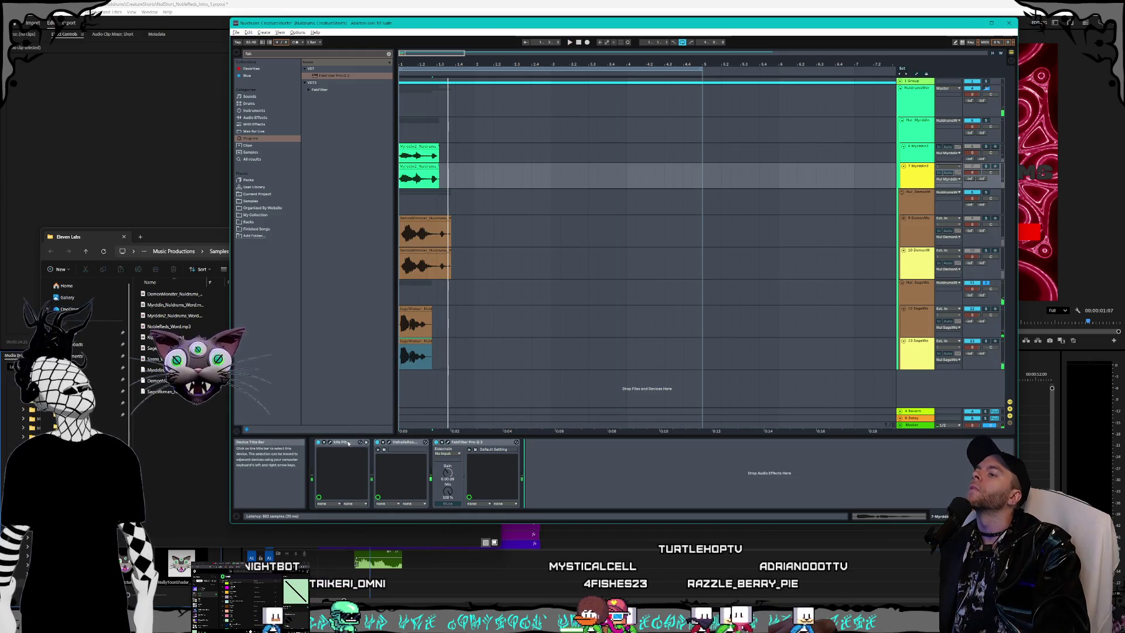
Step: Shorten DemonMonster's kHs Pitch Shifter grain size to 70.2 ms
left_click(389, 442)
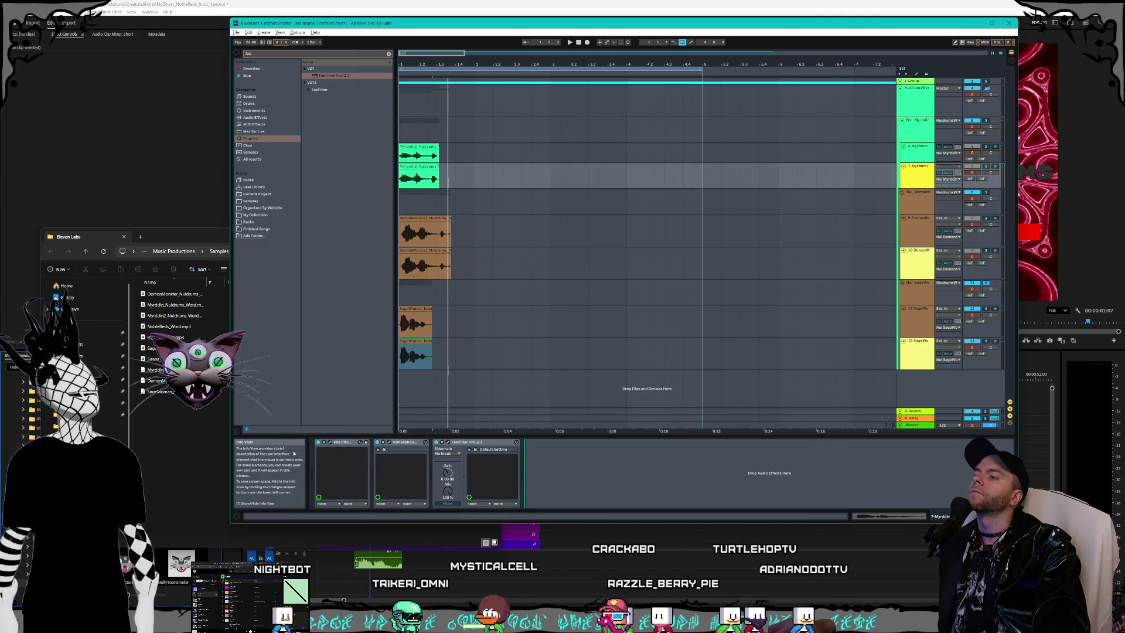
left_click(329, 443)
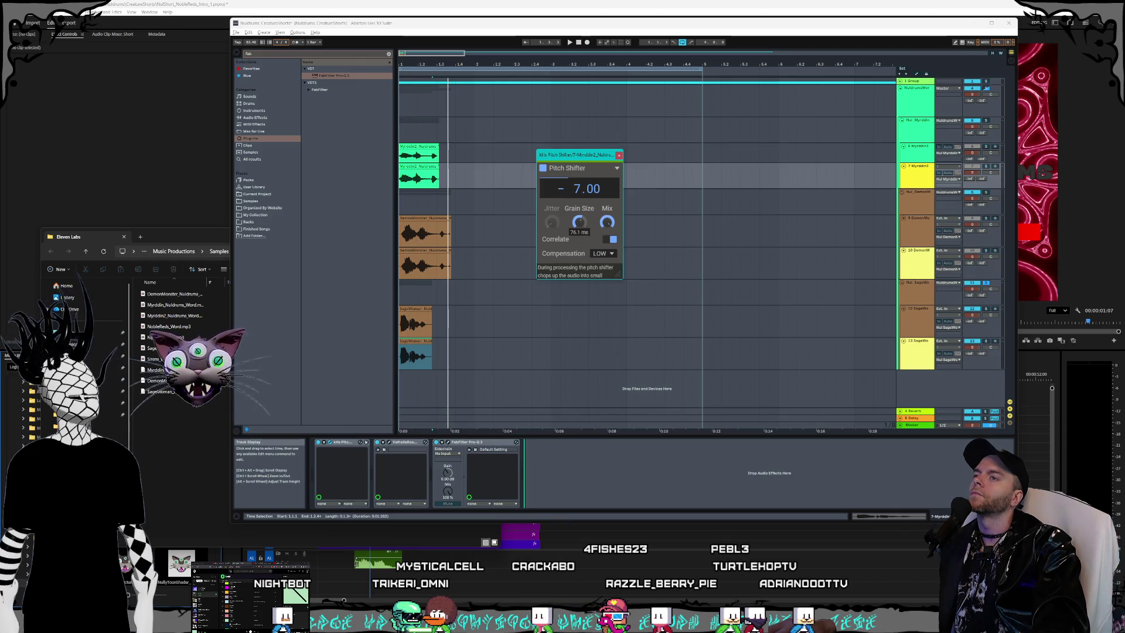
left_click(618, 156)
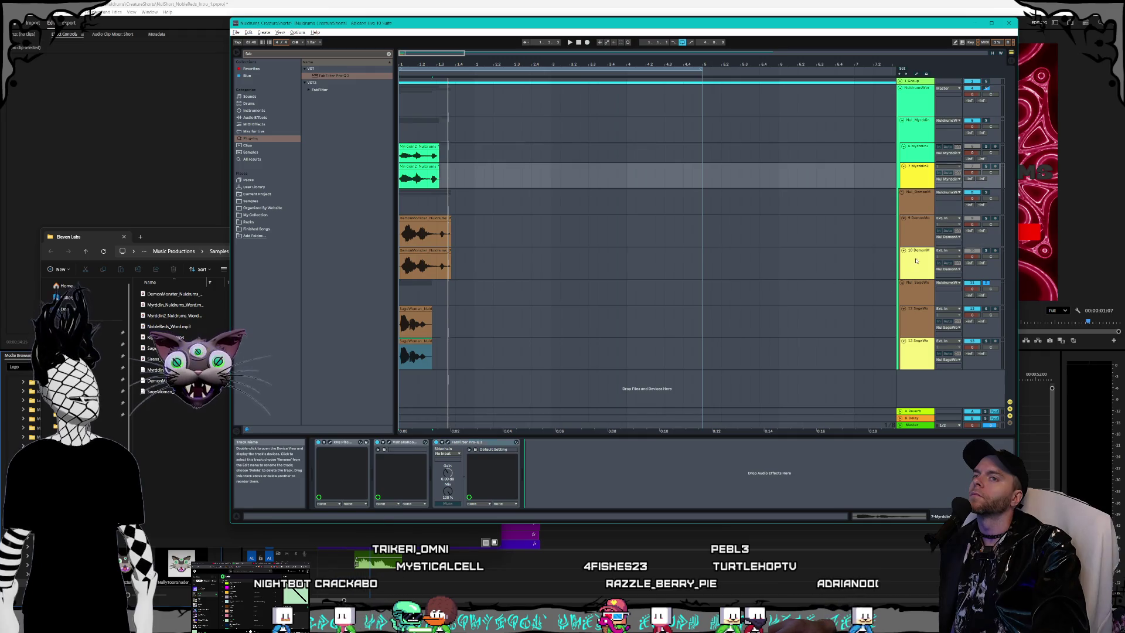
left_click(785, 264)
left_click(329, 443)
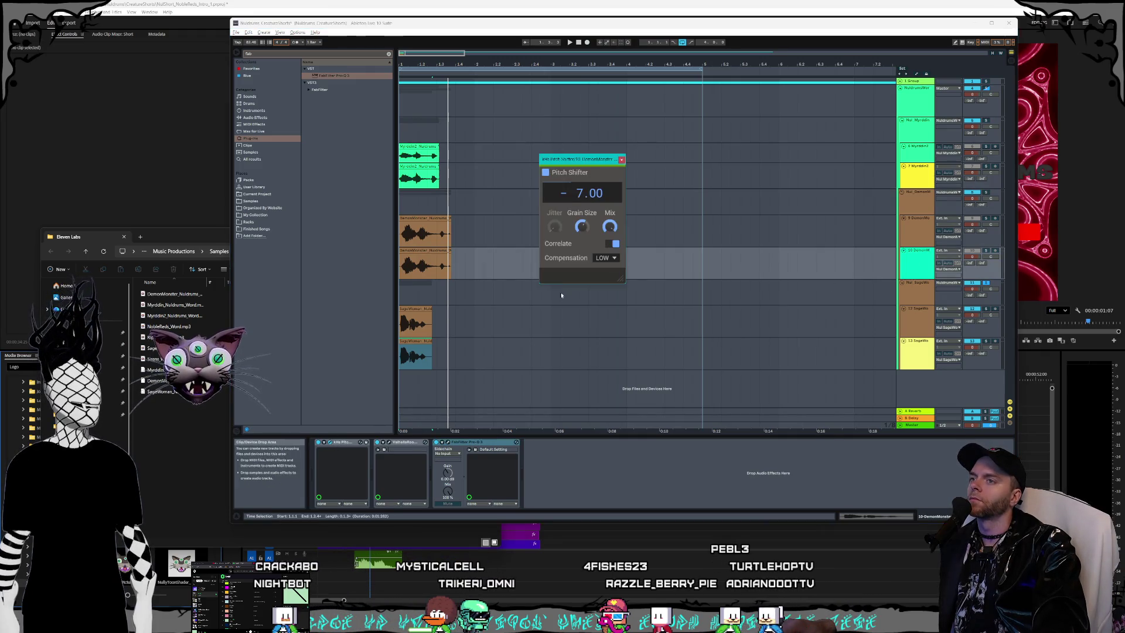
left_click_drag(581, 227, 580, 229)
left_click(621, 159)
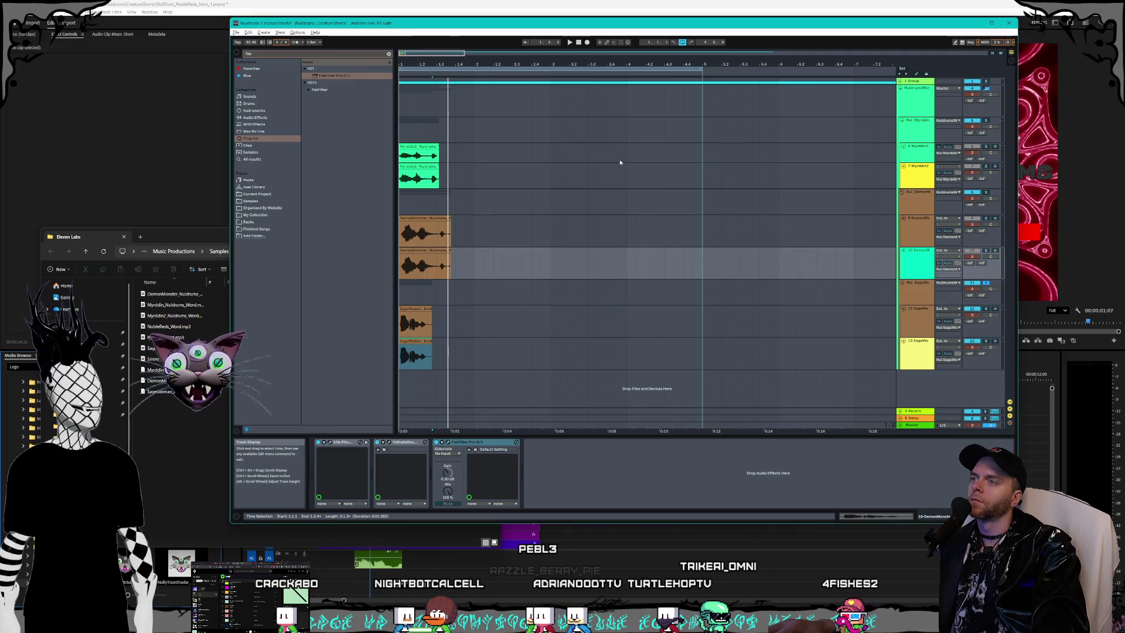
Step: Shorten SageWoman's kHs Pitch Shifter grain size to 65.8 ms
left_click(911, 347)
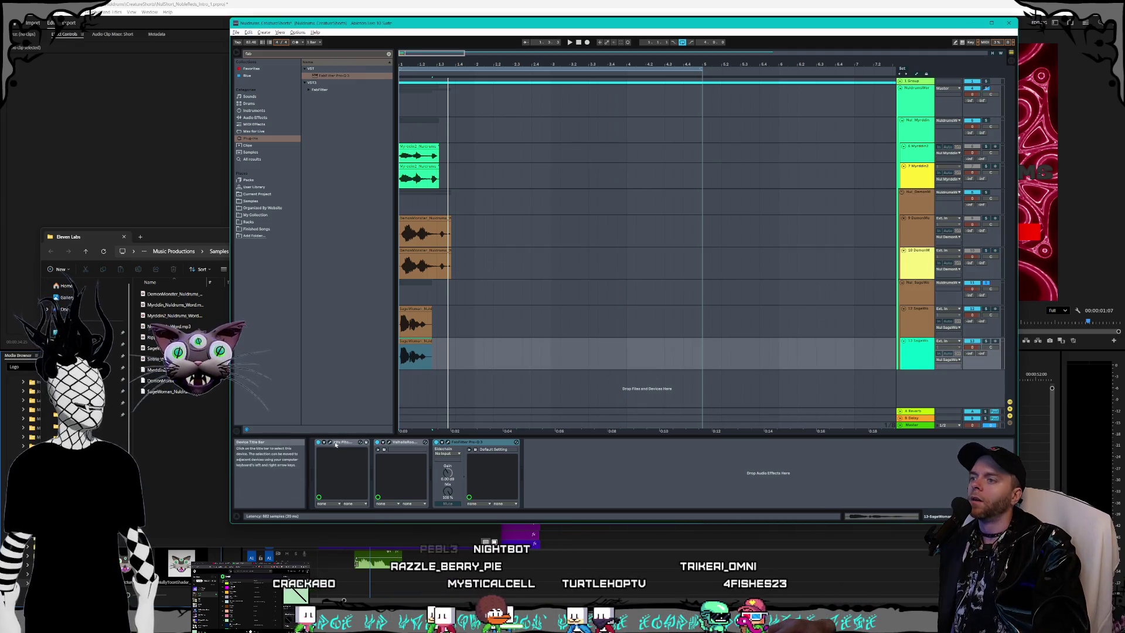
mouse_move(584, 231)
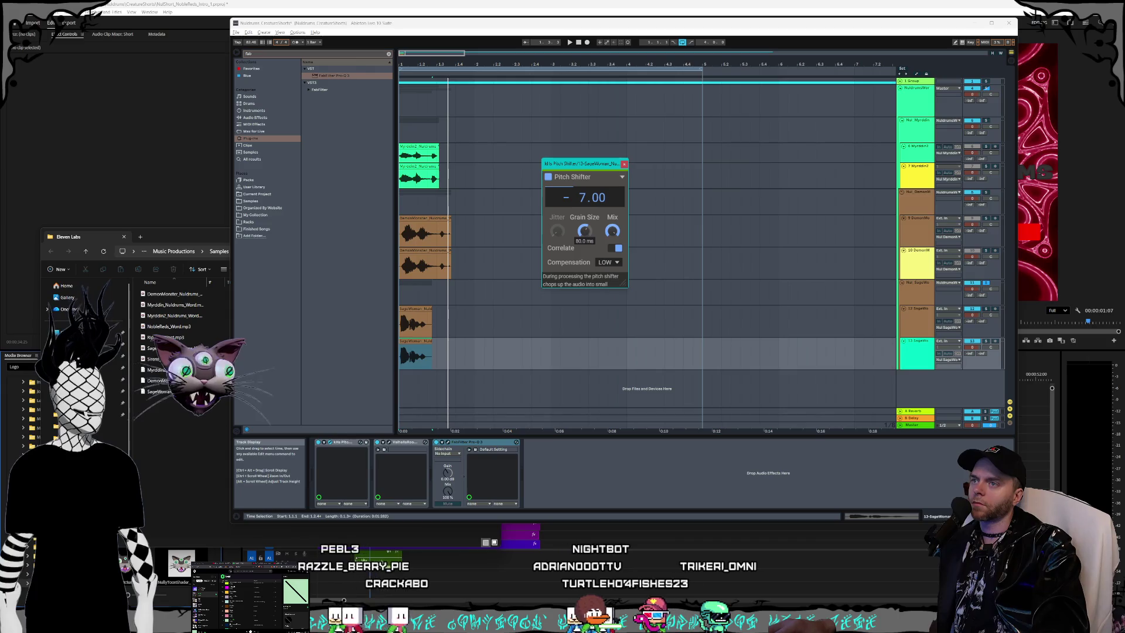
left_click_drag(584, 232, 584, 240)
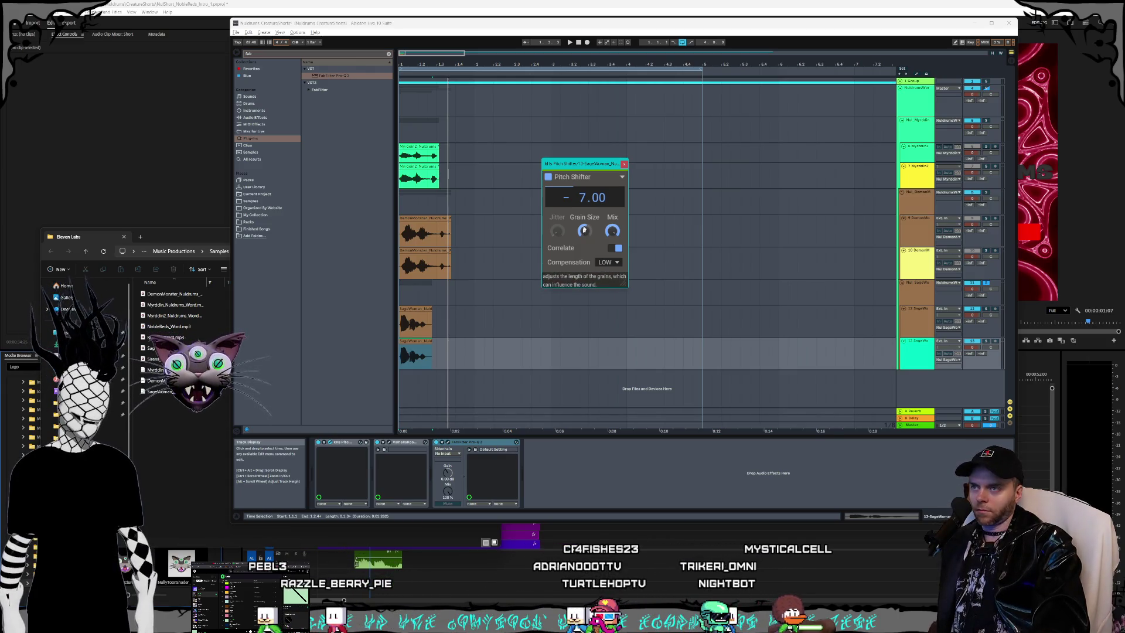
left_click(624, 164)
Step: Review the Pitch Shifter settings on Myrddin2, DemonMonster and SageWoman, then return to the song start
left_click(901, 170)
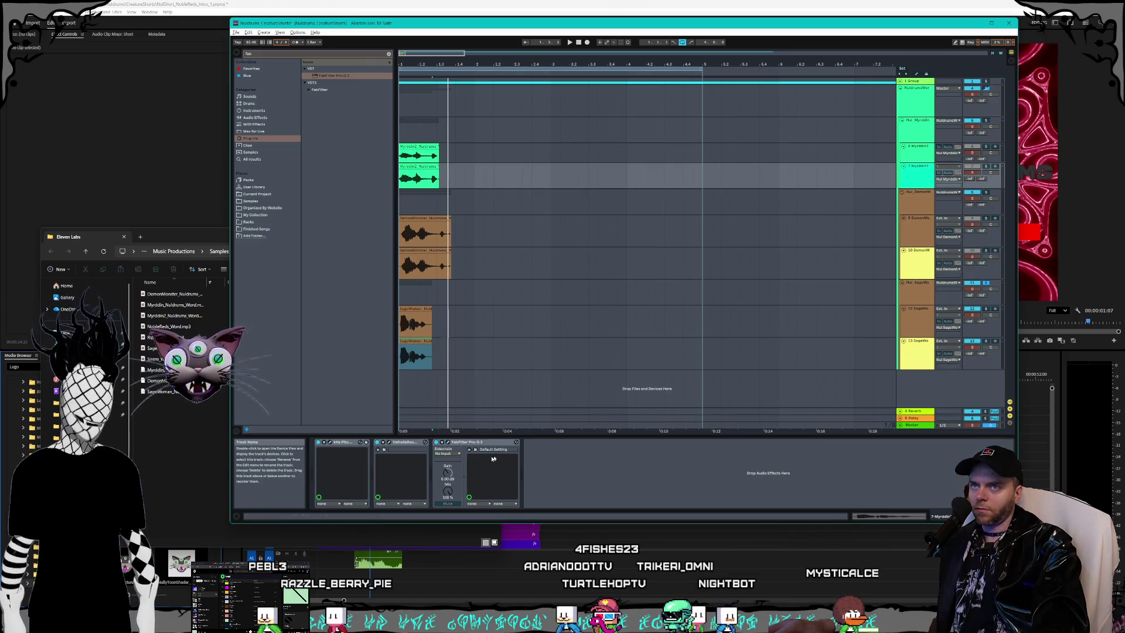
left_click(329, 442)
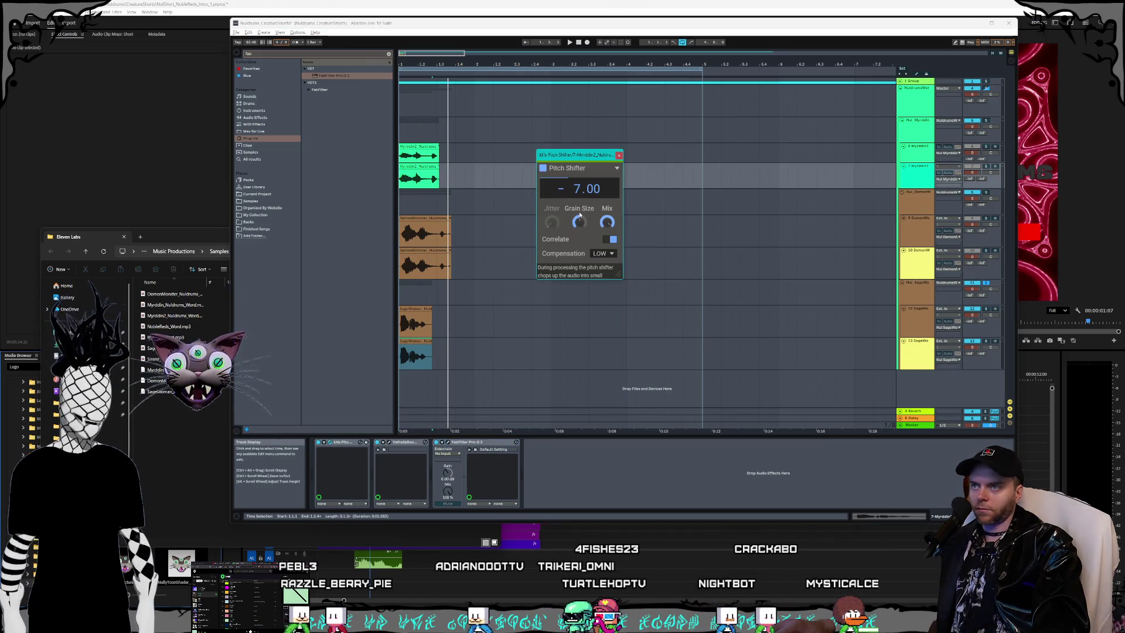
left_click(619, 155)
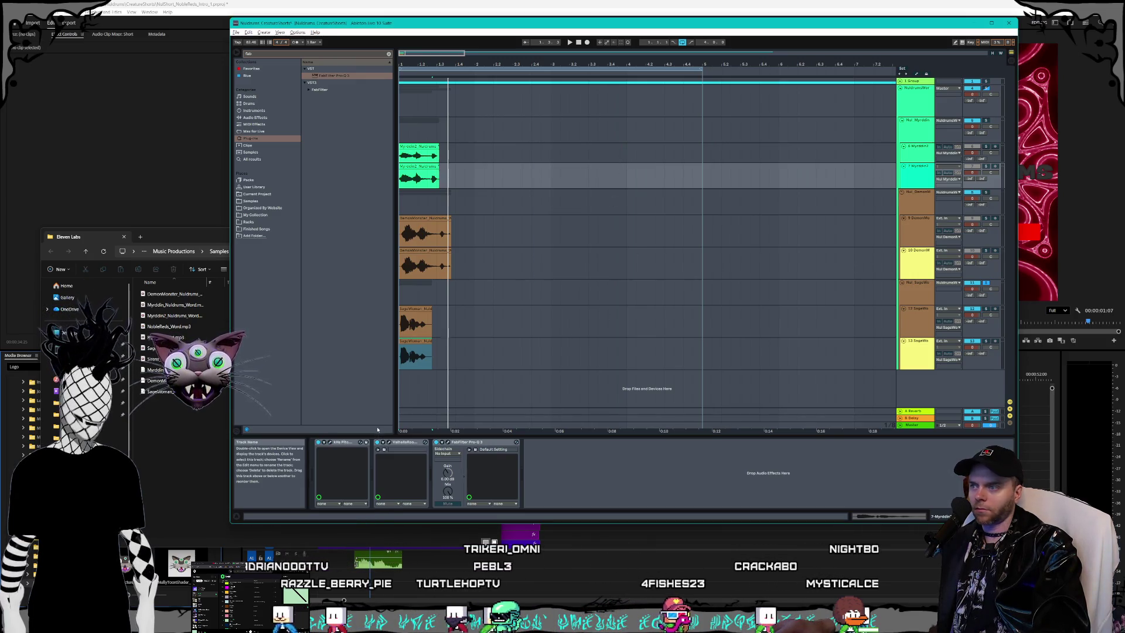
left_click(330, 442)
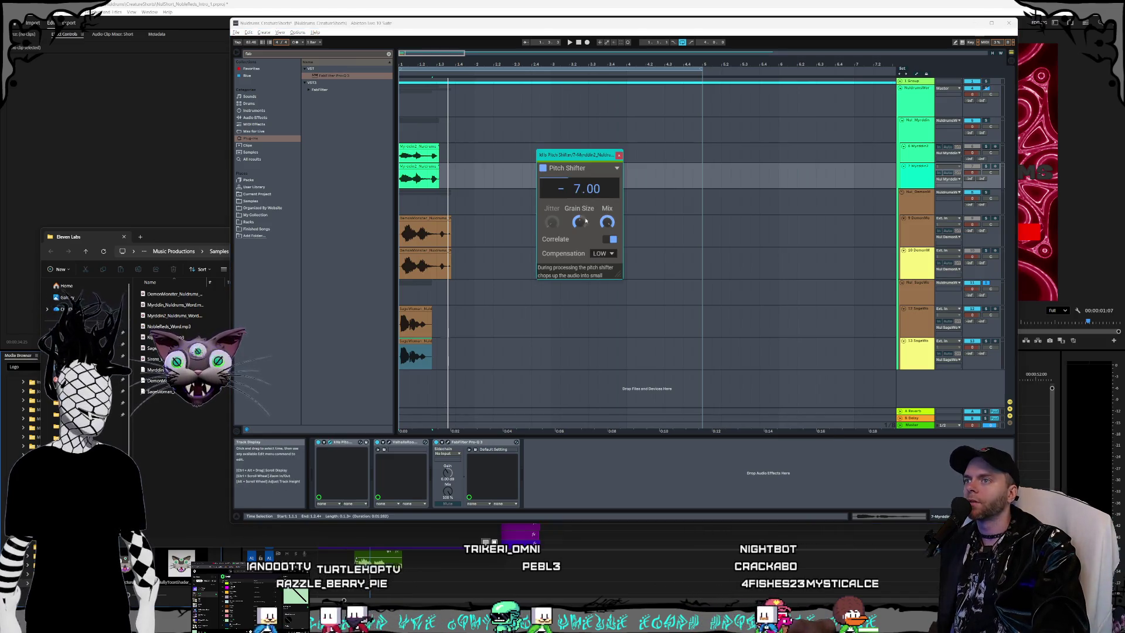
left_click(619, 155)
left_click(904, 259)
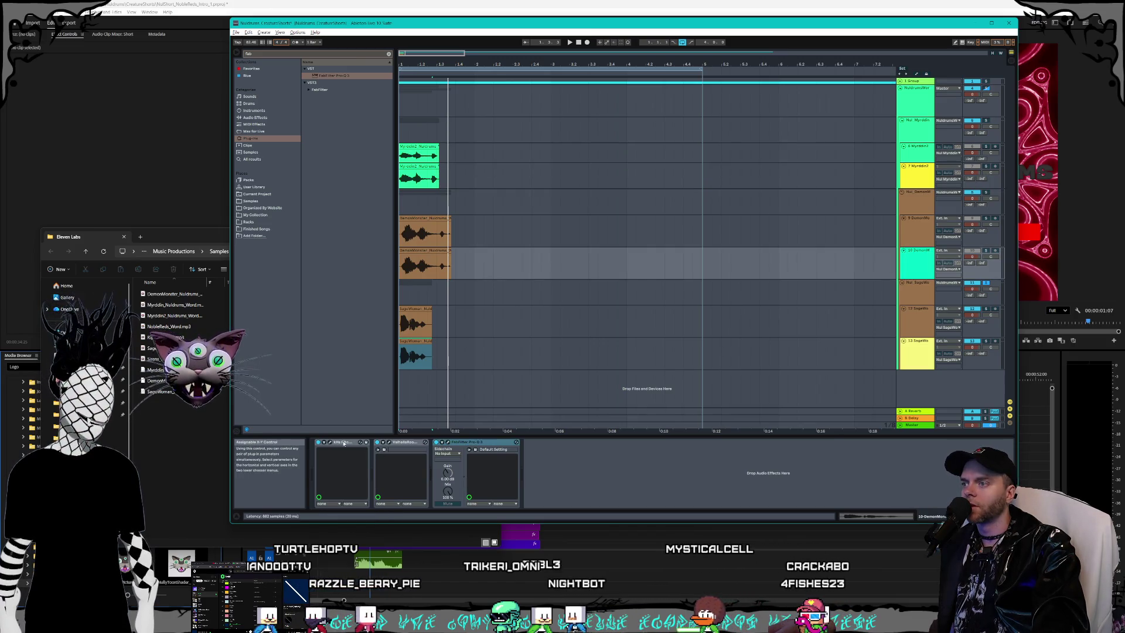
mouse_move(582, 227)
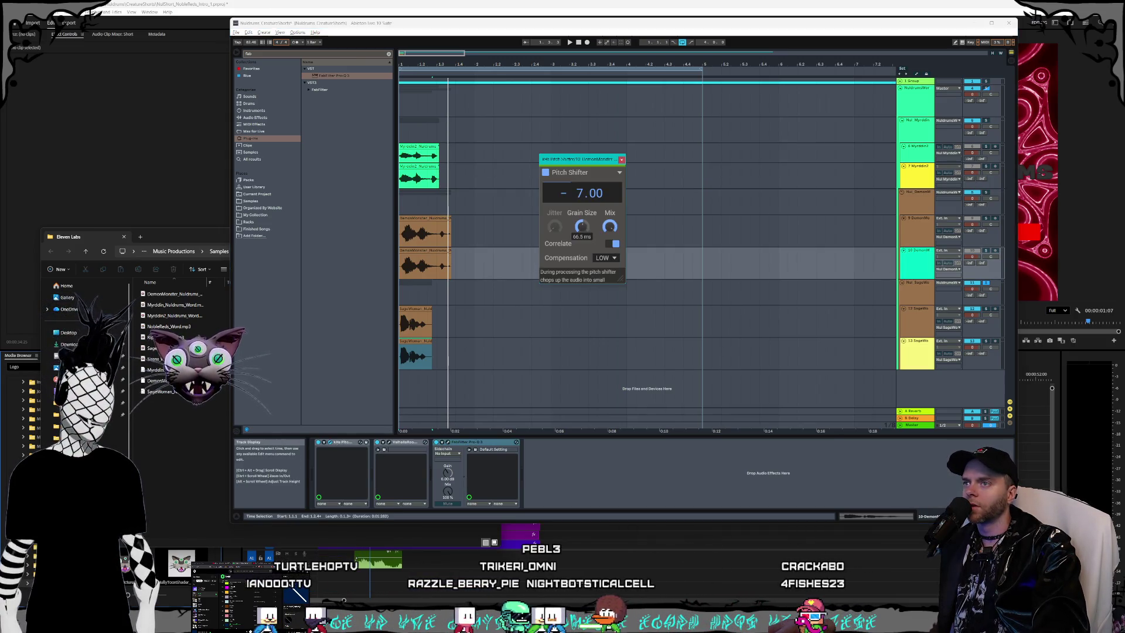
left_click(621, 159)
left_click(909, 343)
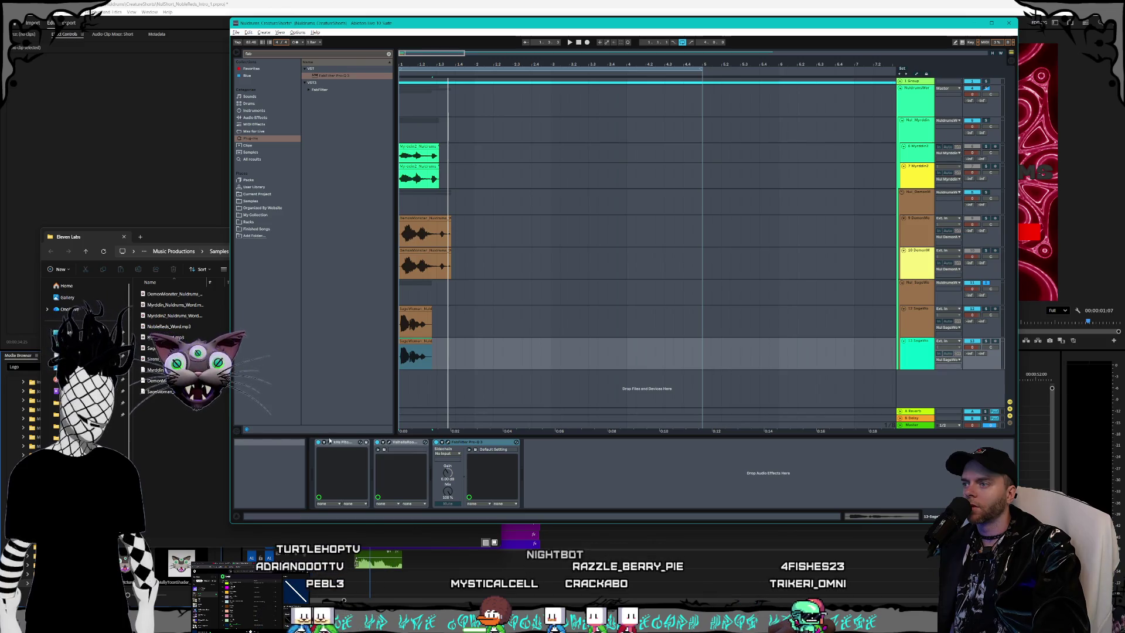
left_click(331, 441)
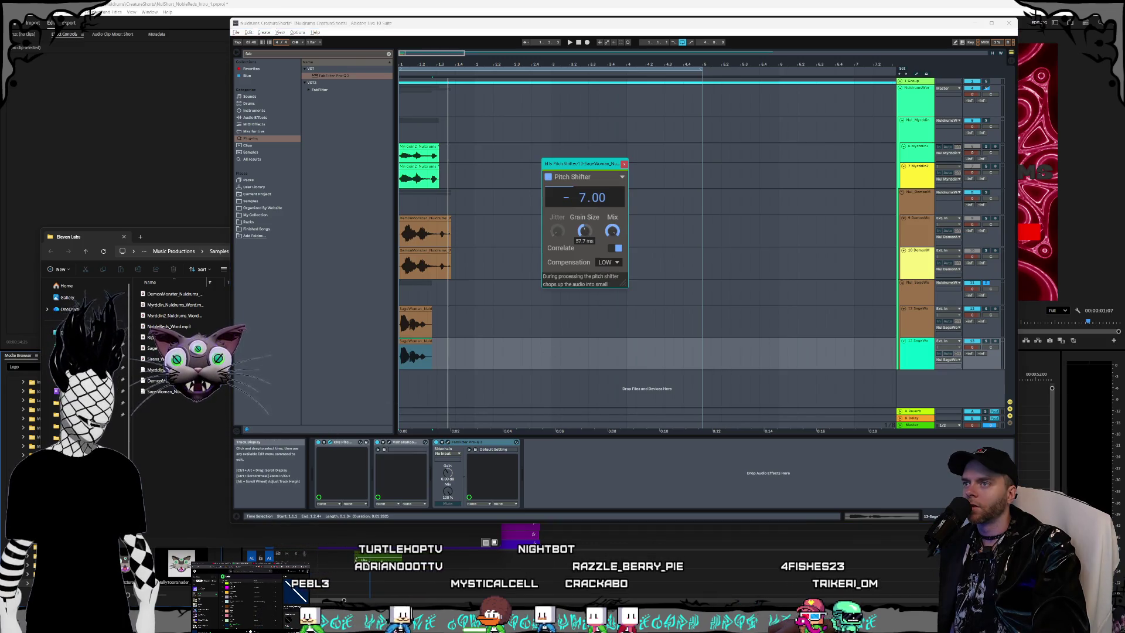
left_click(624, 164)
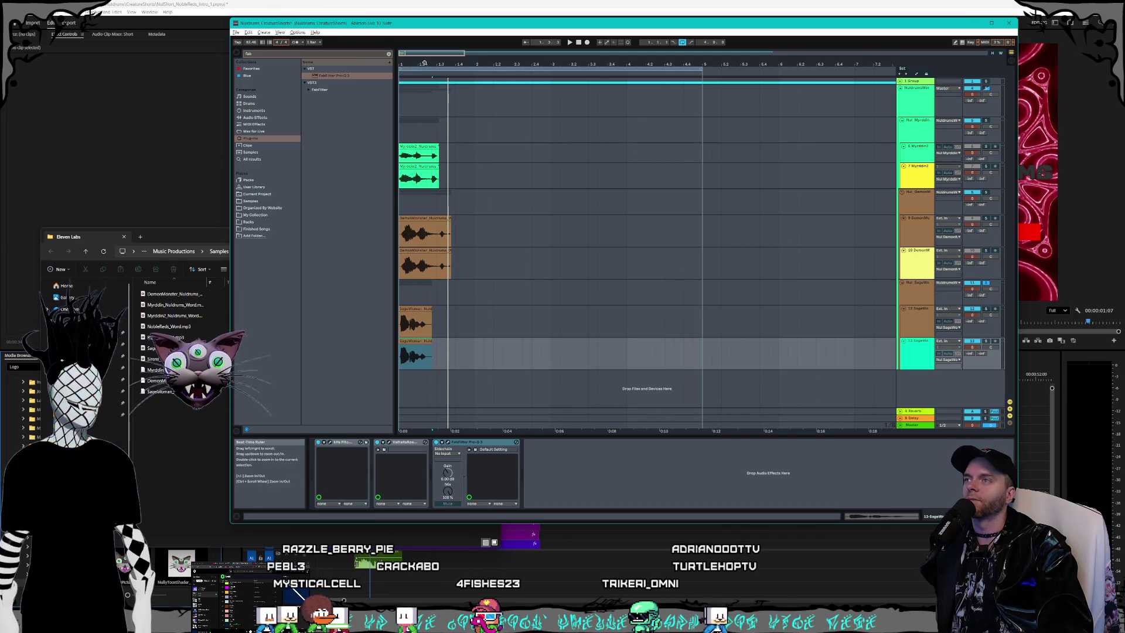
left_click(579, 43)
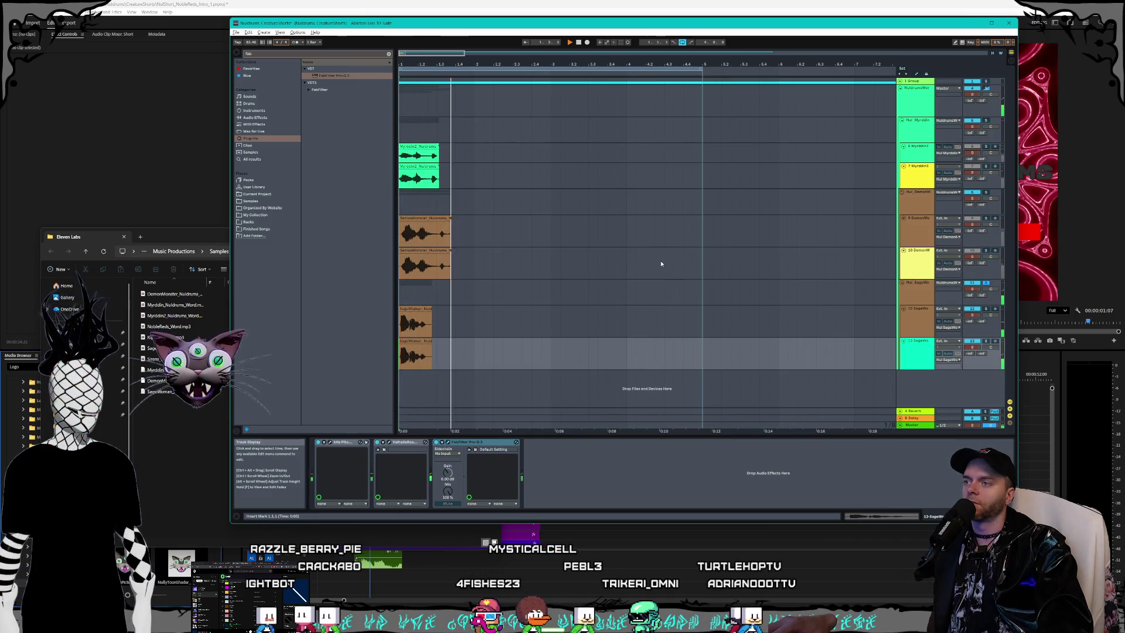
Step: Play the arrangement from the start and select the Valhalla reverb device
key("space")
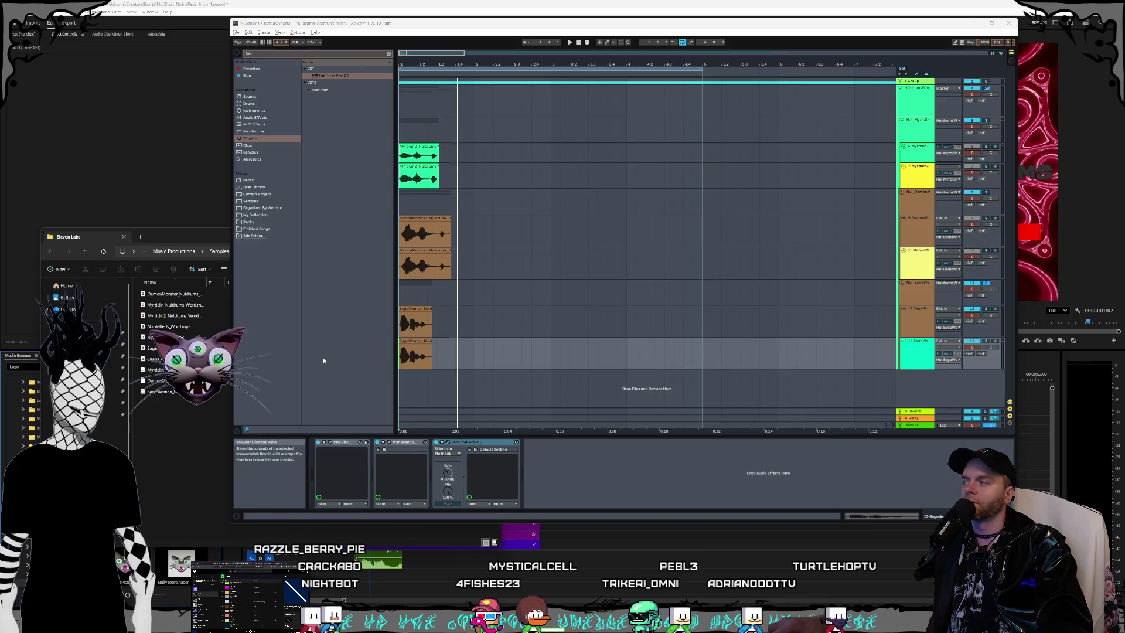
left_click(579, 43)
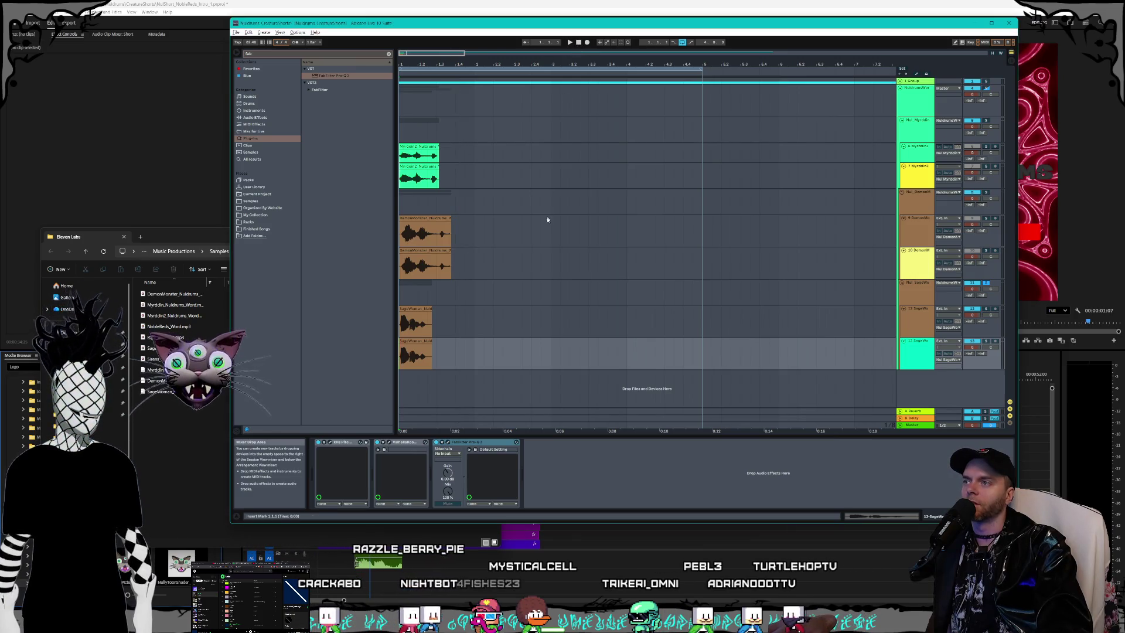
key("space")
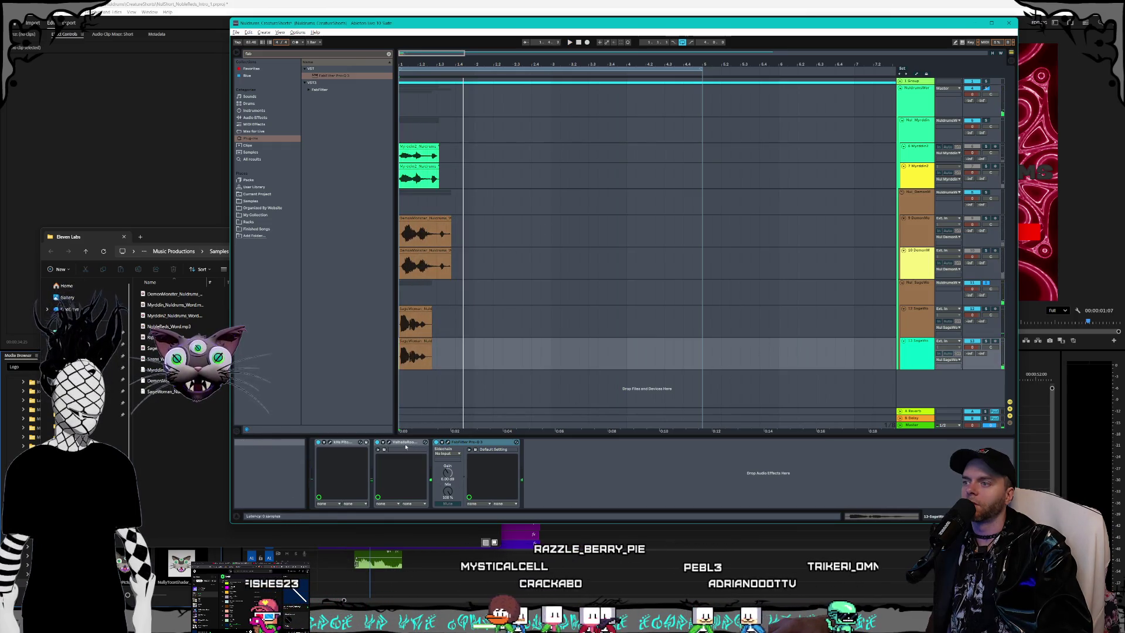
left_click(389, 474)
key("space")
Step: Audition track 12's effect chain and open its ValhallaRoom window with Ctrl+Alt+P
left_click(897, 332)
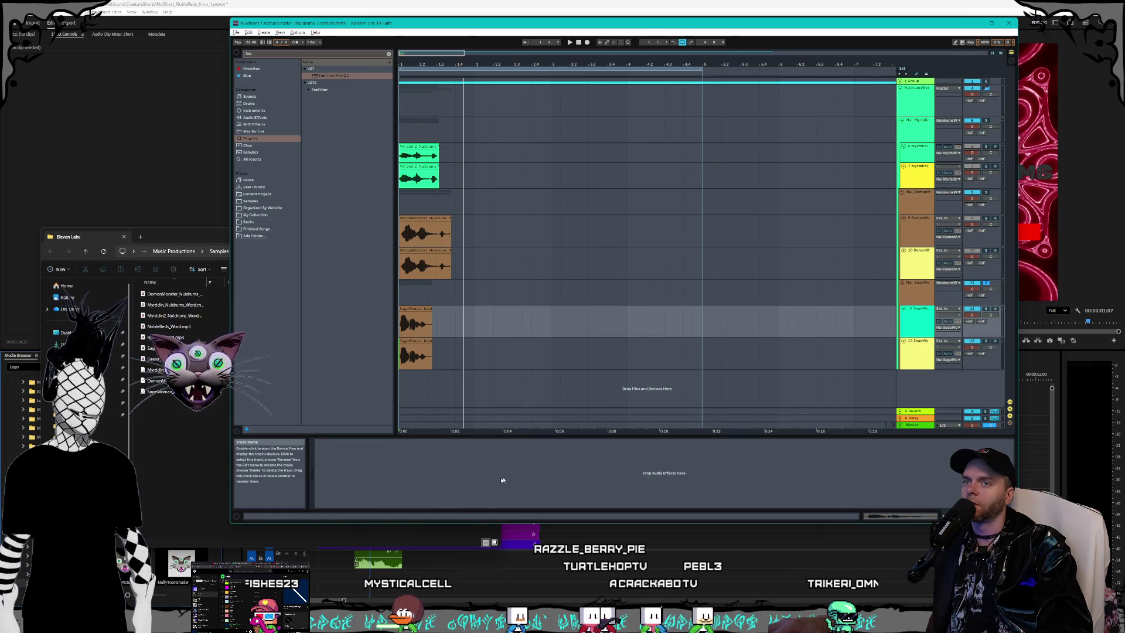
key("space")
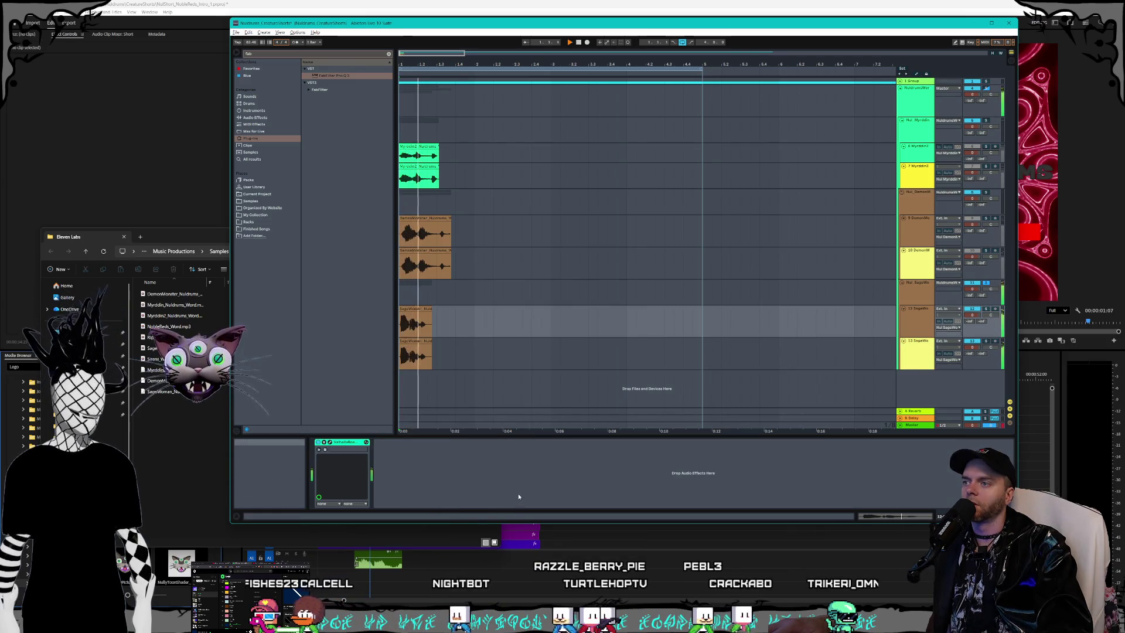
key("space")
key("space")
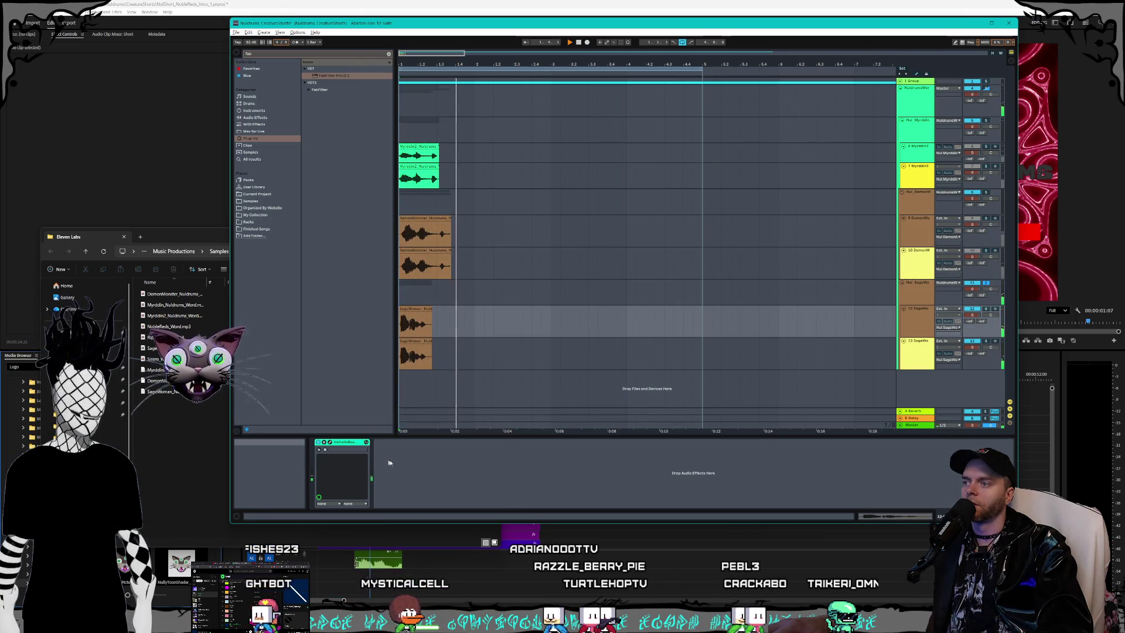
key("space")
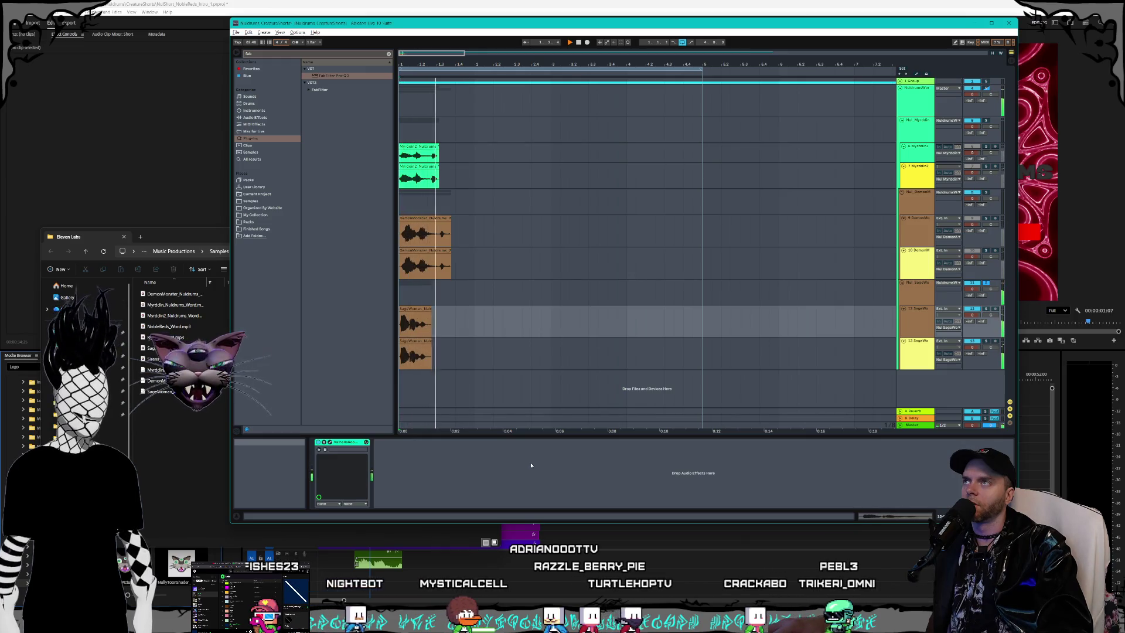
key("space")
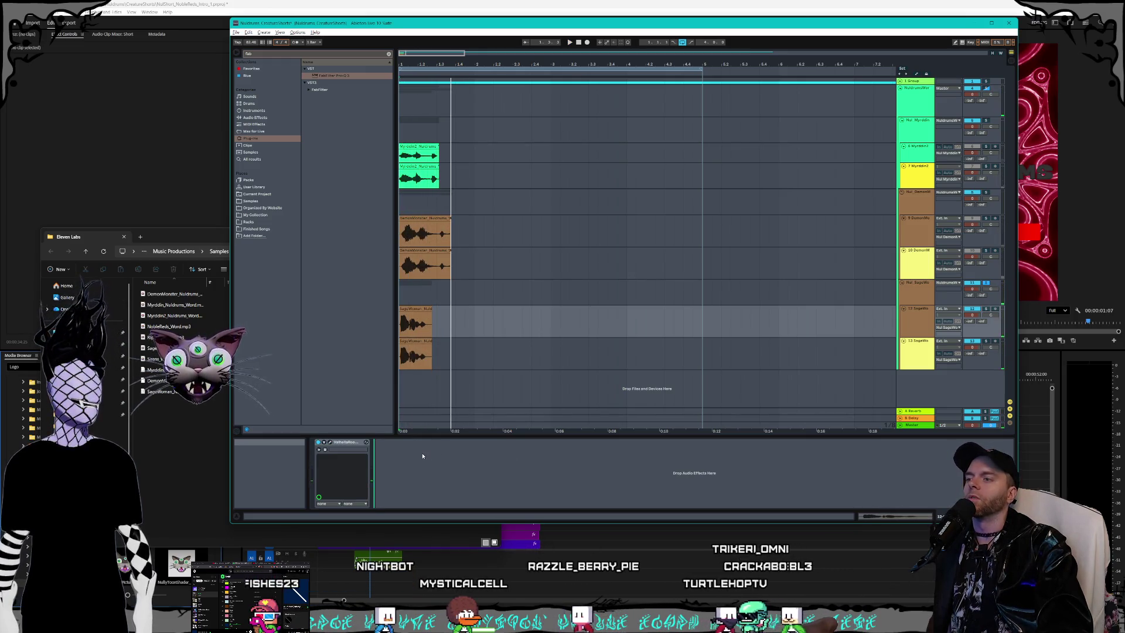
left_click(384, 452)
key("ctrl+alt+p")
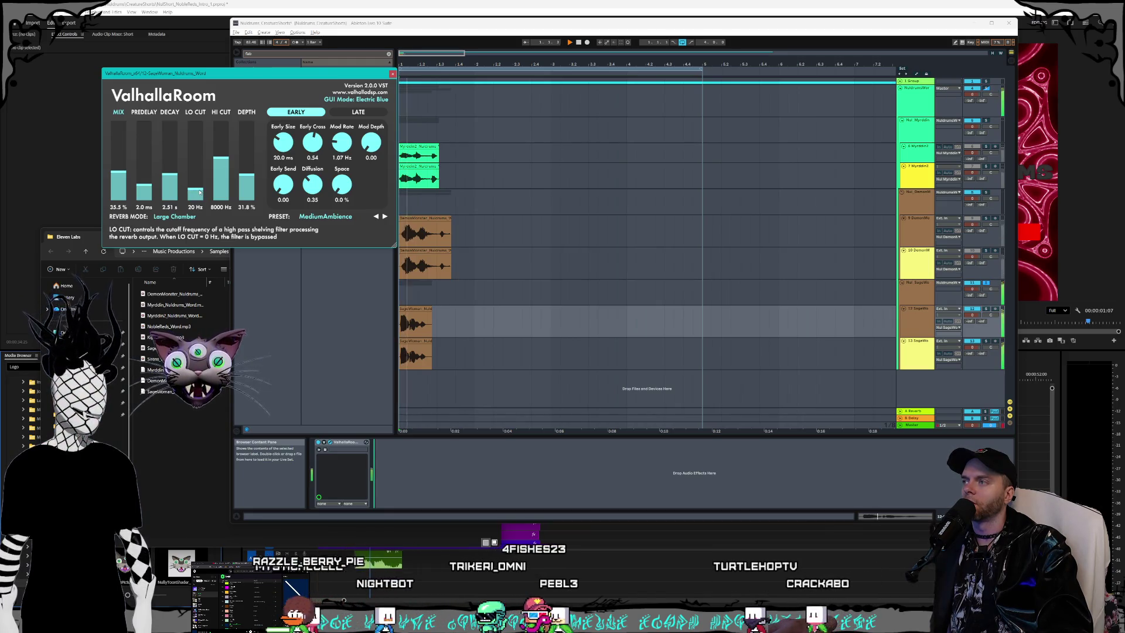
Step: Raise the ValhallaRoom low cut from 20 Hz to 40 Hz and play to check it
left_click_drag(200, 192, 201, 186)
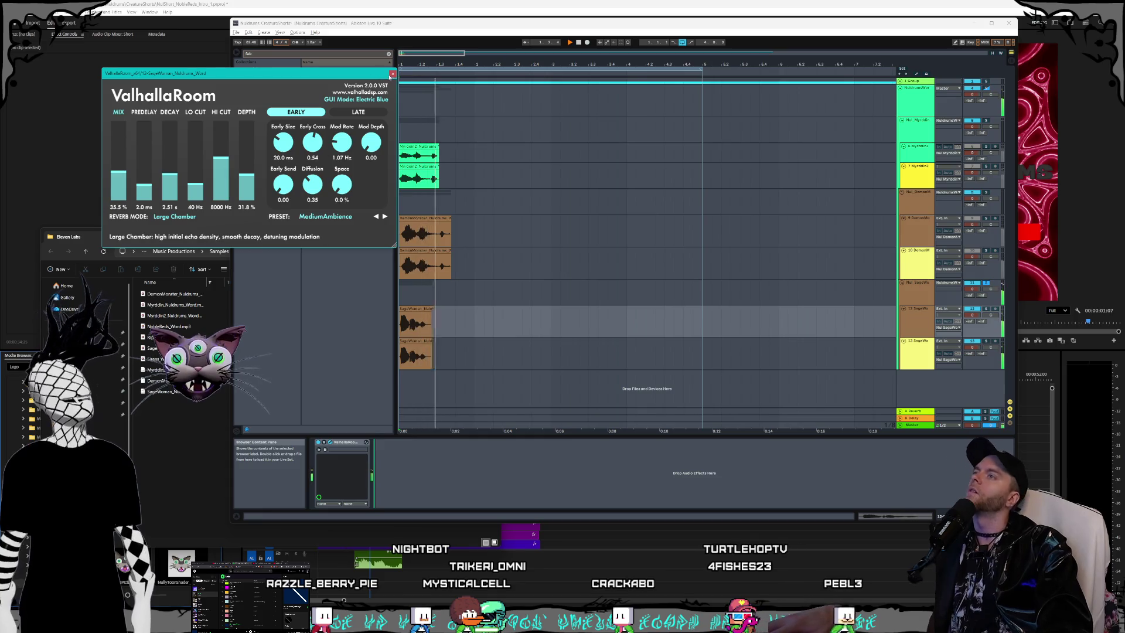
left_click(330, 442)
key("space")
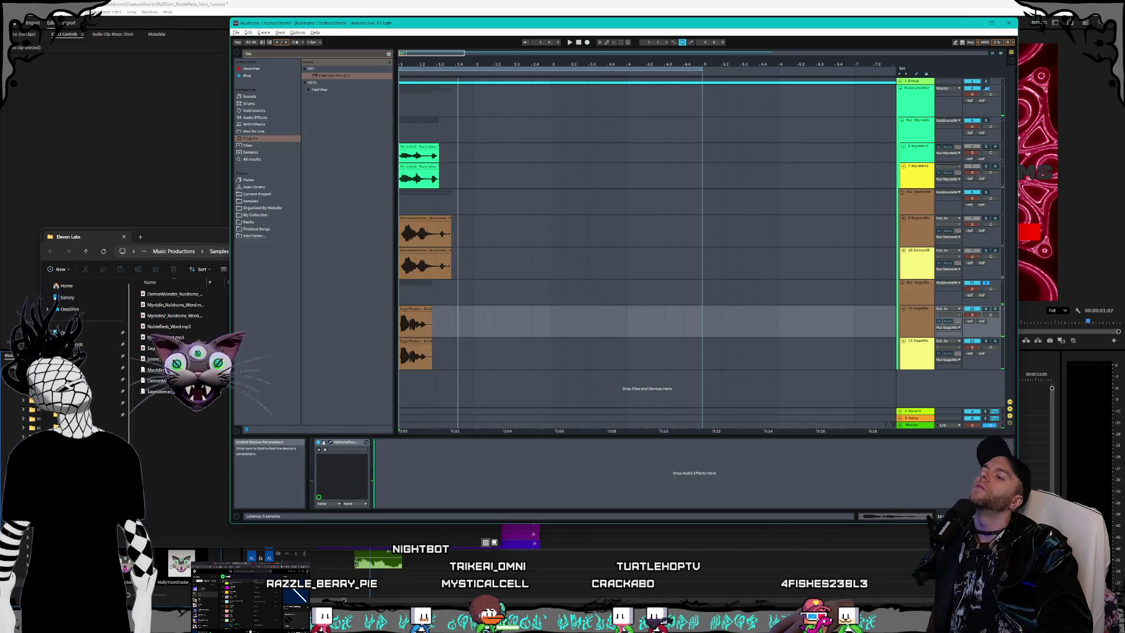
key("space")
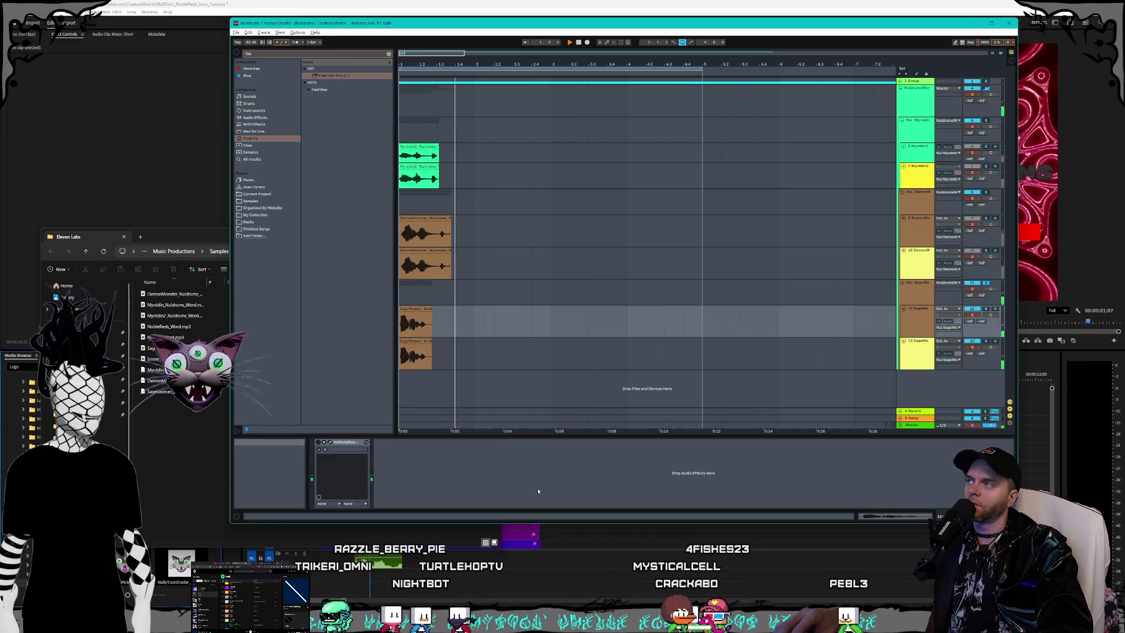
key("space")
Step: Show track 13's effect chain with its empty end selected for a new device
left_click(347, 443)
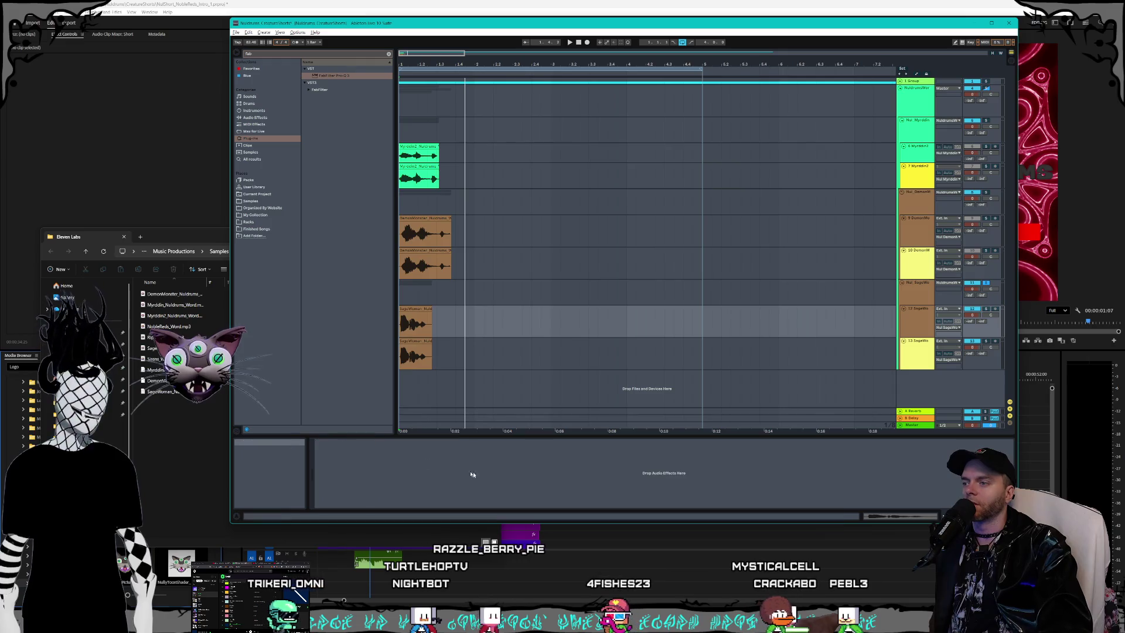
left_click(668, 353)
left_click(654, 492)
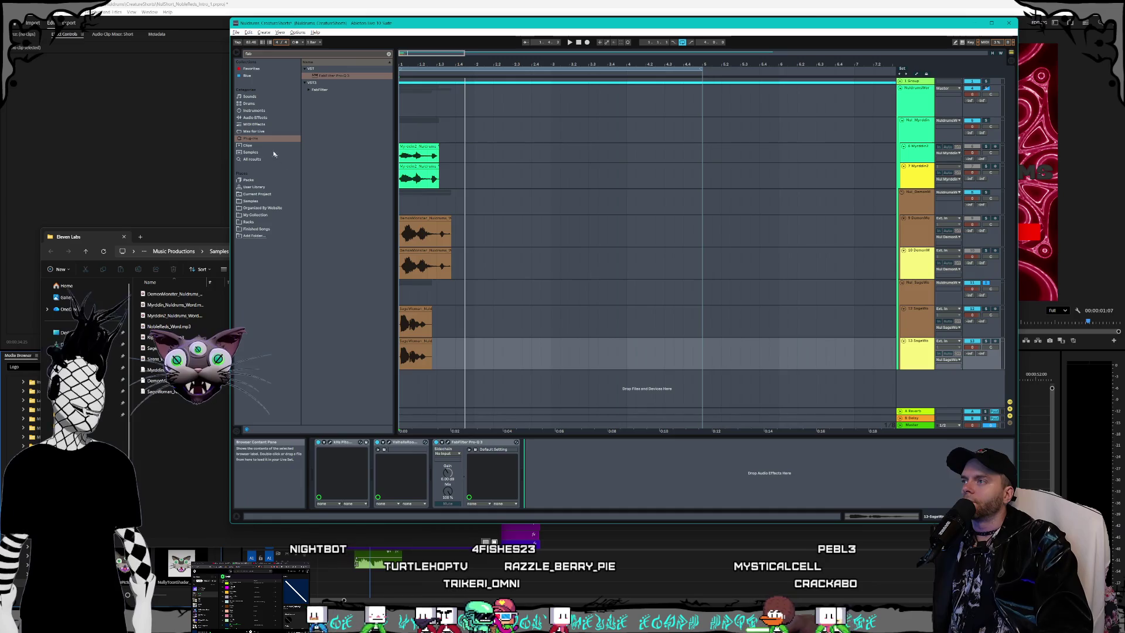
left_click(258, 131)
Step: Add the kHs Dual Delay plug-in to the end of track 13's chain
left_click(265, 124)
left_click(252, 139)
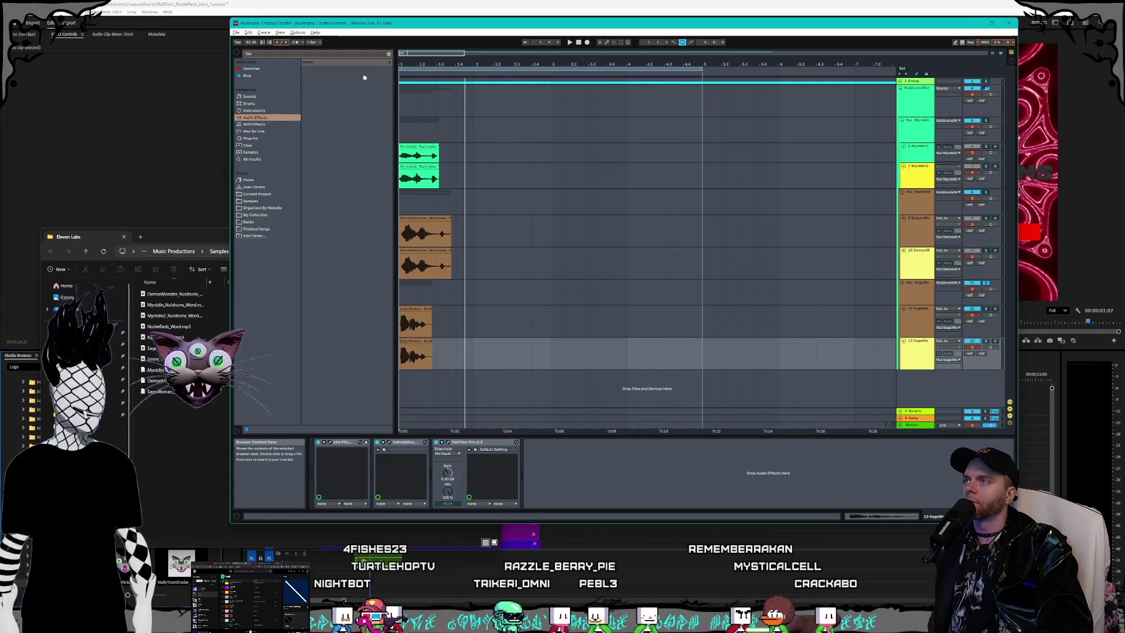
left_click(388, 54)
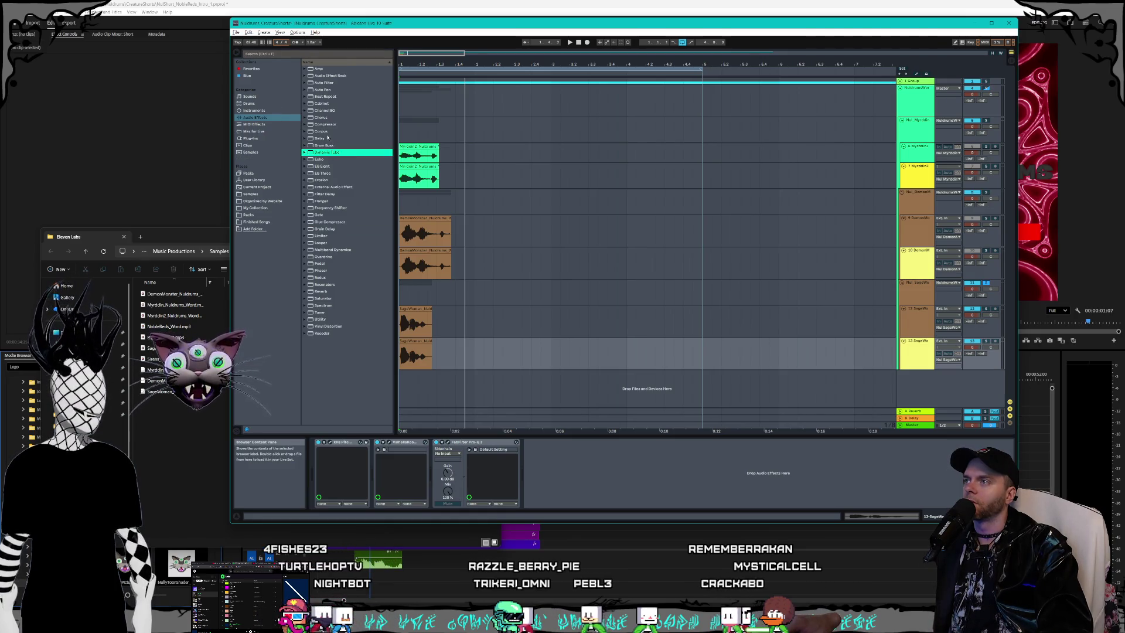
left_click(327, 139)
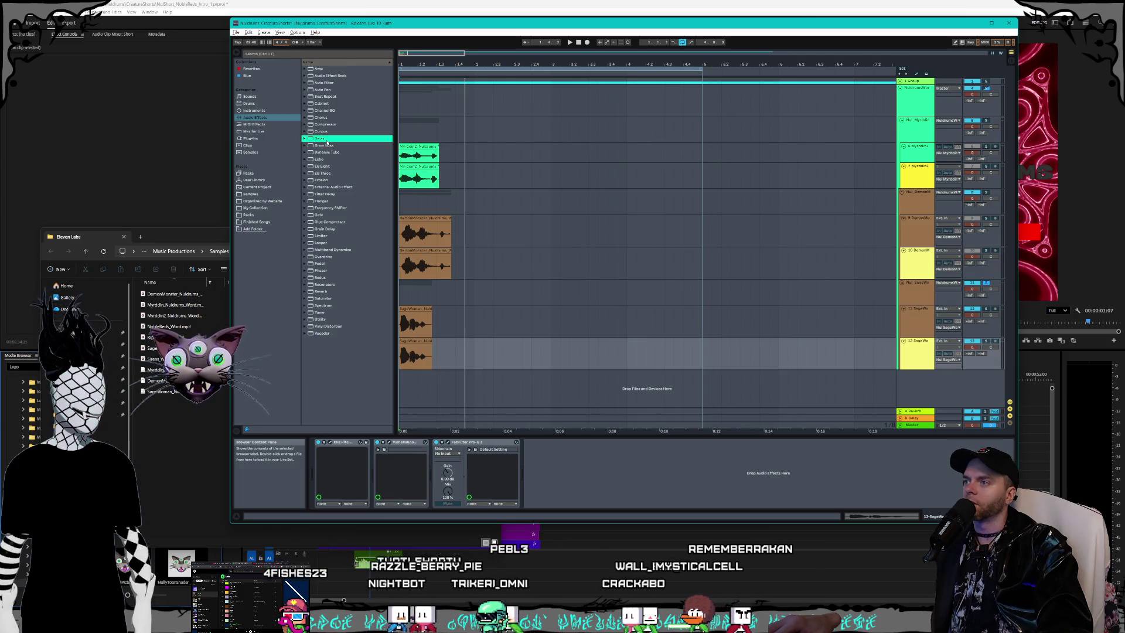
left_click(255, 138)
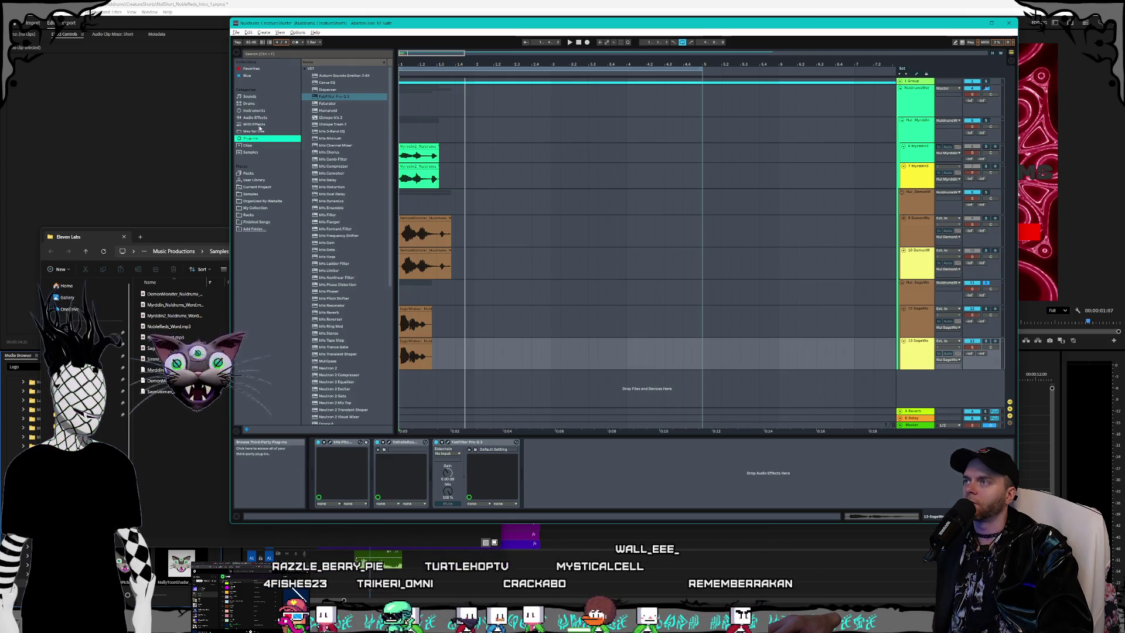
left_click(344, 196)
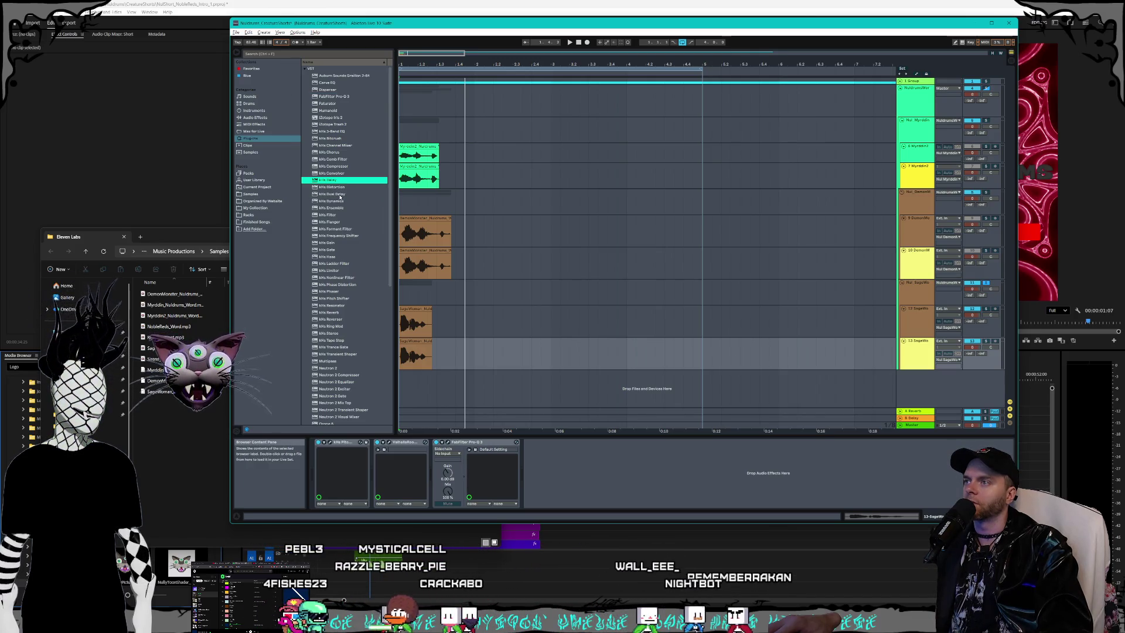
double_click(339, 194)
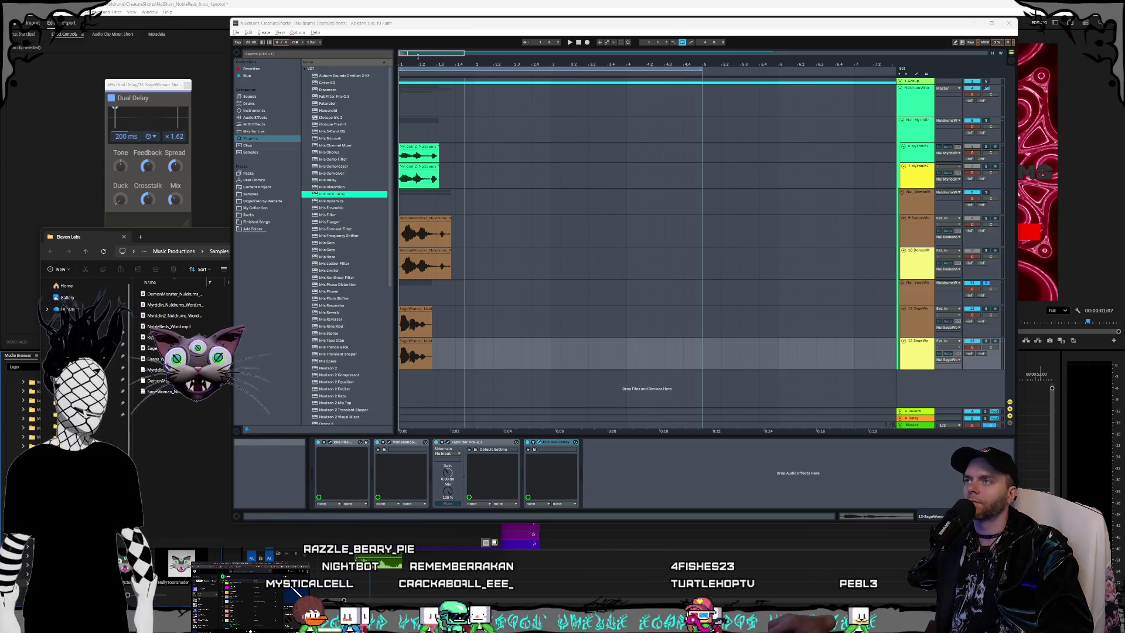
left_click_drag(417, 57, 422, 59)
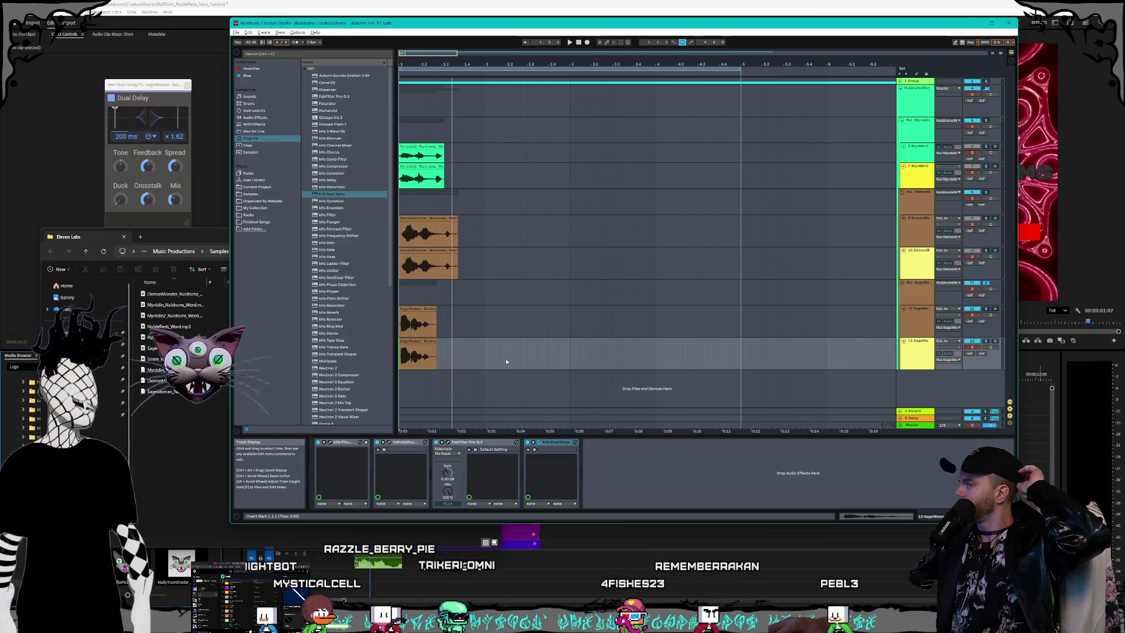
Step: Add the kHs Delay plug-in to the SageWoman track's effect chain
left_click(539, 442)
left_click(540, 443)
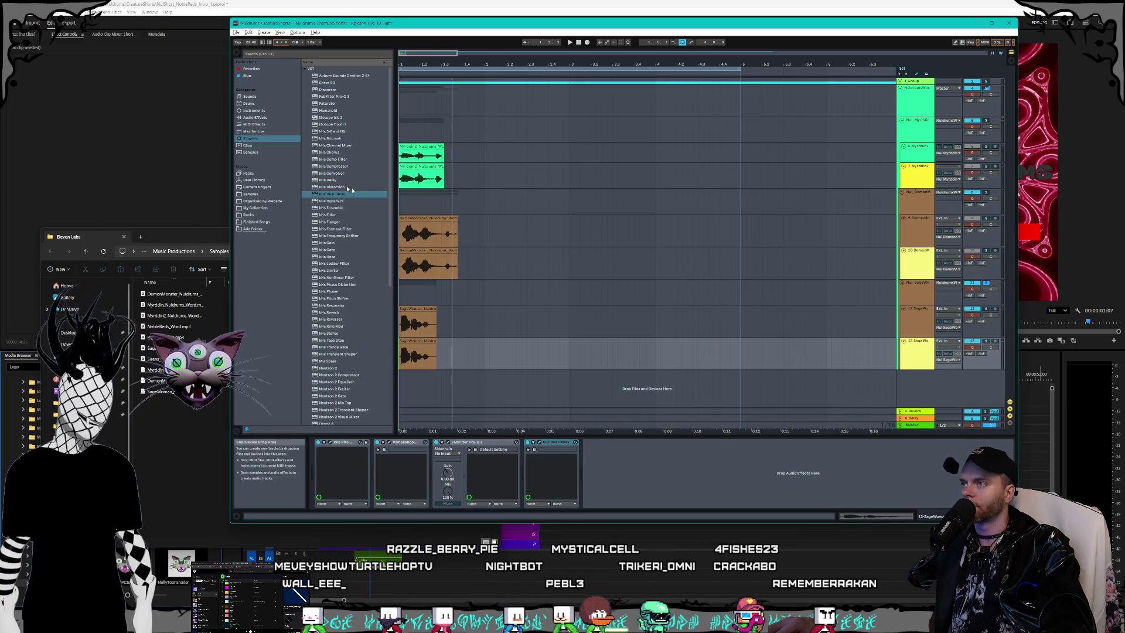
left_click(331, 181)
double_click(331, 181)
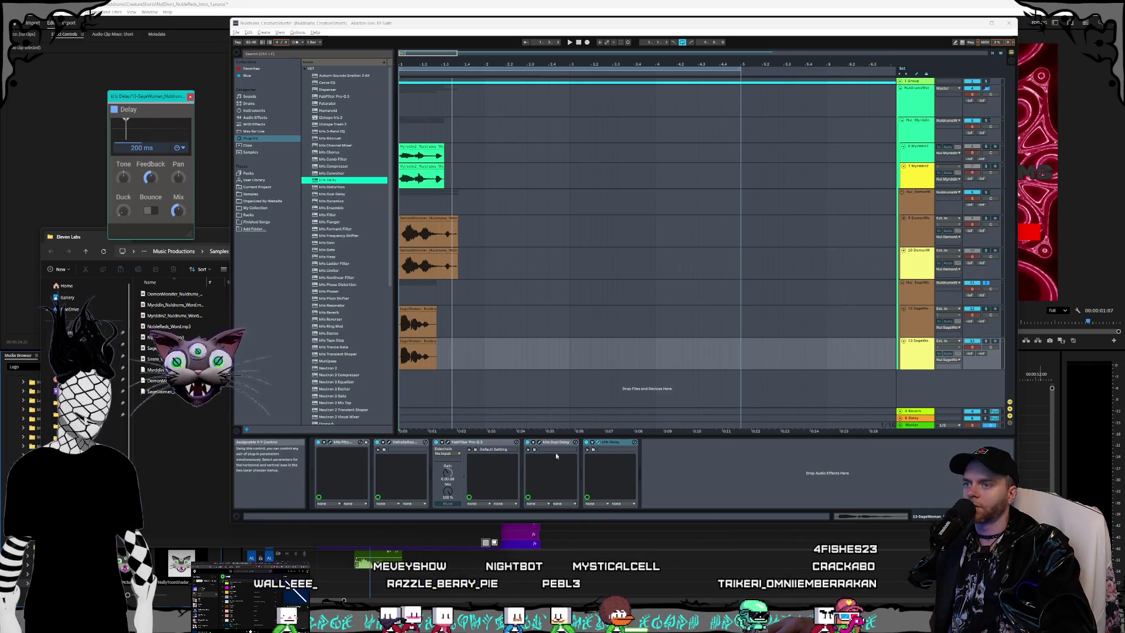
Step: Audition the delay, toggling Bounce on and off, then close it and show automation lanes
key("space")
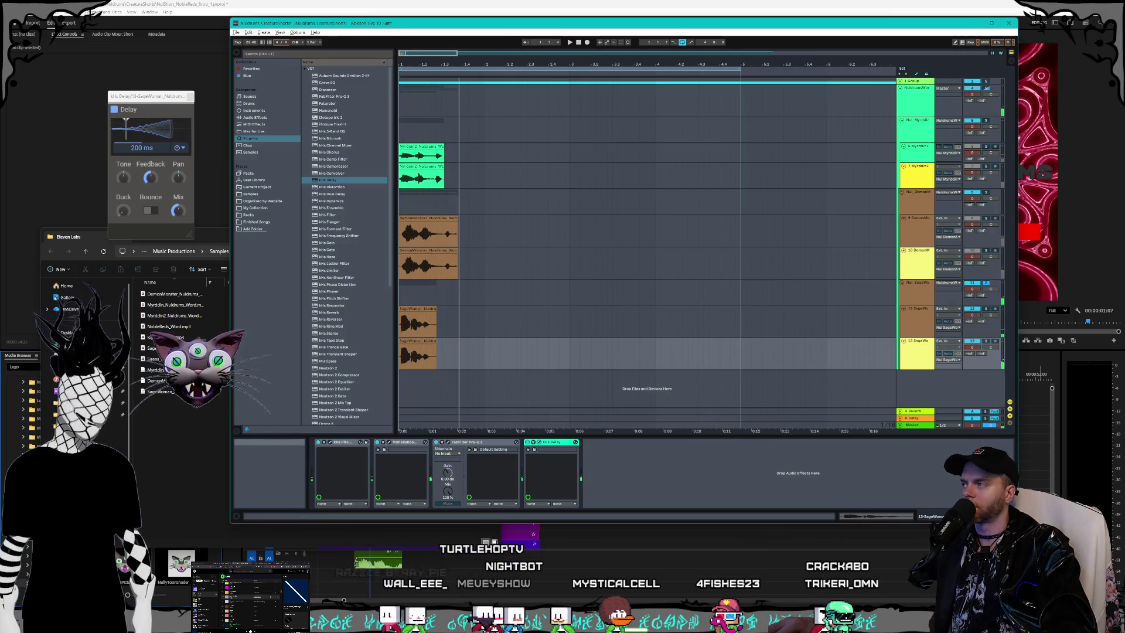
left_click(149, 176)
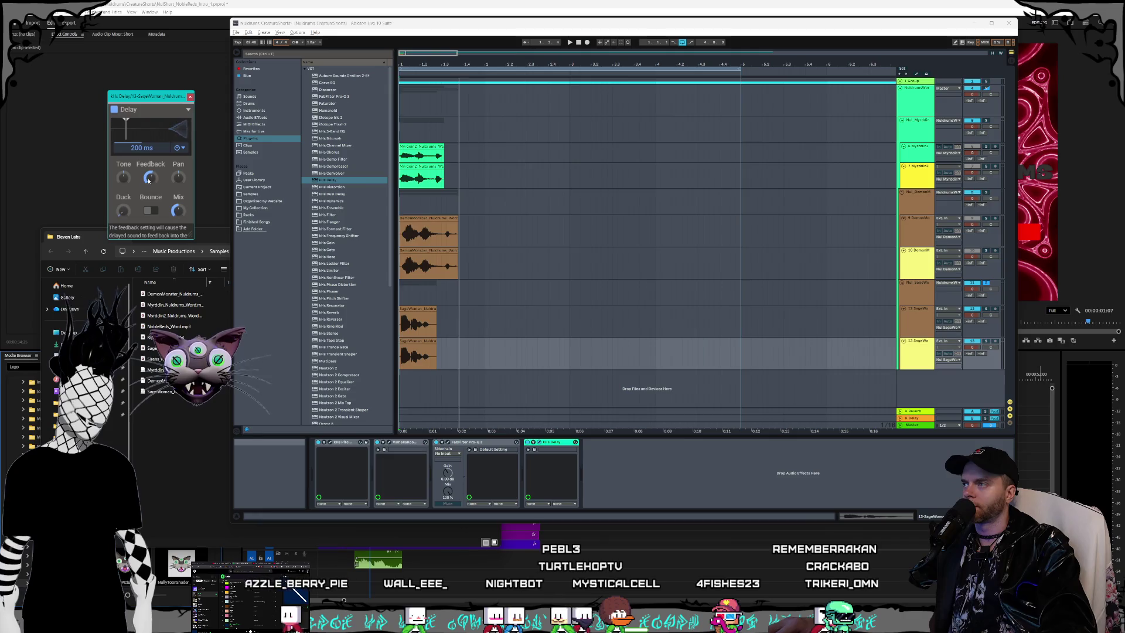
key("space")
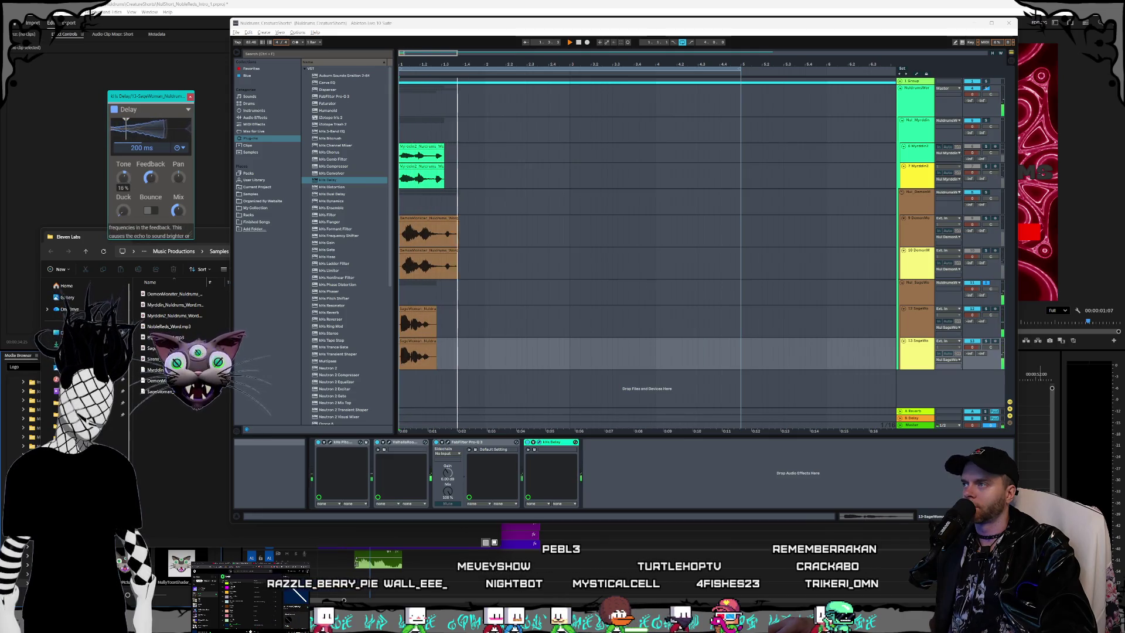
key("space")
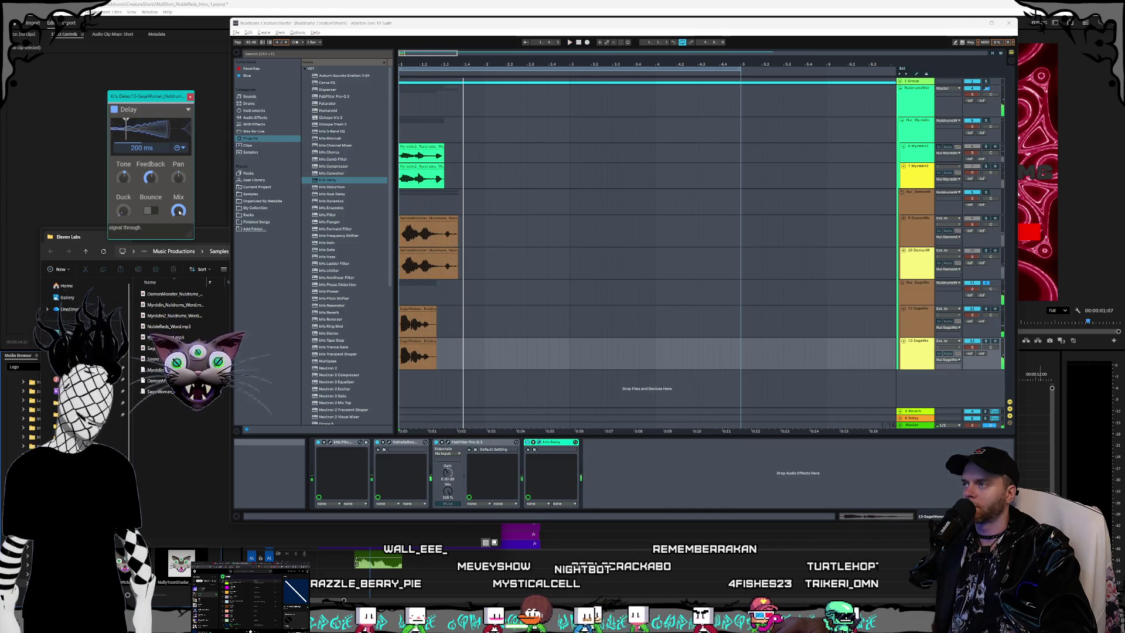
left_click(154, 211)
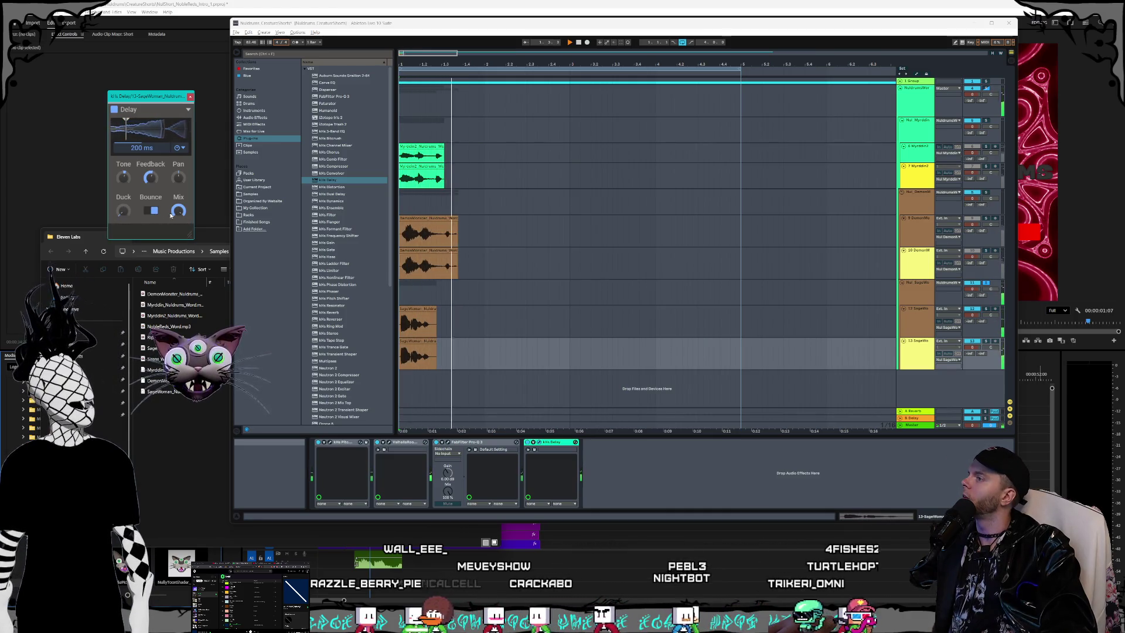
left_click(151, 212)
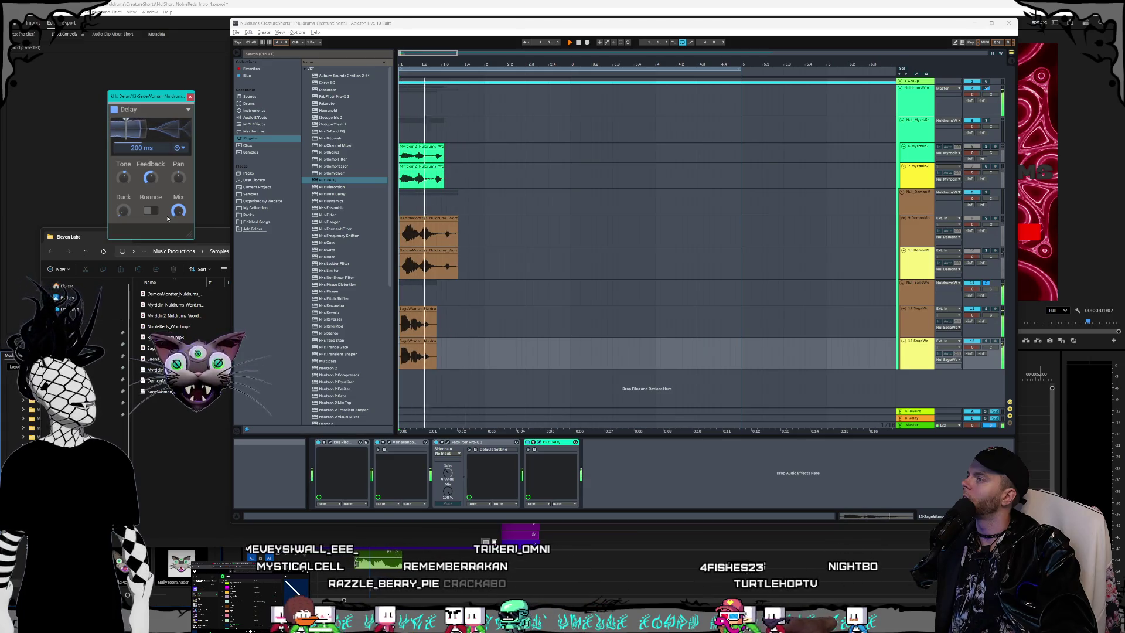
key("space")
left_click(191, 96)
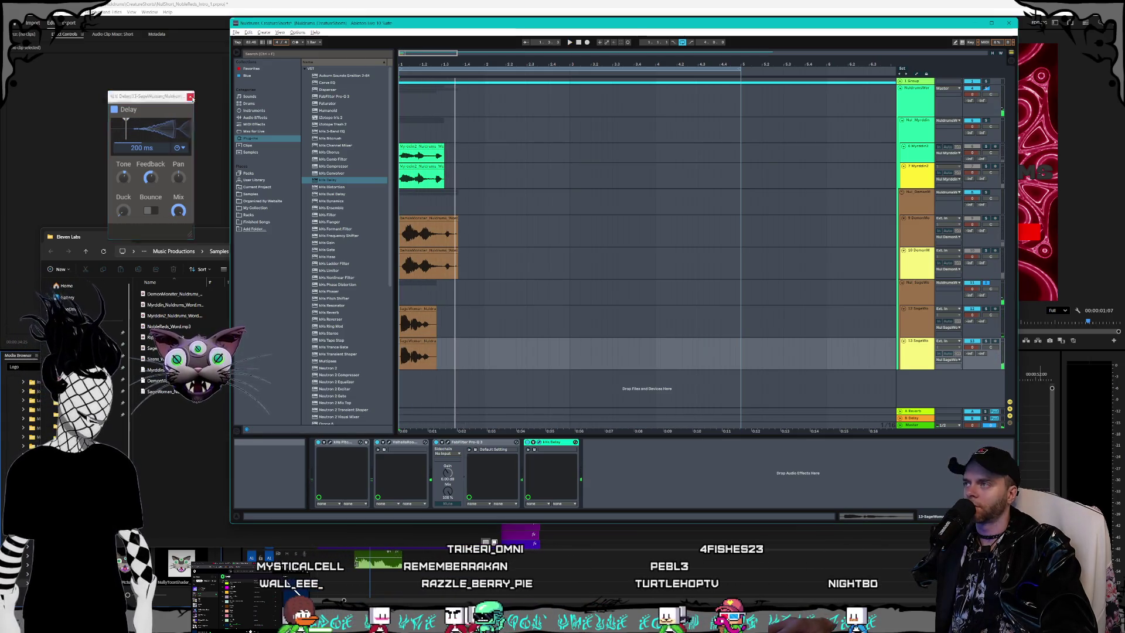
left_click(540, 446)
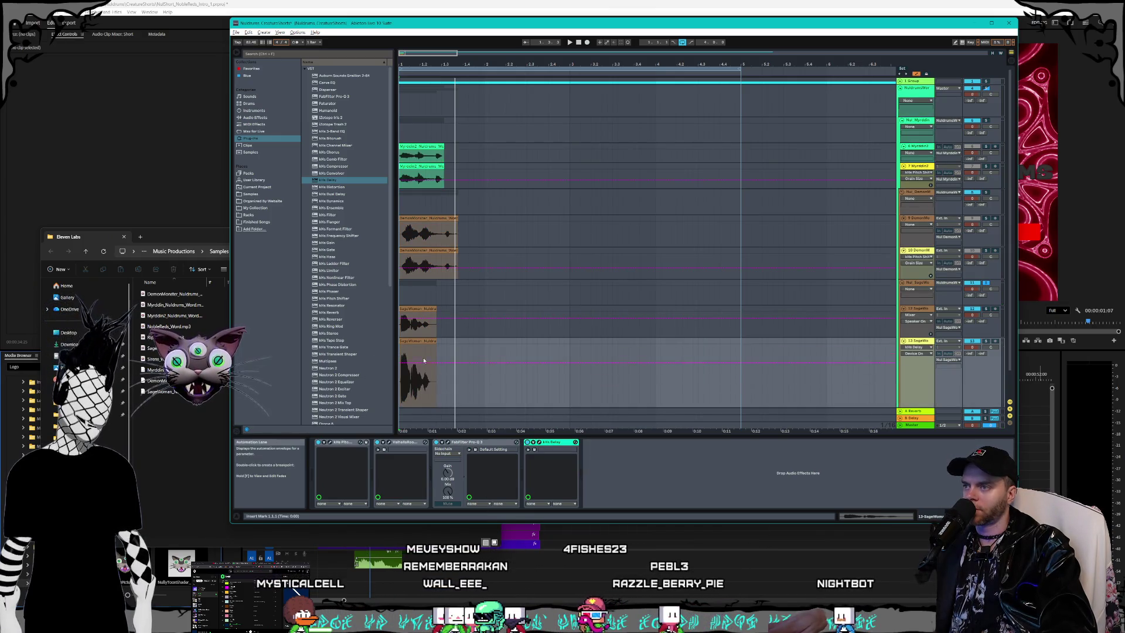
Step: Shrink the last voice lane, zoom in on the clip starts, and play through from bar 1
scroll(423, 361, "down", 2, "alt")
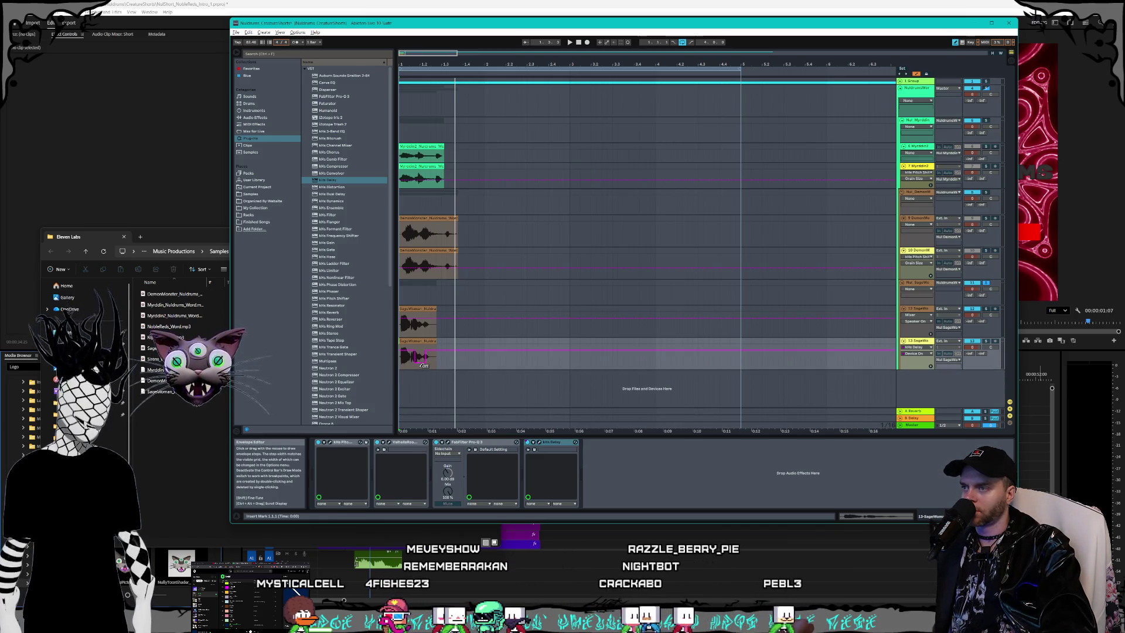
key("space")
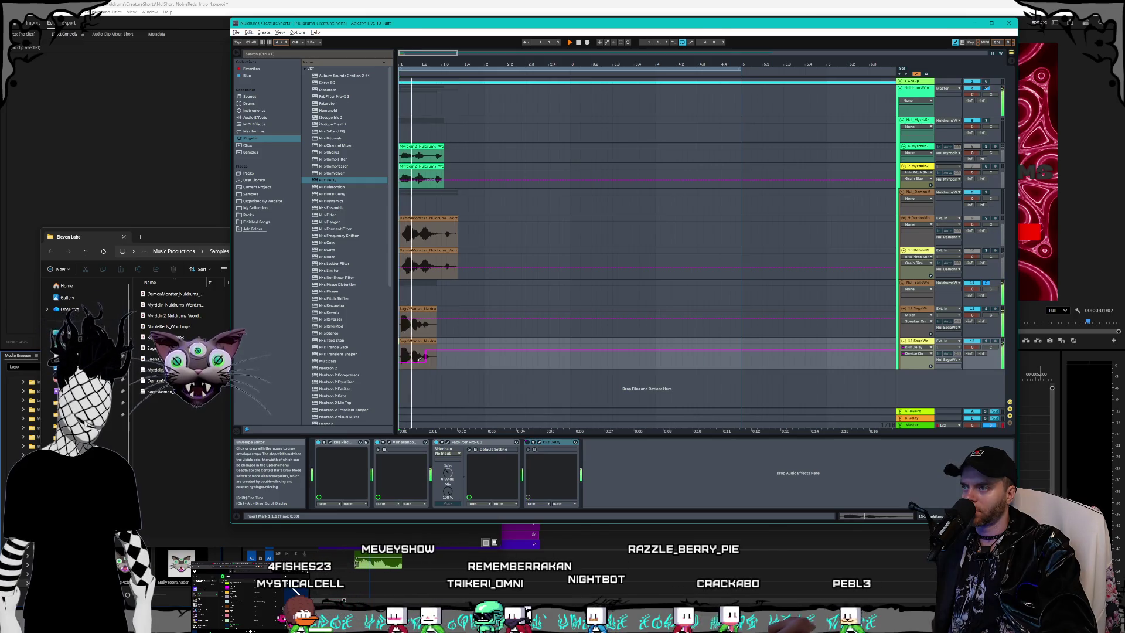
key("space")
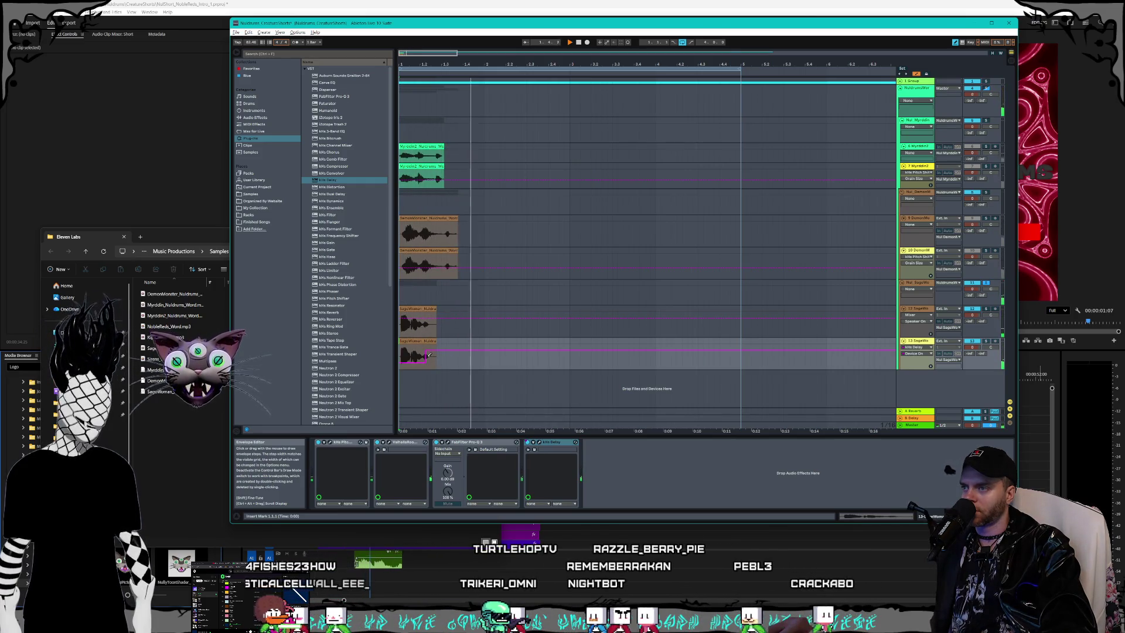
key("space")
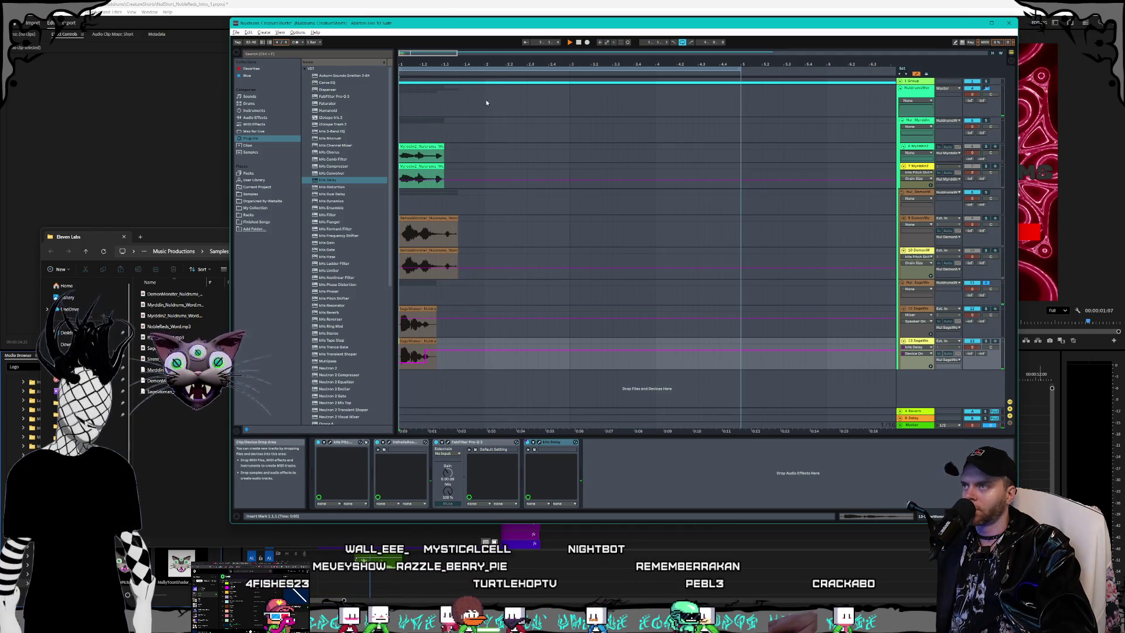
left_click_drag(431, 53, 557, 250)
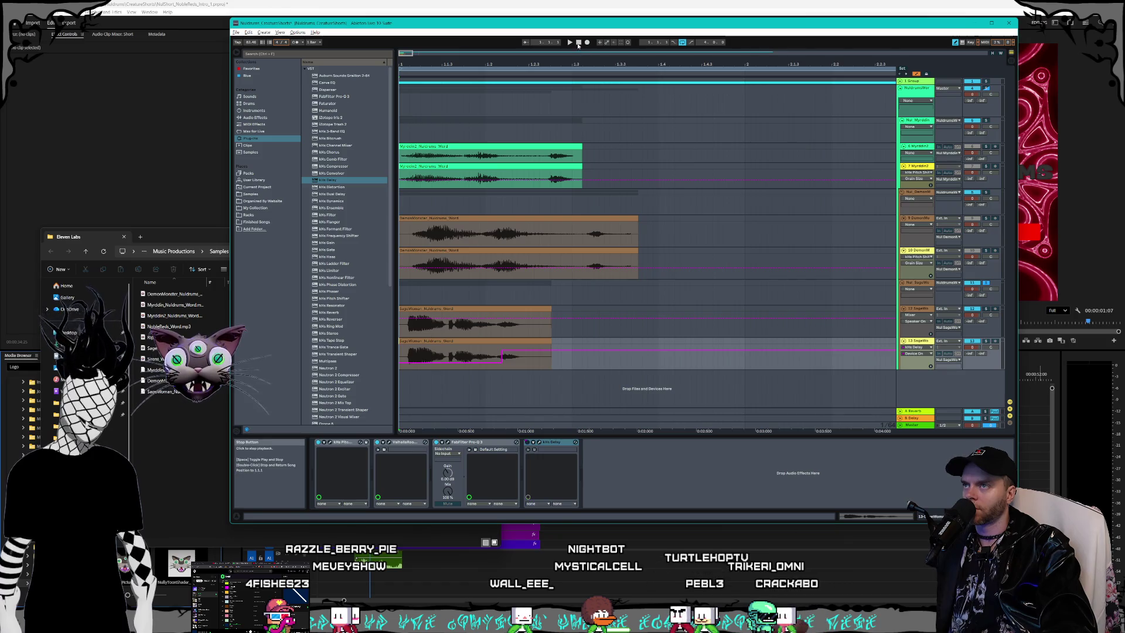
key("space")
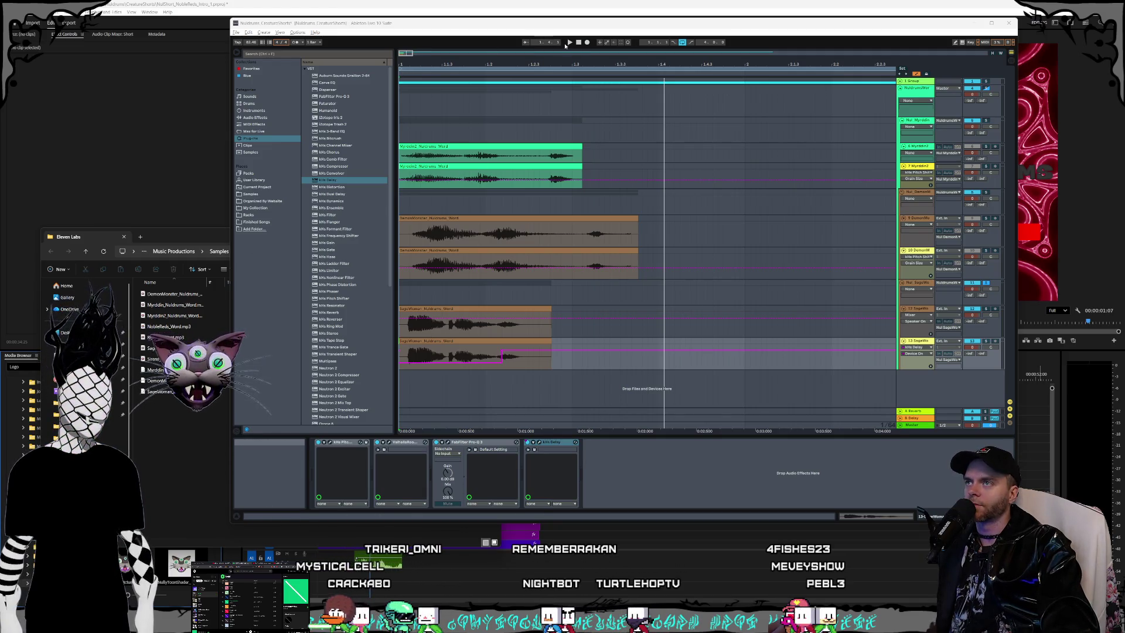
left_click(566, 45)
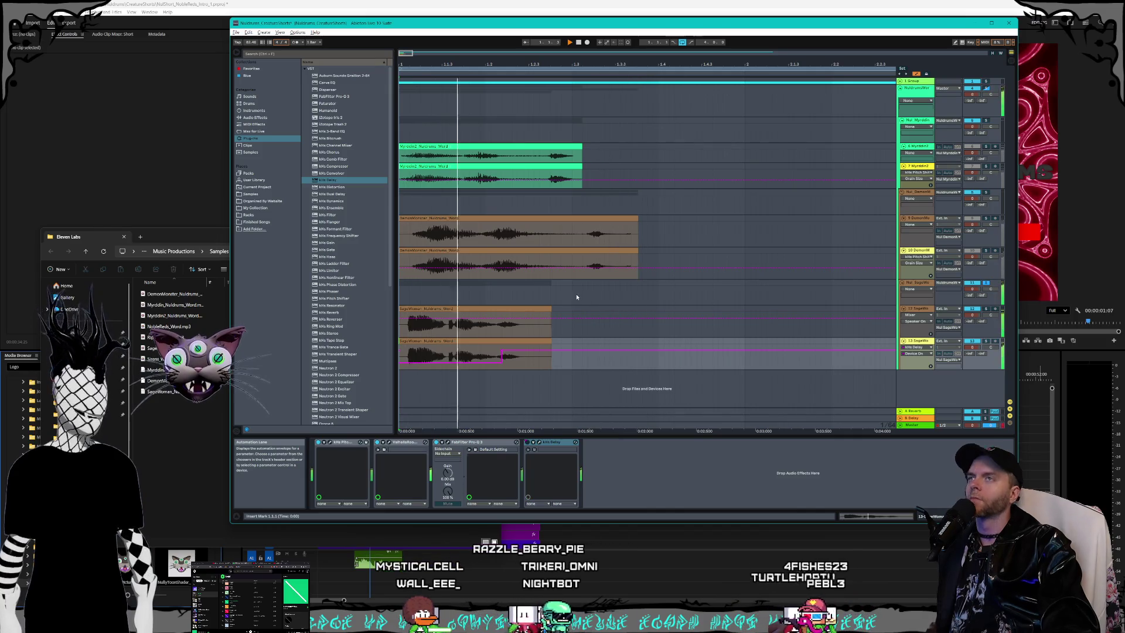
key("space")
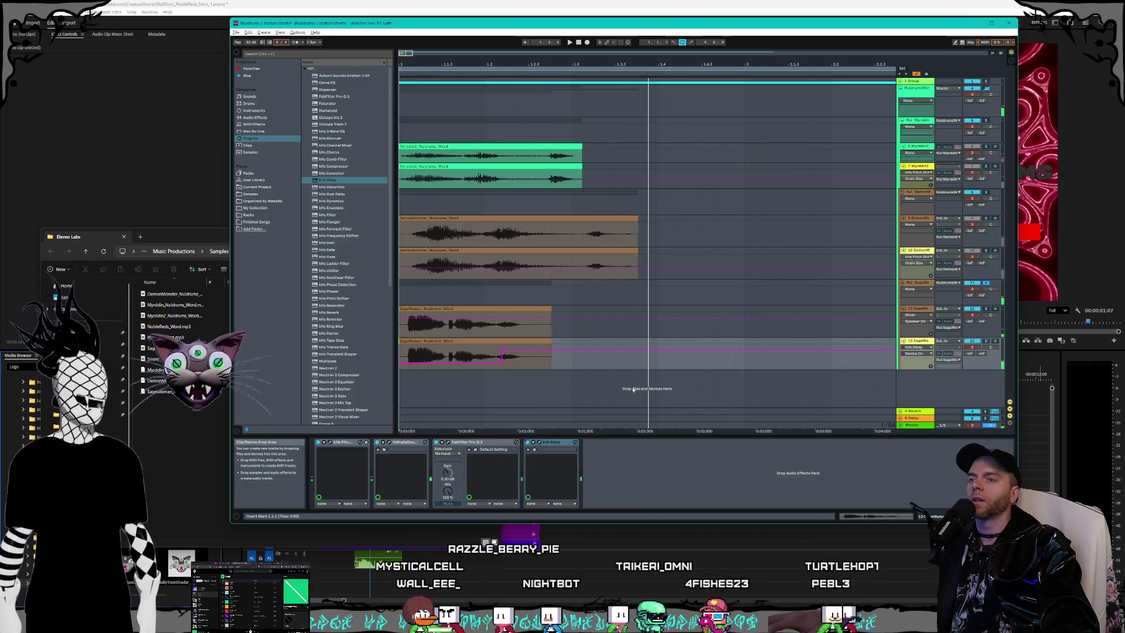
Step: Restart playback and switch to the Session View mixer
key("space")
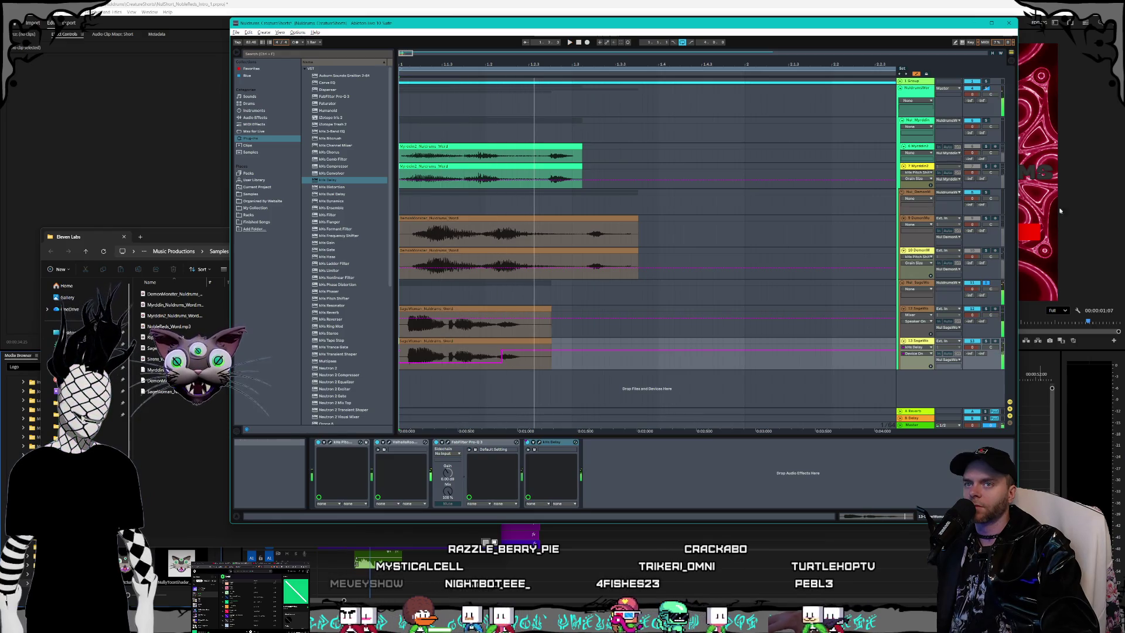
left_click(1011, 52)
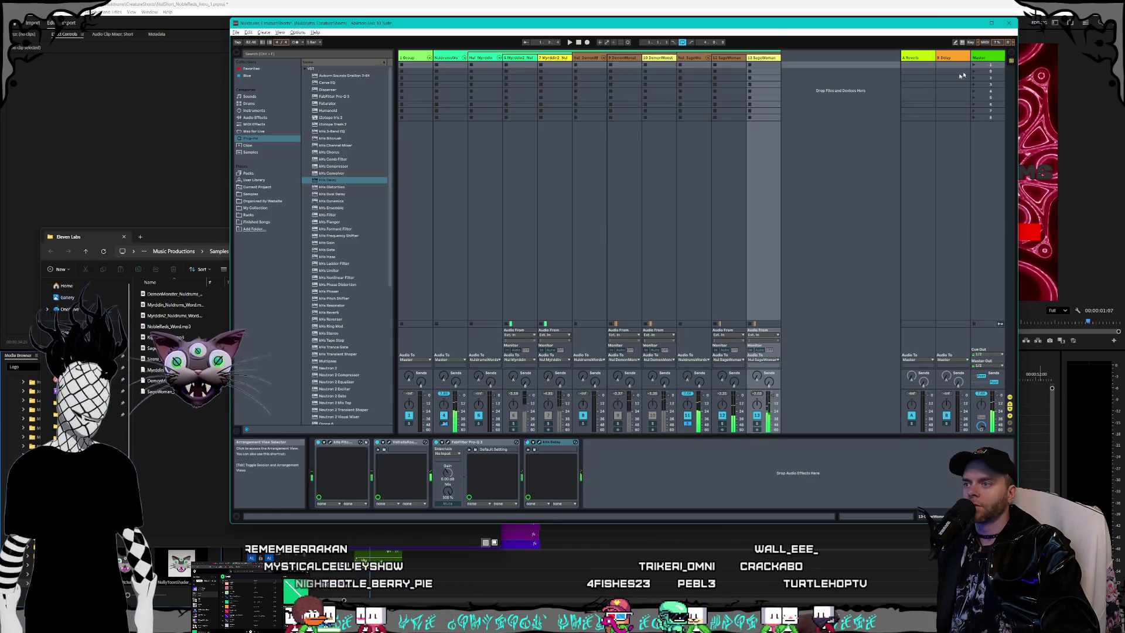
Step: Add a Glue Compressor to the second voice track and enable its Soft Clip
left_click(353, 182)
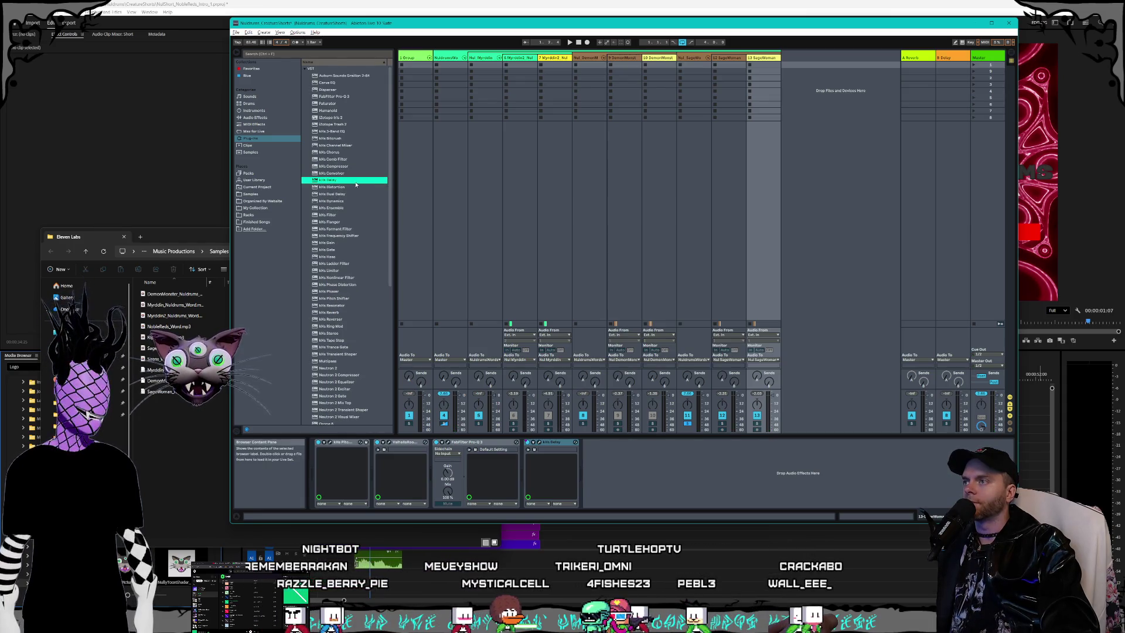
scroll(352, 182, "down", 3)
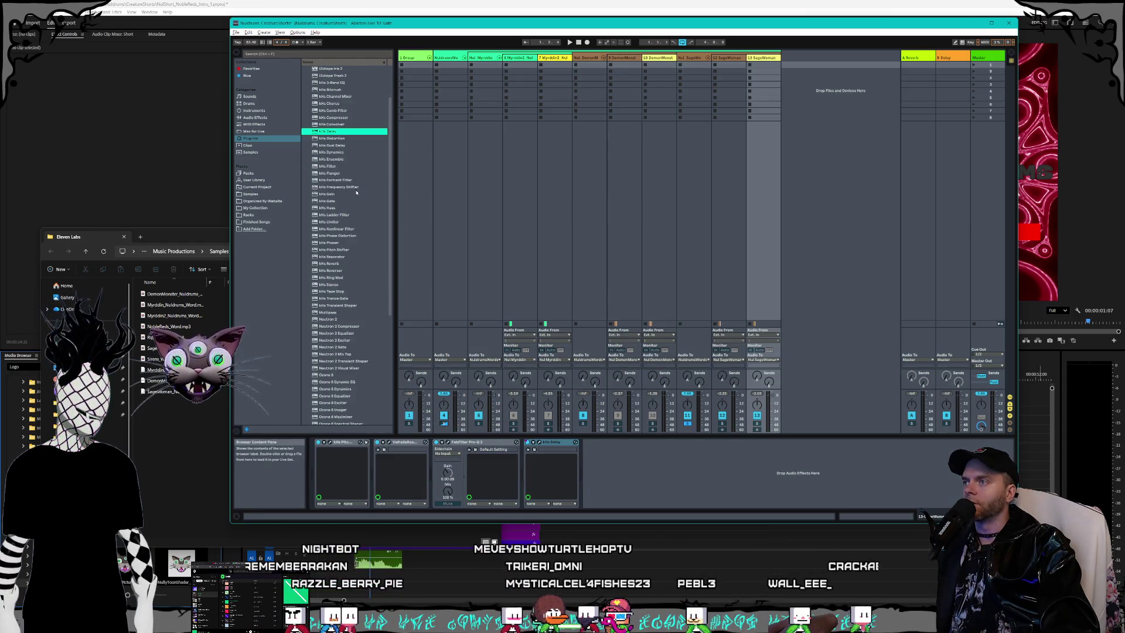
left_click(248, 117)
left_click(324, 159)
left_click(326, 194)
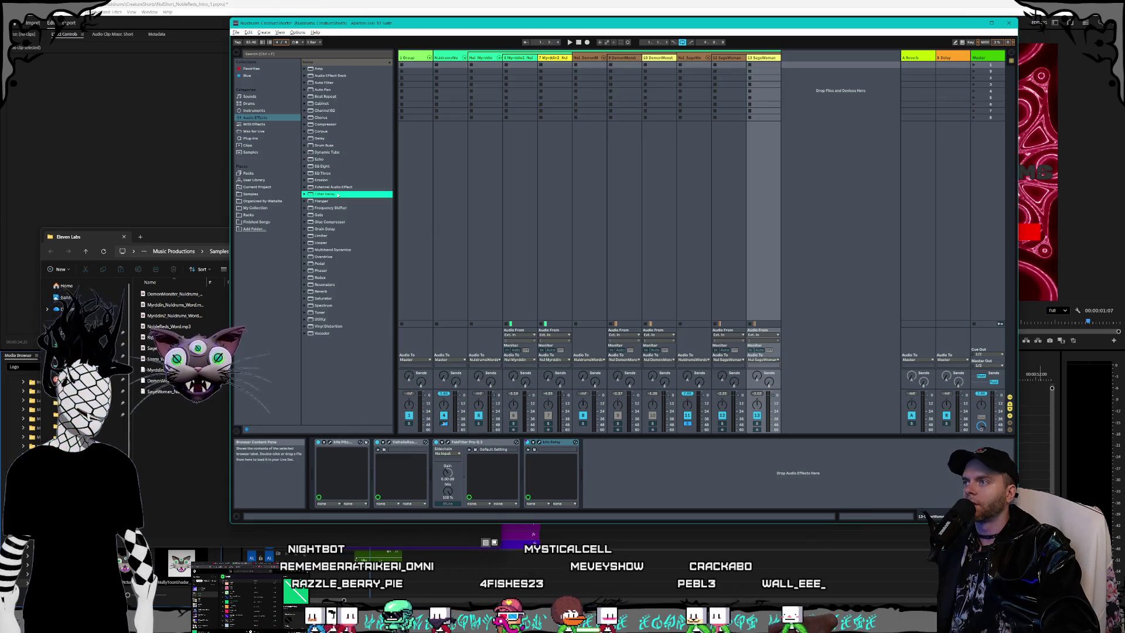
left_click(328, 215)
left_click(333, 222)
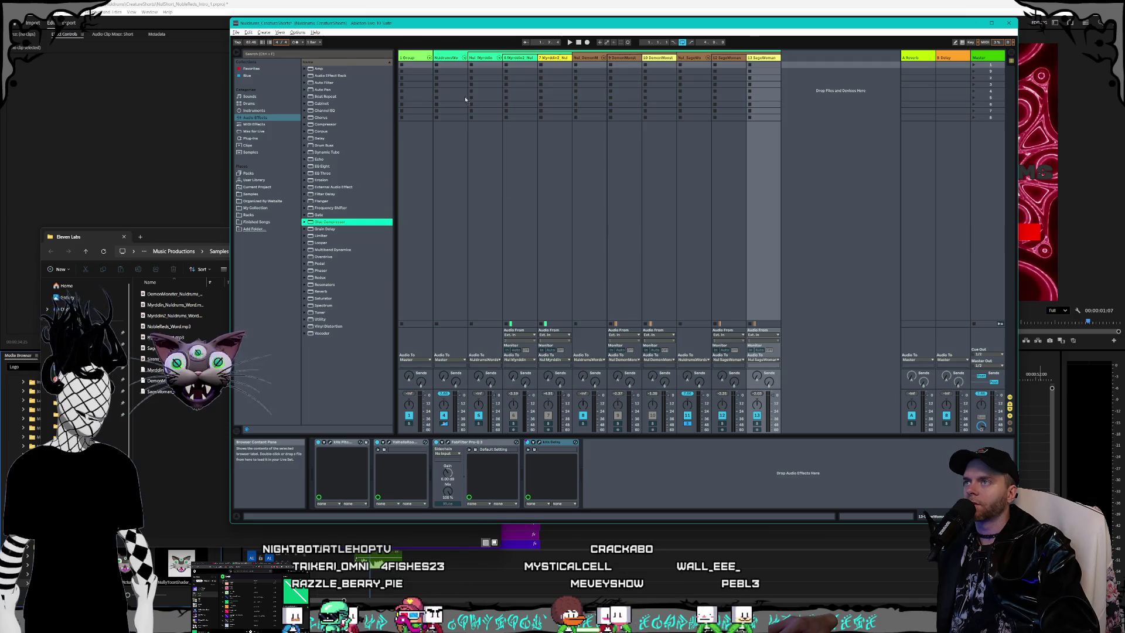
left_click(451, 58)
left_click_drag(434, 440, 401, 485)
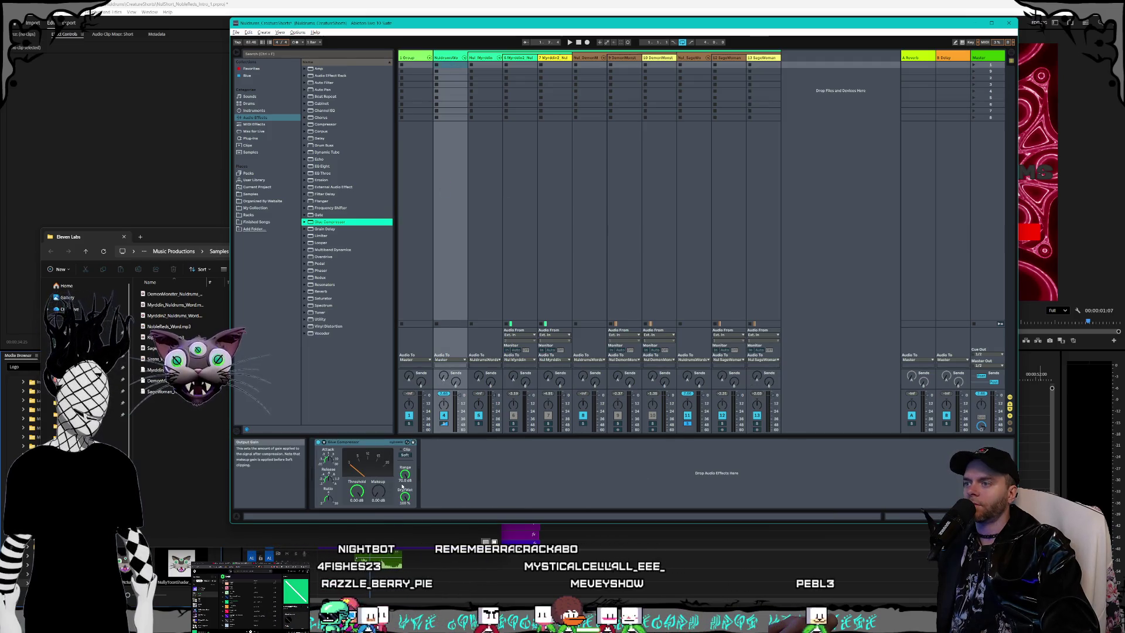
left_click(408, 456)
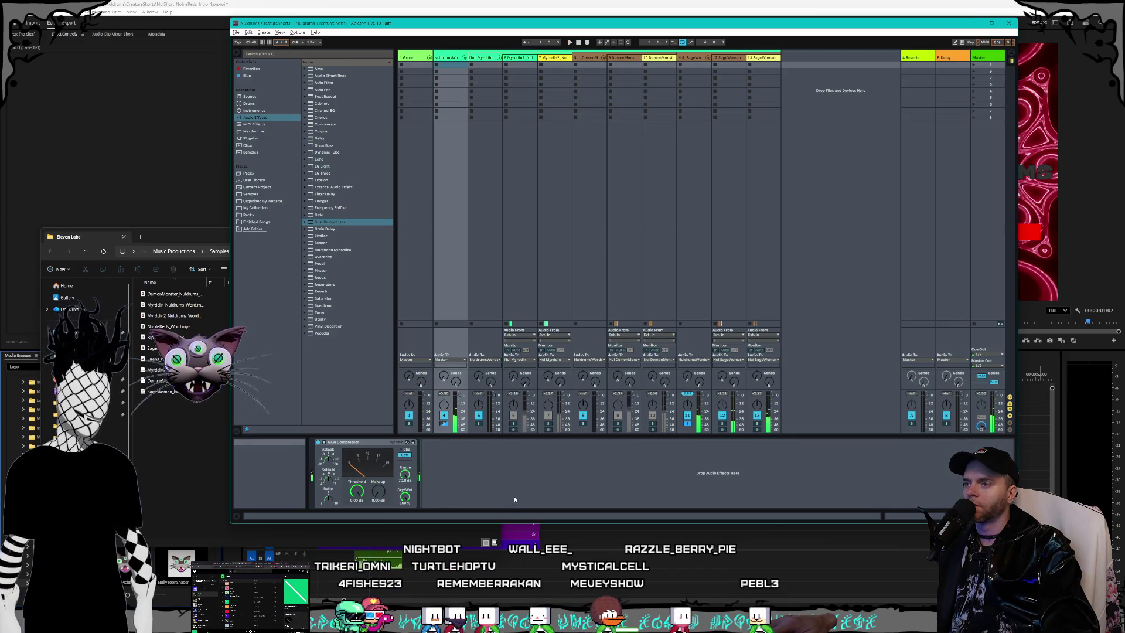
Step: Copy track 11's Glue Compressor and paste it onto track 3 during playback
key("space")
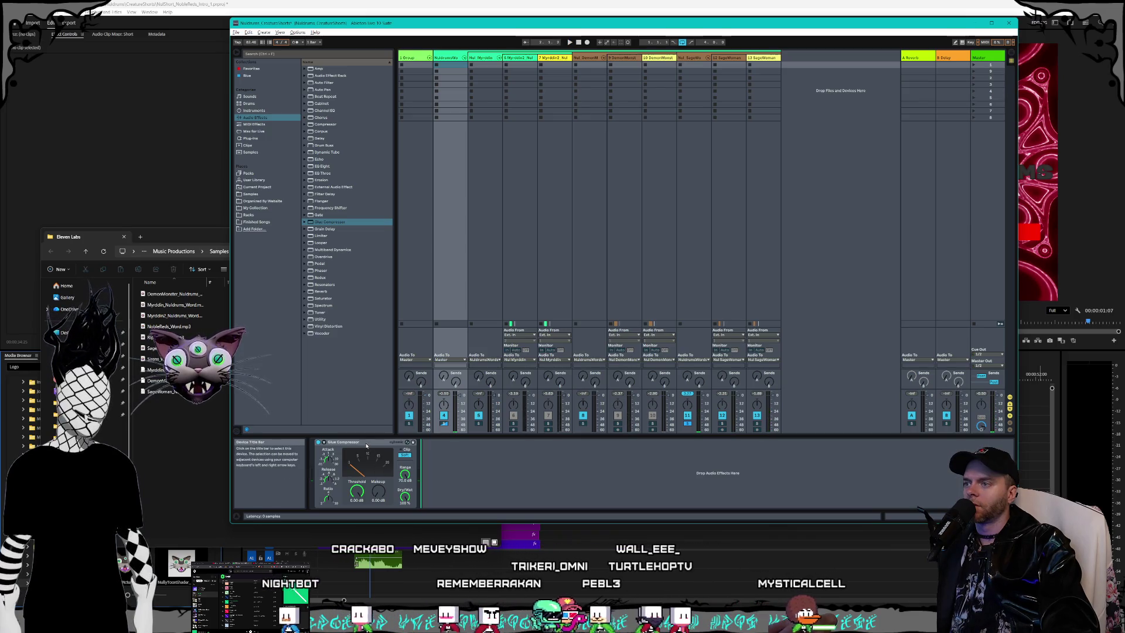
left_click(520, 57)
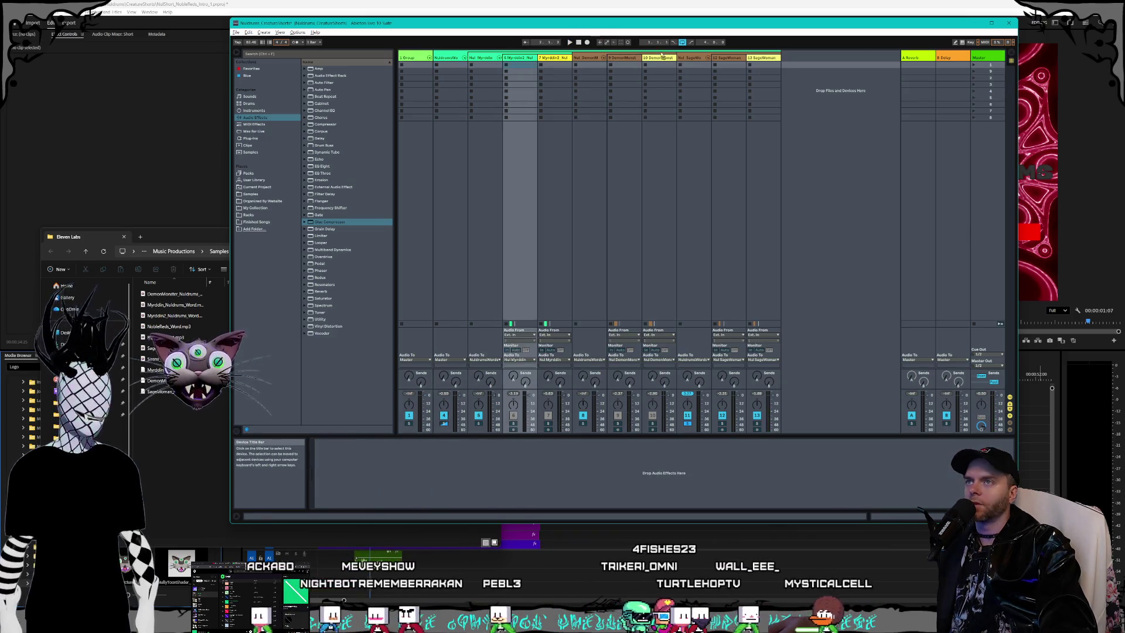
left_click(660, 58)
left_click(691, 57)
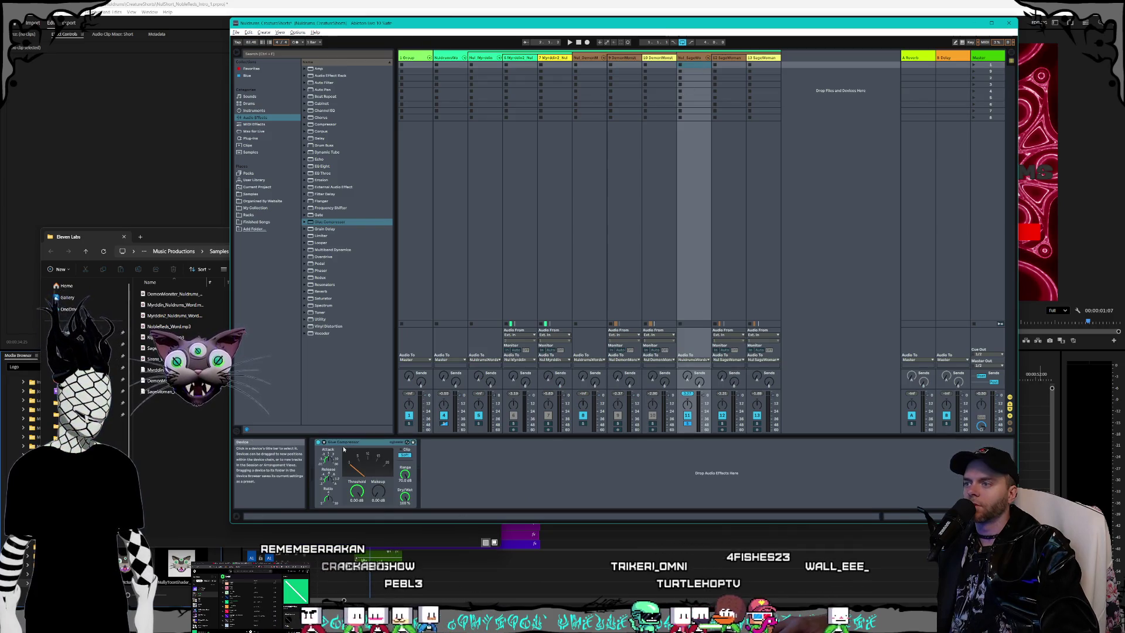
left_click(348, 449)
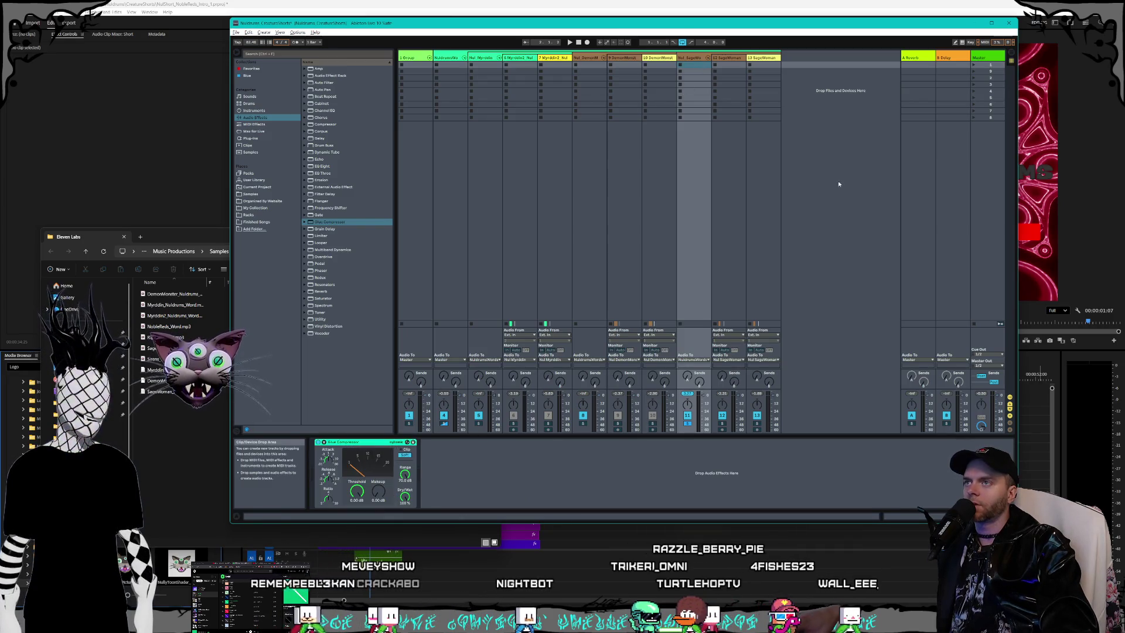
left_click(598, 69)
right_click(359, 466)
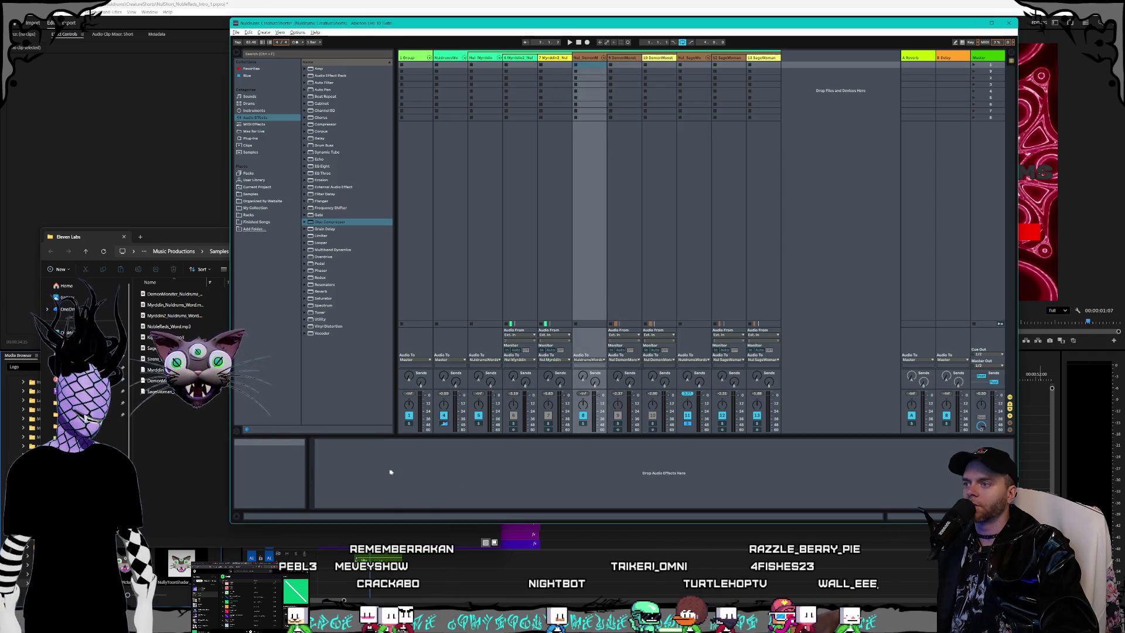
left_click(484, 67)
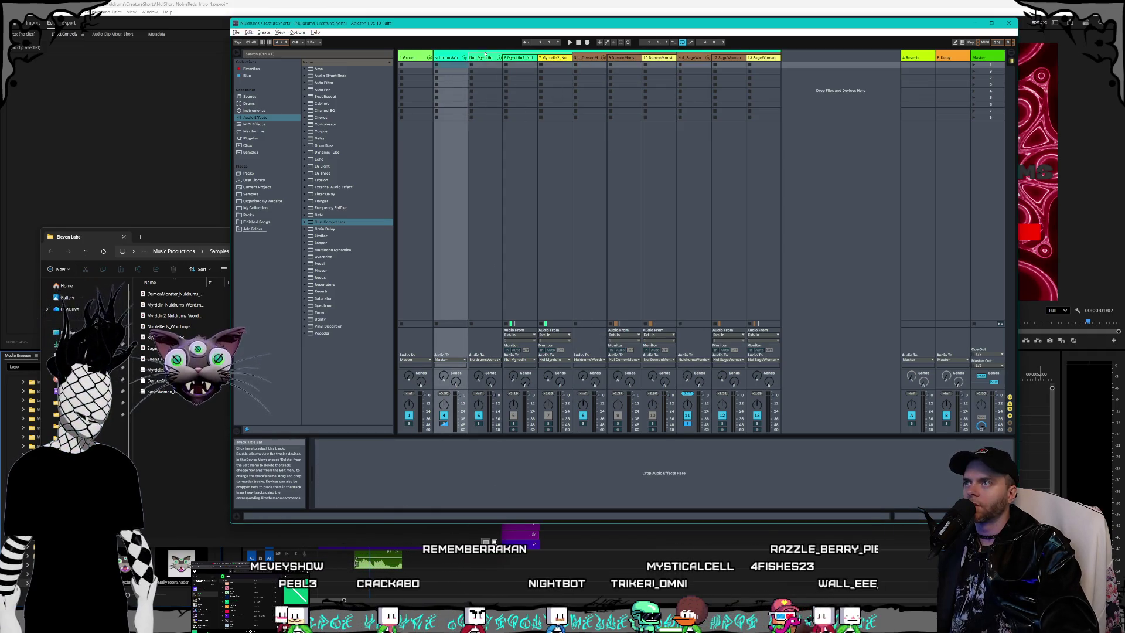
left_click(360, 473)
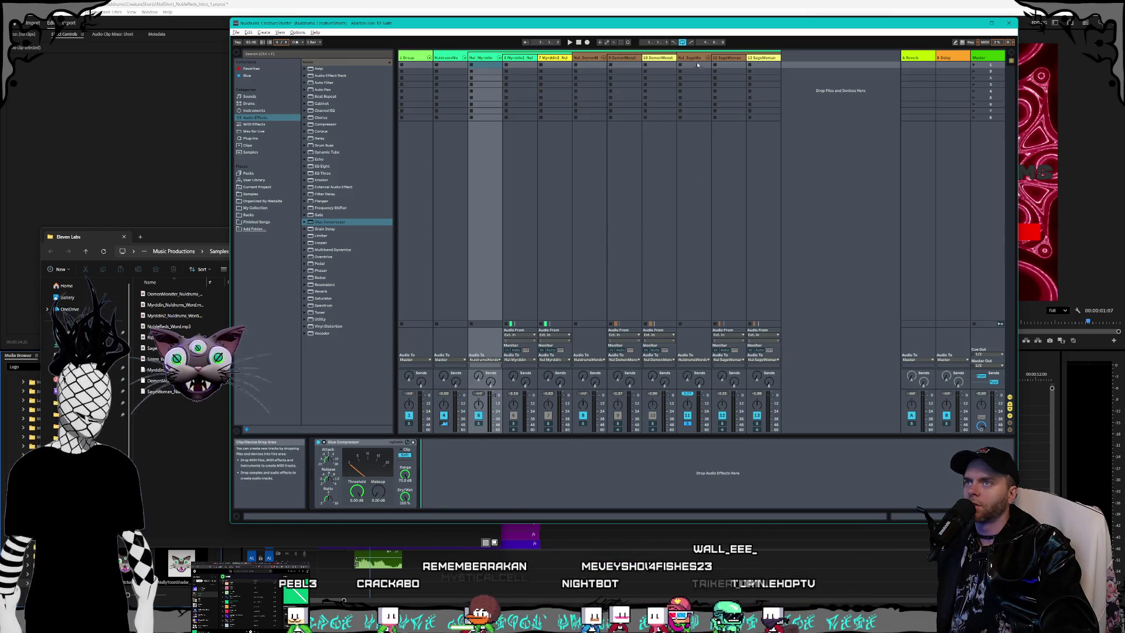
Step: Set track 11's Glue Compressor makeup to 2 dB and return to Arrangement View
left_click(694, 176)
left_click_drag(378, 505, 378, 493)
key("space")
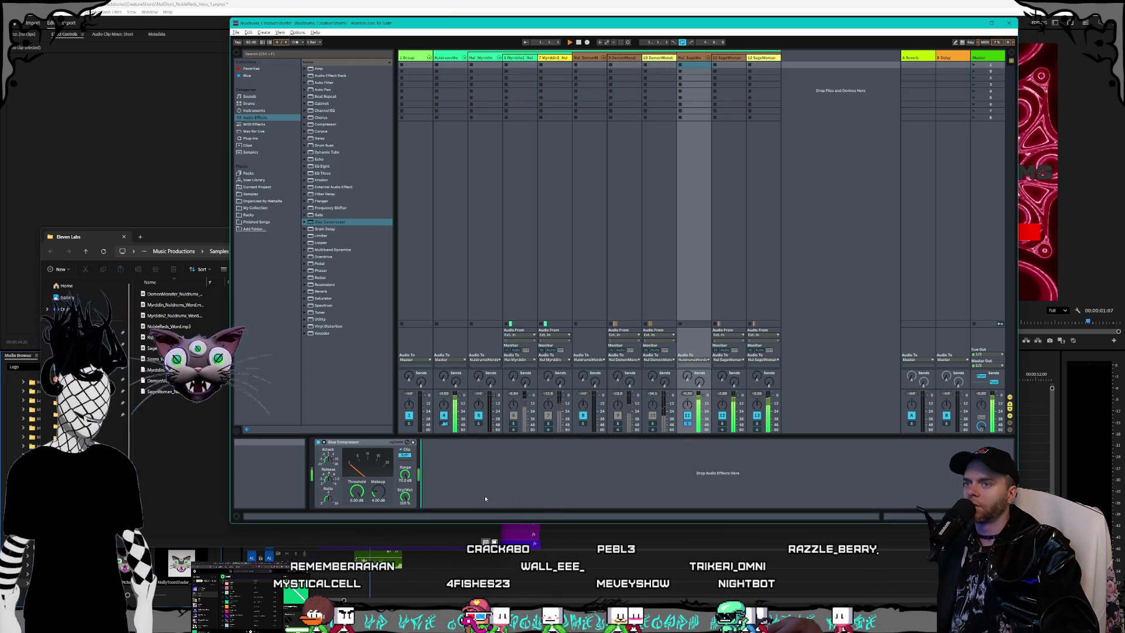
left_click_drag(376, 503, 375, 516)
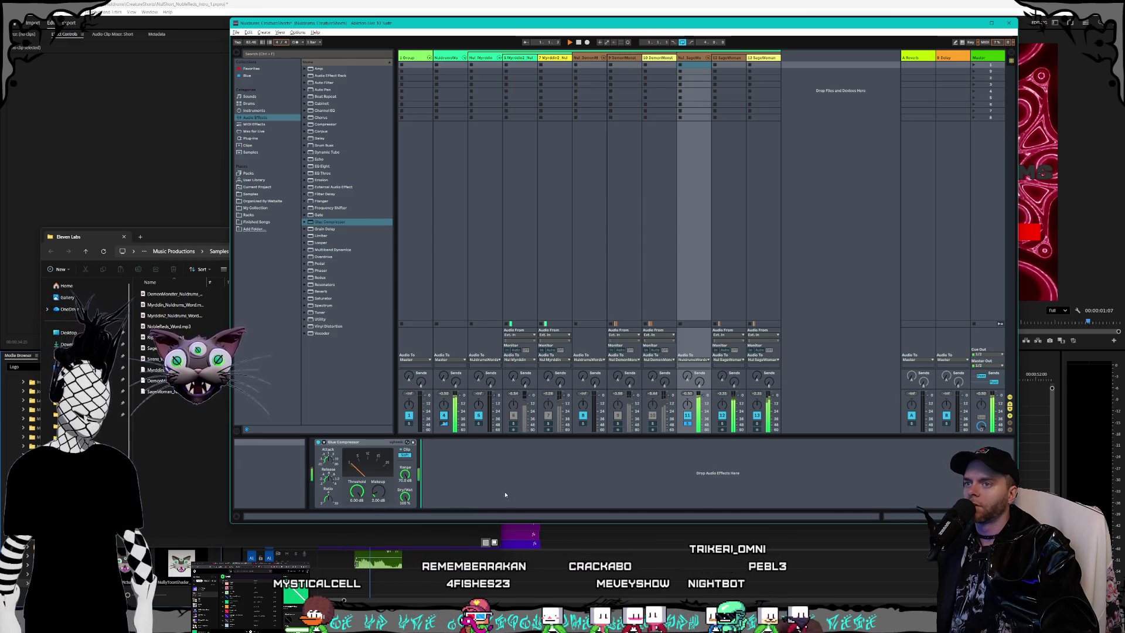
left_click(1011, 59)
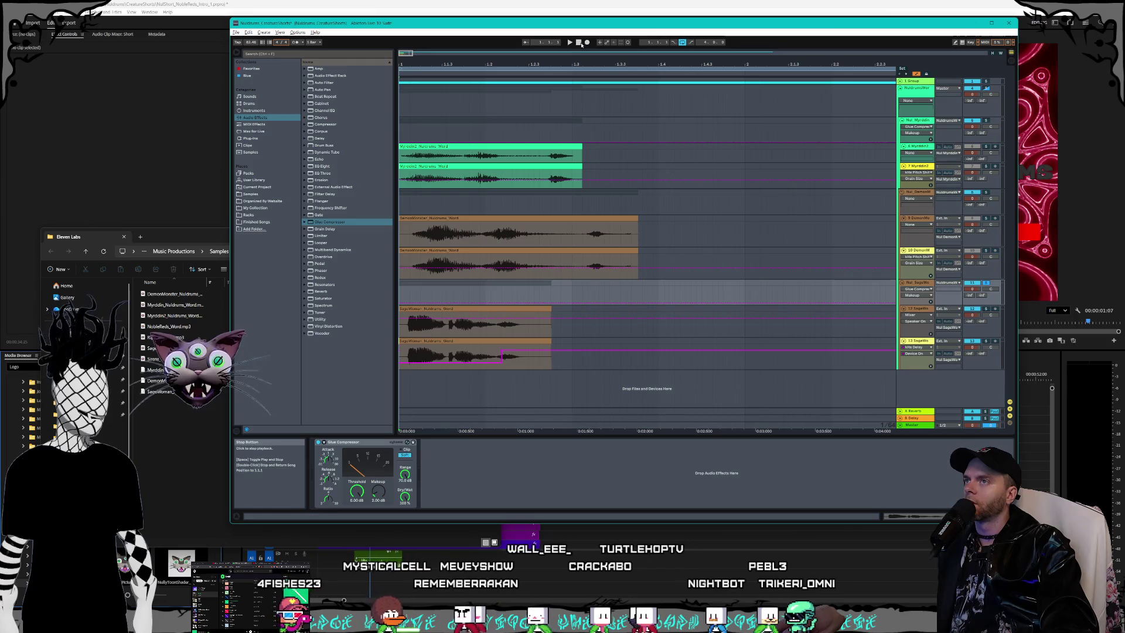
Step: Drag the SageWoman track's low automation step further right and audition the change
left_click(570, 42)
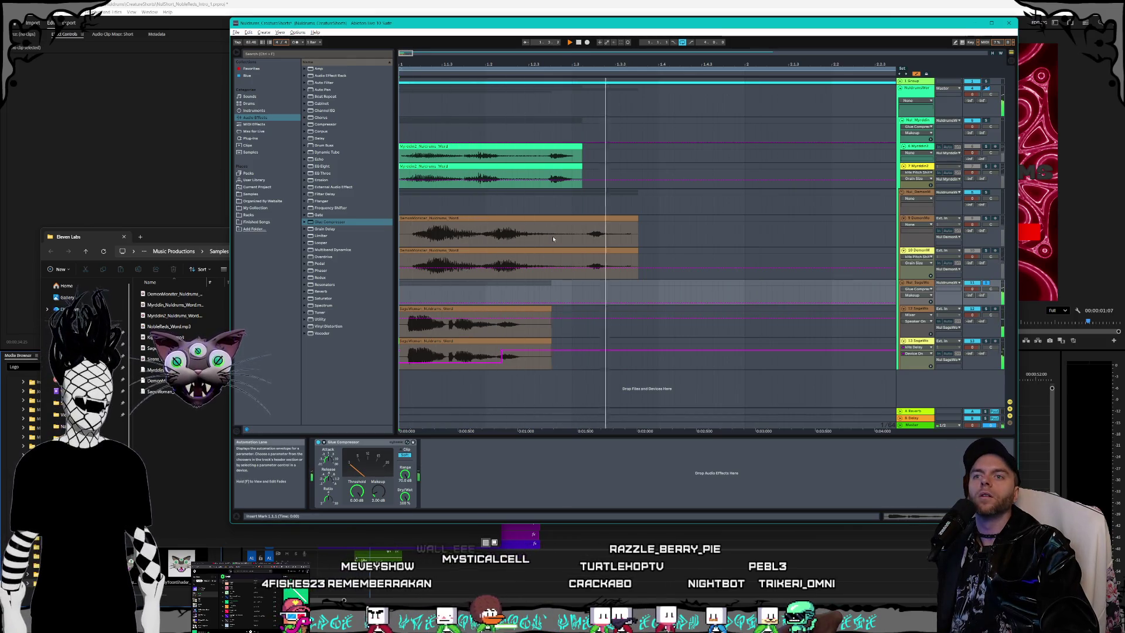
key("space")
left_click(905, 342)
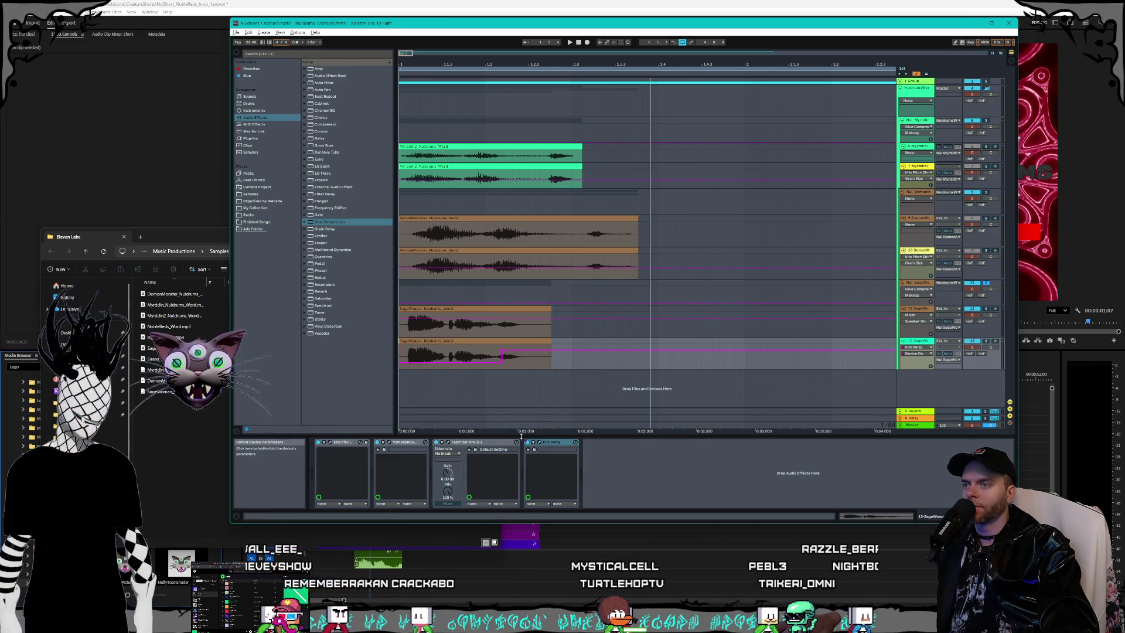
left_click_drag(502, 361, 552, 364)
key("b")
key("space")
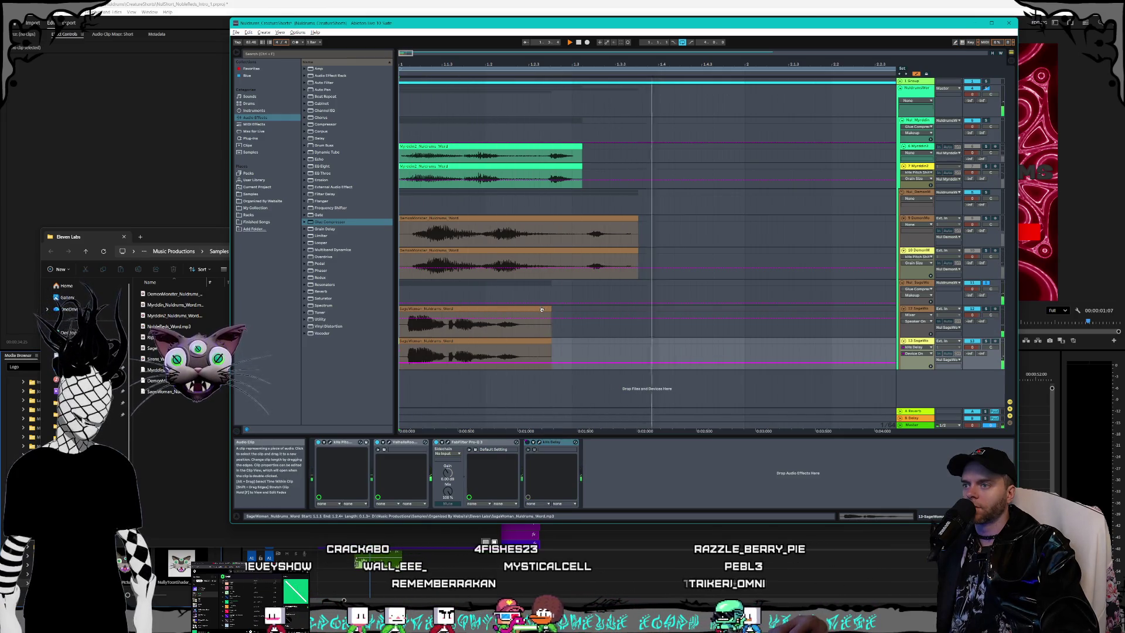
key("space")
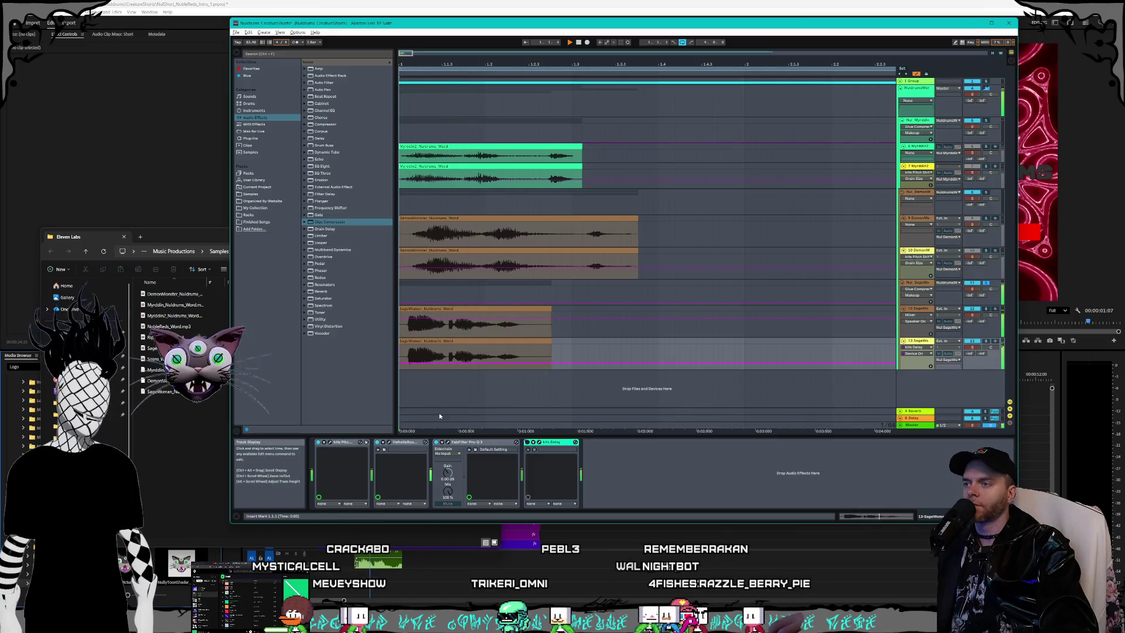
Step: Check the ValhallaRoom reverb settings on the bottom SageWoman track, then replay the arrangement
left_click_drag(404, 431, 674, 433)
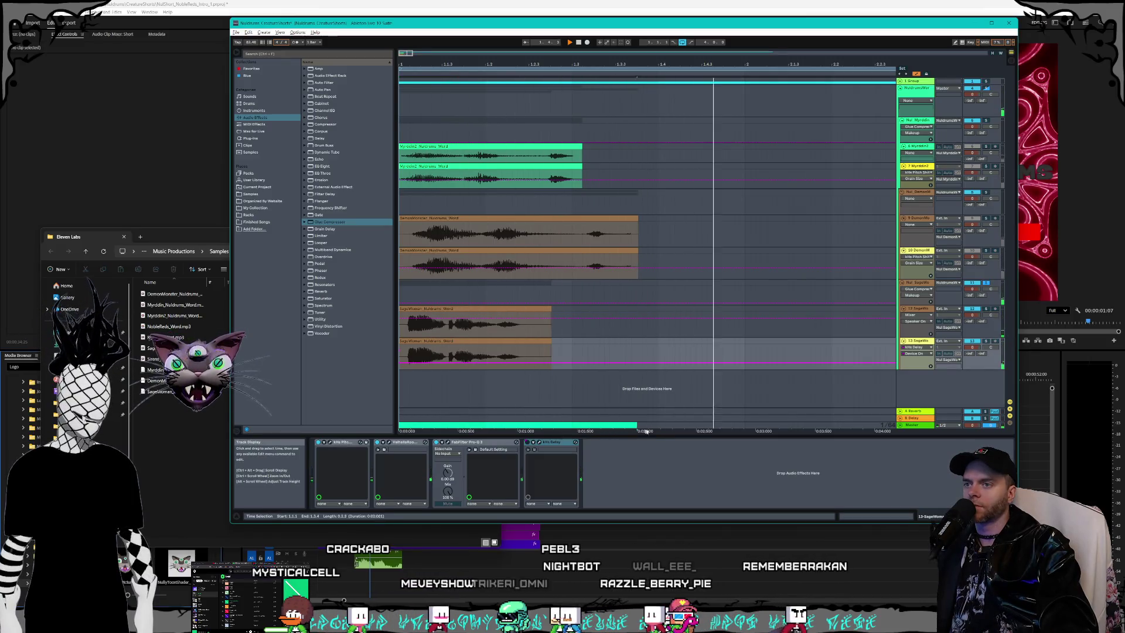
key("ctrl+shift+r")
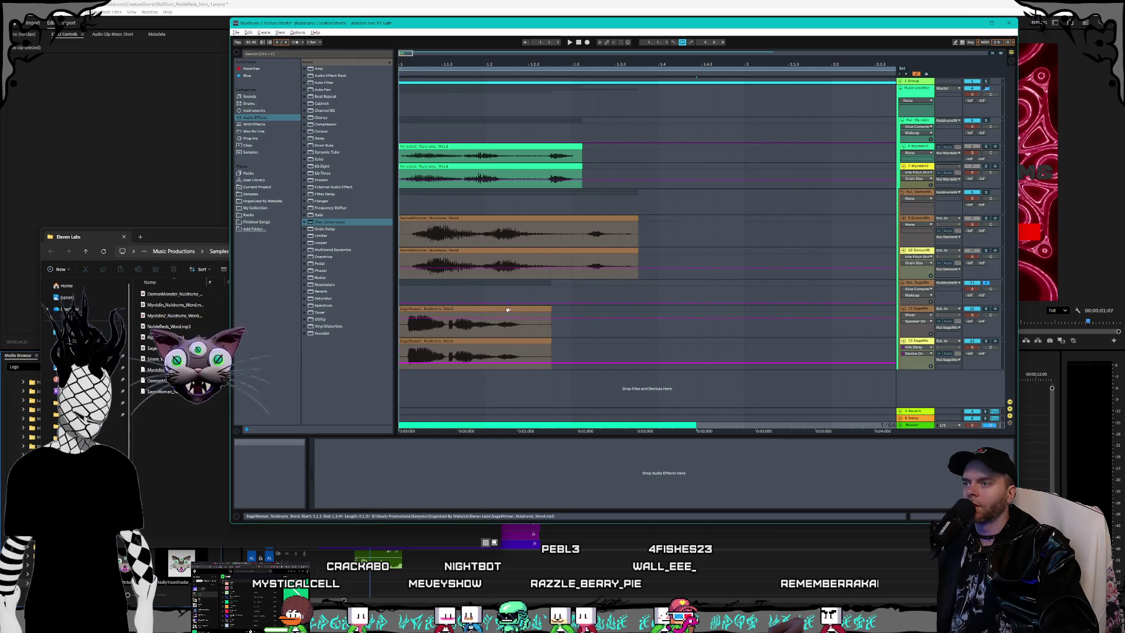
left_click(491, 338)
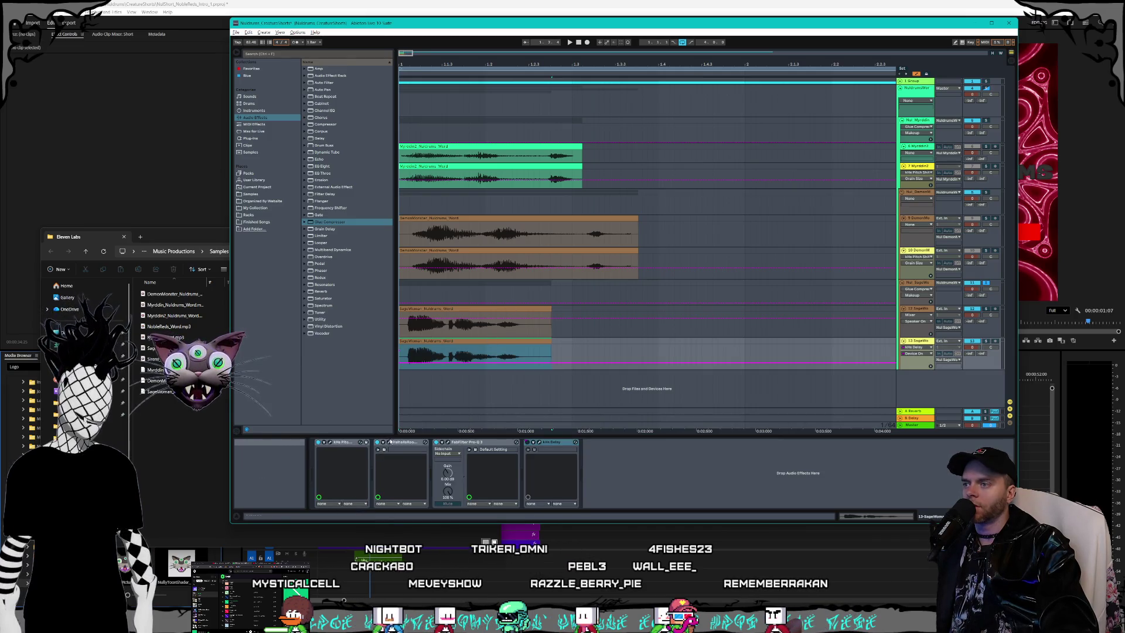
left_click(390, 442)
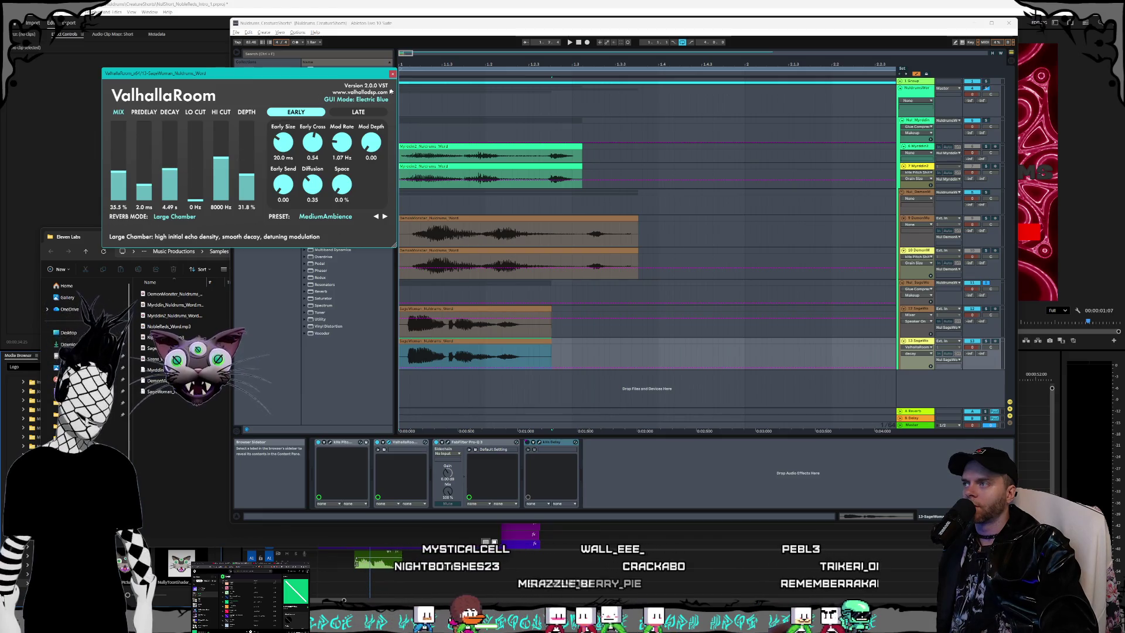
left_click(392, 74)
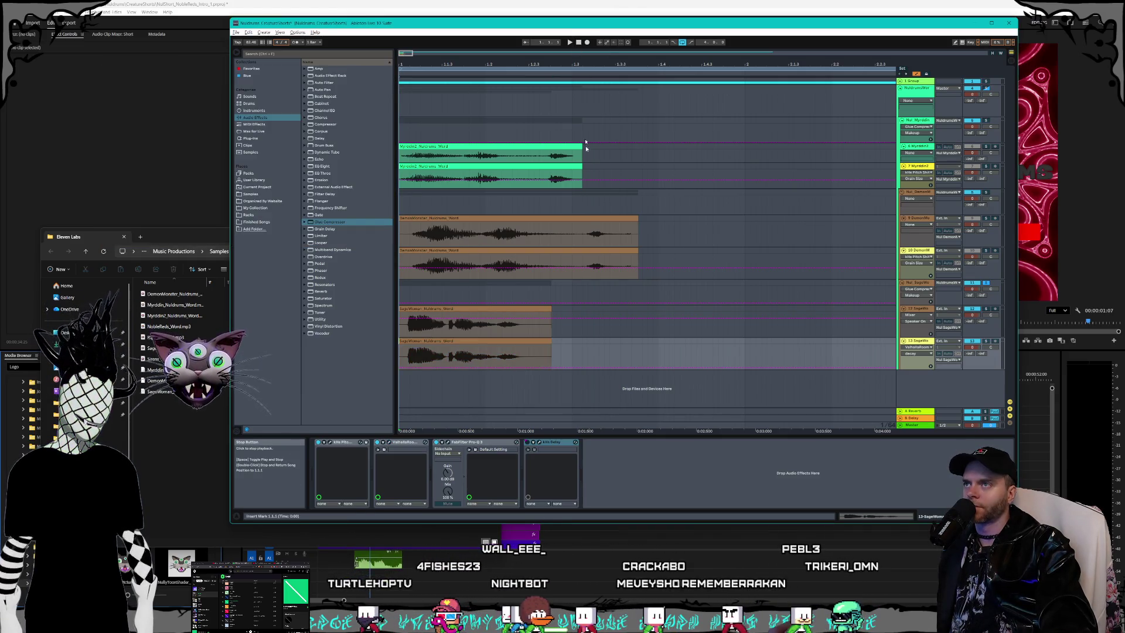
key("space")
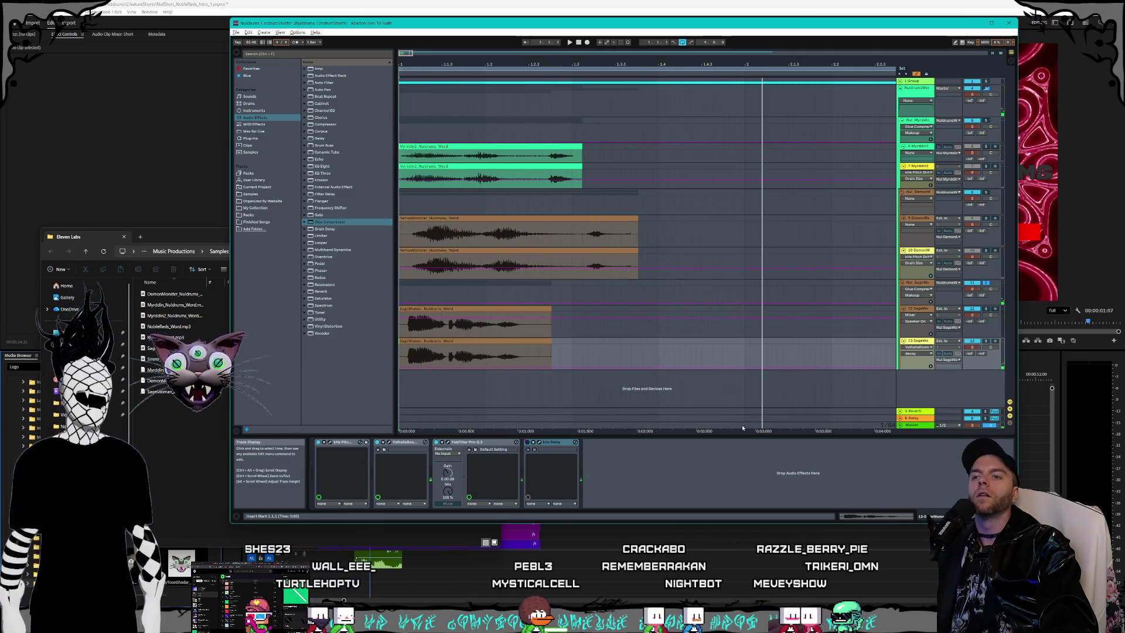
Step: Select the arrangement from its start to the end point
left_click(830, 429)
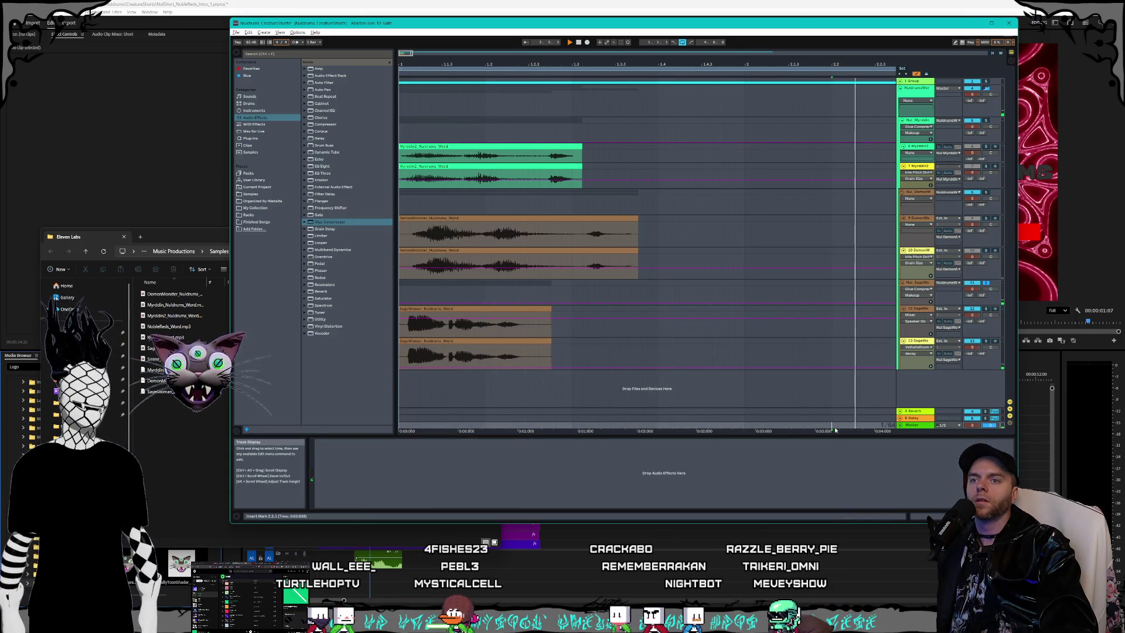
left_click_drag(835, 430, 400, 429)
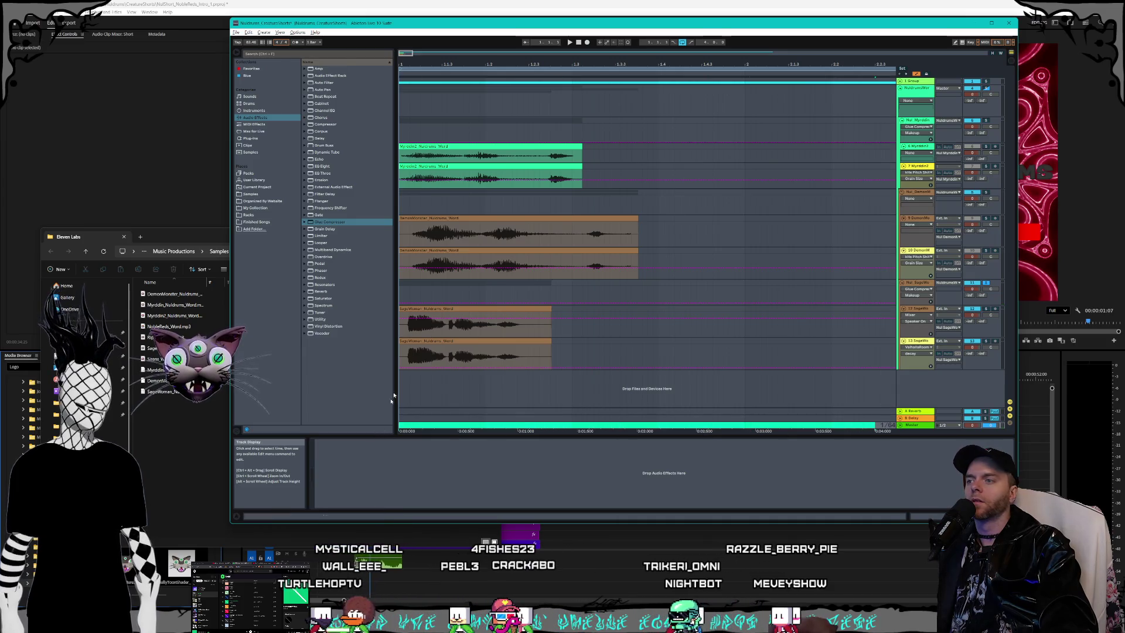
left_click(236, 33)
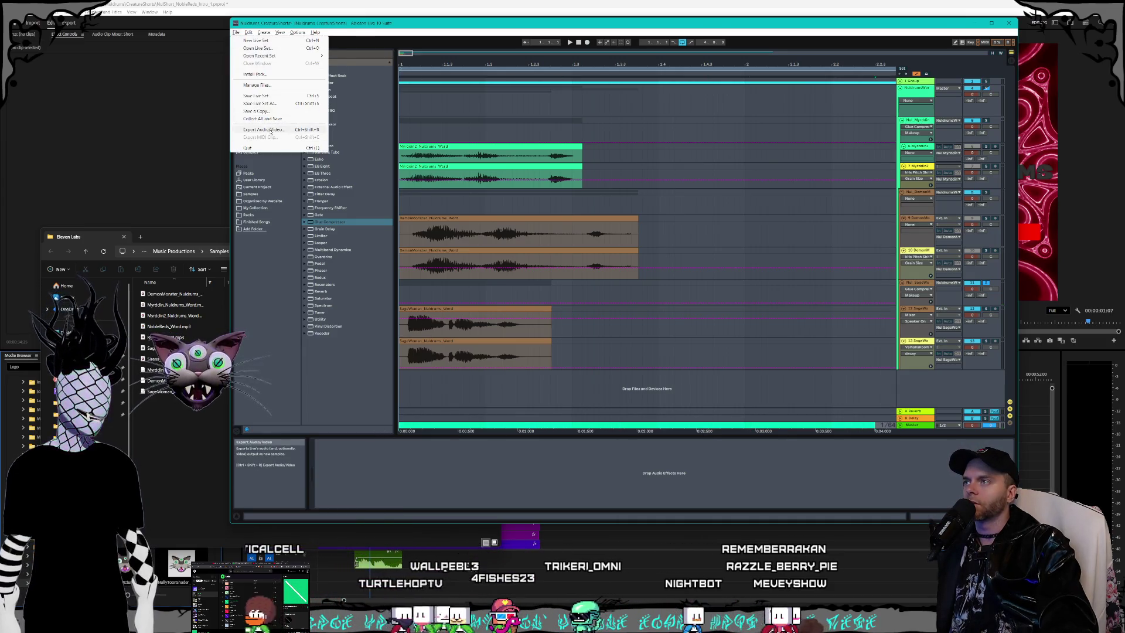
Step: Export the arrangement as audio and browse from Music Productions into the Samples folder
left_click(263, 129)
left_click(610, 385)
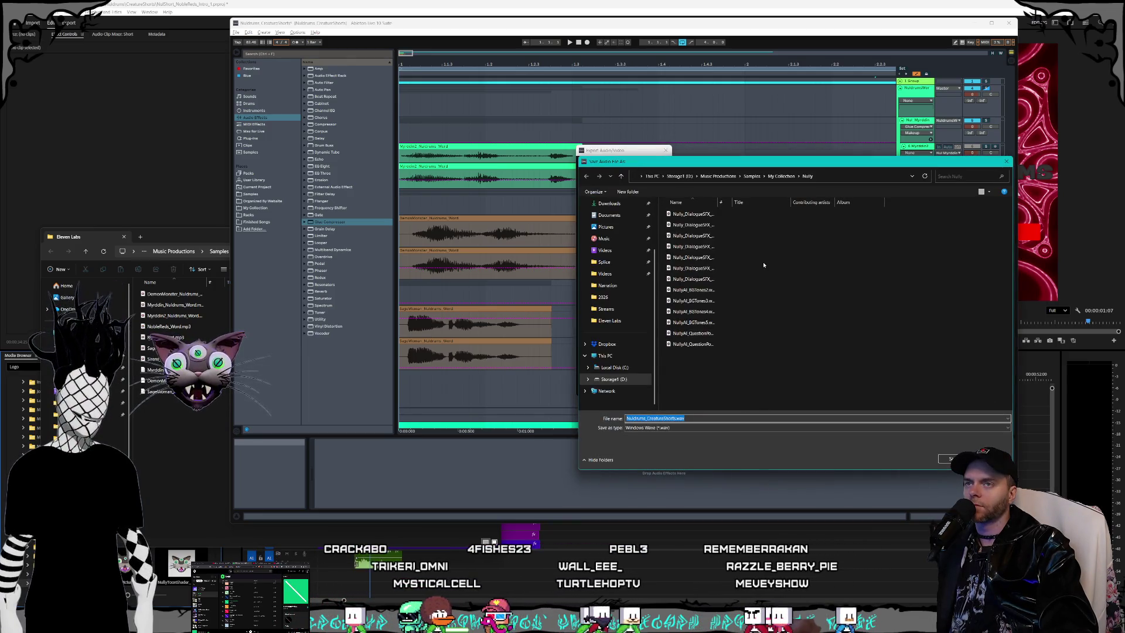
left_click(778, 176)
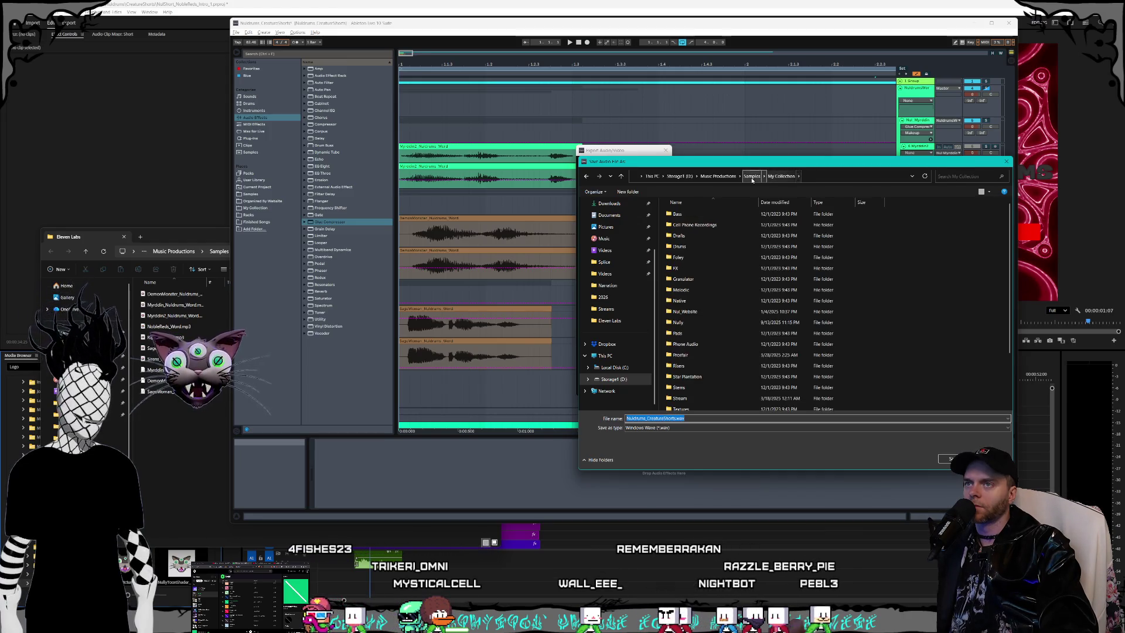
left_click(719, 177)
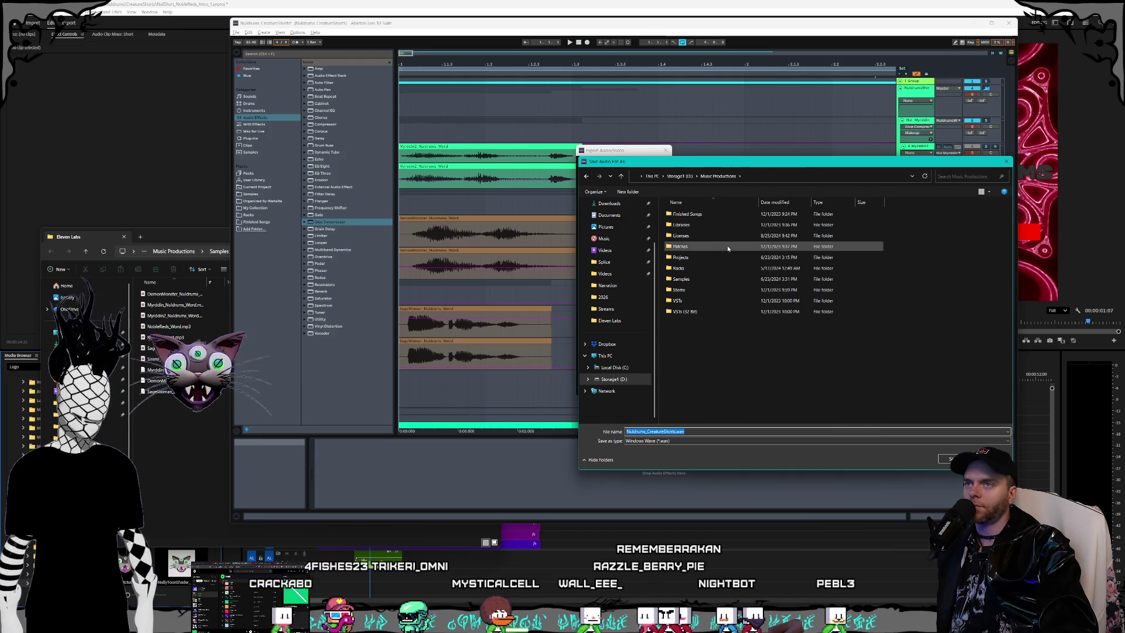
double_click(689, 279)
key("Return")
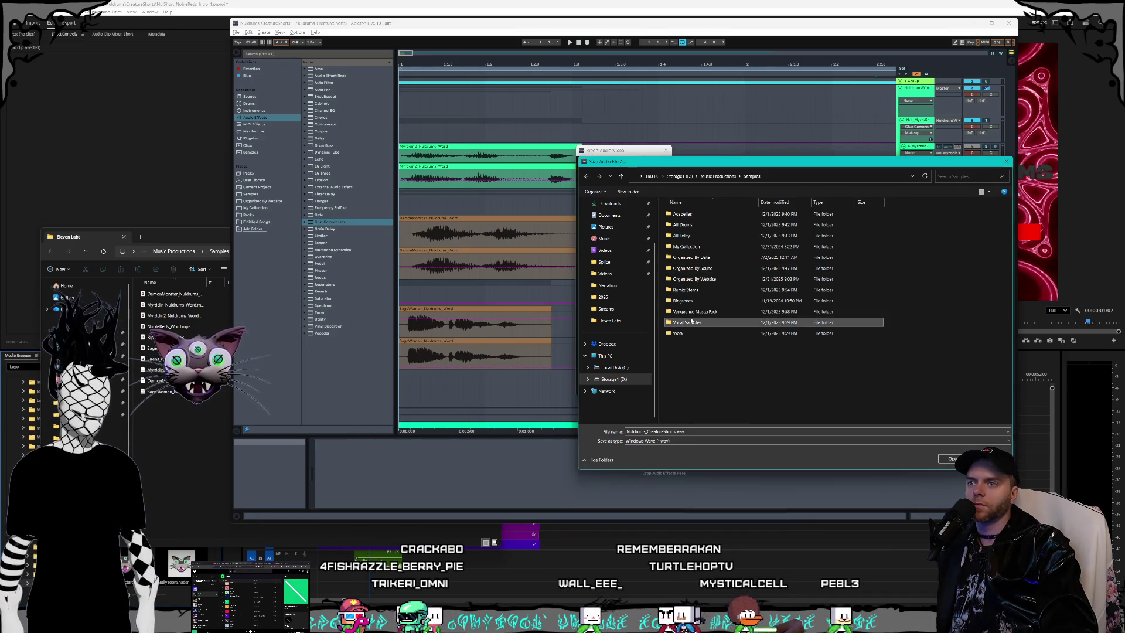
Step: Open Organized By Website › Eleven Labs as the export destination
double_click(694, 278)
scroll(714, 280, "down", 5)
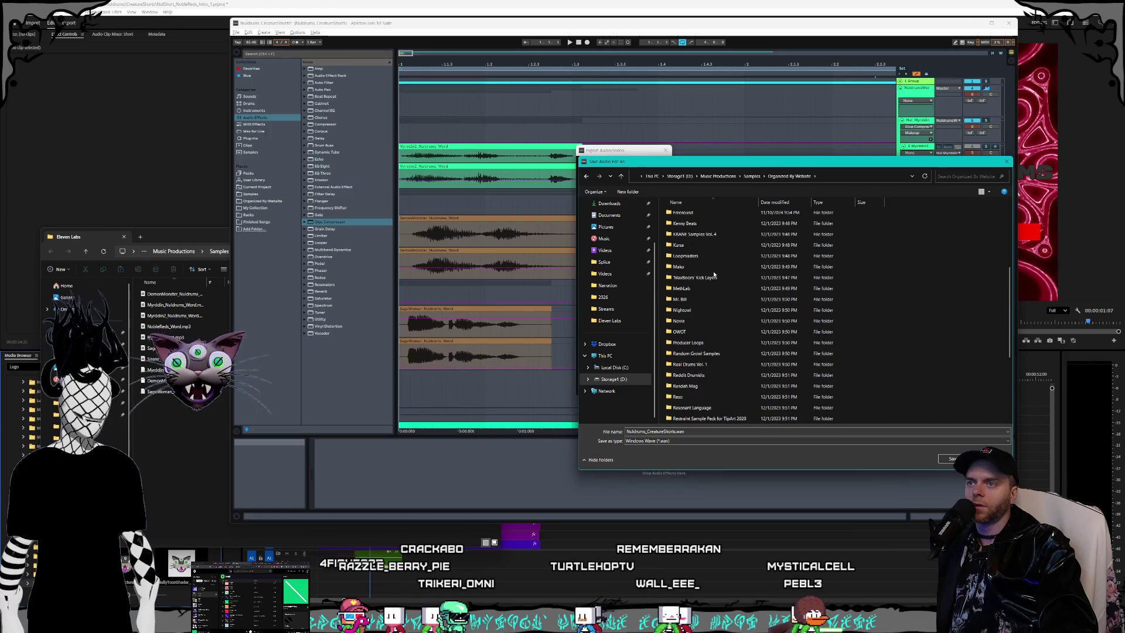
scroll(701, 274, "down", 2)
scroll(698, 278, "up", 7)
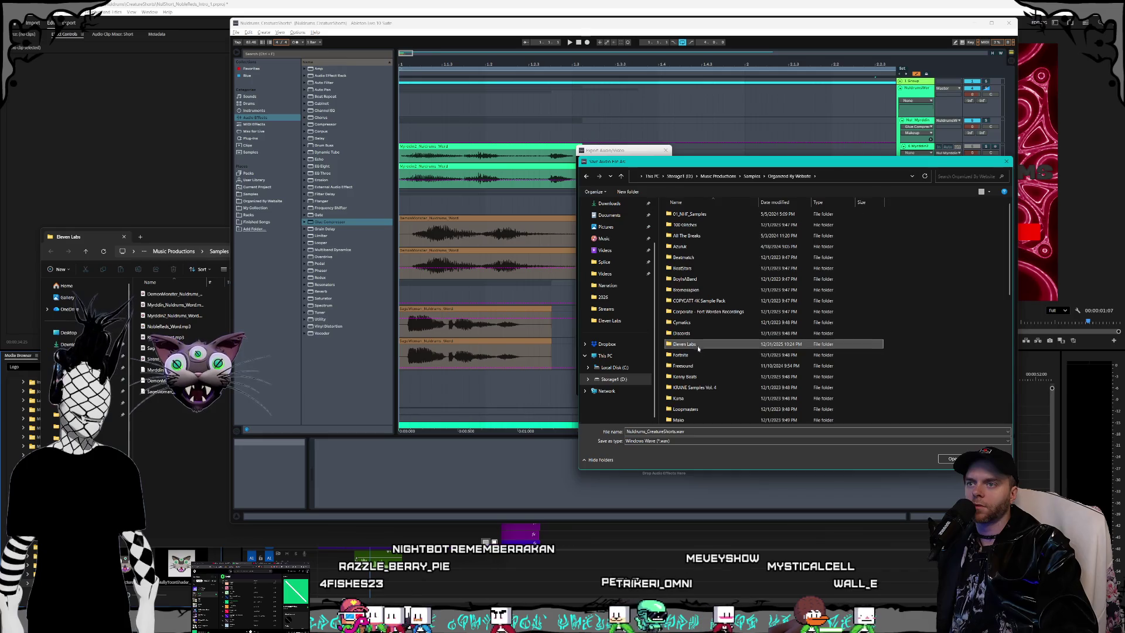
double_click(698, 345)
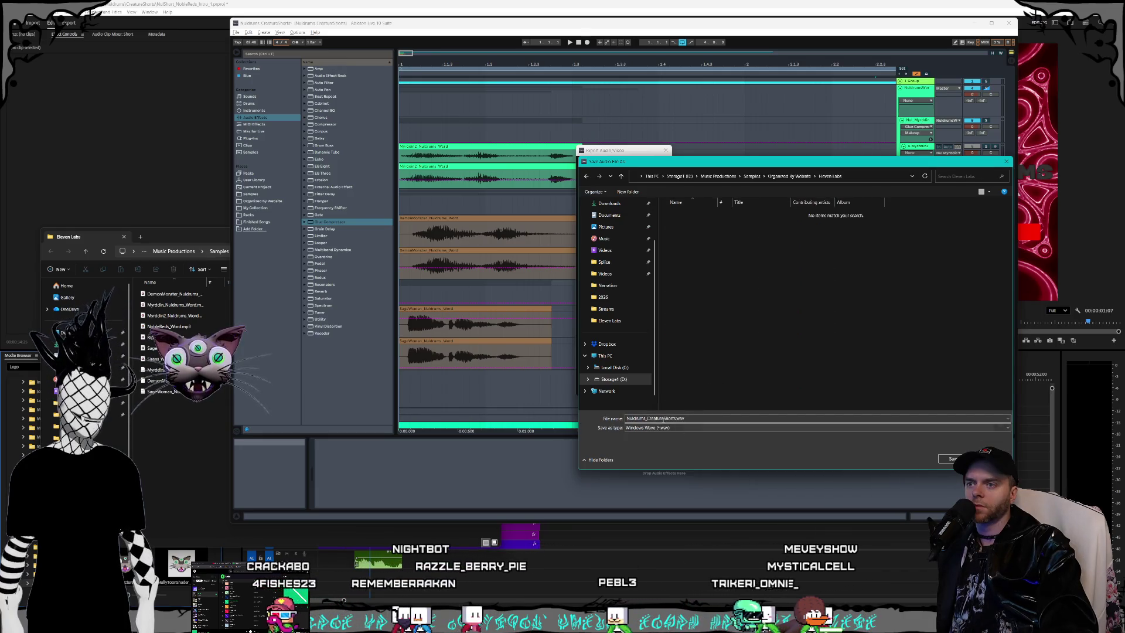
Step: Rename the export to Nuldrums_Word_SageWoman_Layered.wav and save it
double_click(661, 418)
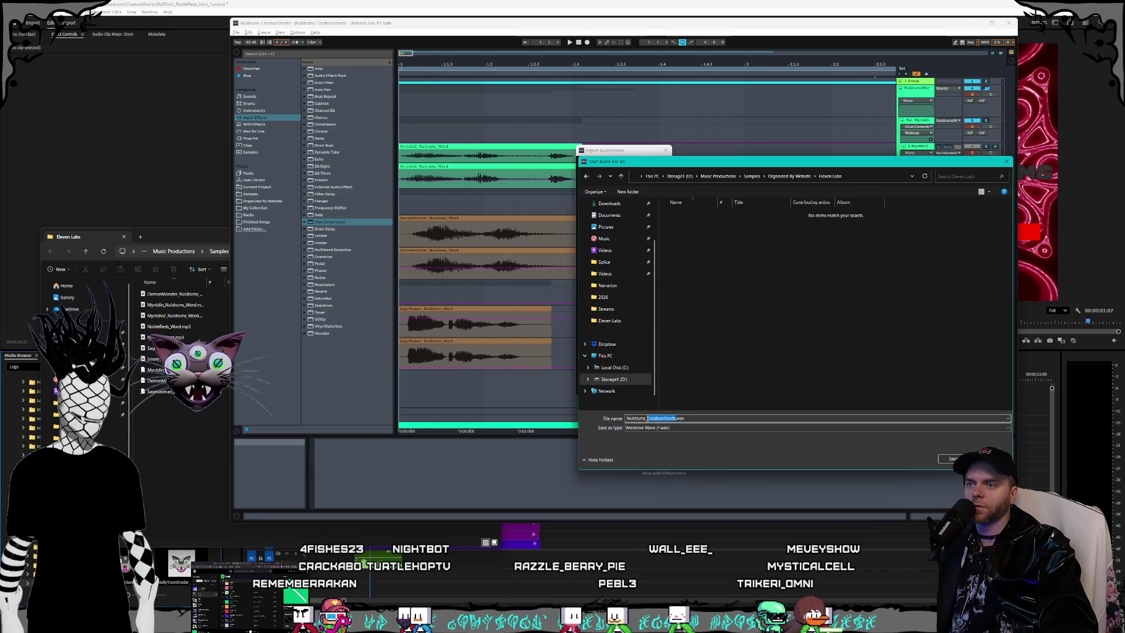
key("BackSpace")
key("BackSpace")
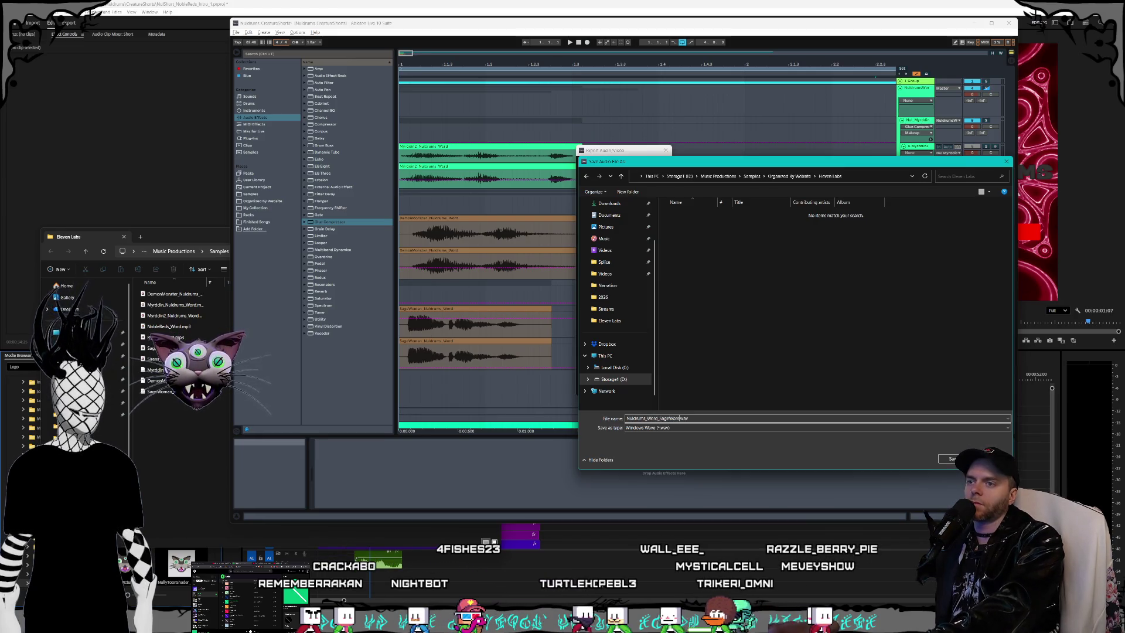
type("an_")
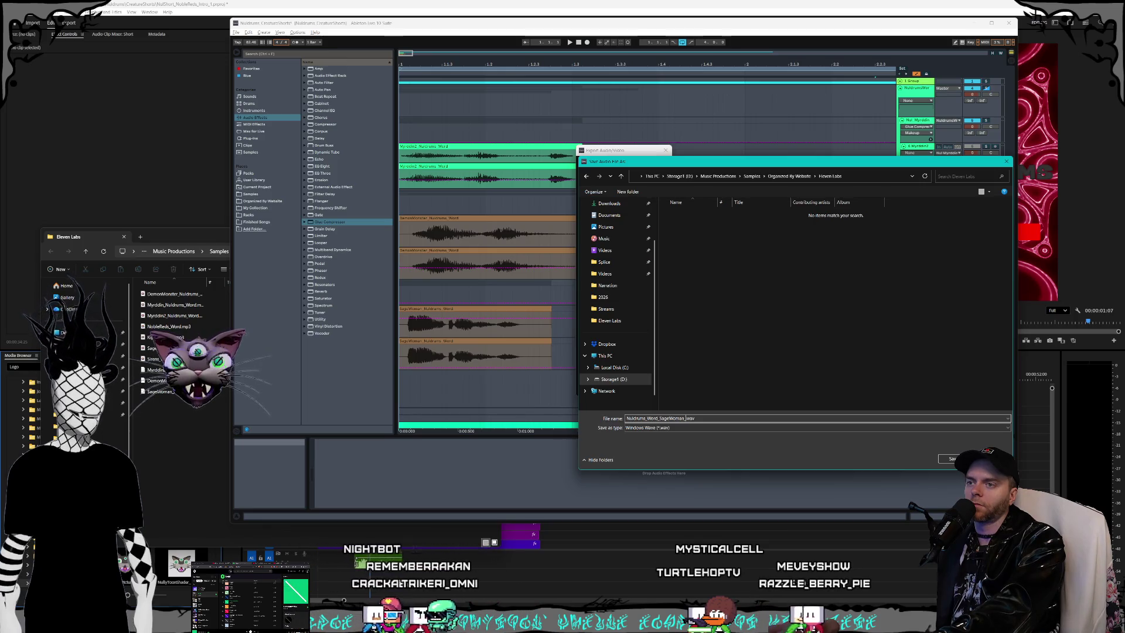
type("Layered")
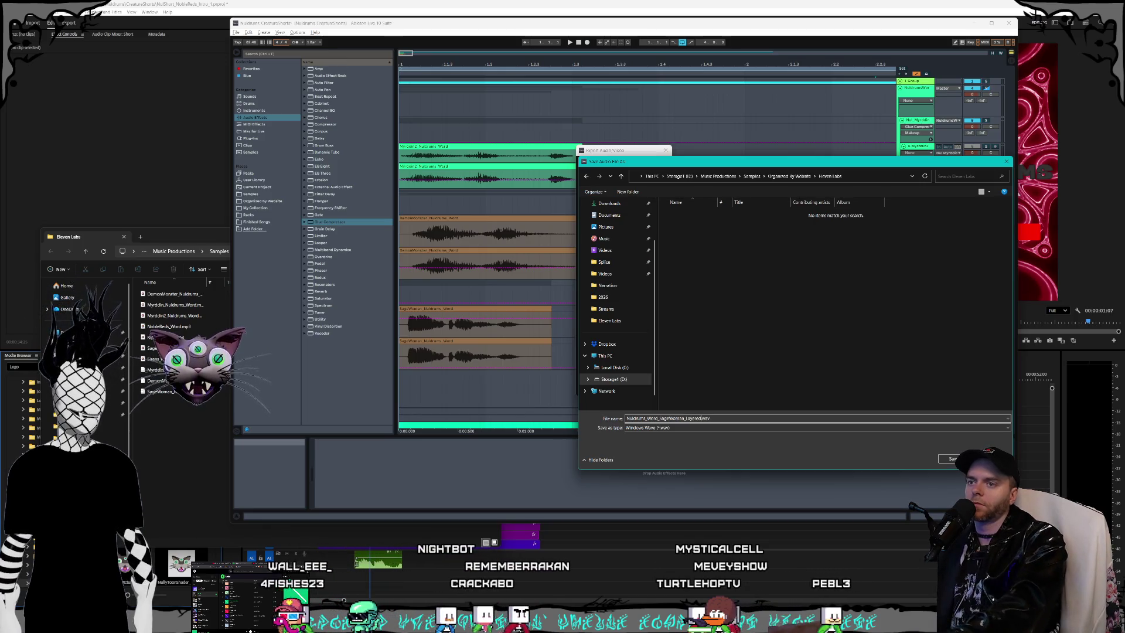
left_click(952, 460)
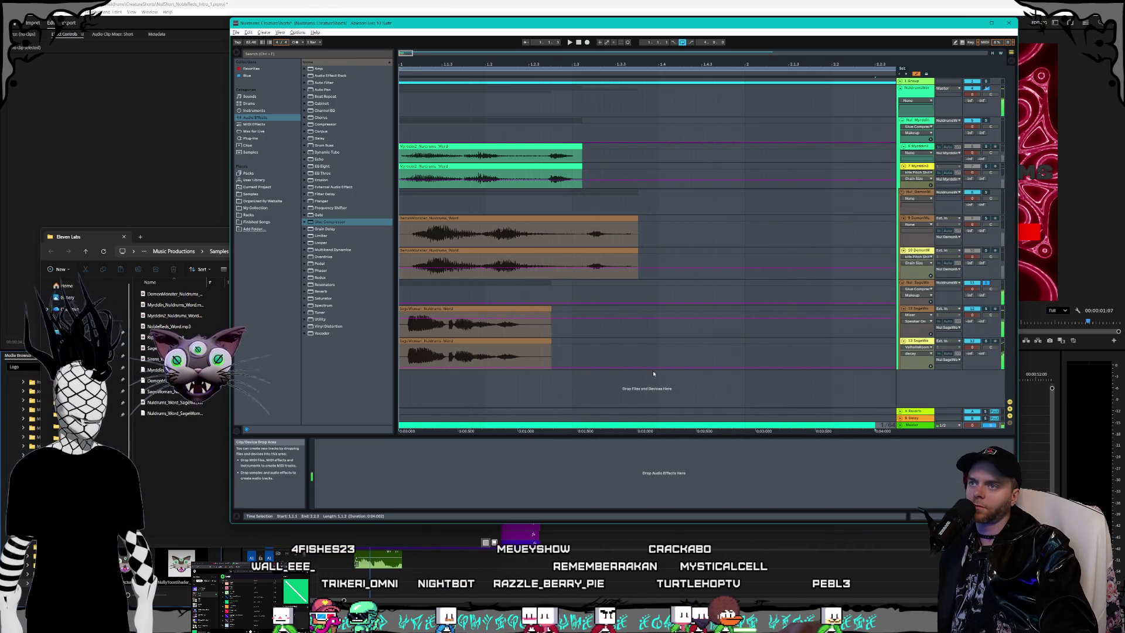
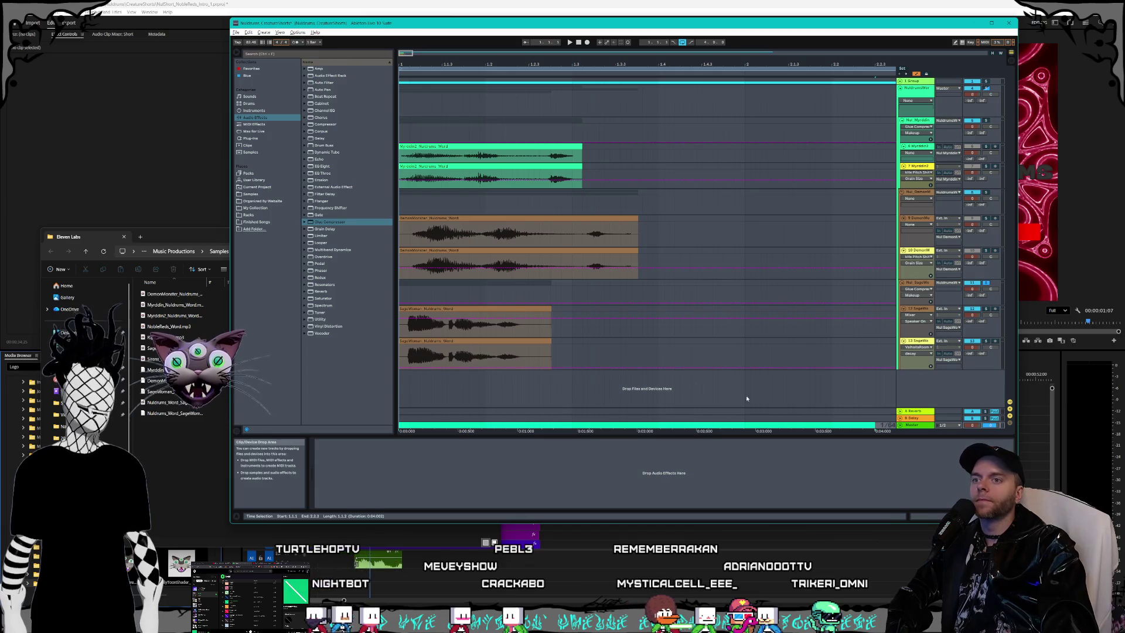
Step: Solo the DemonM group and raise track 10's ValhallaRoom reverb decay to 4.32 s
left_click(987, 195)
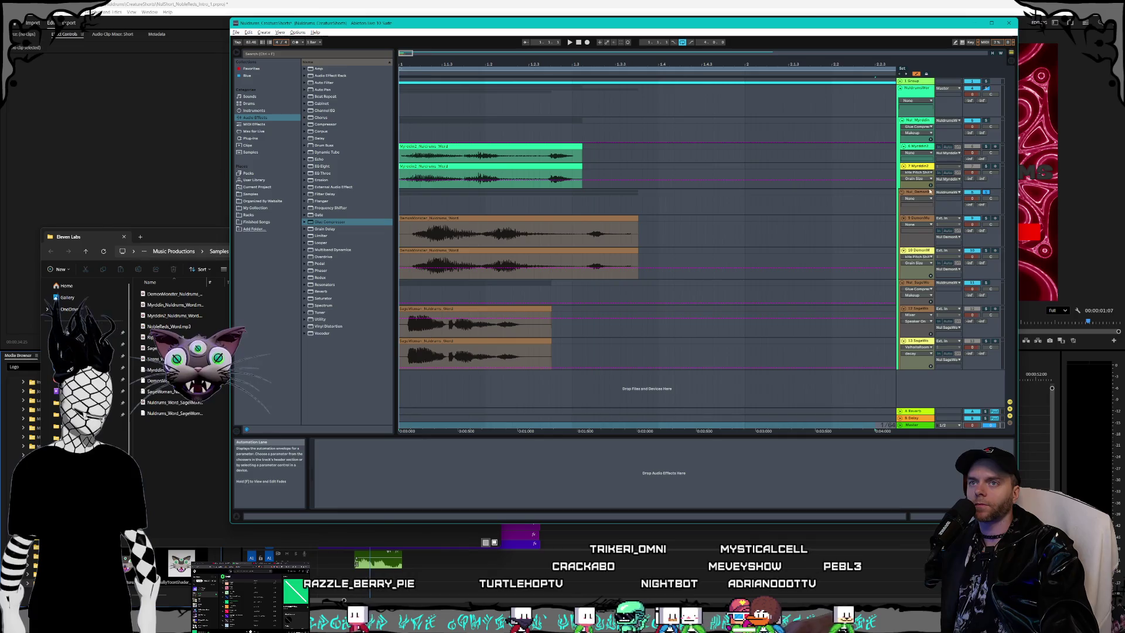
left_click(820, 202)
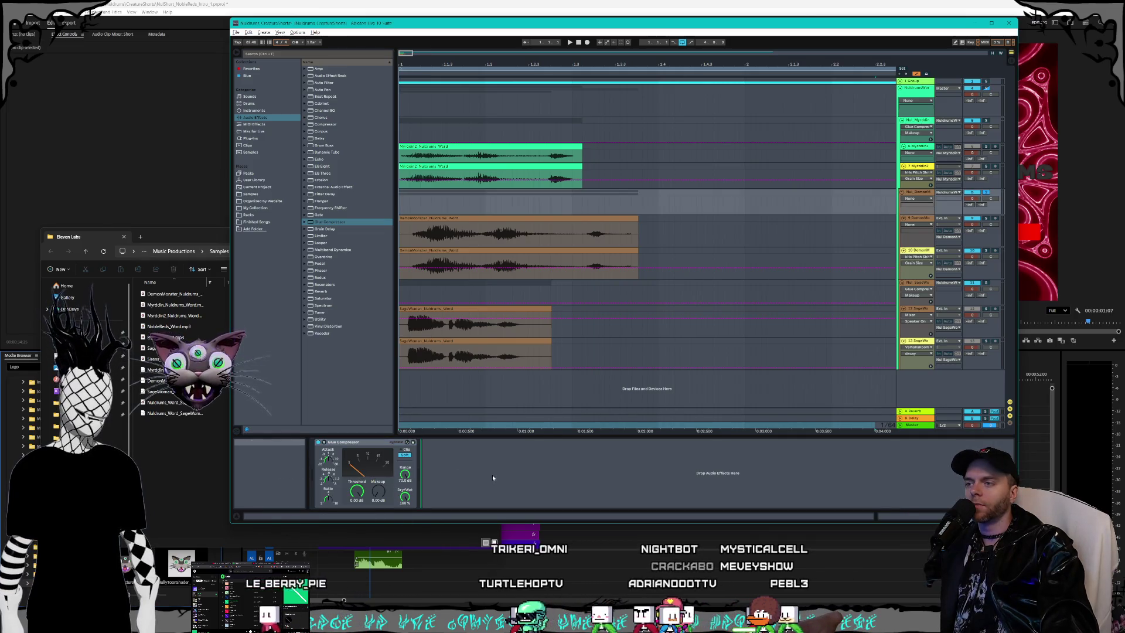
left_click(915, 252)
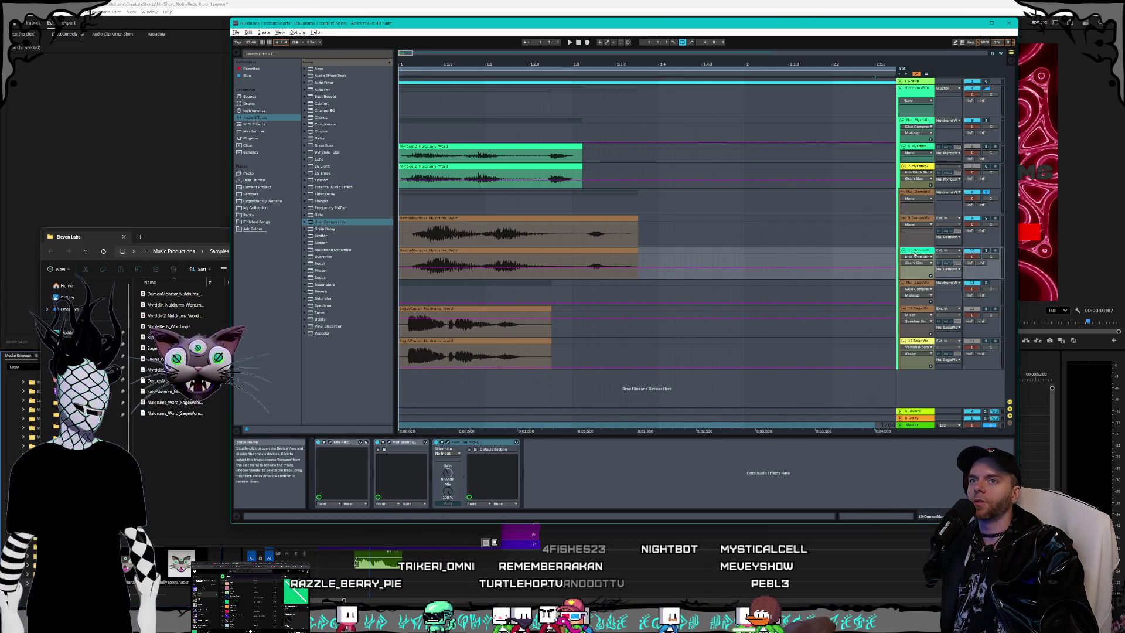
left_click(478, 260)
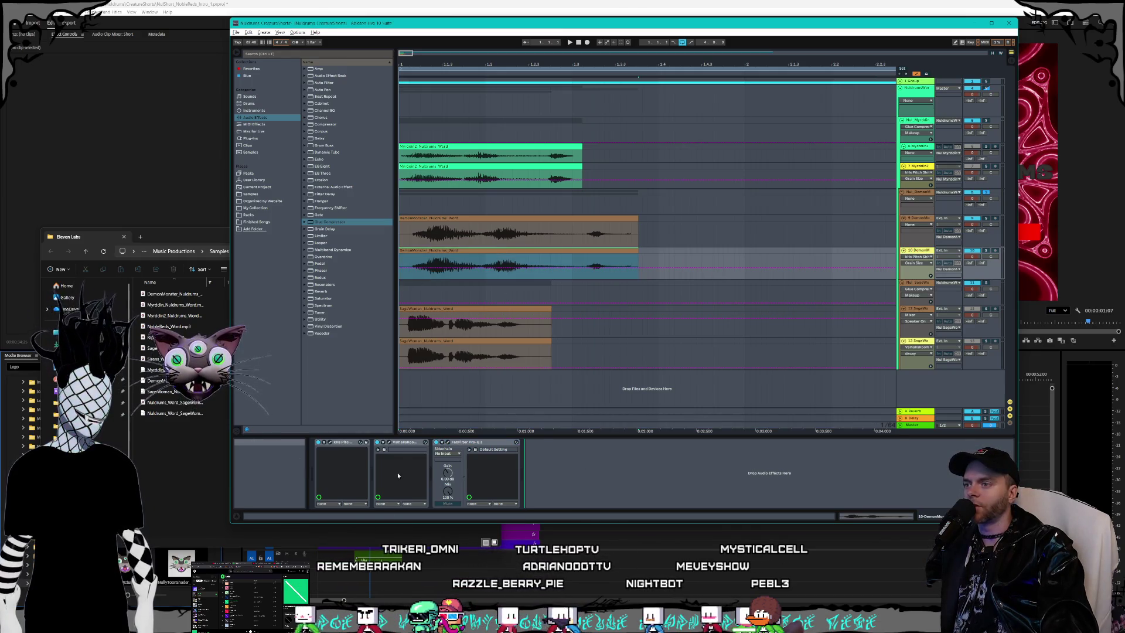
left_click(389, 442)
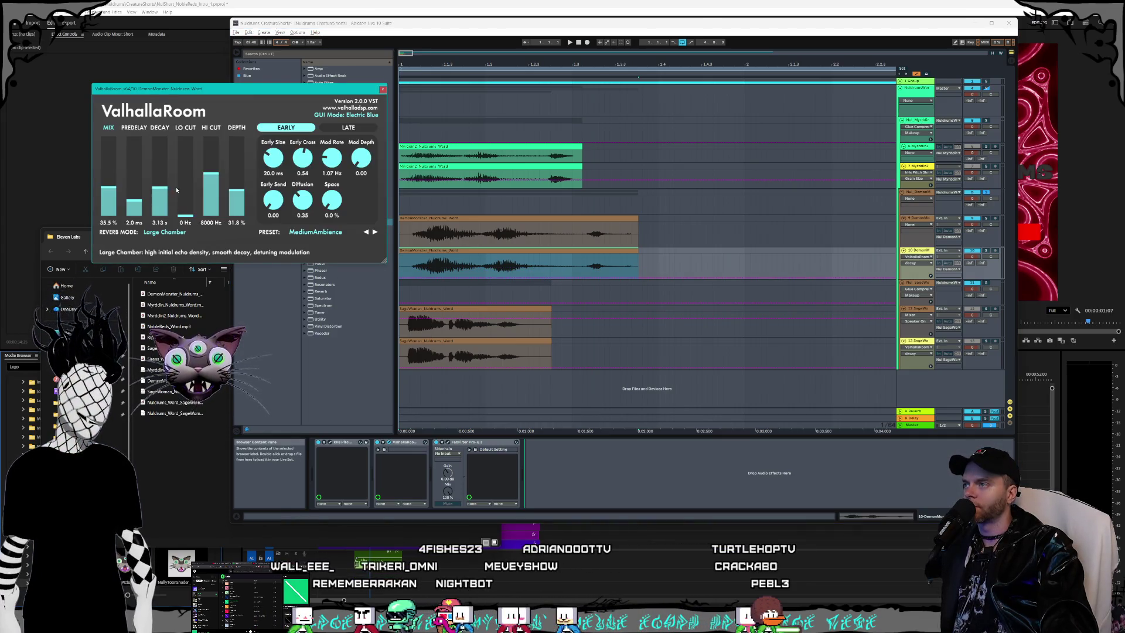
left_click_drag(176, 190, 176, 184)
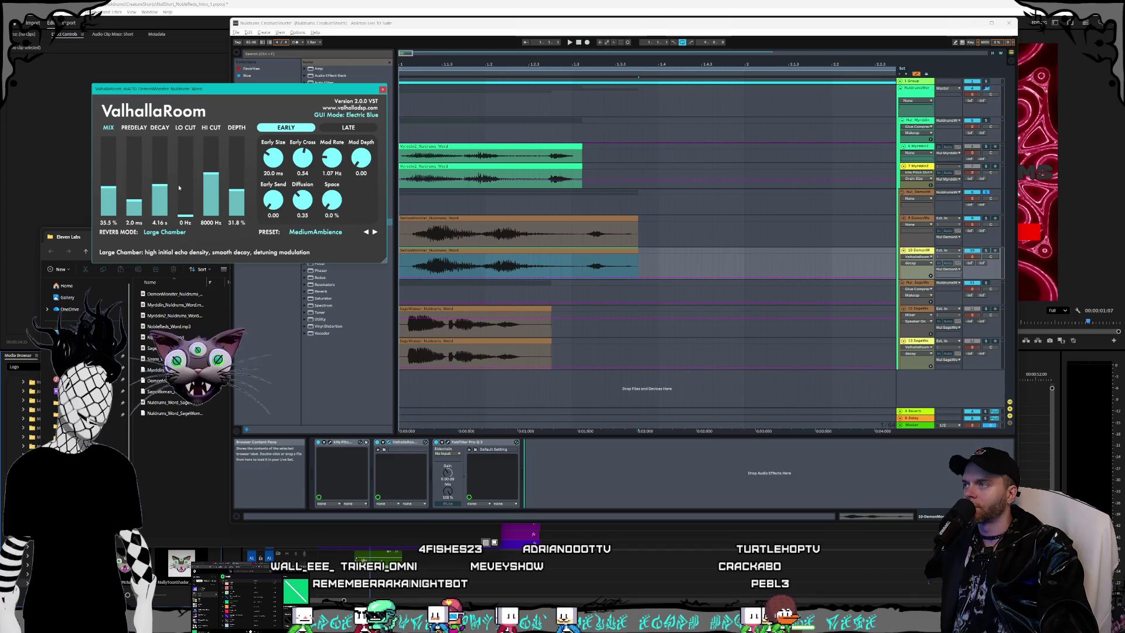
left_click(382, 90)
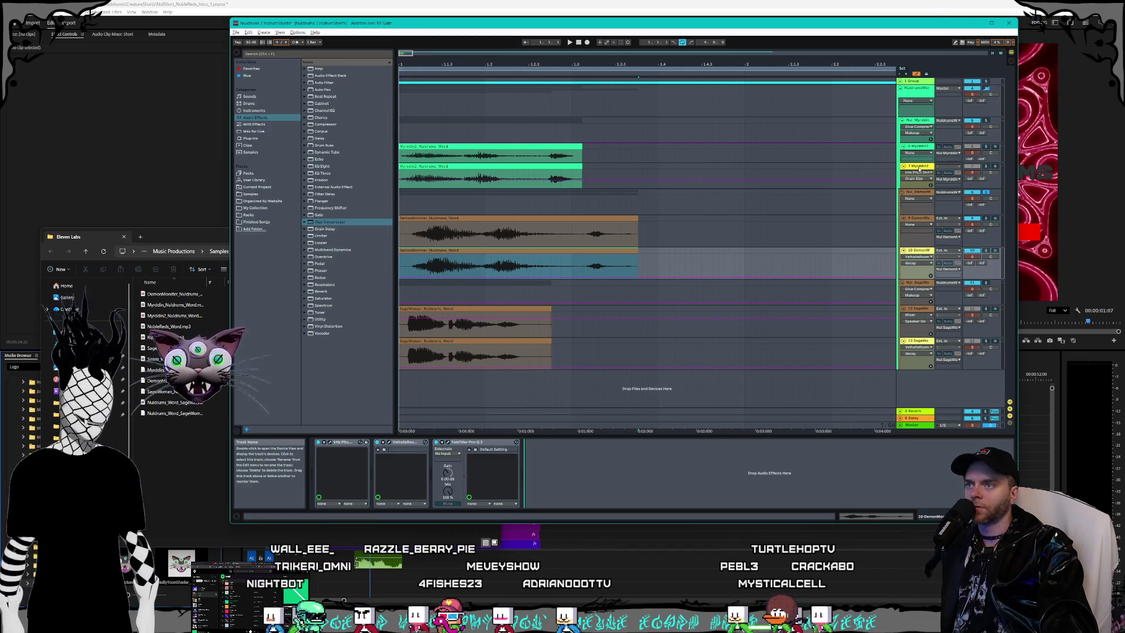
Step: Raise the Myrddin2 track's ValhallaRoom reverb decay to about 4.49 s
left_click(919, 167)
left_click(383, 442)
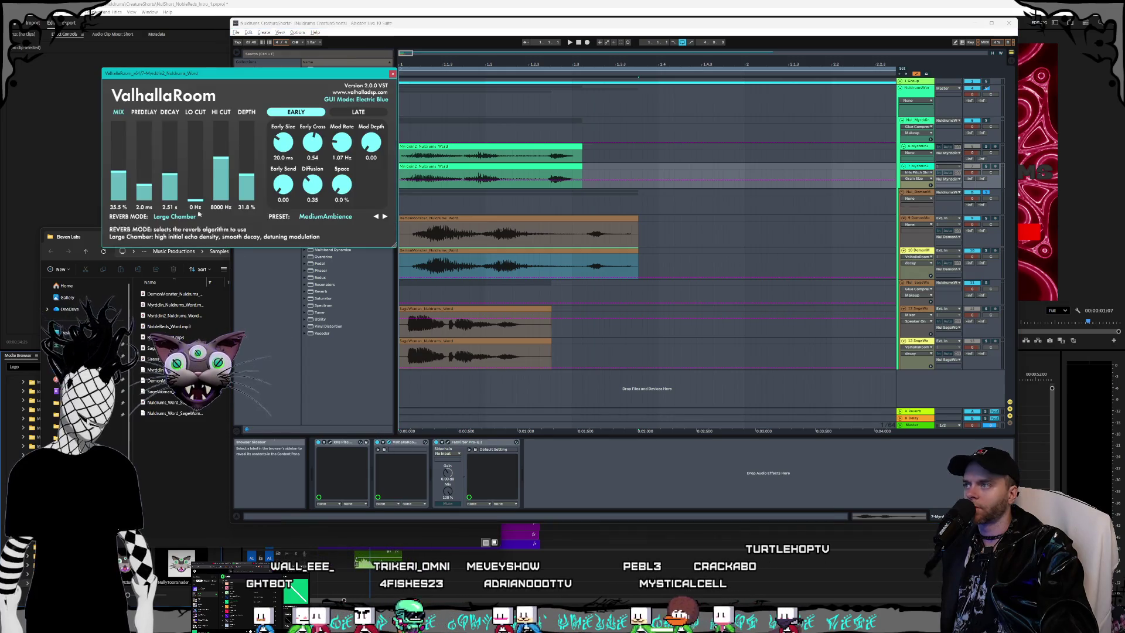
left_click_drag(176, 179, 177, 171)
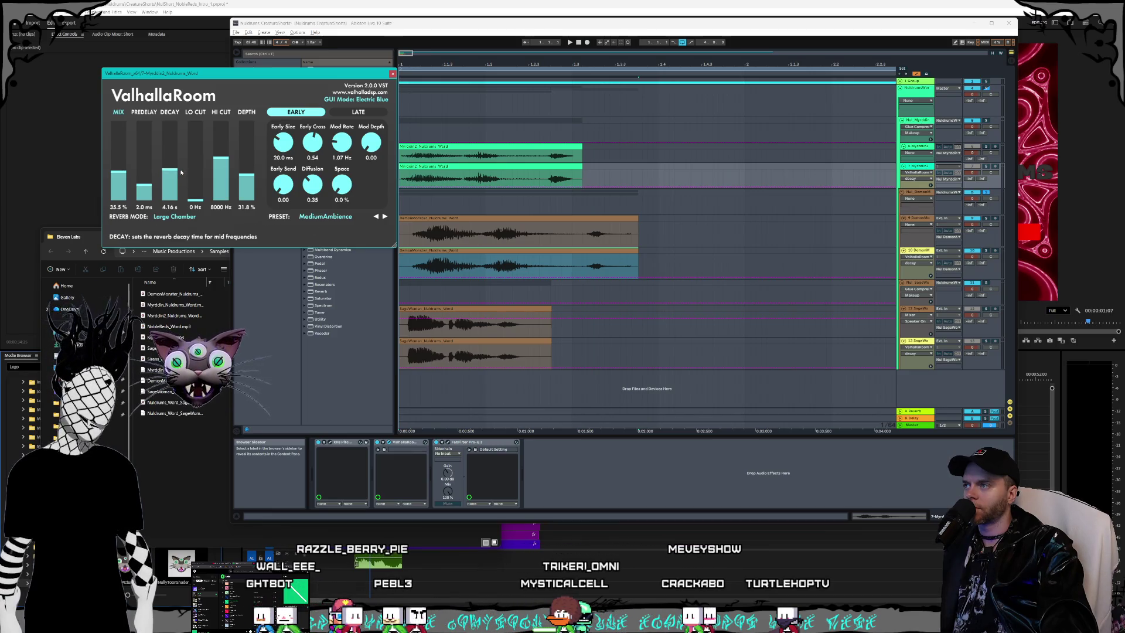
left_click(393, 73)
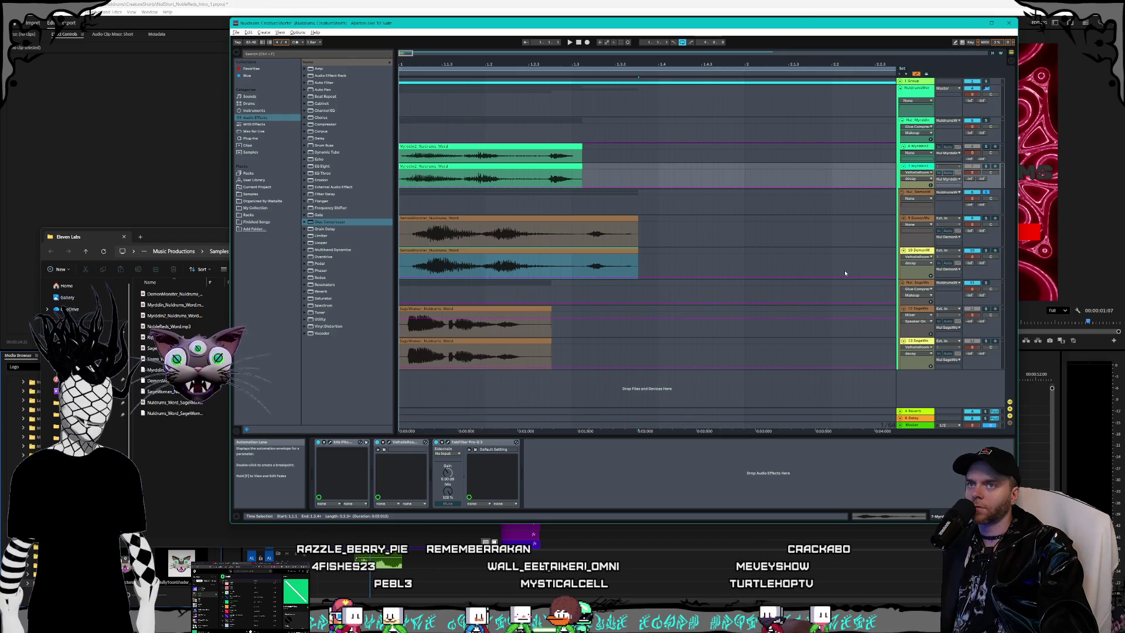
left_click(917, 192)
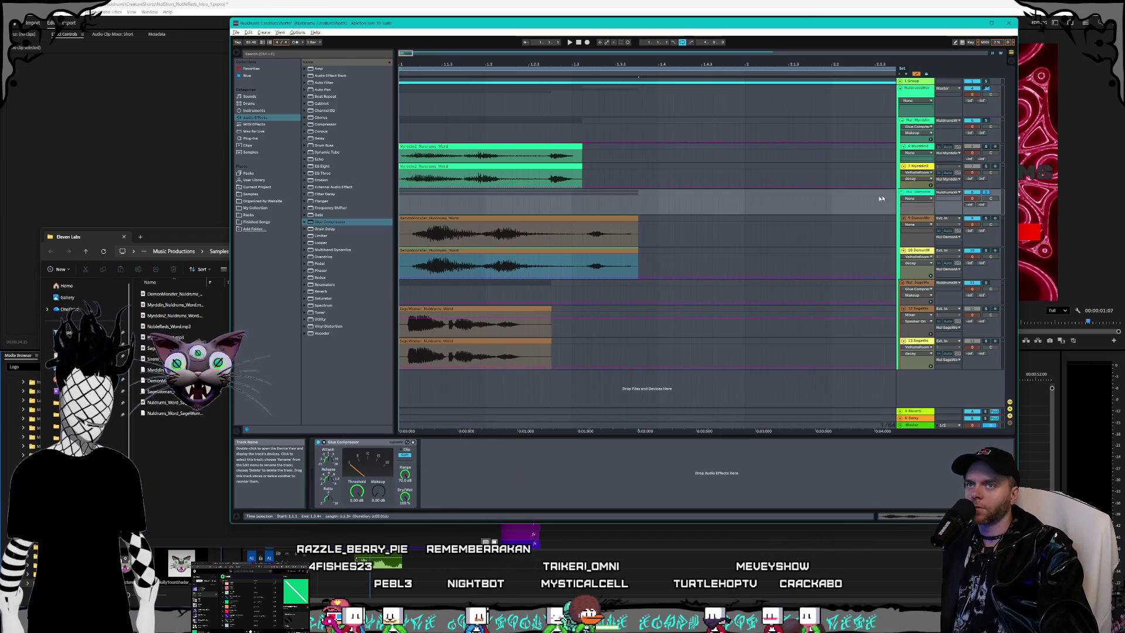
Step: Select the arrangement from the start to 2.2.3 and play back the layered voices
scroll(405, 54, "down", 4)
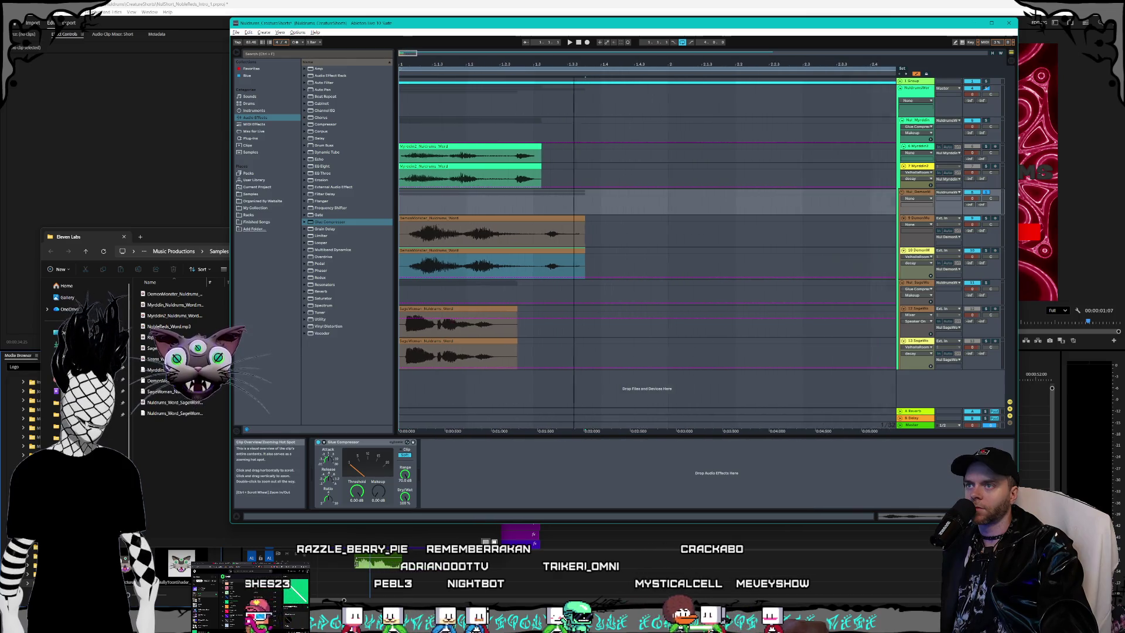
scroll(605, 336, "up", 2)
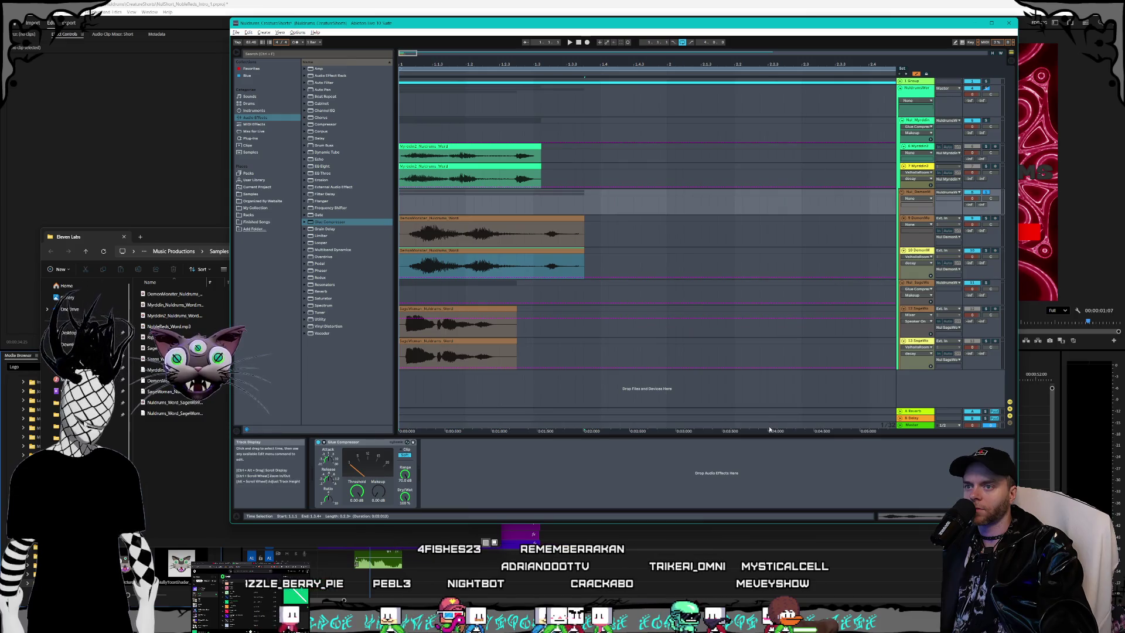
left_click_drag(768, 426, 376, 435)
left_click(491, 366)
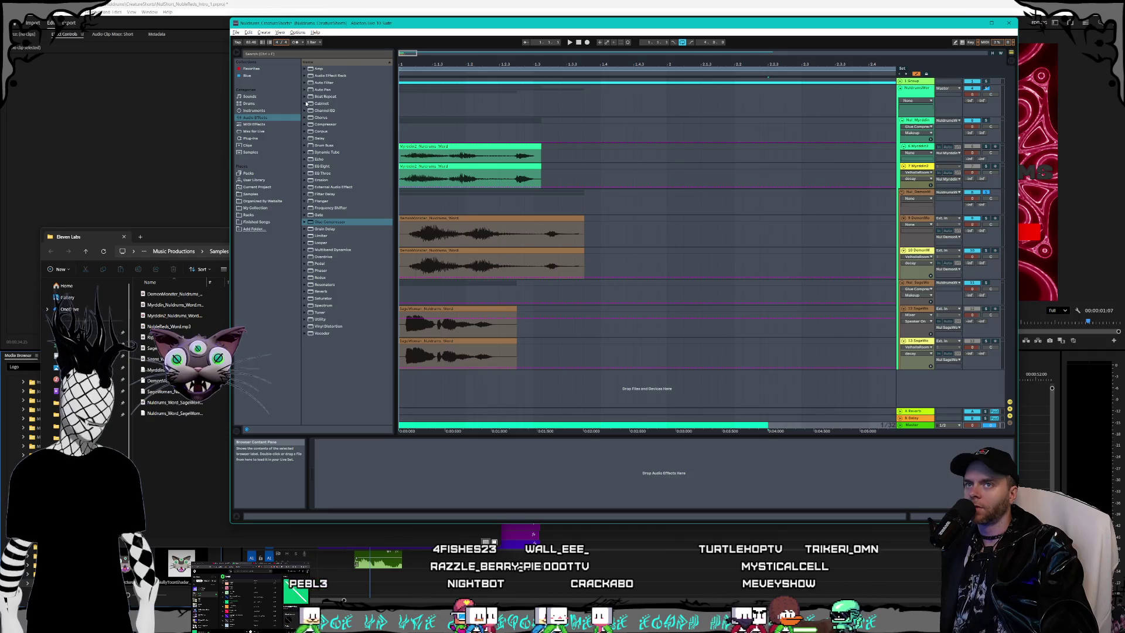
key("space")
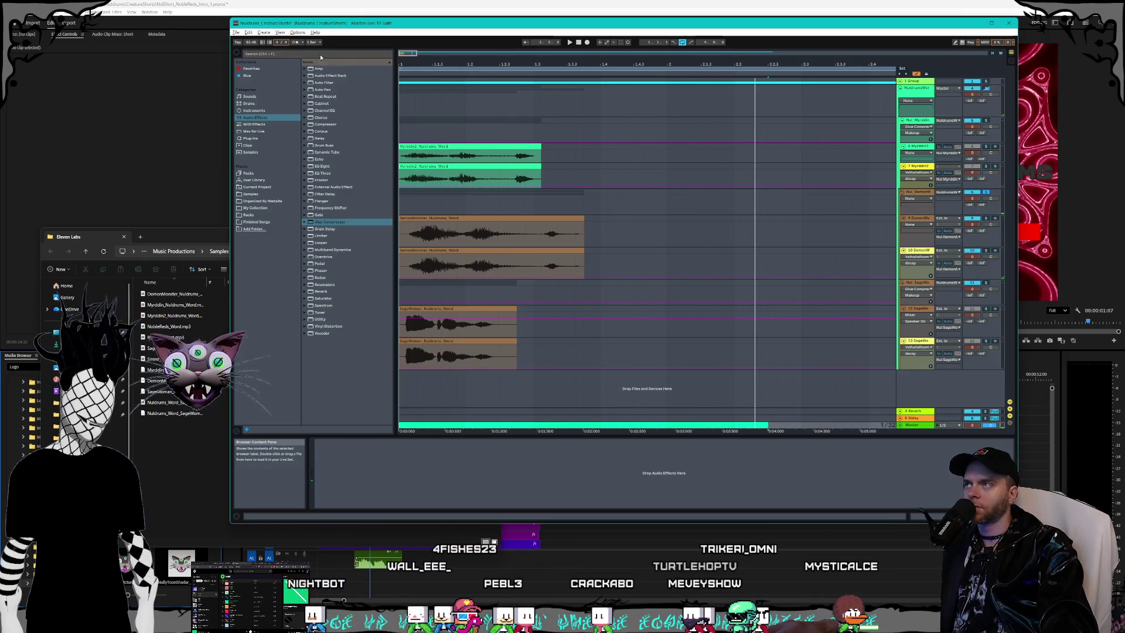
left_click(237, 32)
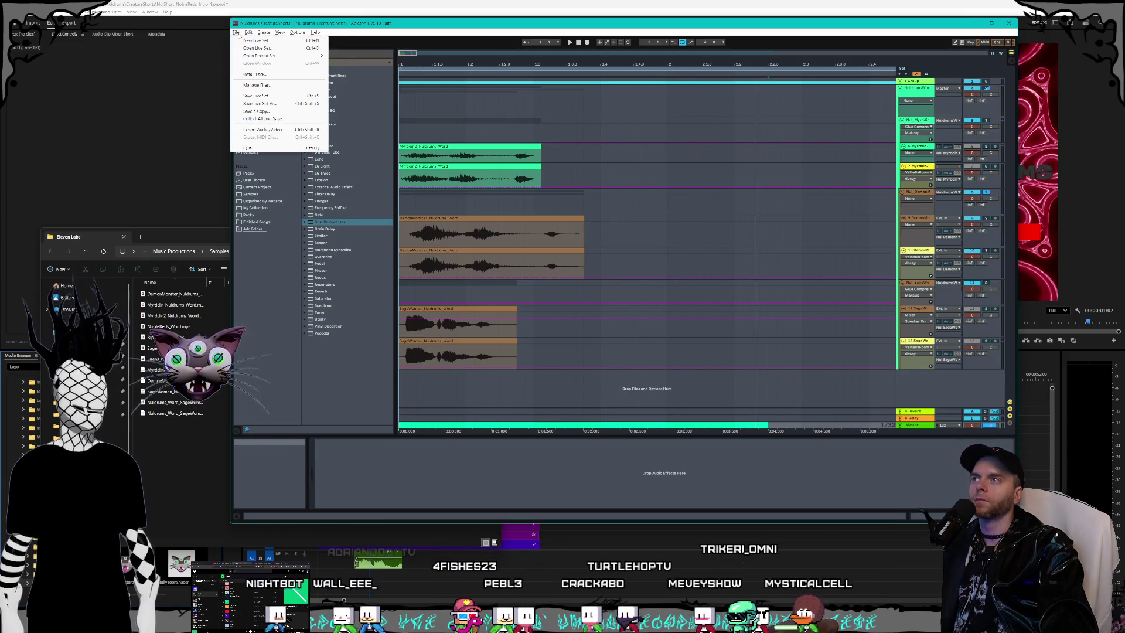
Step: Export the selected audio, changing SageWoman to DemonMonster in the file name before saving
left_click(262, 129)
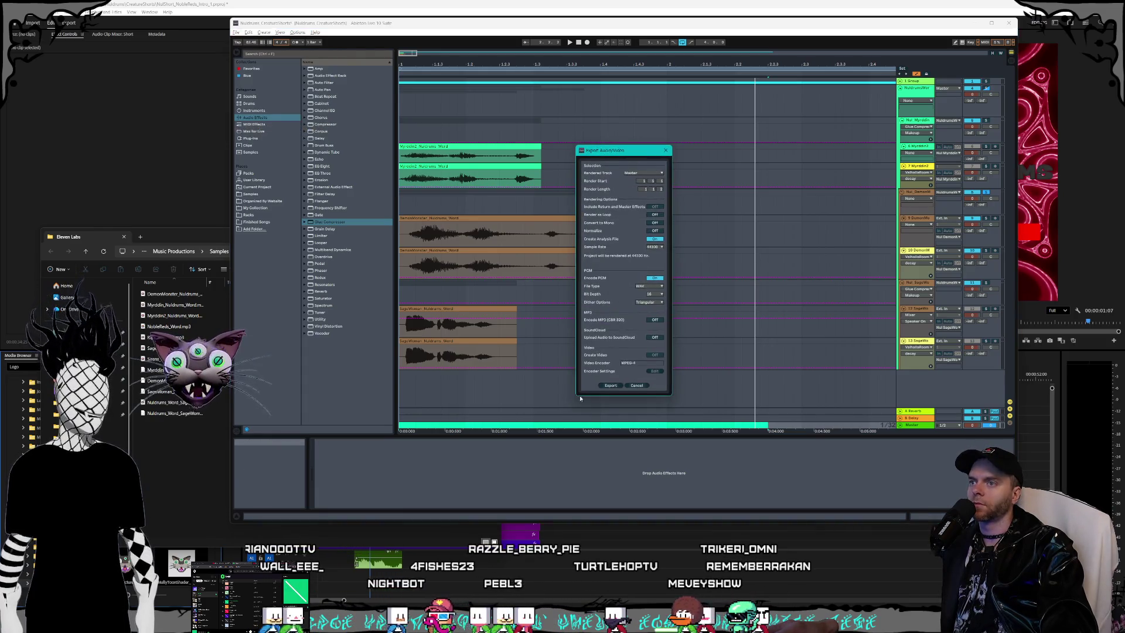
left_click(610, 385)
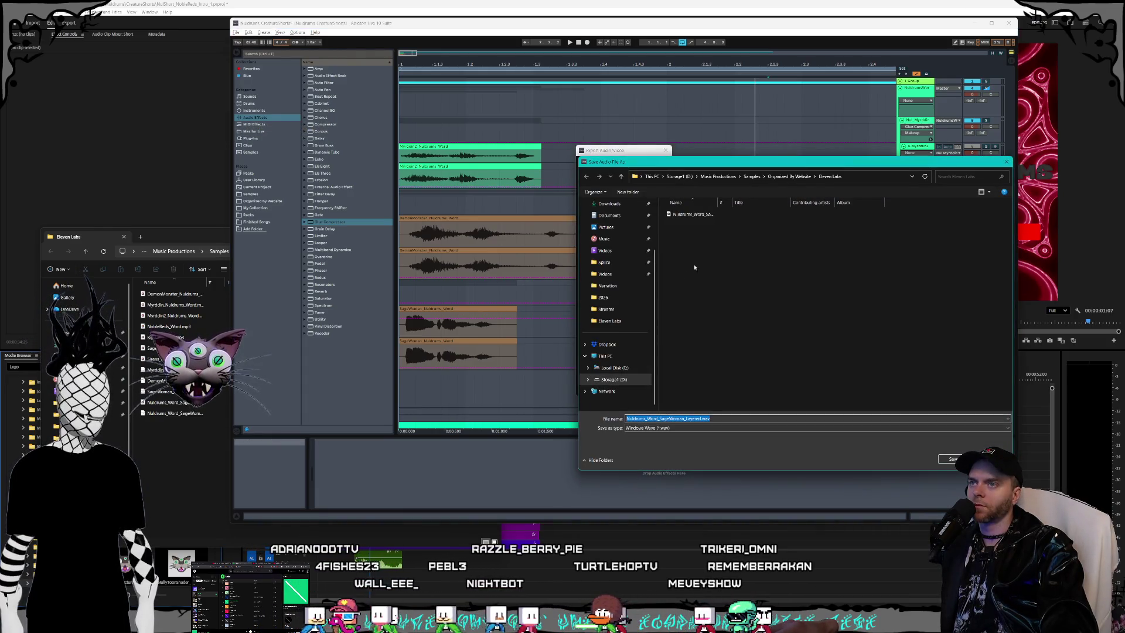
left_click(660, 418)
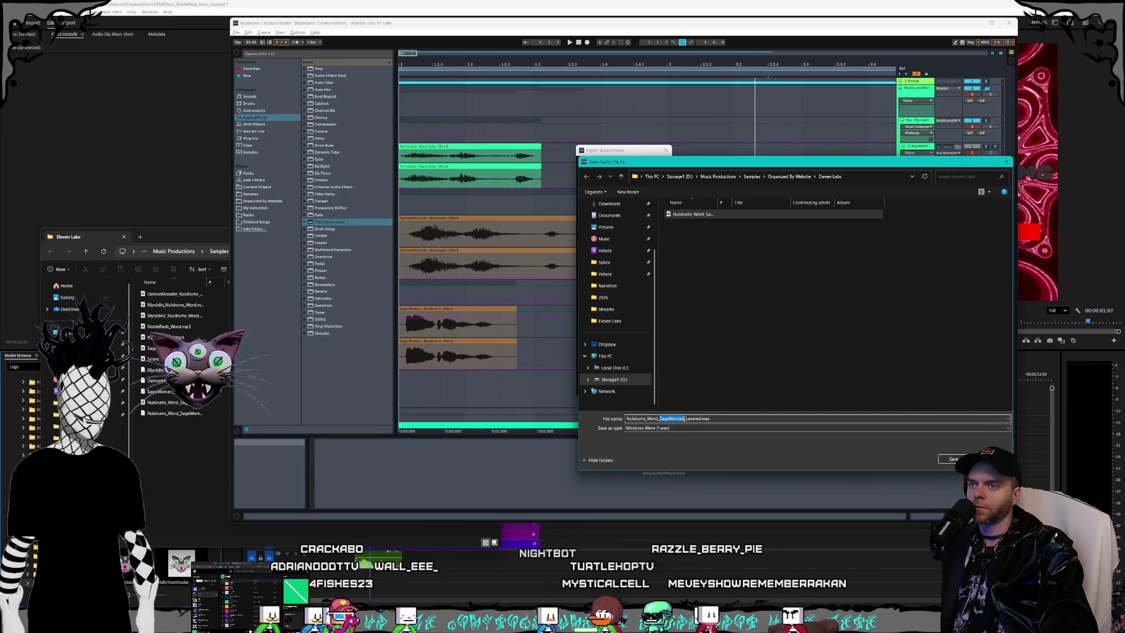
key("Delete")
key("Delete")
key("Delete")
type("Demon")
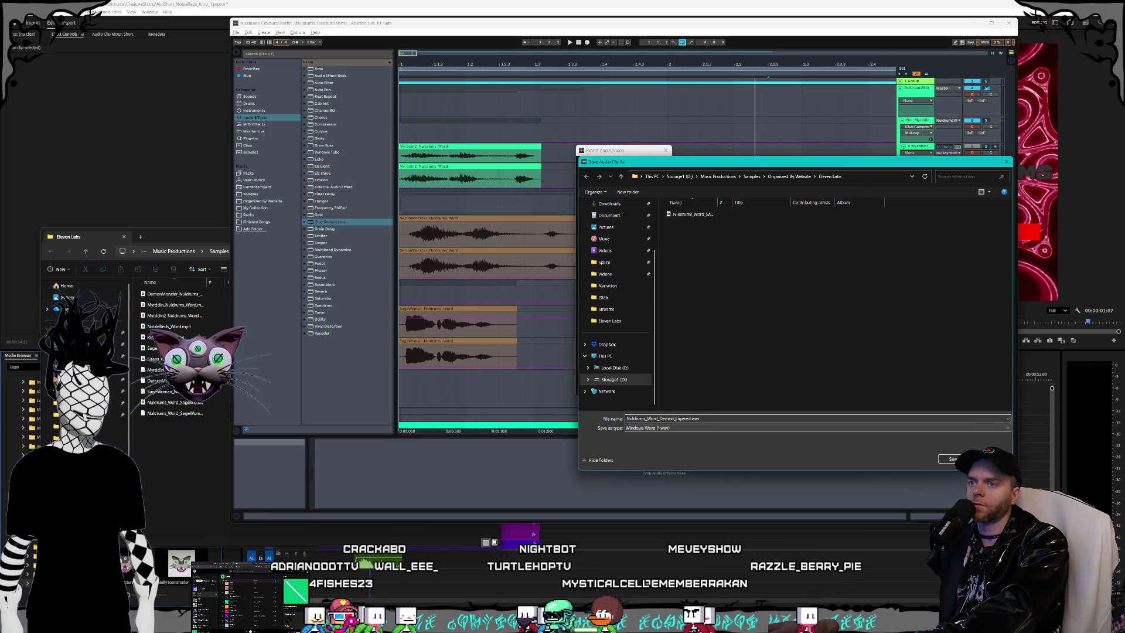
type("Monster")
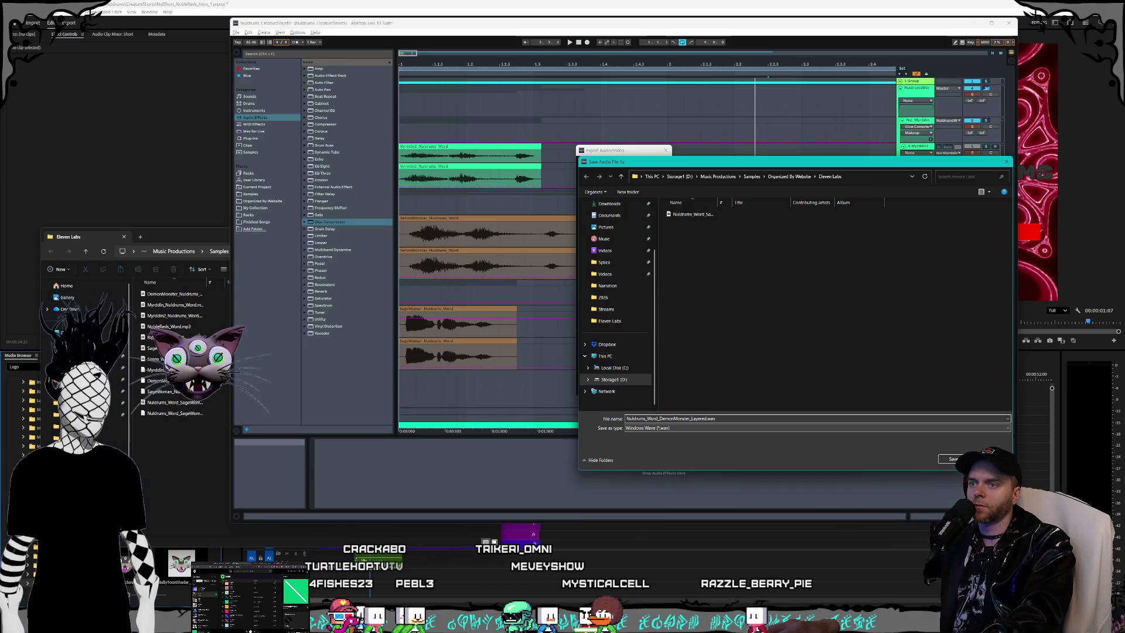
key("Return")
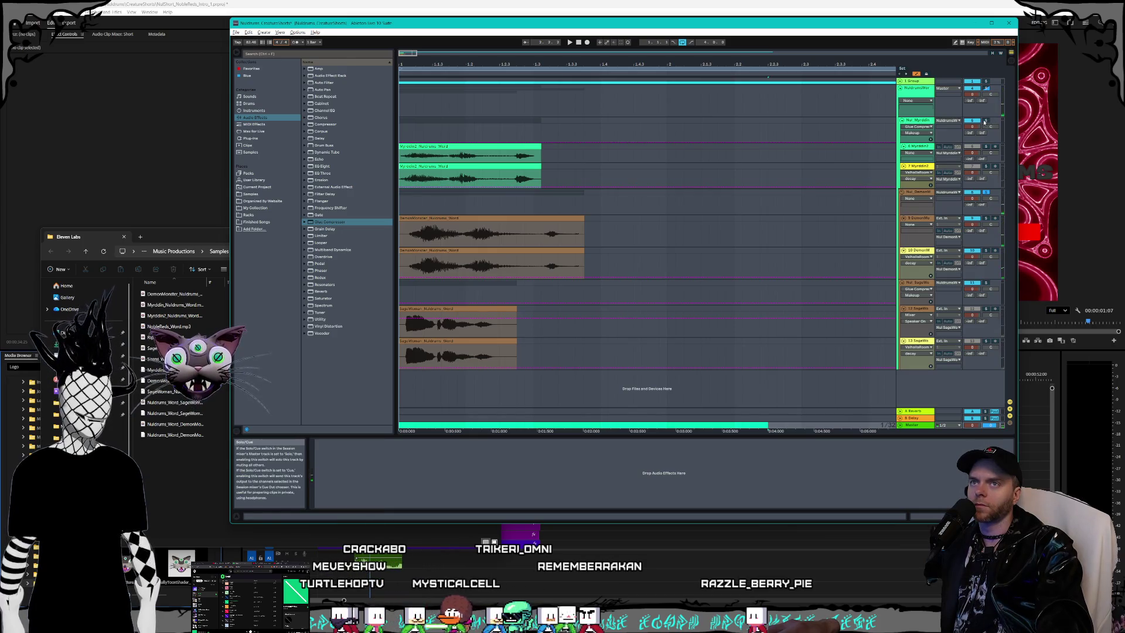
Step: Solo the Nul_Myrddin group and play back to compare the voices
left_click(985, 121)
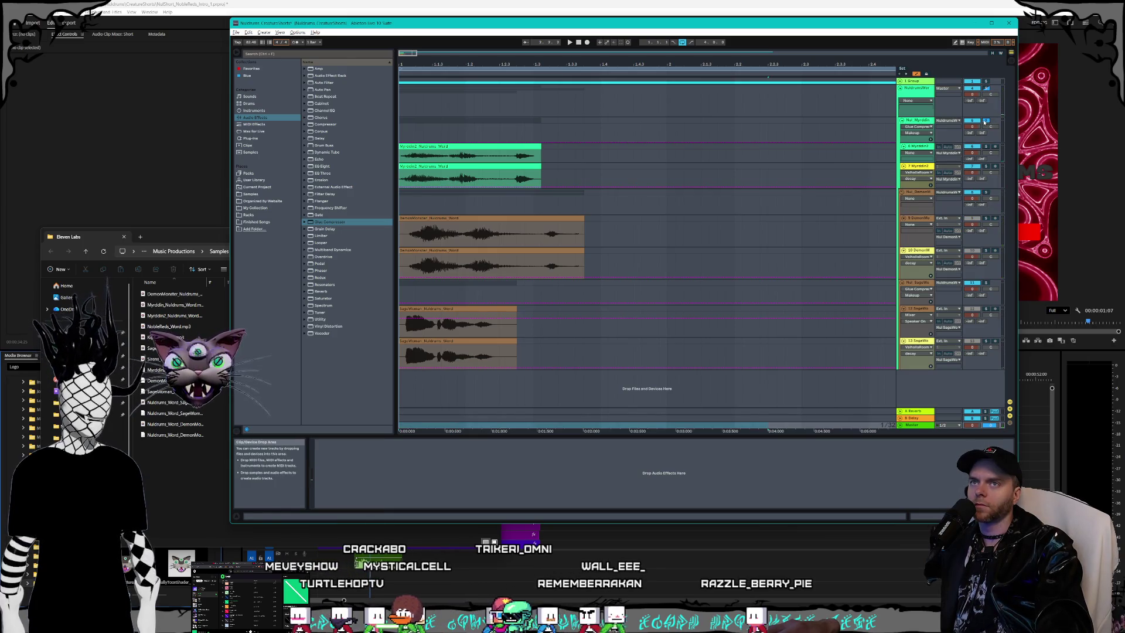
left_click(907, 205)
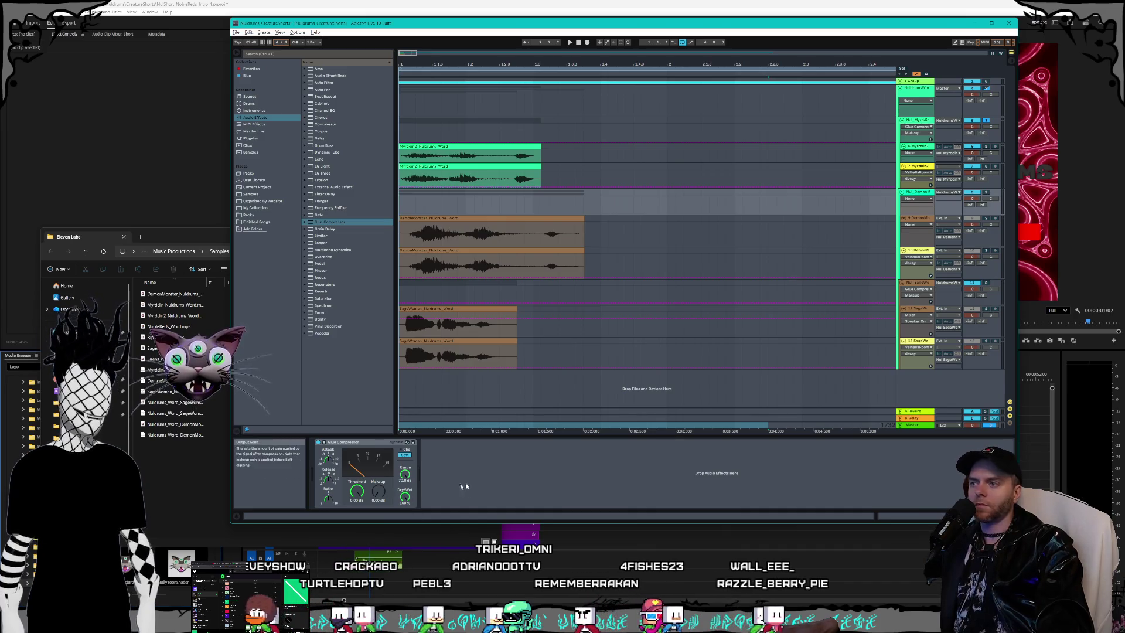
key("space")
key("space")
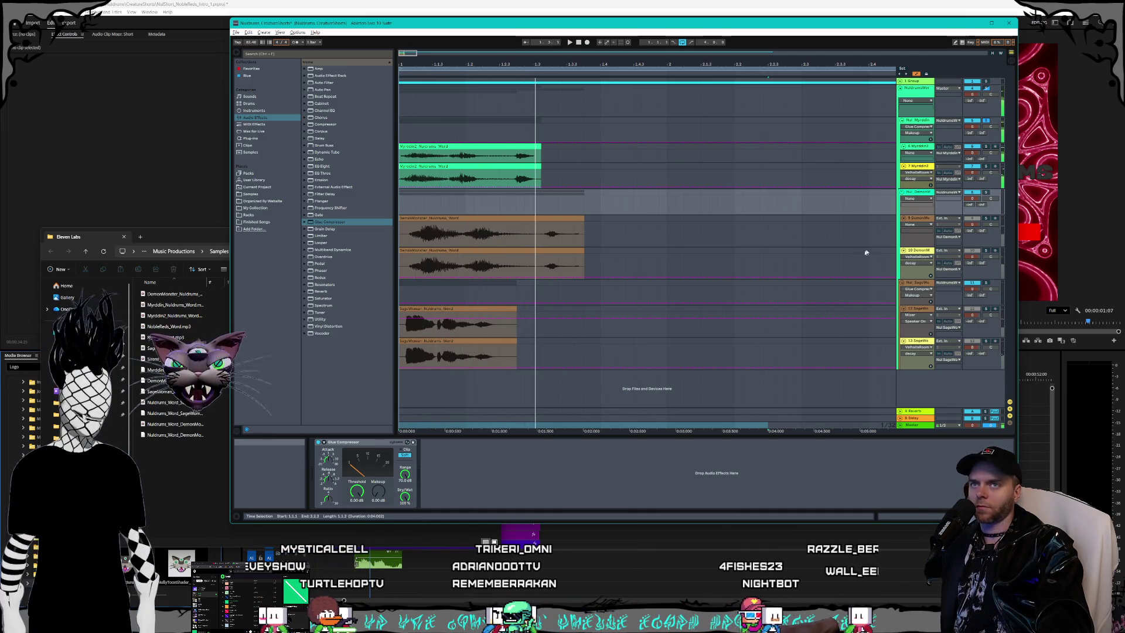
left_click(921, 115)
Step: Raise the Nul_Myrddin Glue Compressor makeup to 2.00 dB, recheck playback, and show Session View
left_click(919, 124)
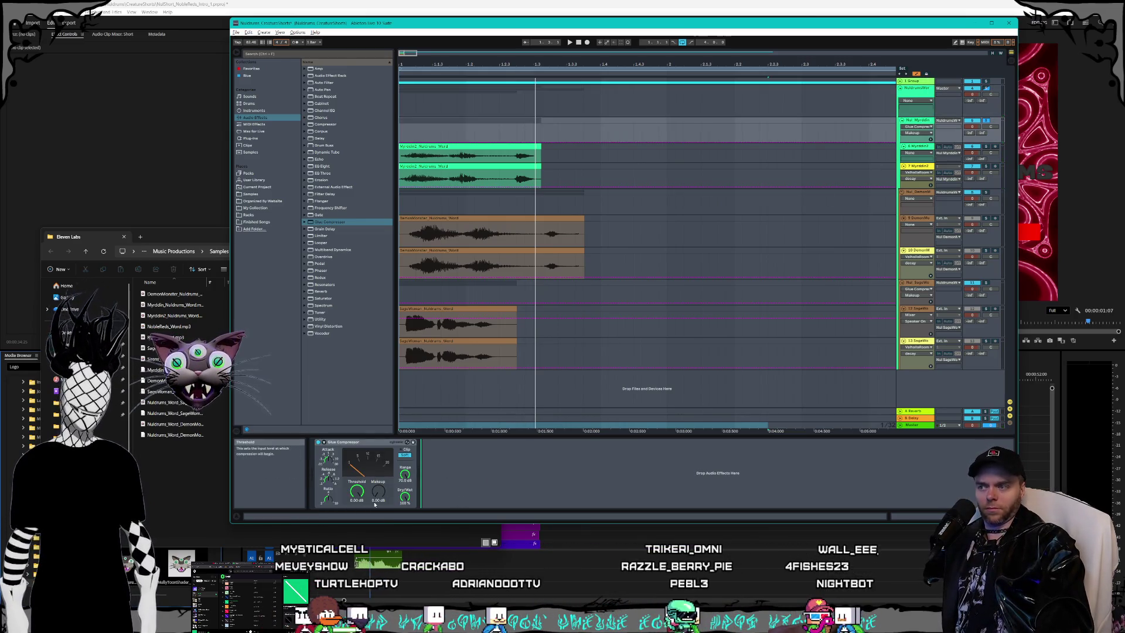
left_click_drag(378, 492, 379, 487)
key("space")
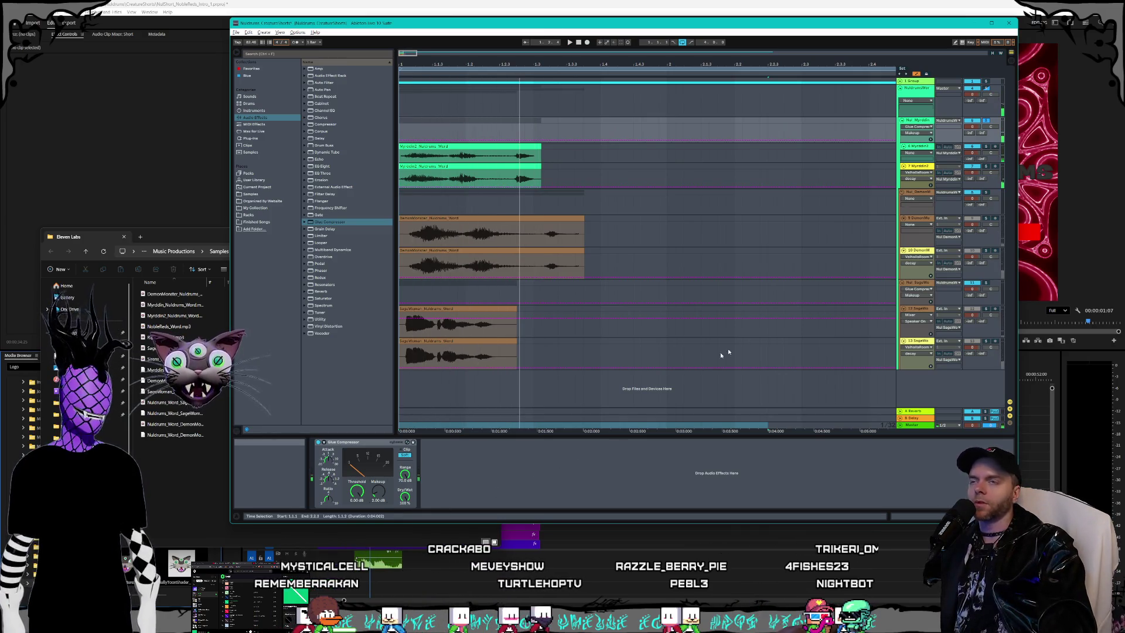
left_click(1011, 52)
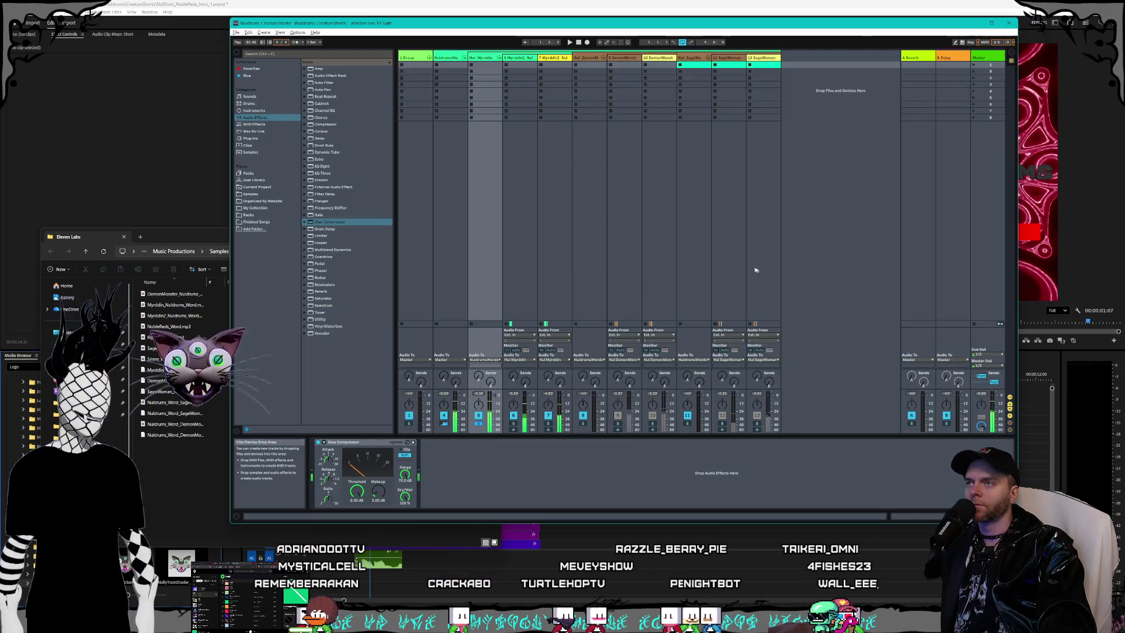
key("alt+Tab")
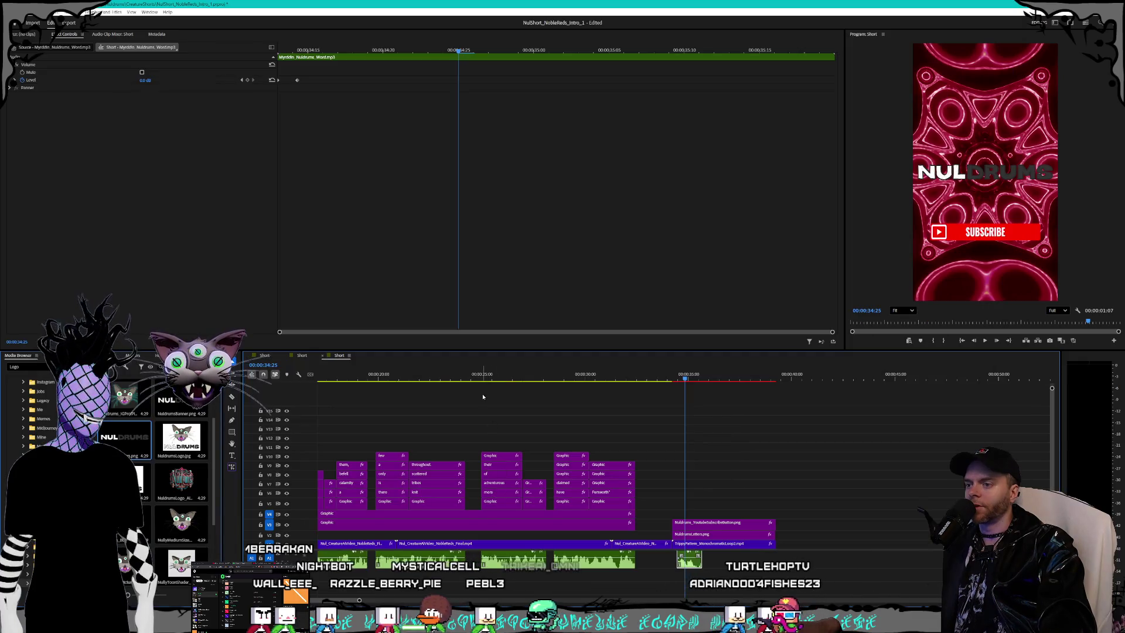
Step: Play the edit from 25:12, then select the Myrddin Nuldrums word sample in the Eleven Labs folder
left_click_drag(481, 374, 491, 377)
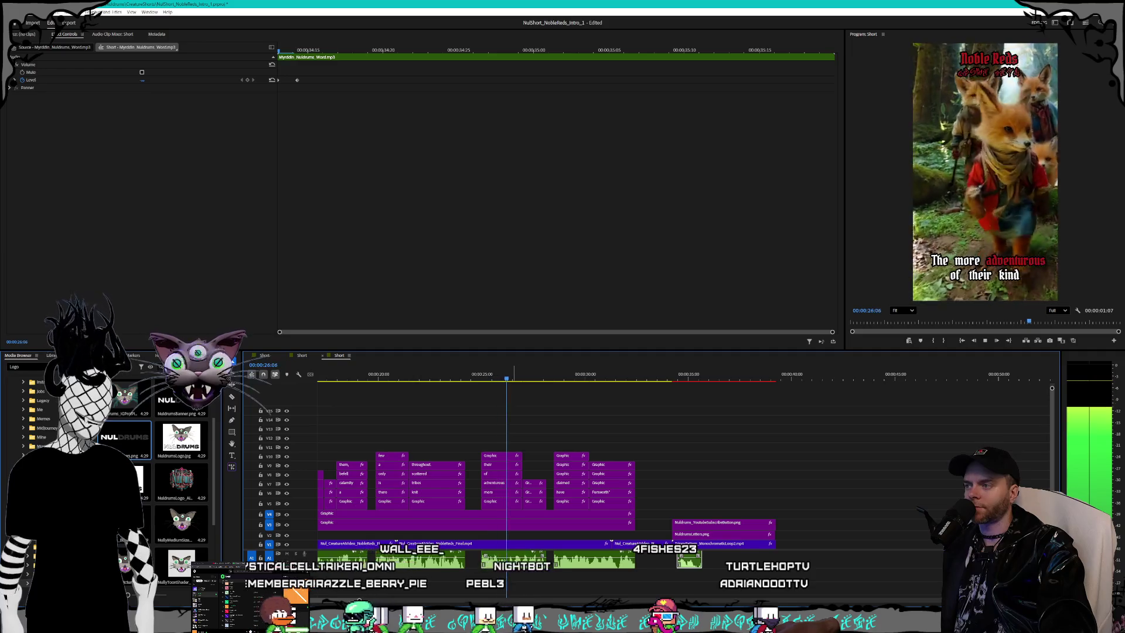
key("space")
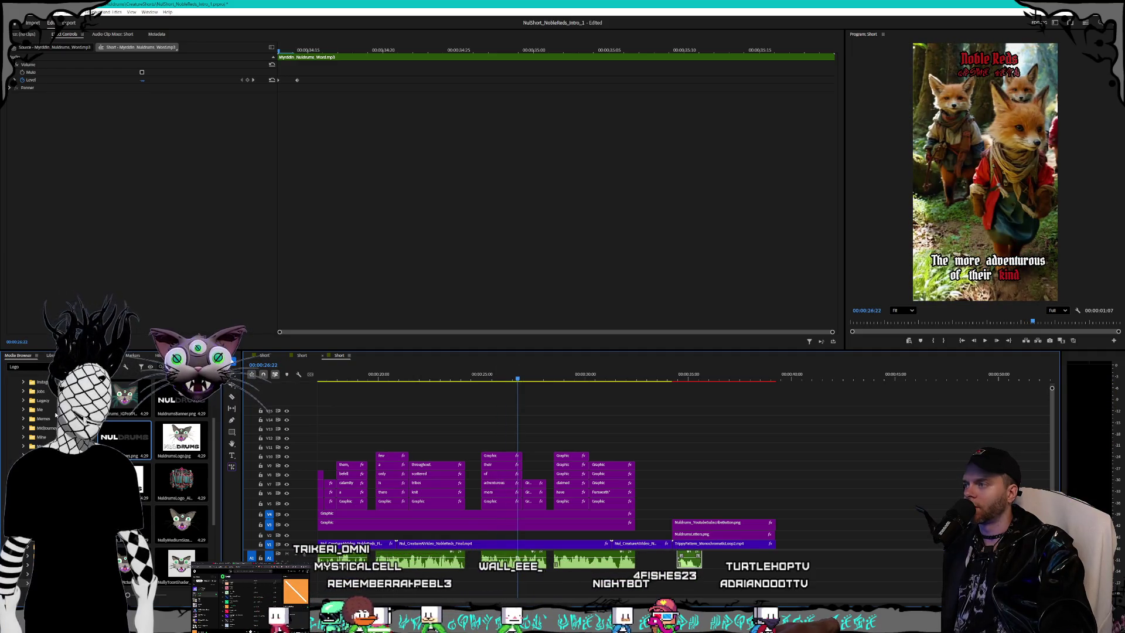
key("alt+Tab")
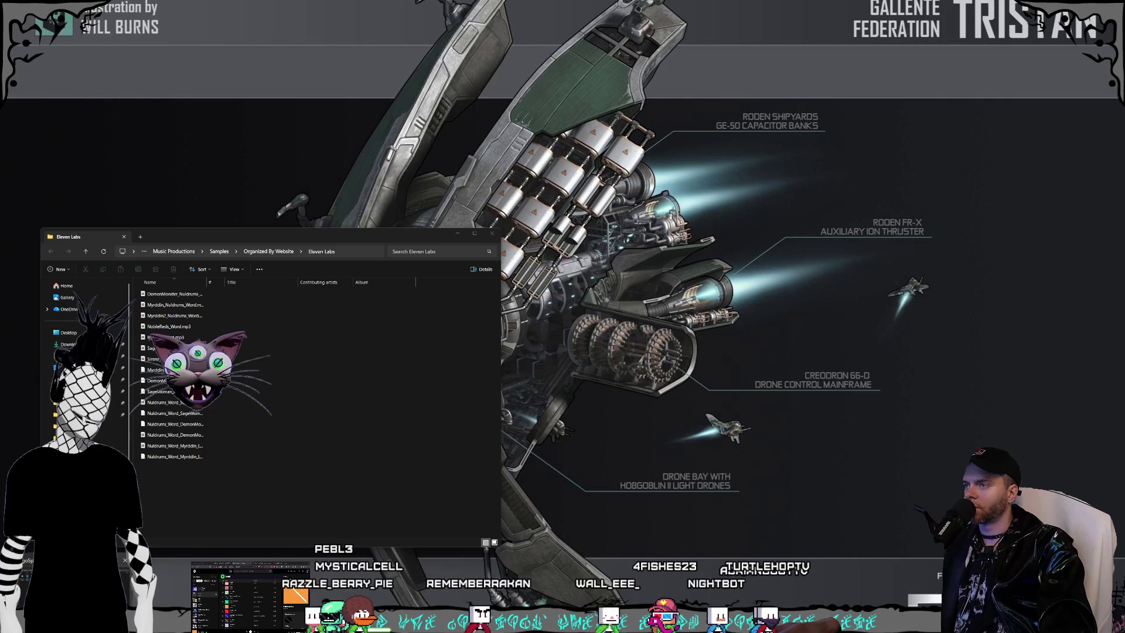
left_click(205, 403)
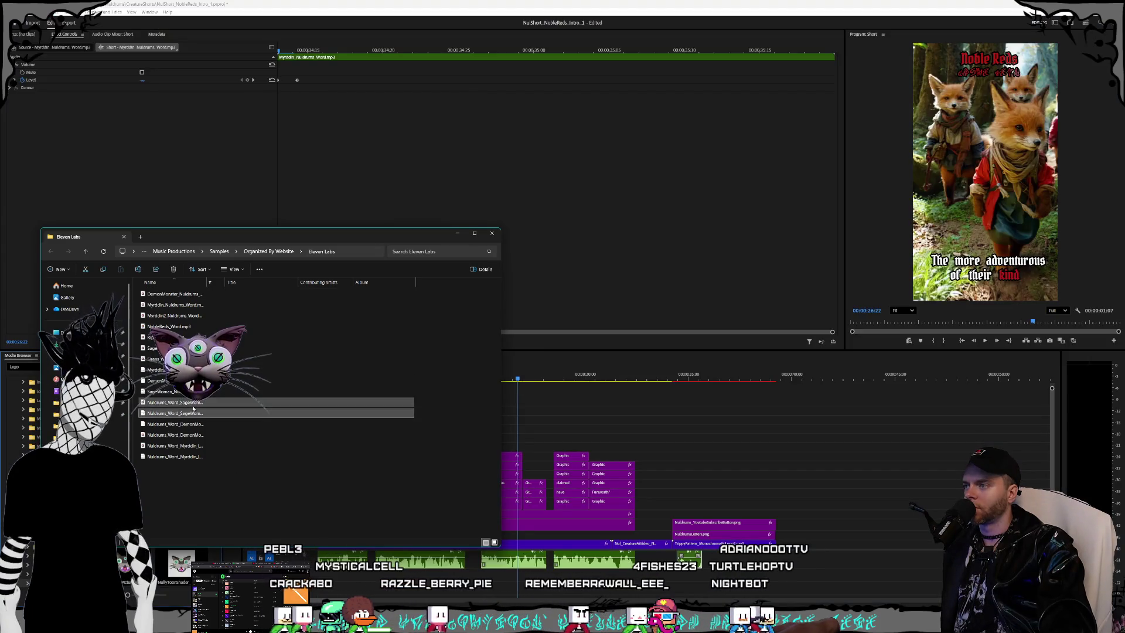
left_click(205, 445)
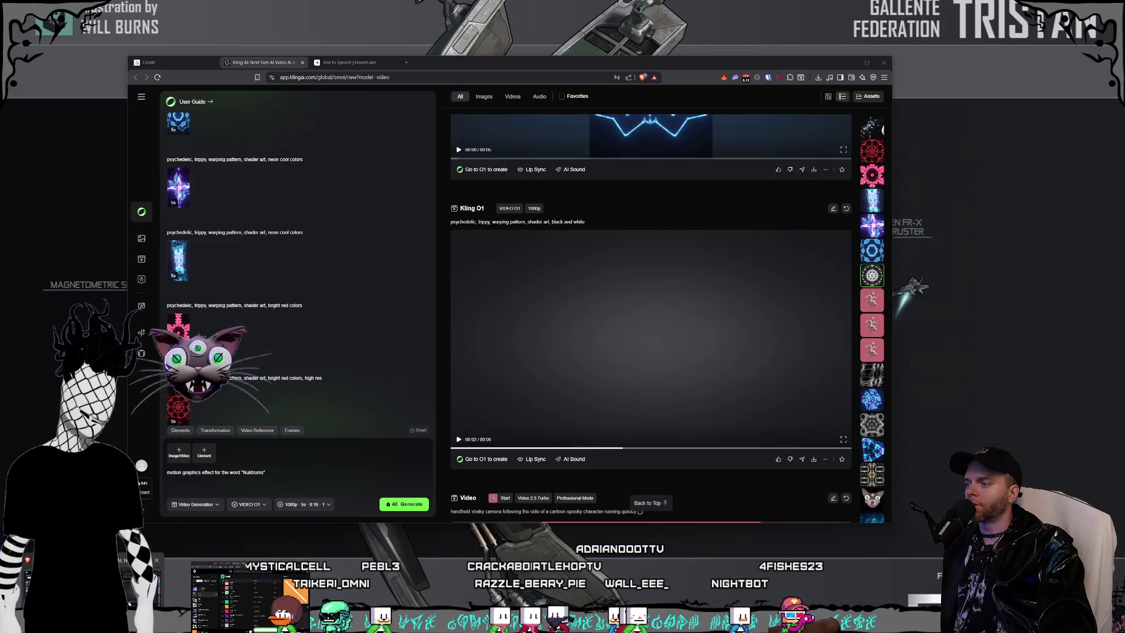
key("alt+Tab")
Step: Pick the Medraut theatrical villain voice on the ElevenLabs Text to Speech page
left_click(363, 64)
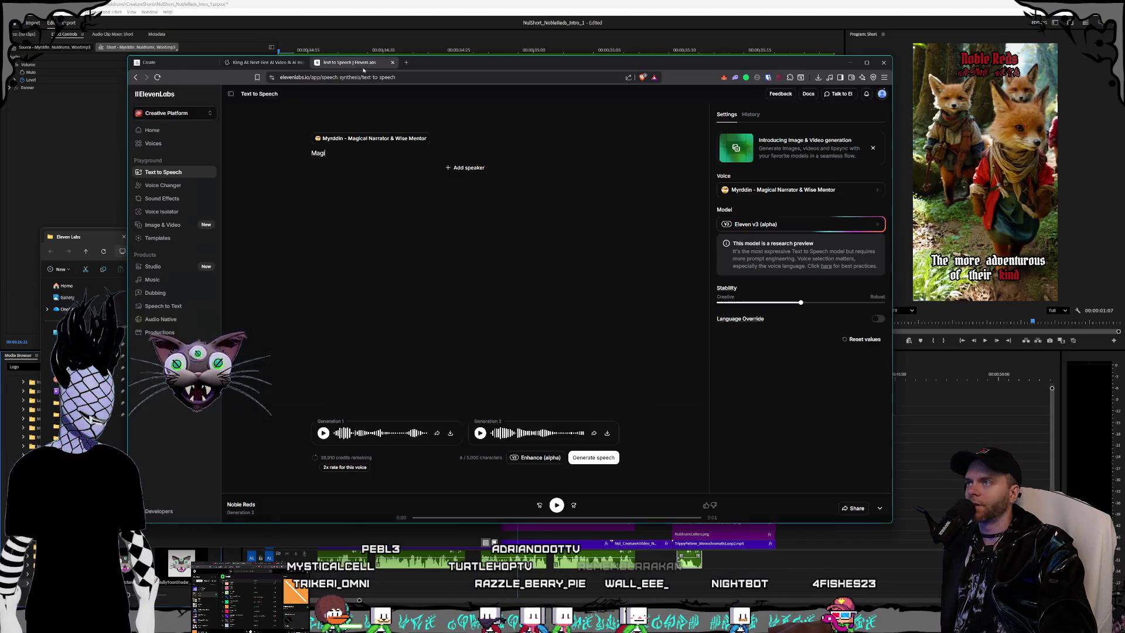
left_click_drag(465, 70, 493, 74)
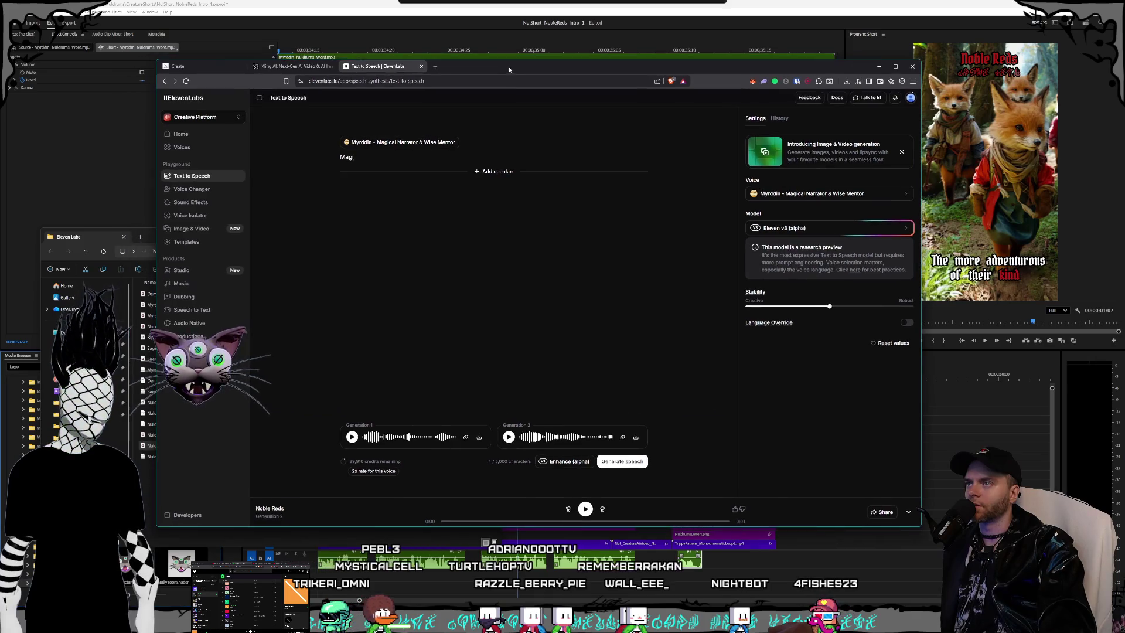
left_click(778, 199)
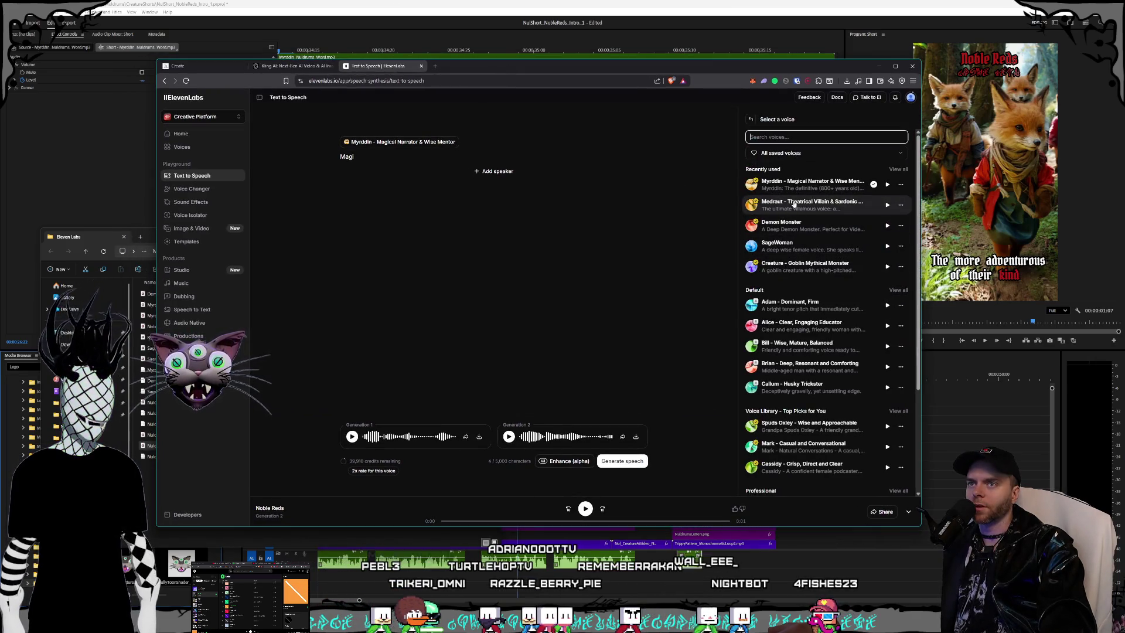
left_click(795, 204)
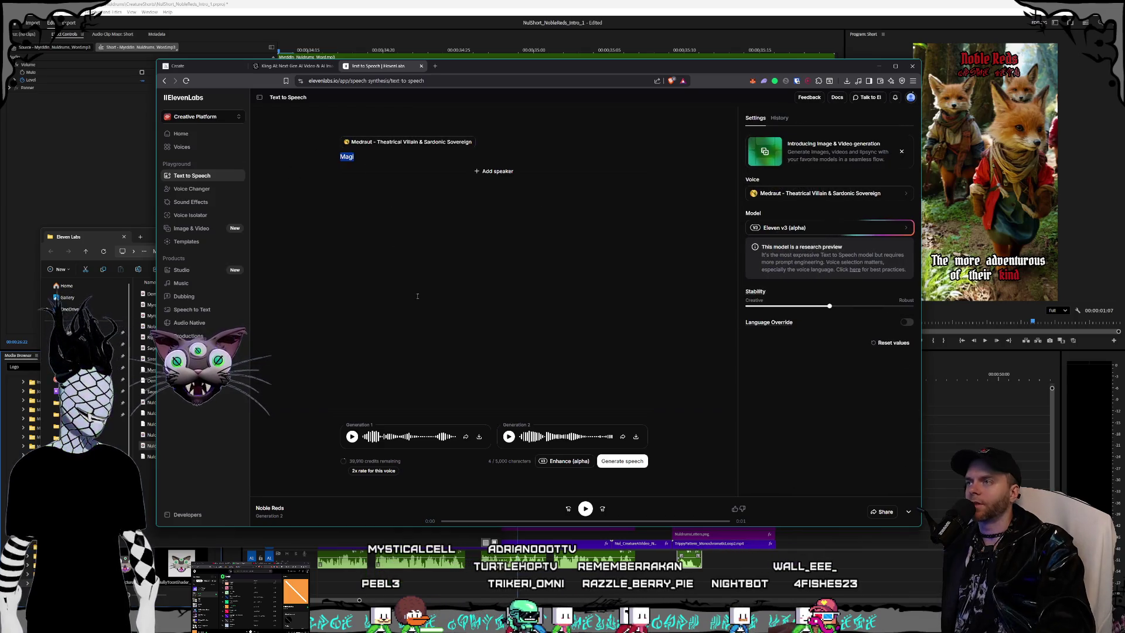
Step: Change the text to 'Nuldrums', regenerate the speech, and play Generation 1
key("BackSpace")
type("rums")
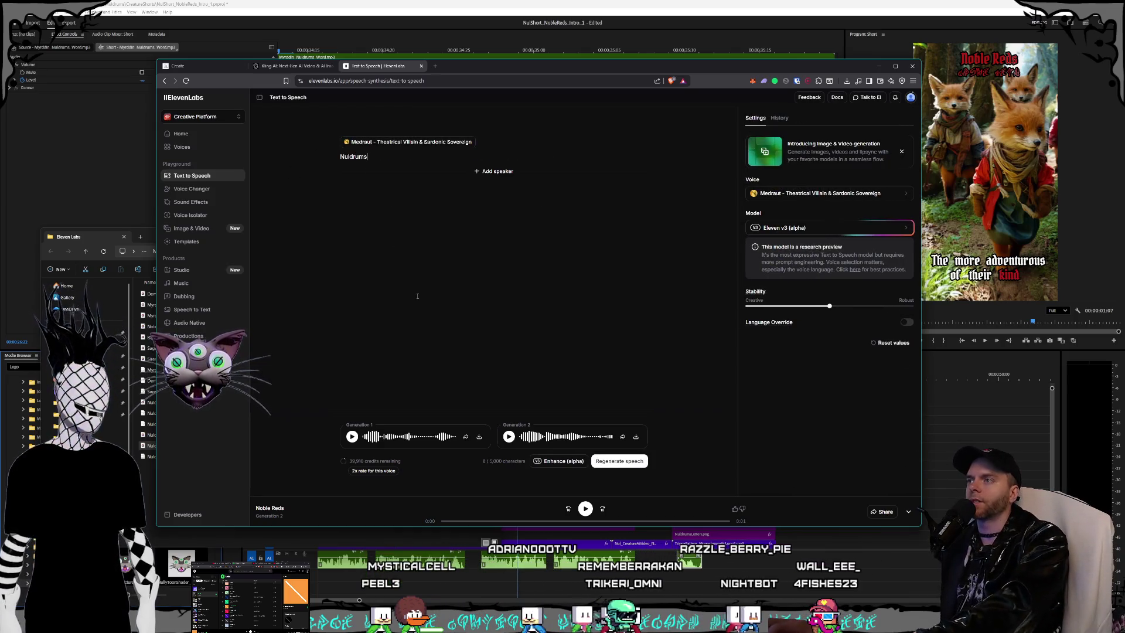
left_click(633, 463)
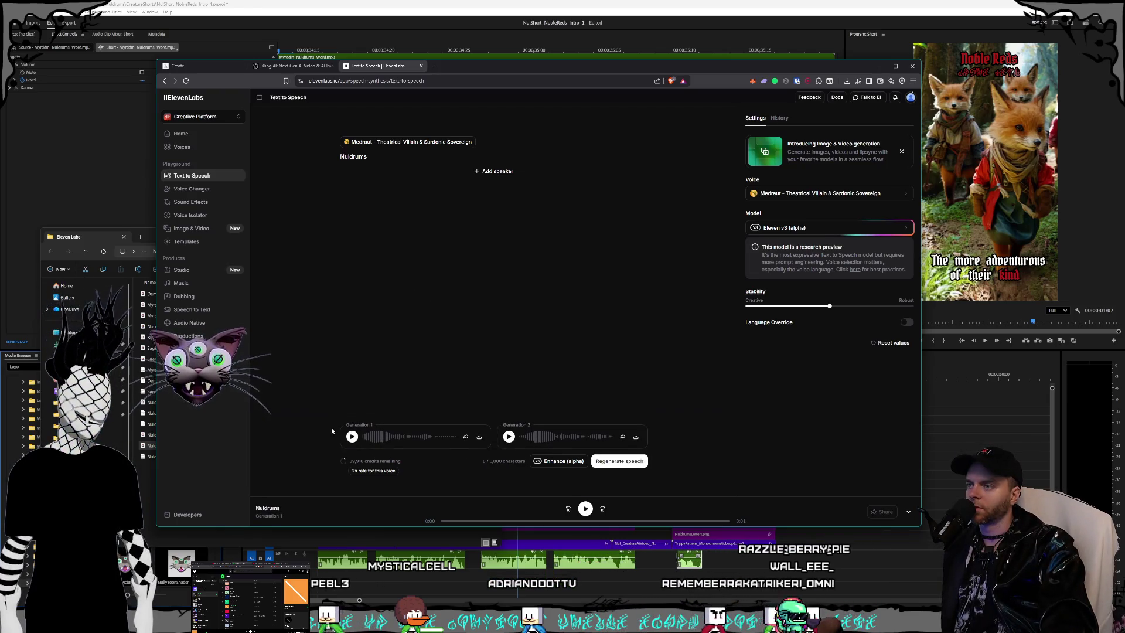
left_click(351, 436)
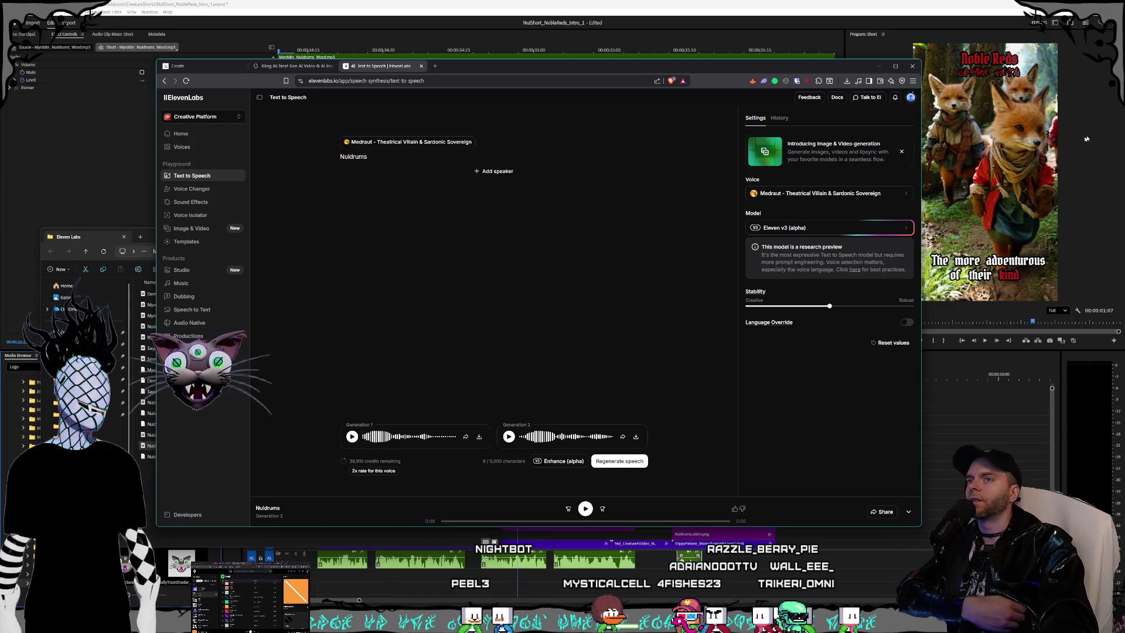
left_click(821, 194)
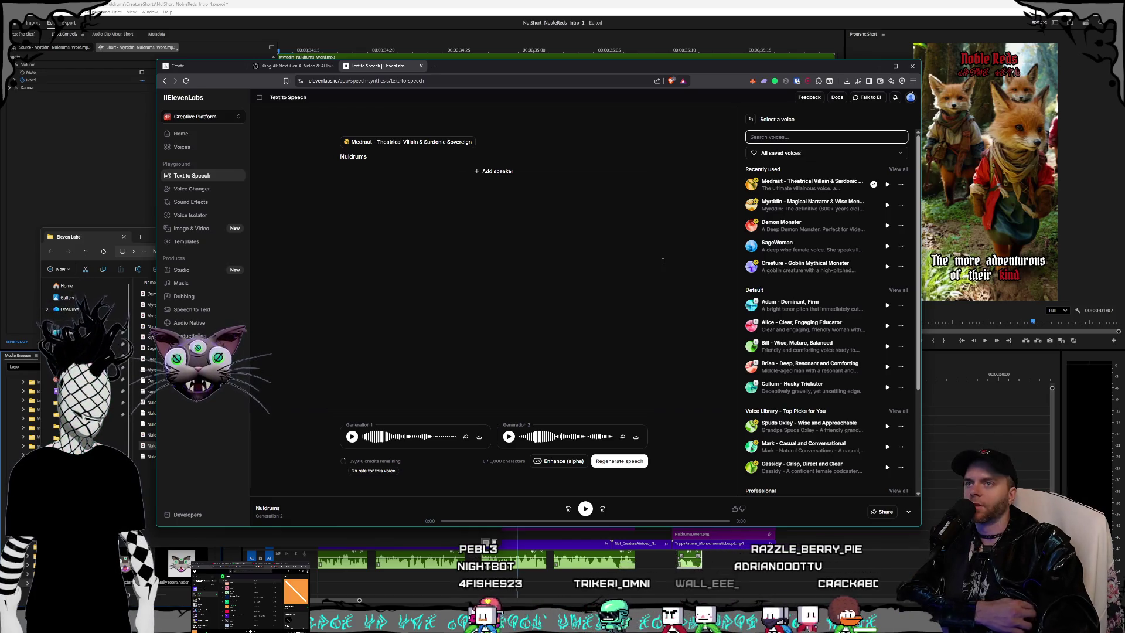
Step: Check the Myrddin sample in the Eleven Labs folder, then delete and restore the Myrddin word clip
key("alt+Tab")
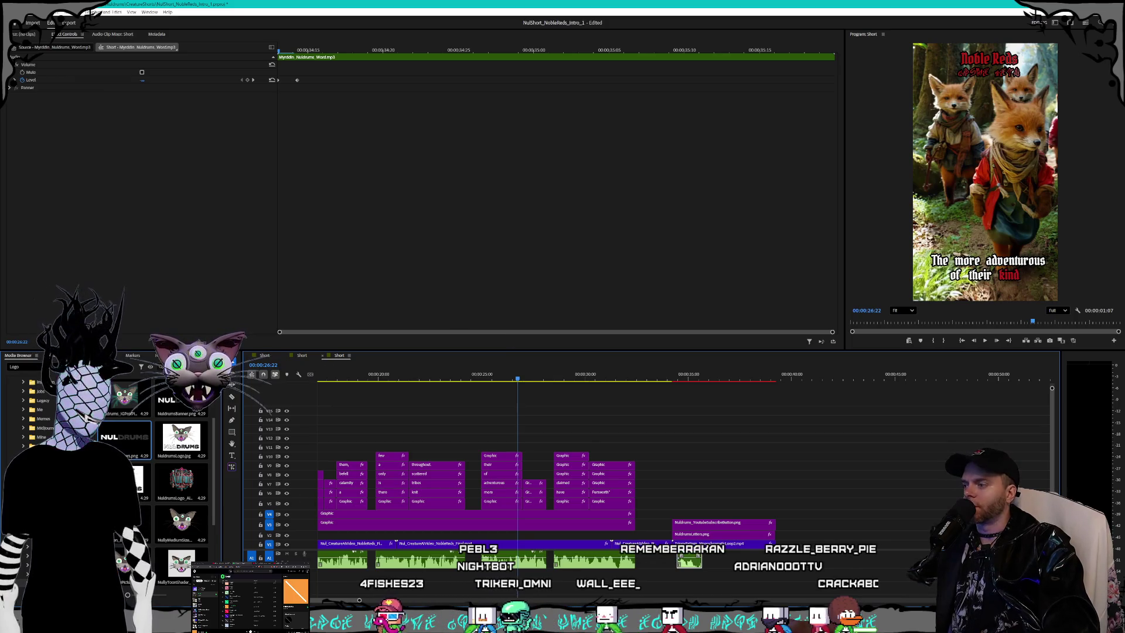
key("alt+Tab")
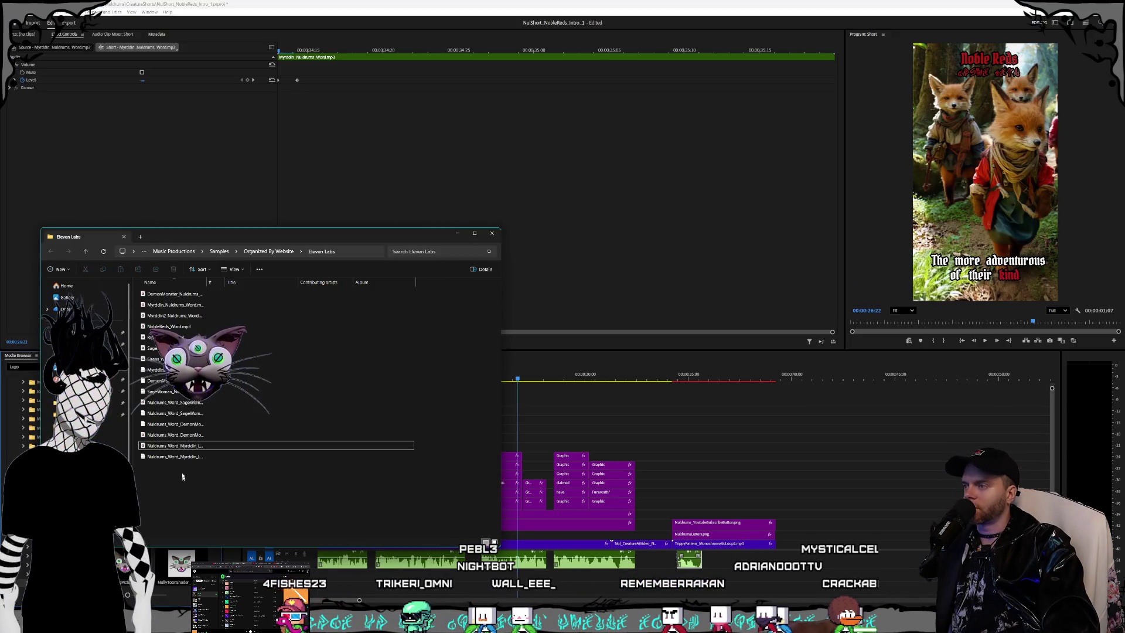
left_click(185, 445)
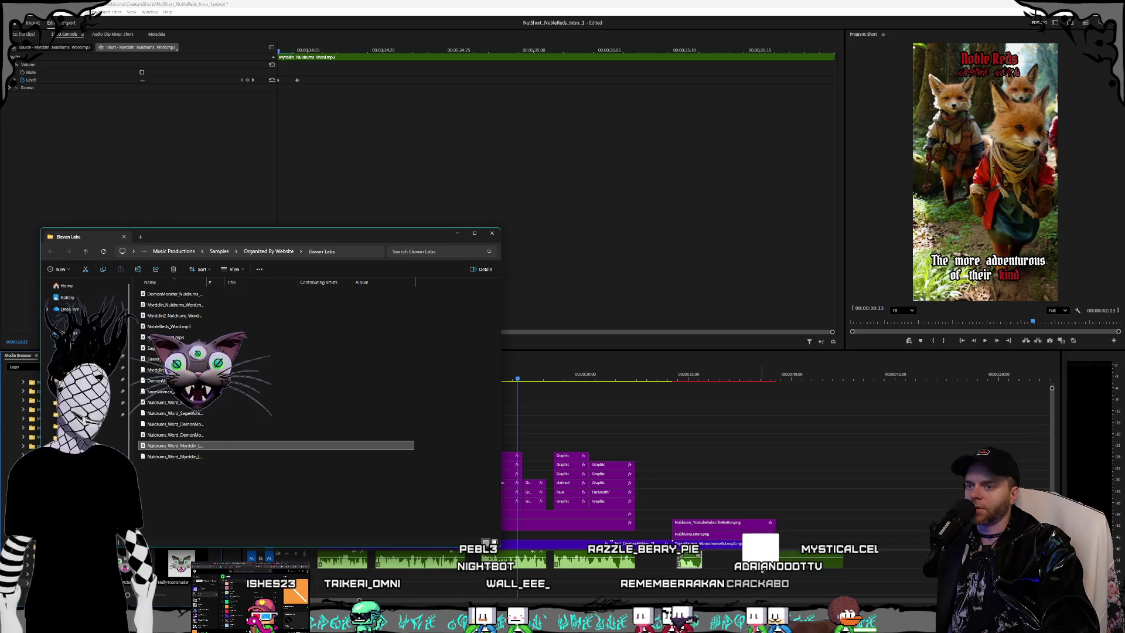
key("alt+Tab")
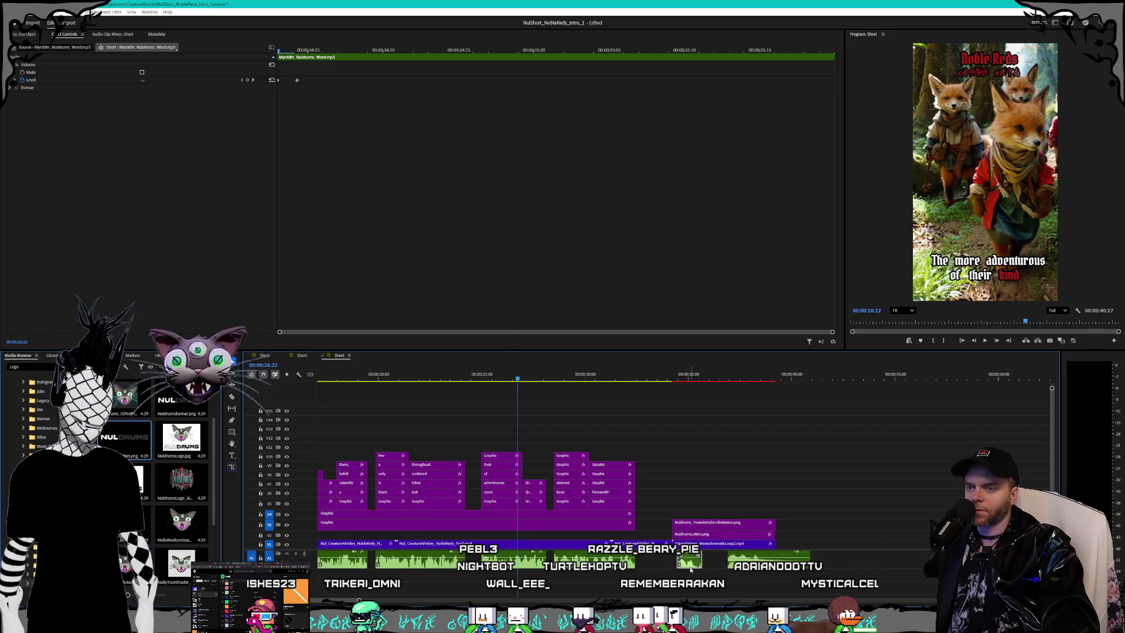
key("Delete")
key("ctrl+z")
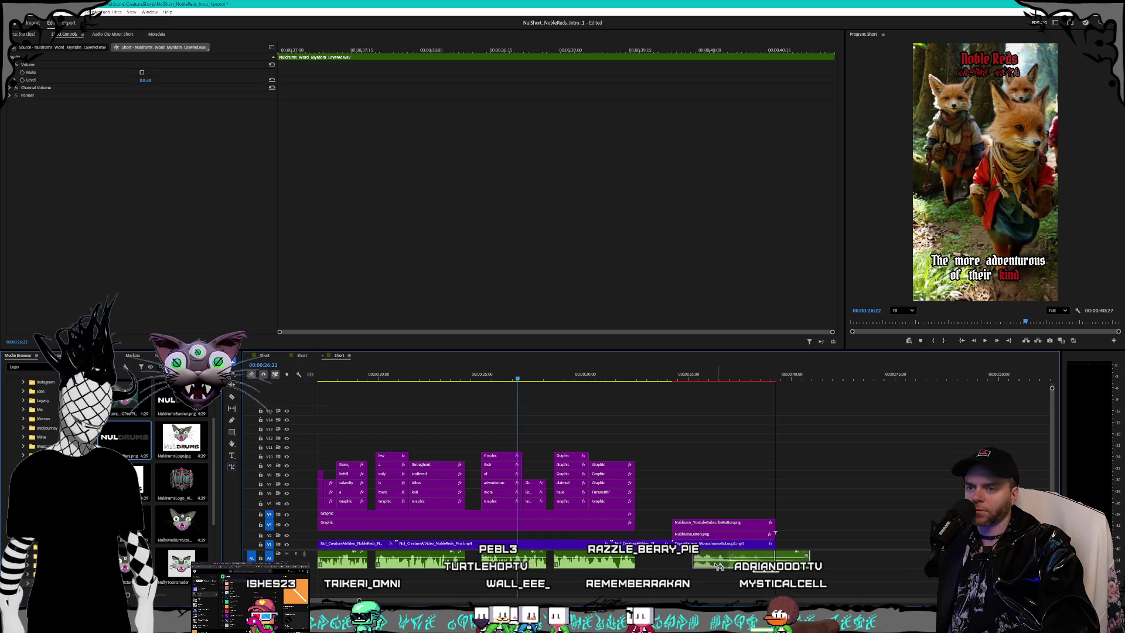
left_click(667, 378)
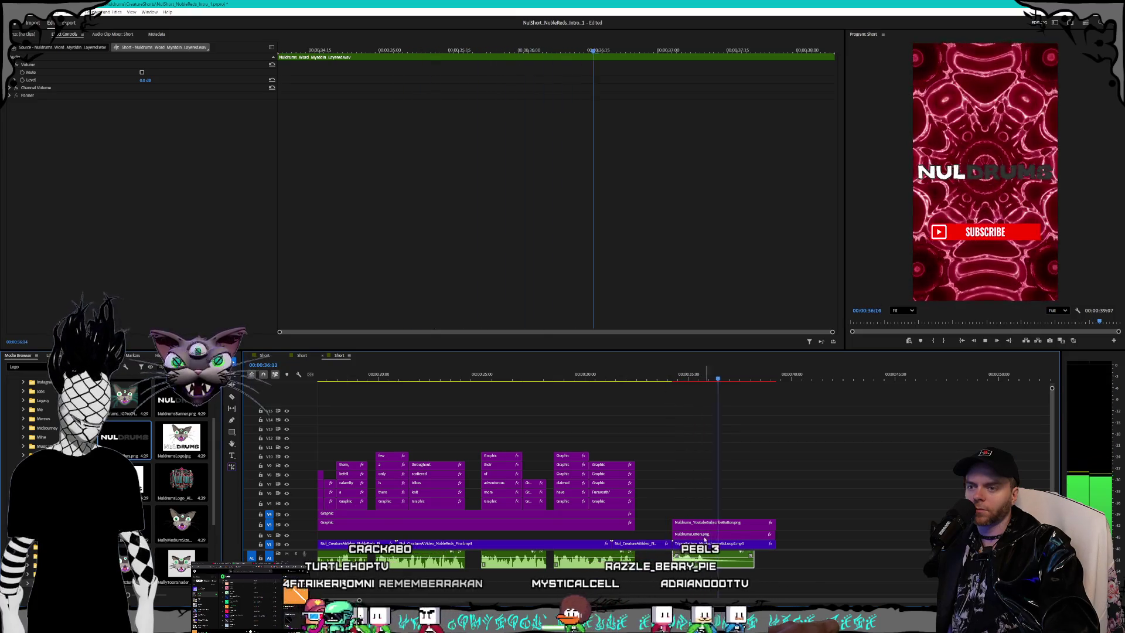
key("space")
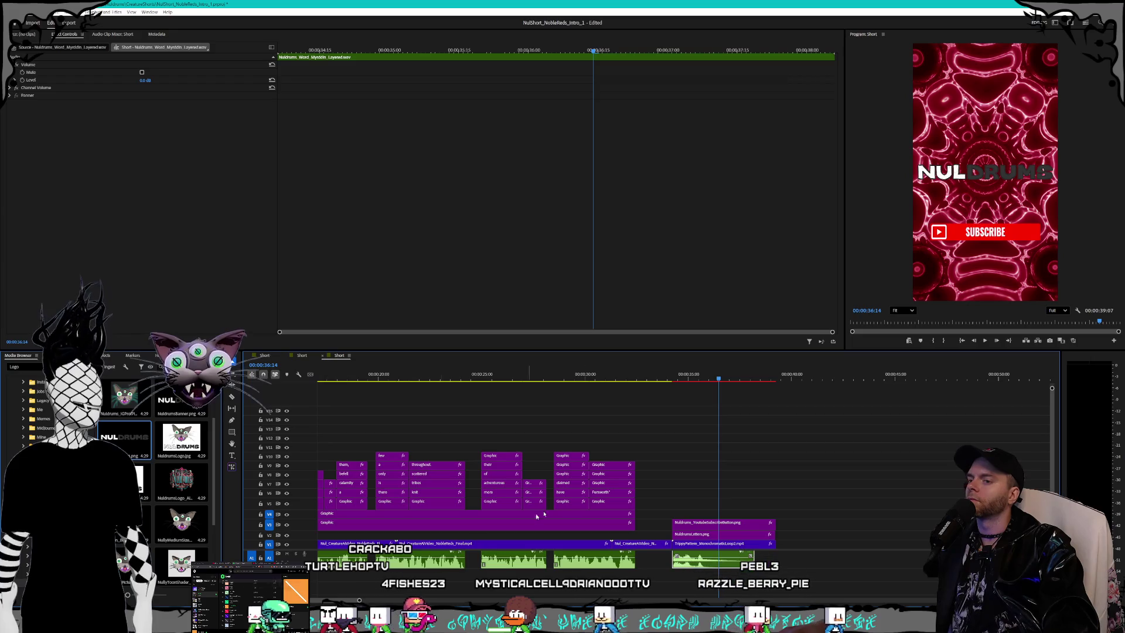
left_click(671, 381)
key("space")
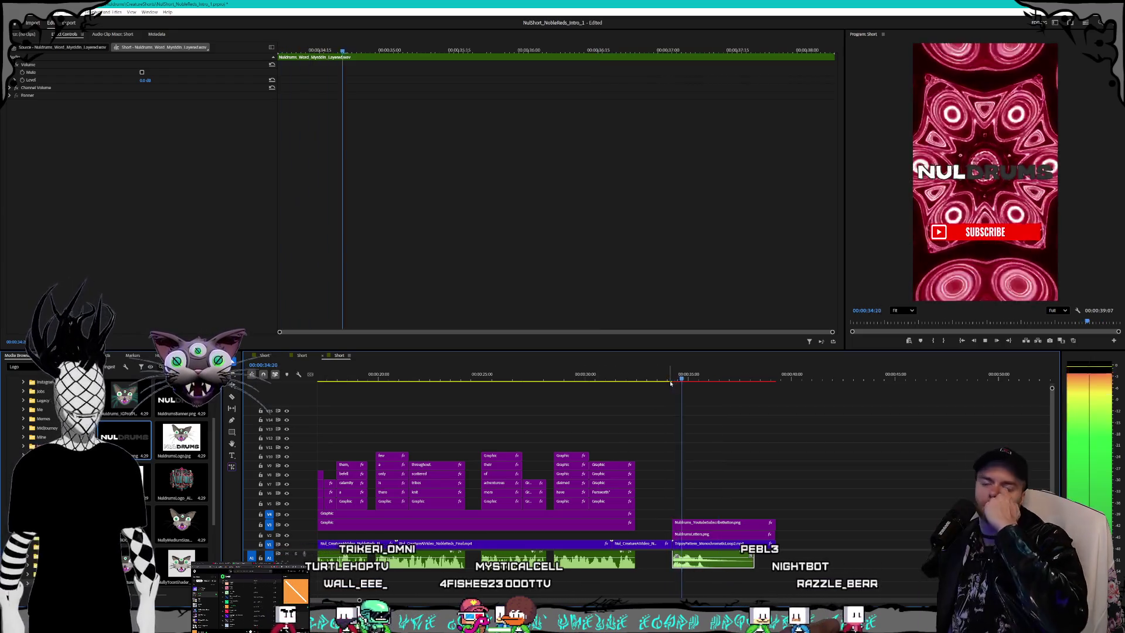
key("space")
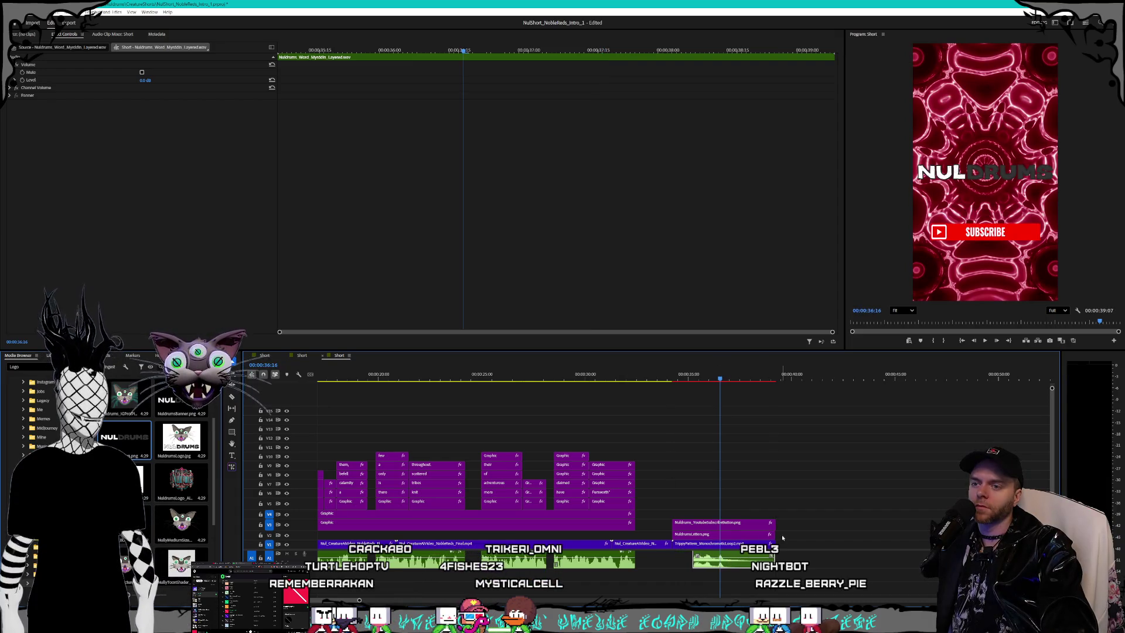
scroll(785, 542, "up", 5)
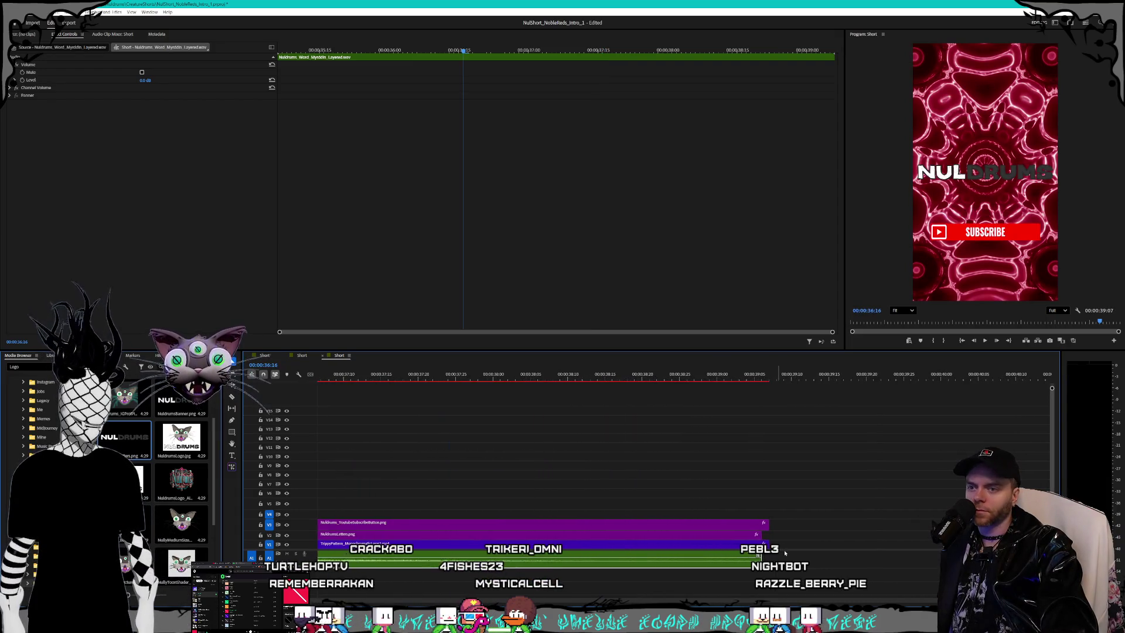
scroll(782, 550, "up", 1)
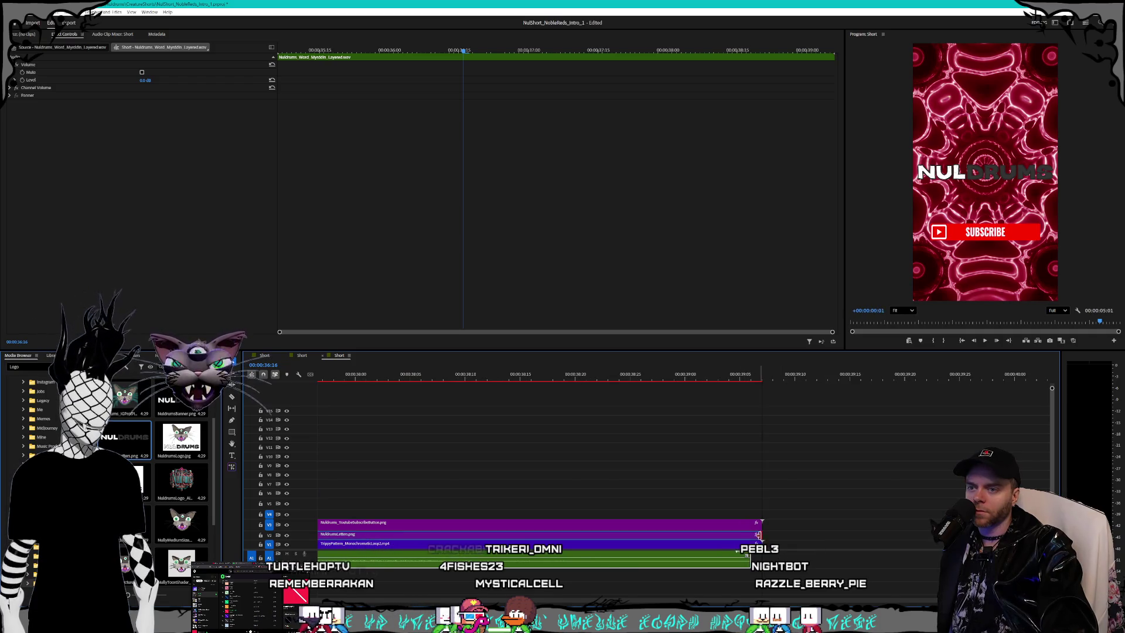
scroll(694, 563, "down", 6)
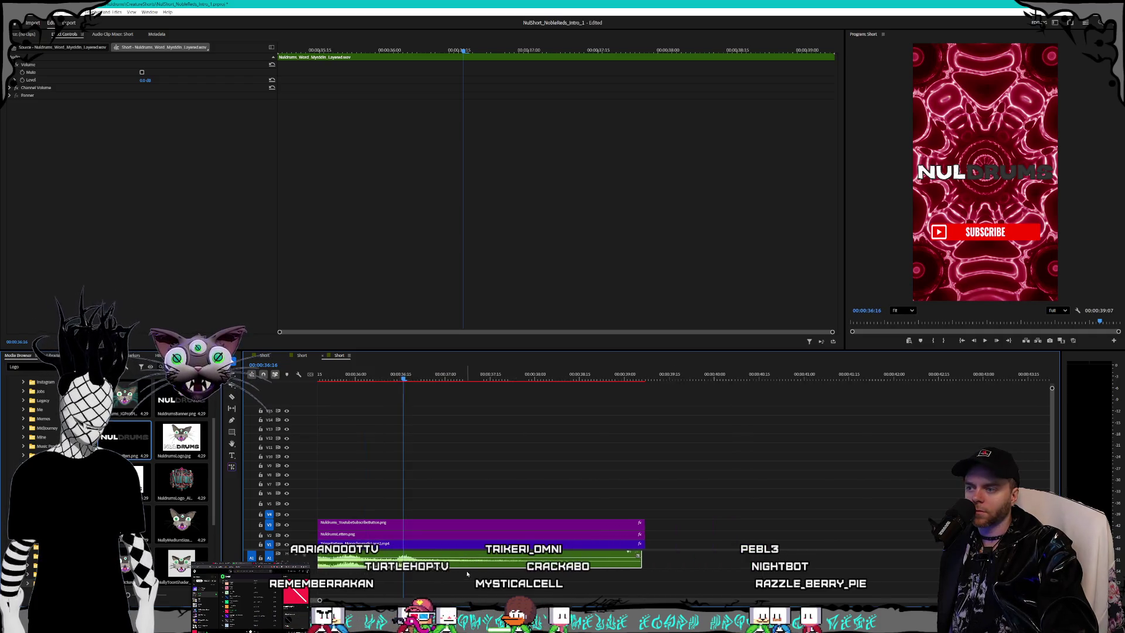
scroll(645, 527, "up", 3)
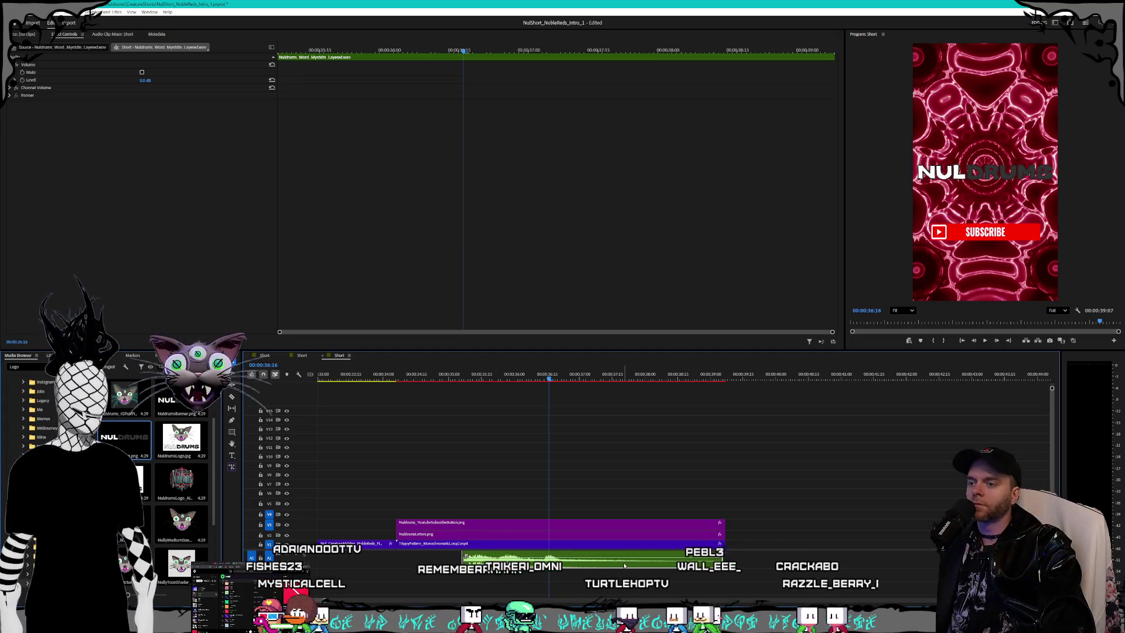
mouse_move(630, 562)
left_mouse_down()
mouse_move(643, 563)
mouse_move(633, 564)
left_mouse_up()
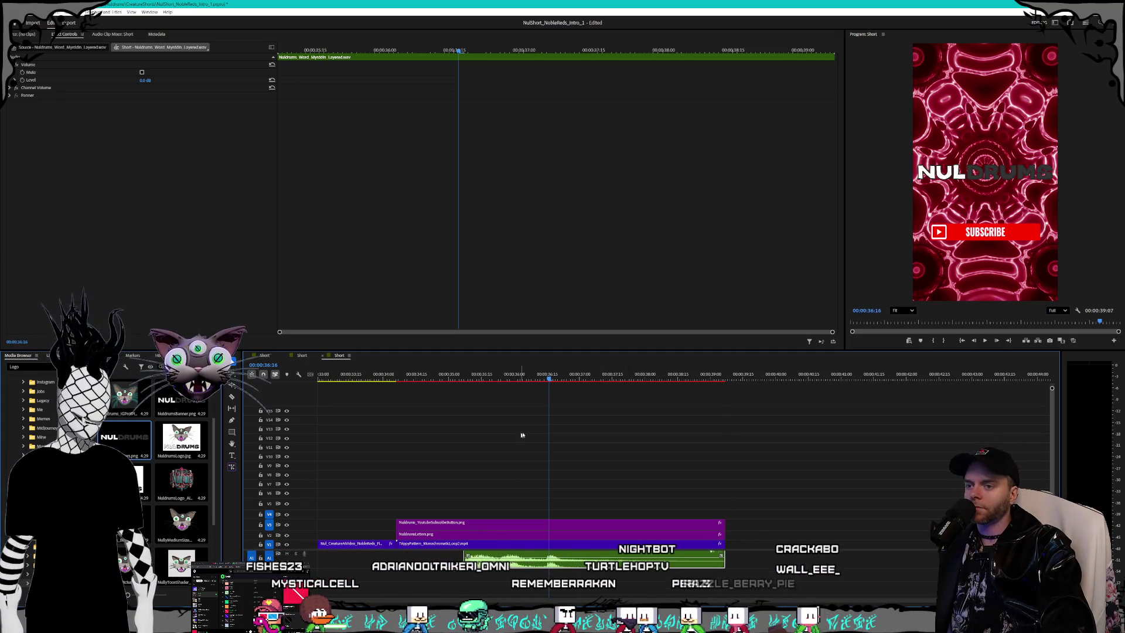
left_click(417, 375)
key("space")
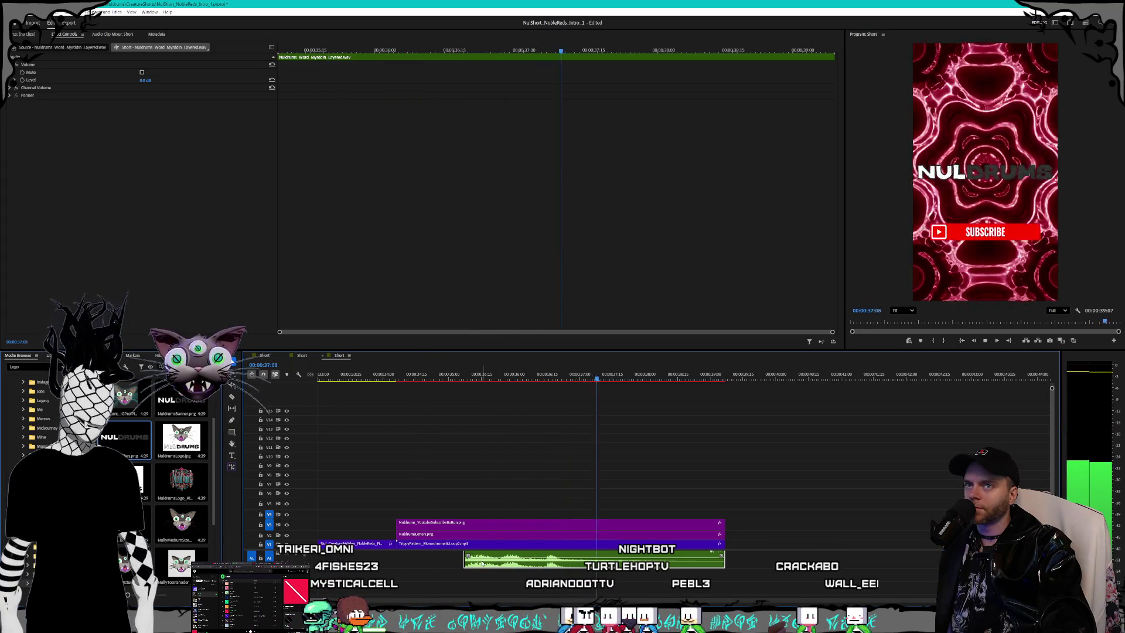
key("space")
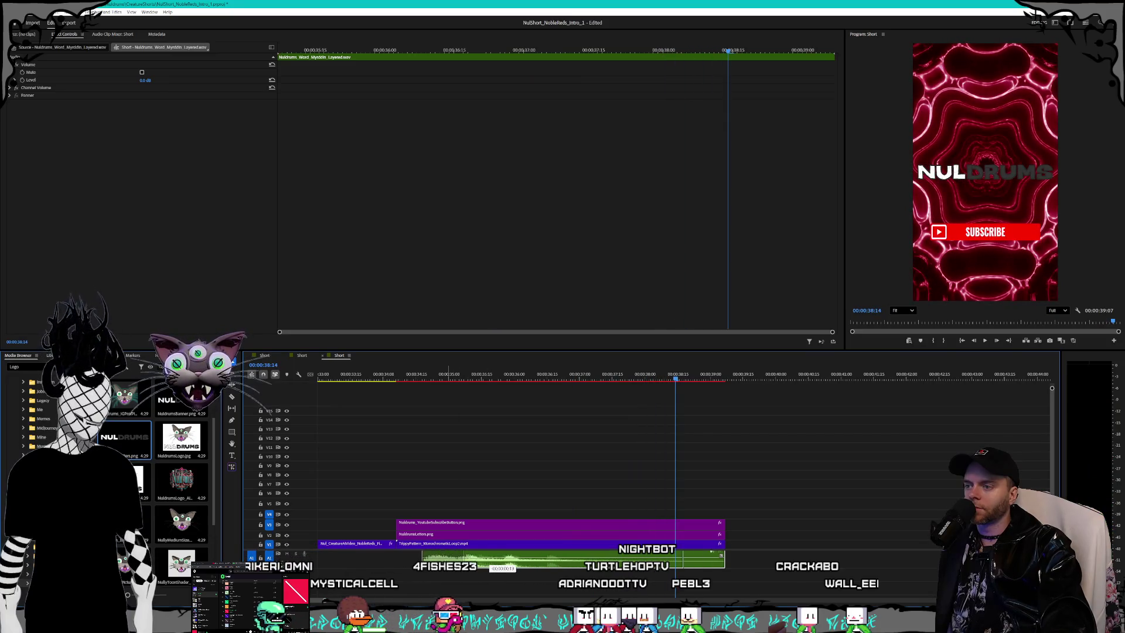
left_click_drag(487, 560, 478, 560)
left_click(400, 381)
key("space")
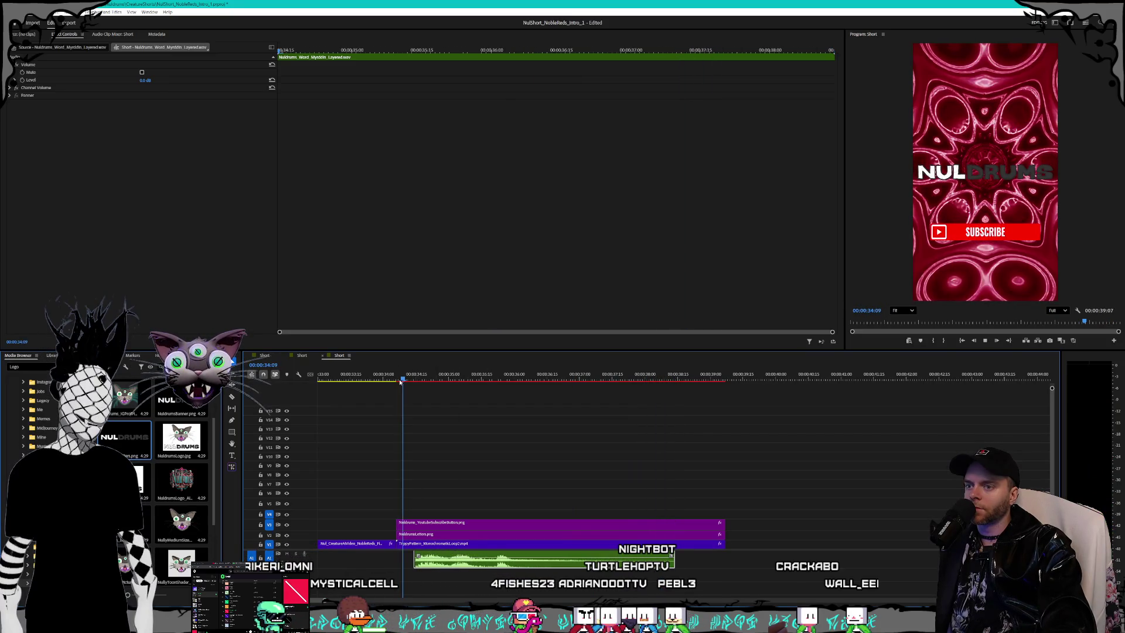
key("minus")
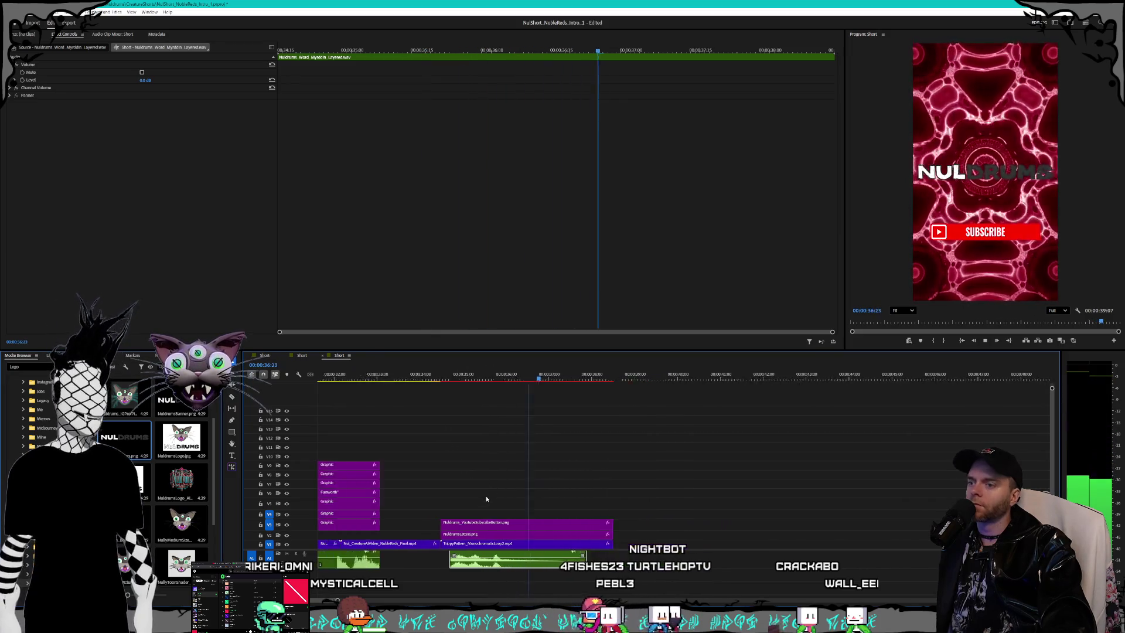
key("space")
key("minus")
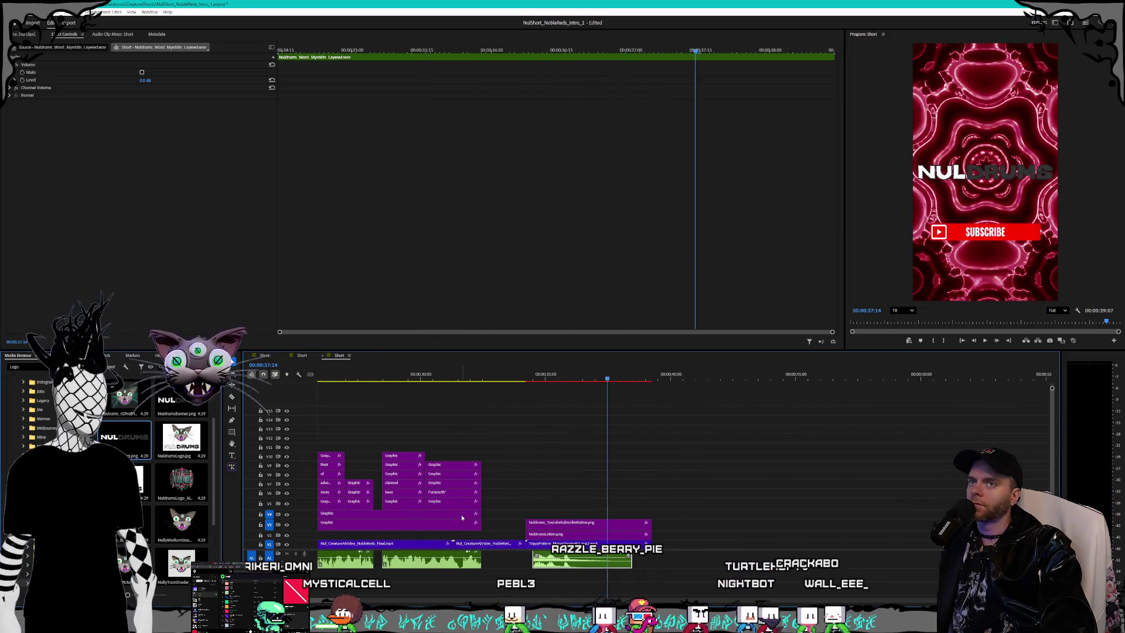
scroll(401, 473, "up", 3)
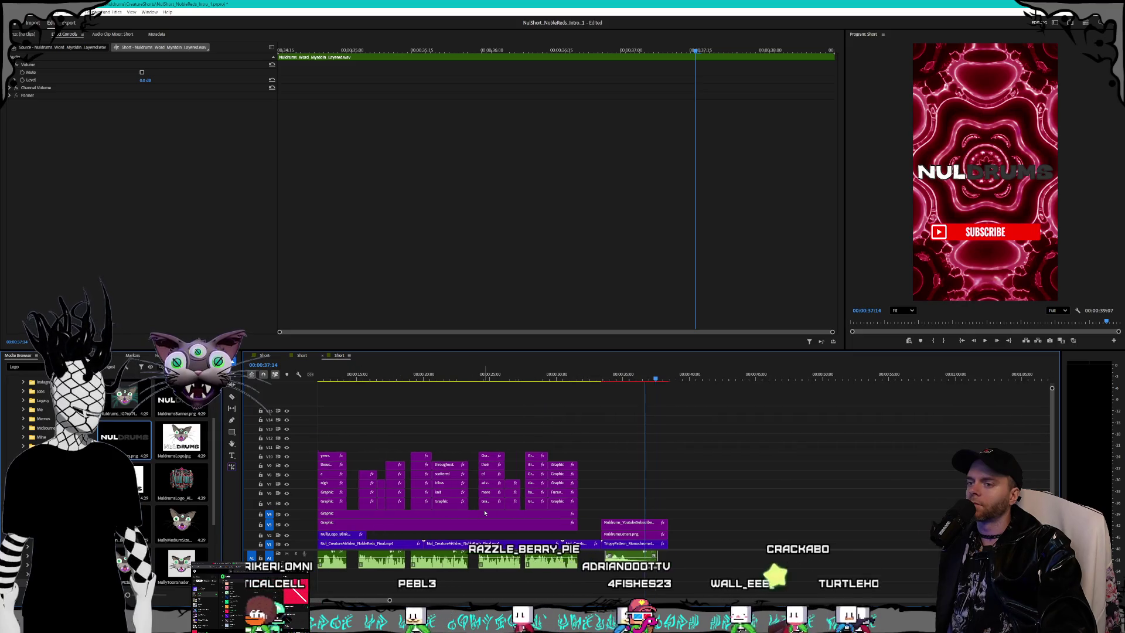
scroll(401, 472, "down", 2)
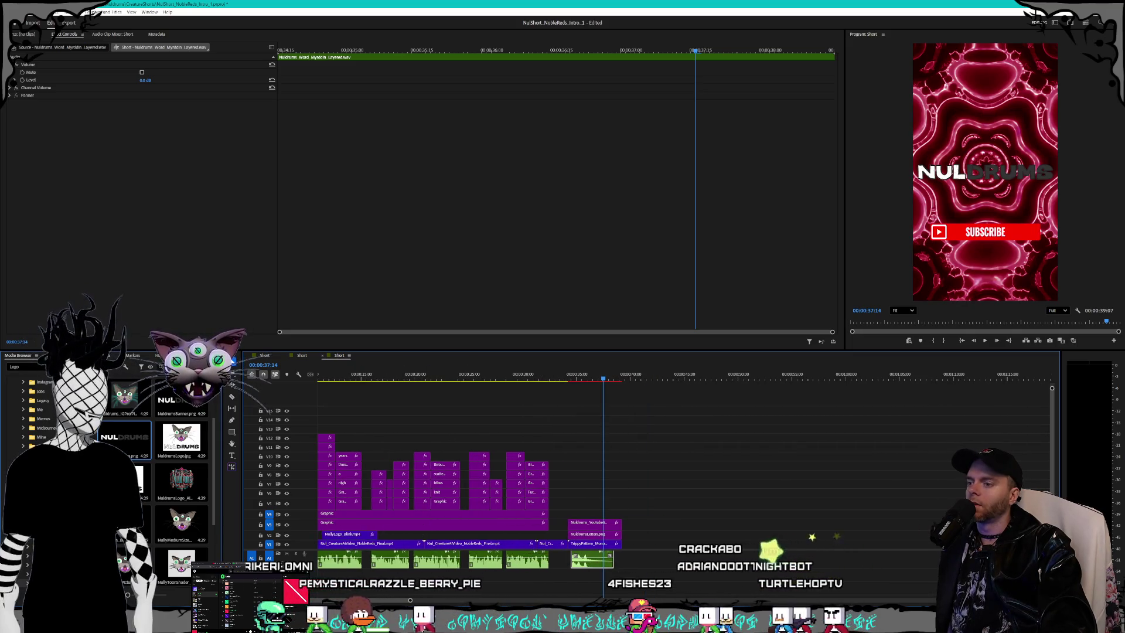
scroll(358, 601, "up", 3)
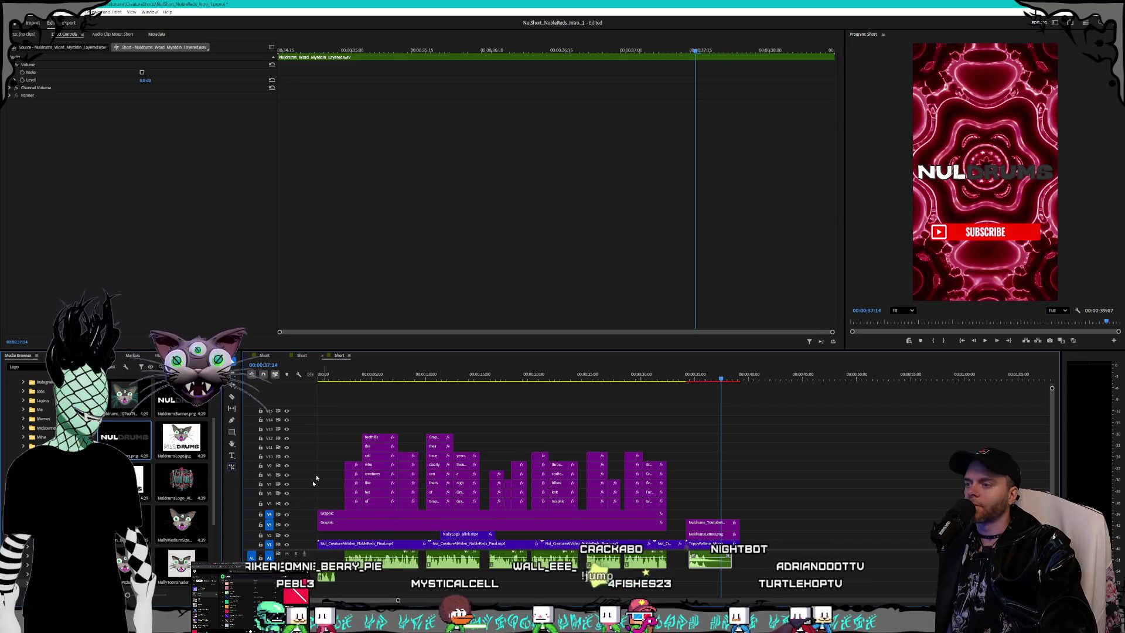
left_click(337, 377)
key("space")
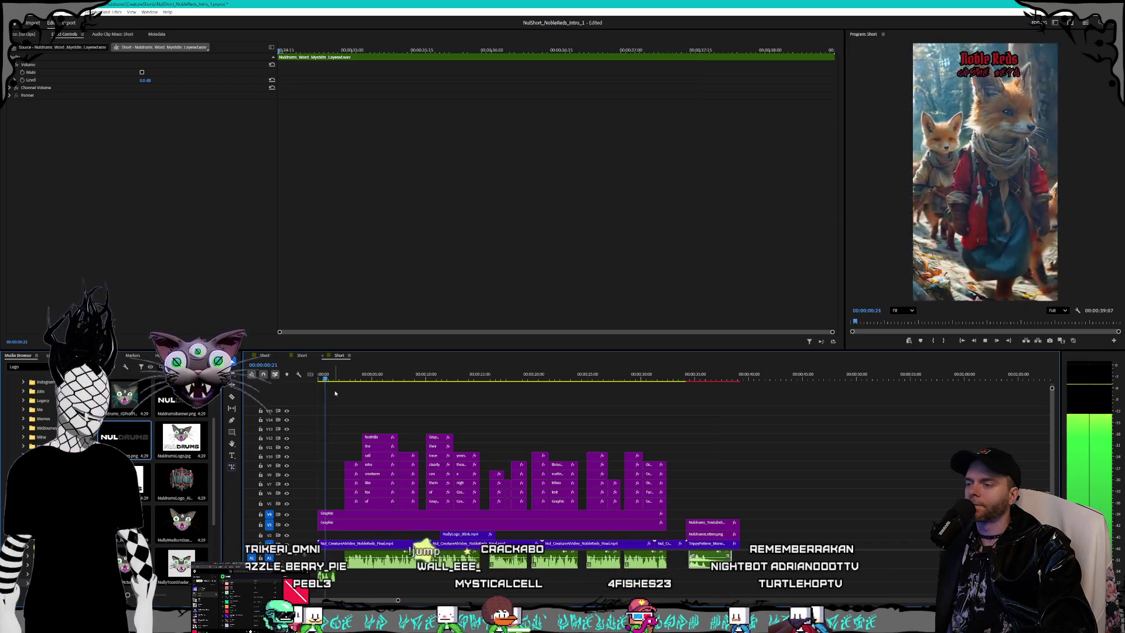
Step: Stop playback, save NulShort_NobleReds_Intro_1, and scrub through the subscribe end card
key("space")
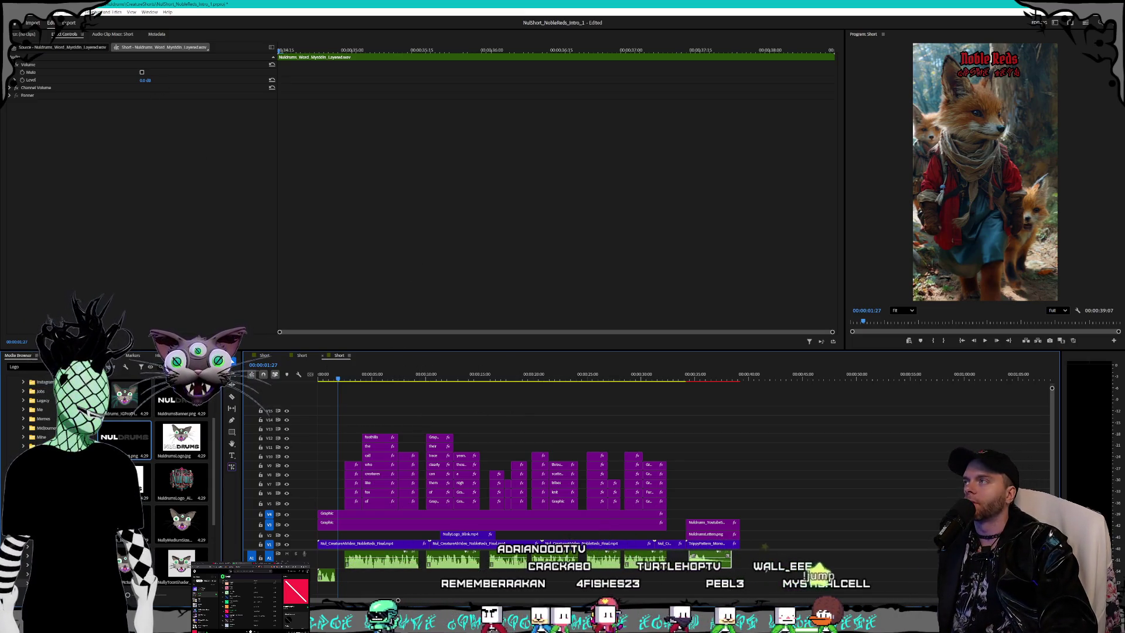
left_click(9, 12)
left_click(35, 107)
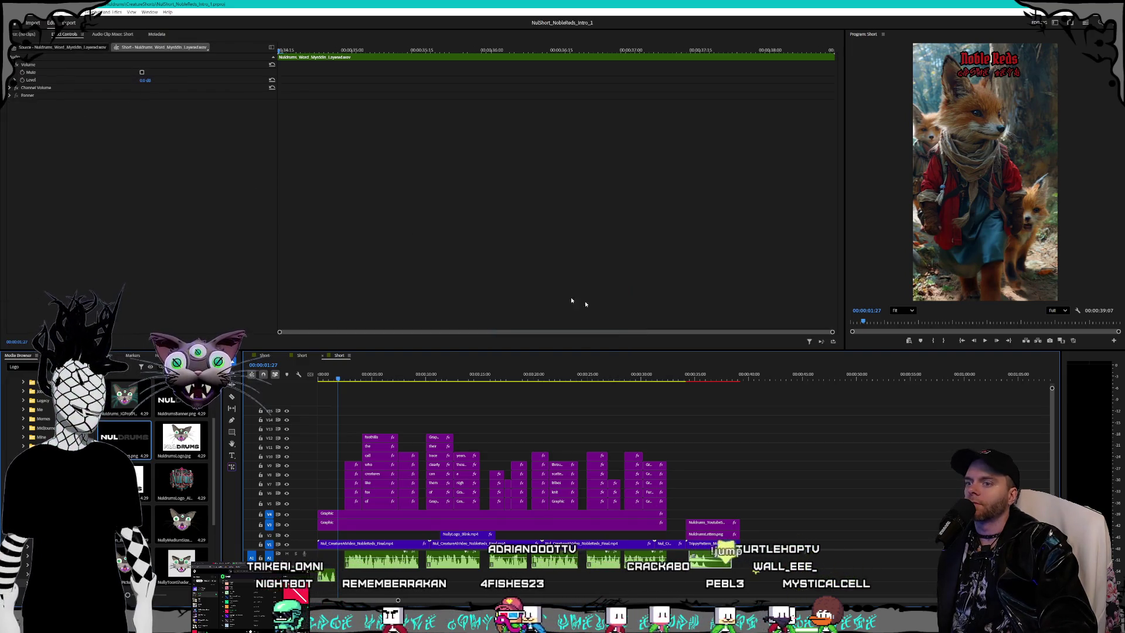
left_click(693, 374)
left_click_drag(693, 373, 734, 364)
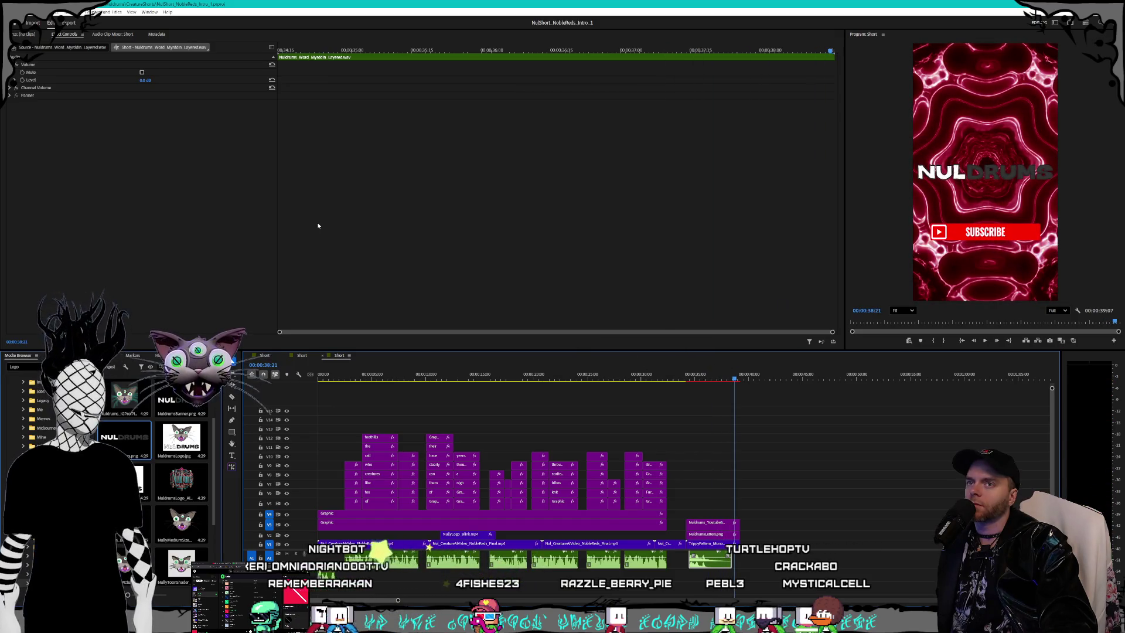
left_click(9, 12)
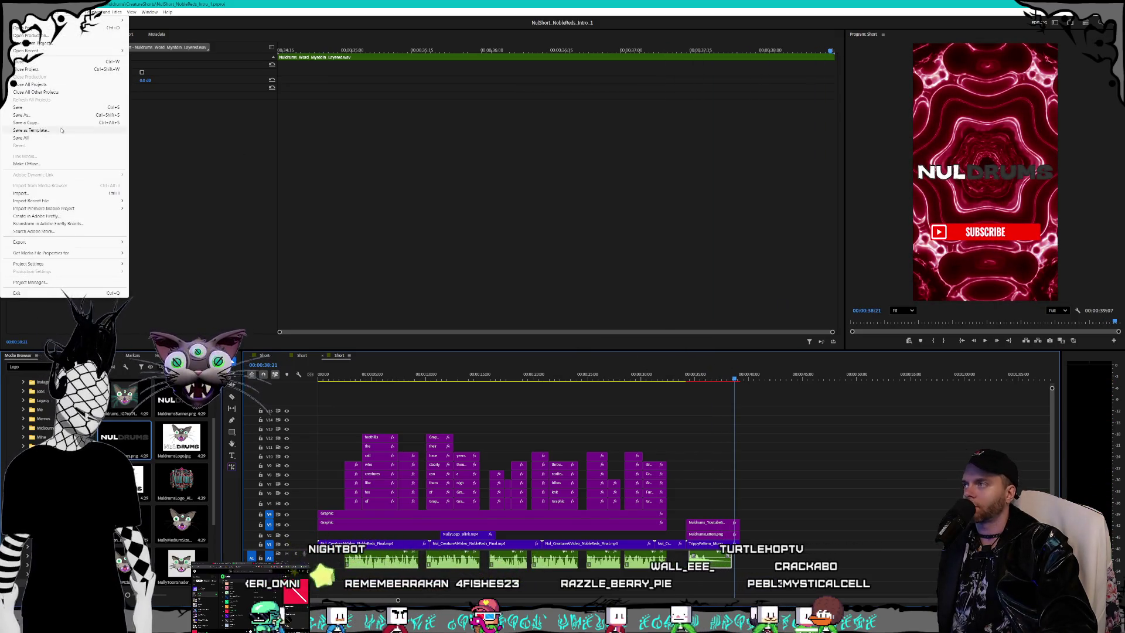
Step: Open the Gorlunks intro project from Open Recent, confirm conversion, and resolve the missing-media prompt
mouse_move(61, 51)
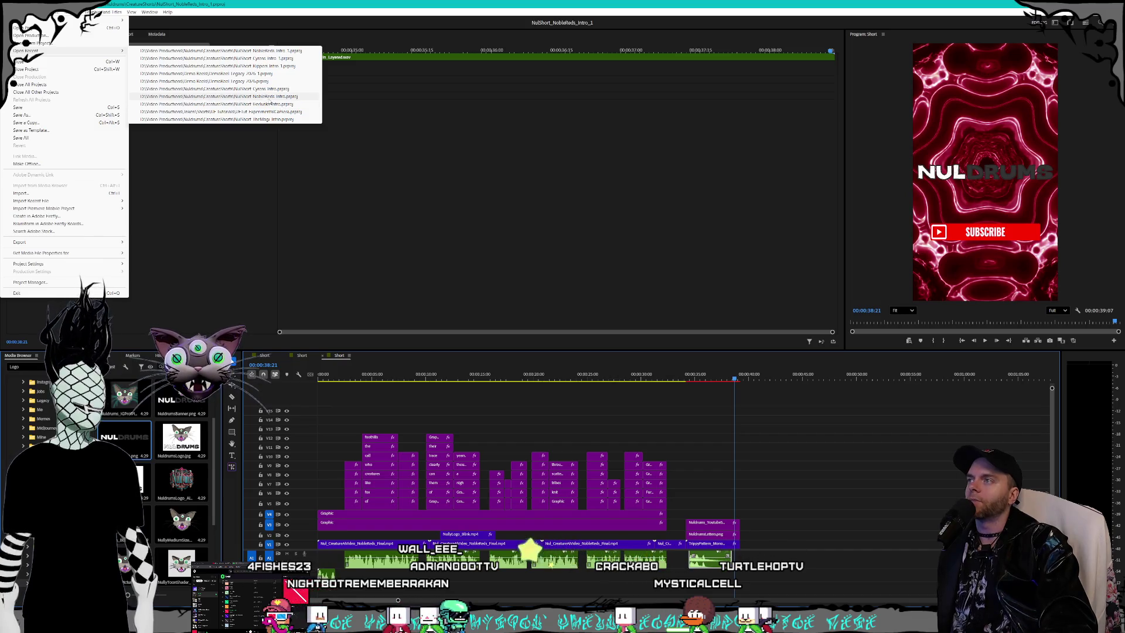
left_click(233, 104)
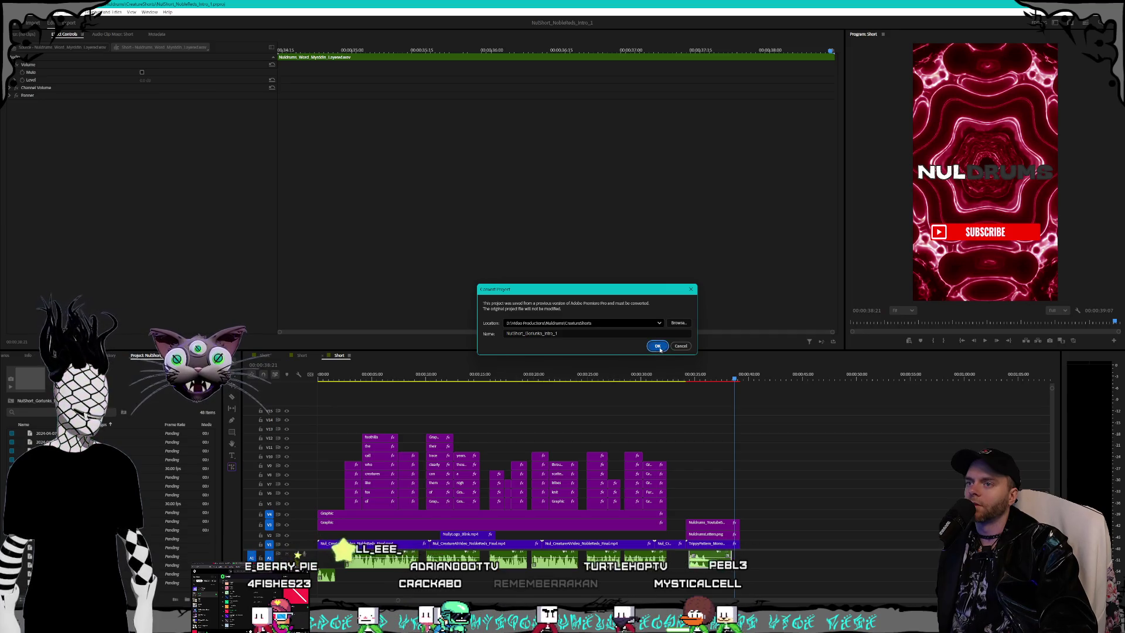
left_click(657, 346)
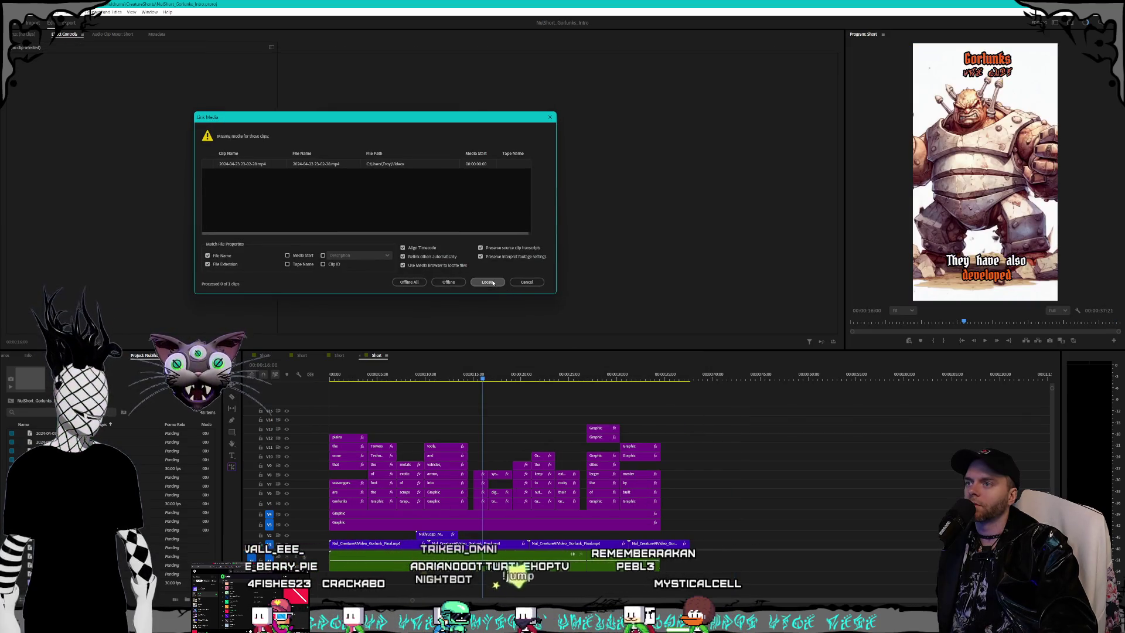
left_click(487, 282)
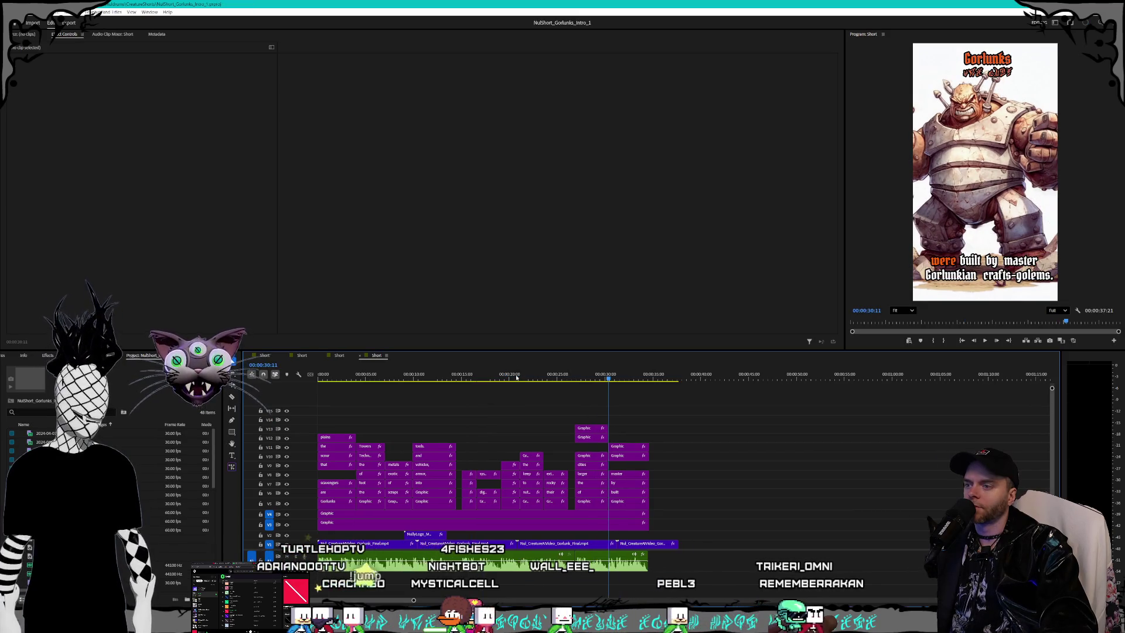
Step: Select all the caption clips on the upper tracks and zoom in on the sequence start
left_click(337, 377)
key("Home")
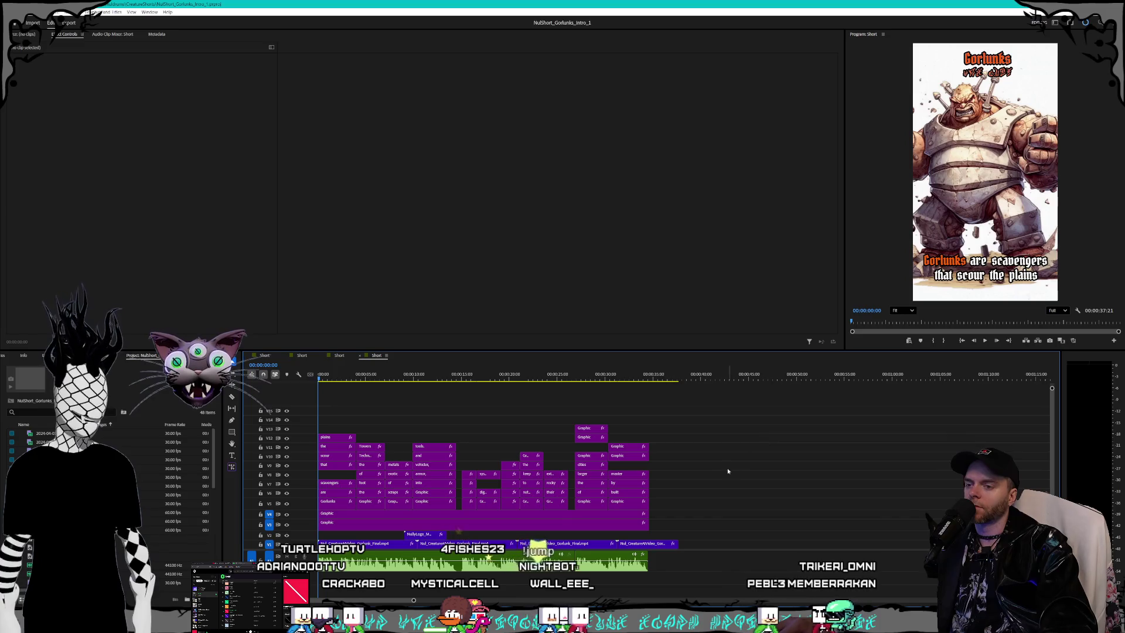
mouse_move(670, 409)
left_mouse_down()
mouse_move(317, 480)
mouse_move(315, 504)
left_mouse_up()
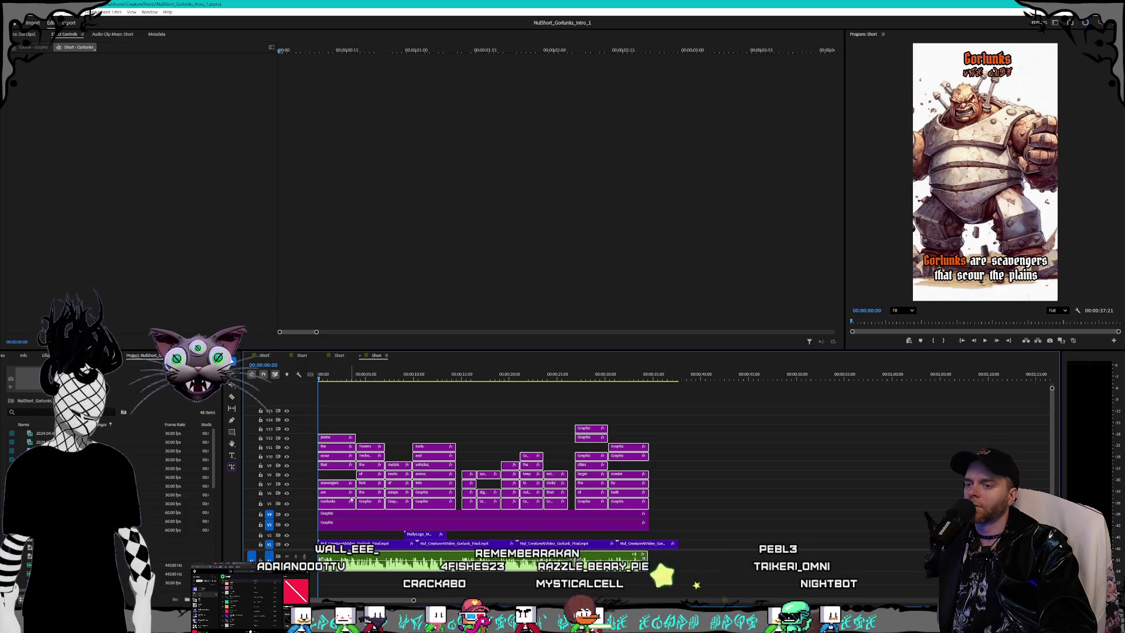
key("equal")
scroll(720, 513, "up", 3)
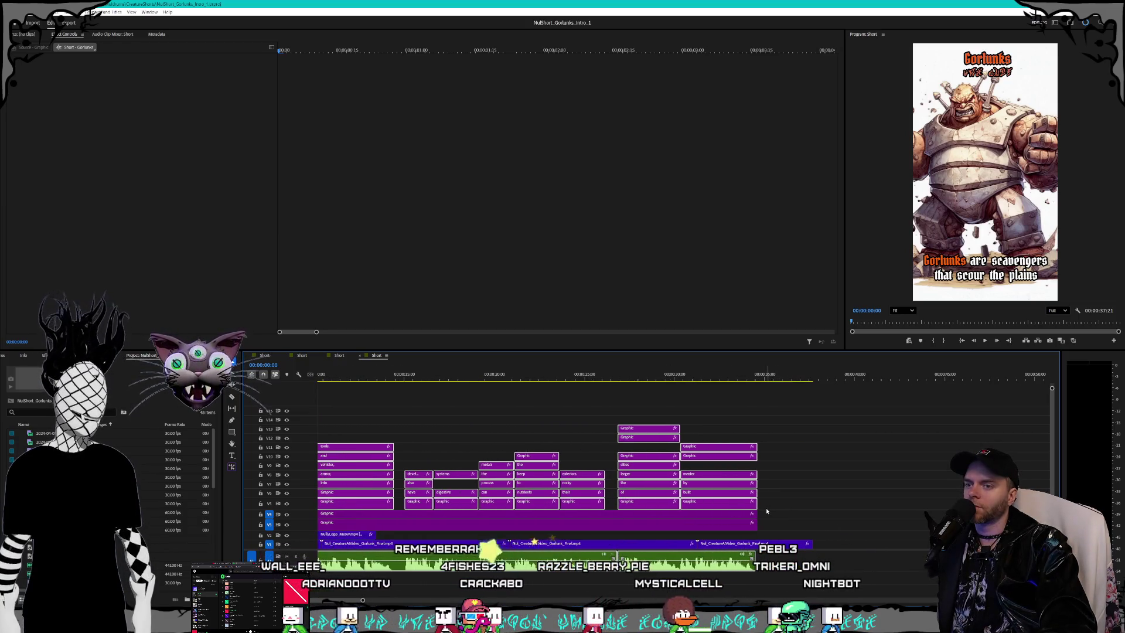
scroll(329, 598, "up", 5)
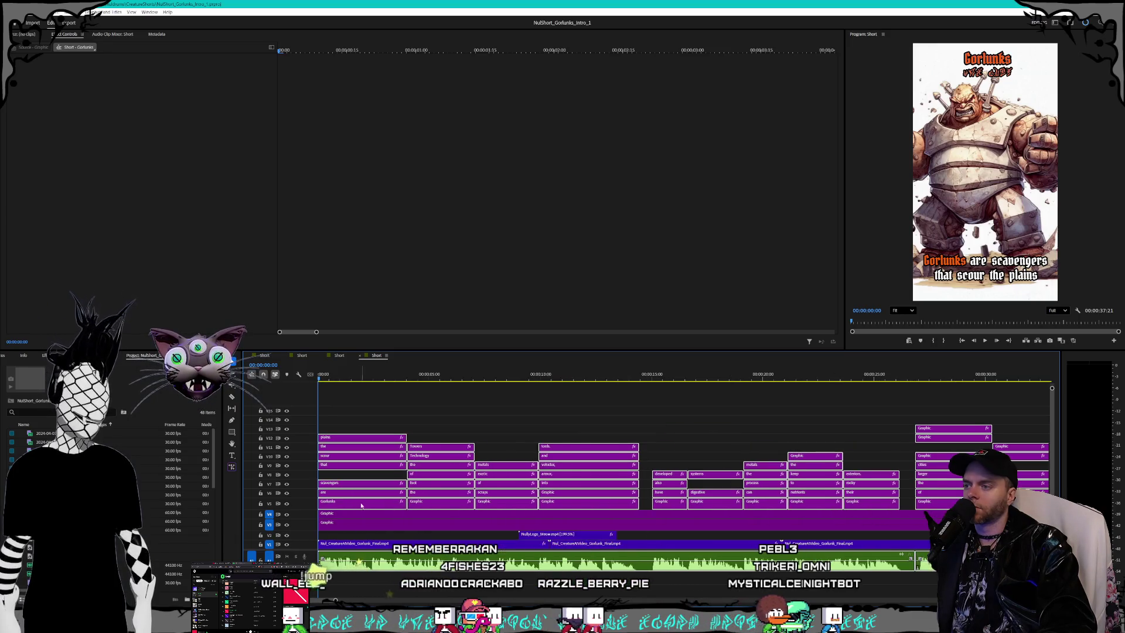
key("equal")
key("equal")
key("equal")
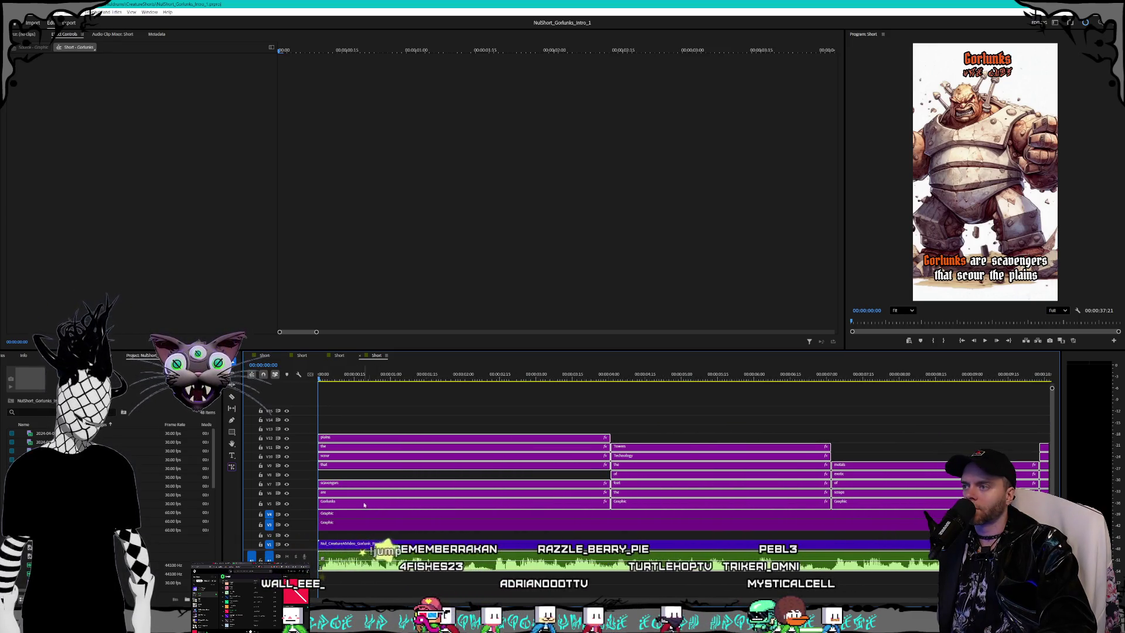
Step: Shift the caption clips to start around 00:00:01:21 and preview them
mouse_move(353, 507)
left_mouse_down()
mouse_move(501, 508)
mouse_move(467, 494)
left_mouse_up()
left_click_drag(439, 379, 443, 379)
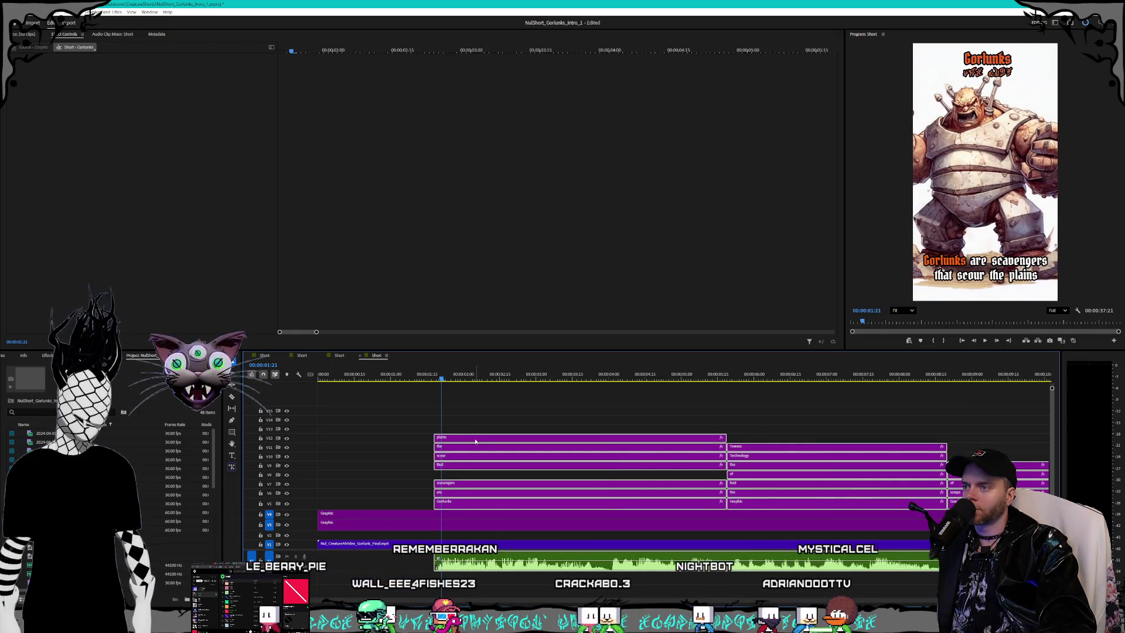
left_click_drag(475, 442, 488, 439)
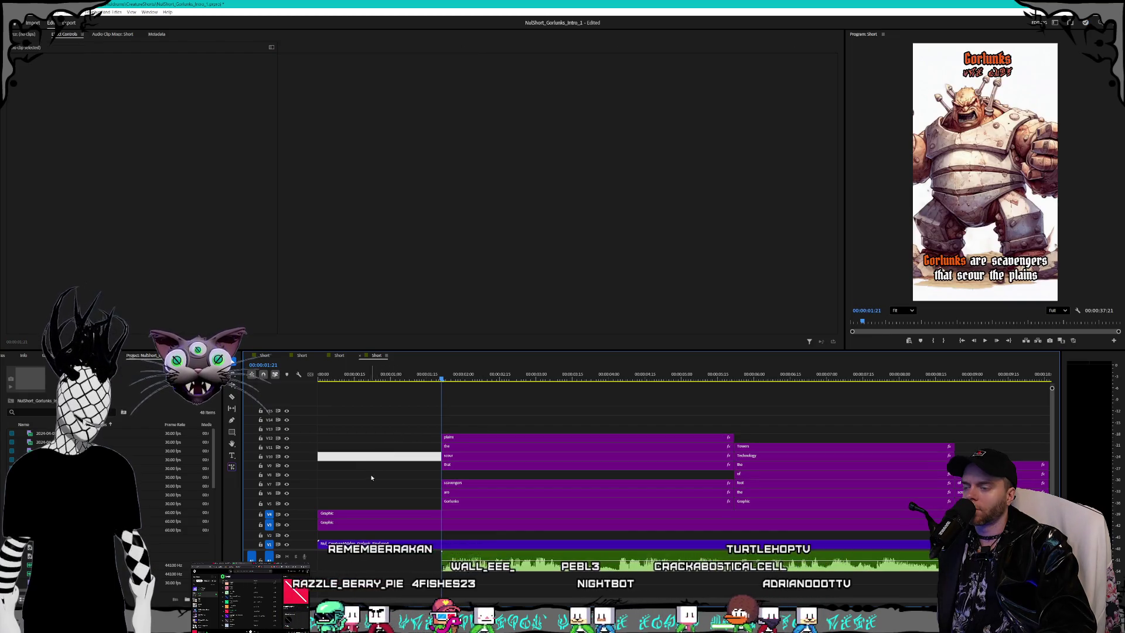
key("alt+Tab")
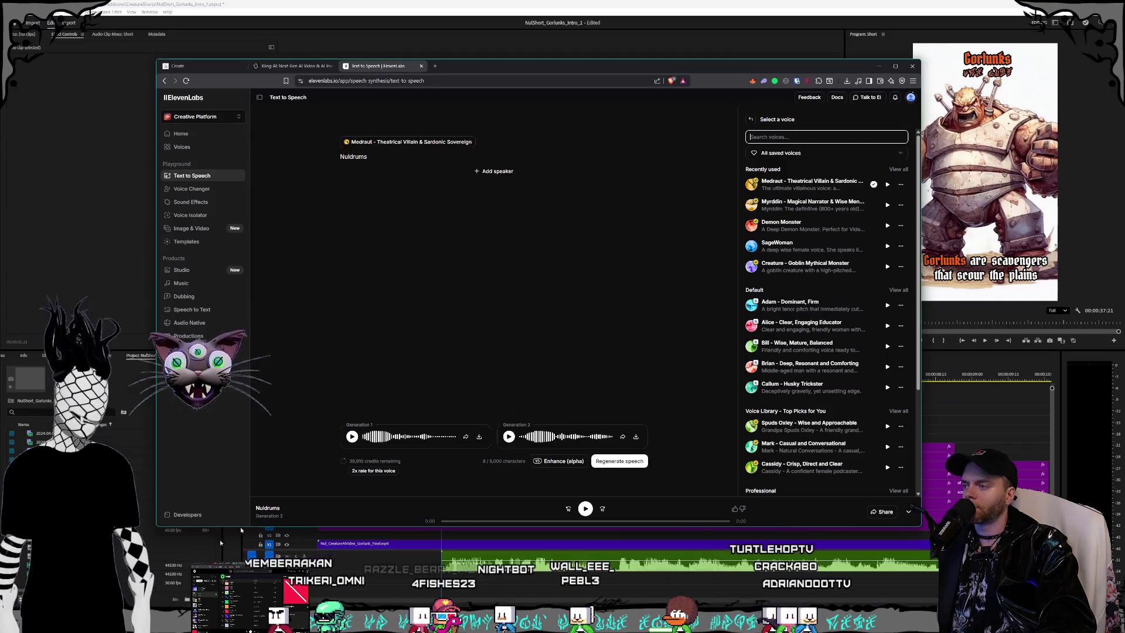
left_click(603, 3)
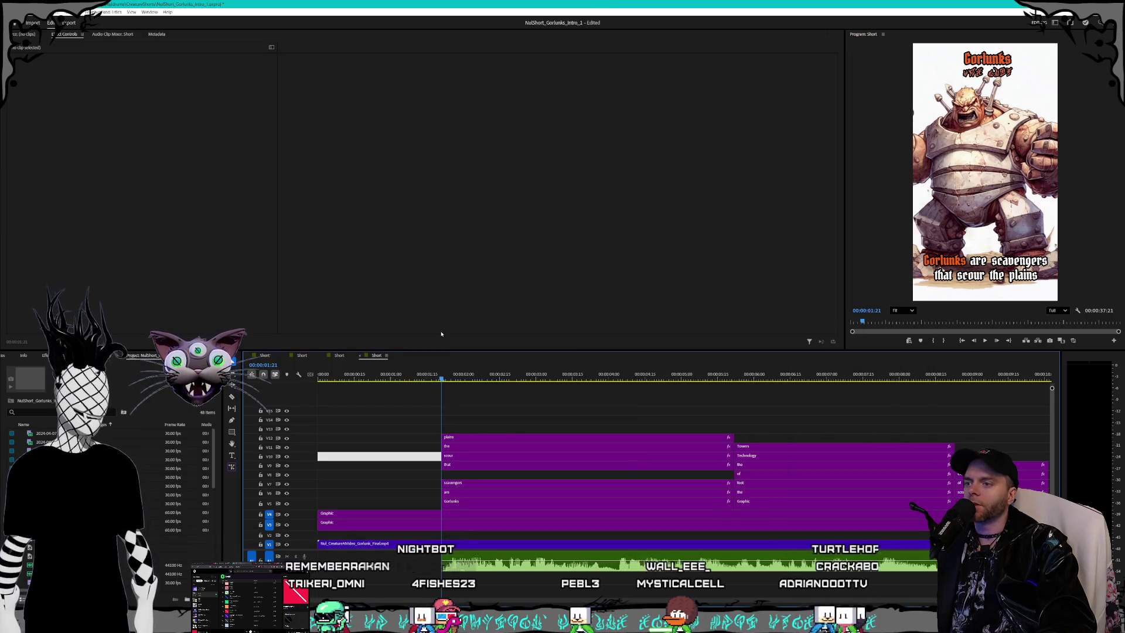
left_click(448, 380)
key("space")
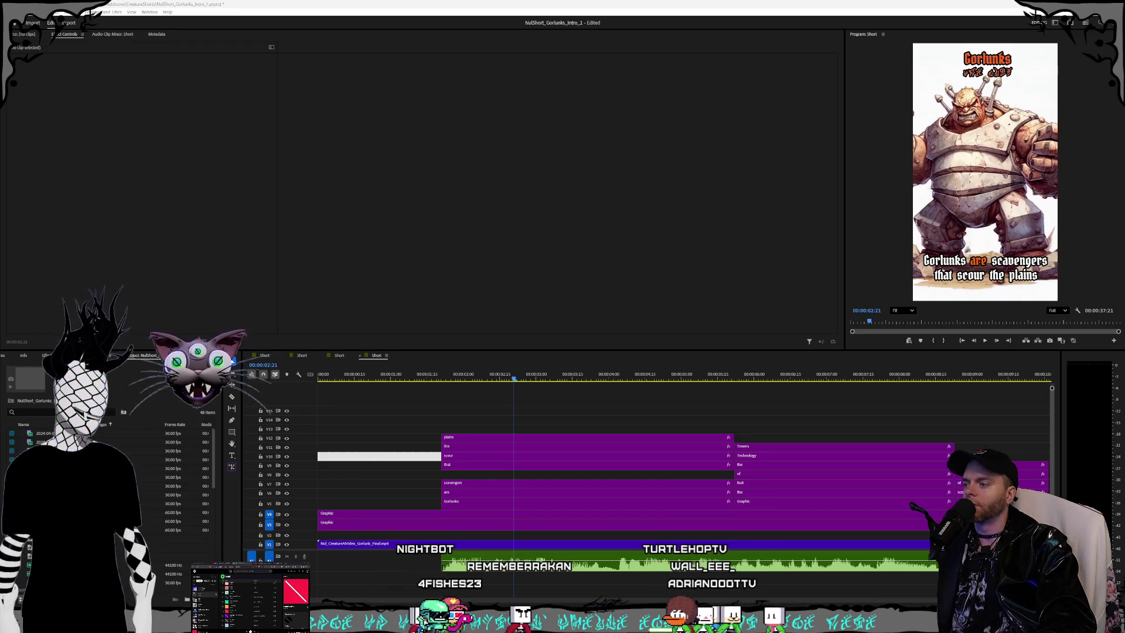
left_click(132, 603)
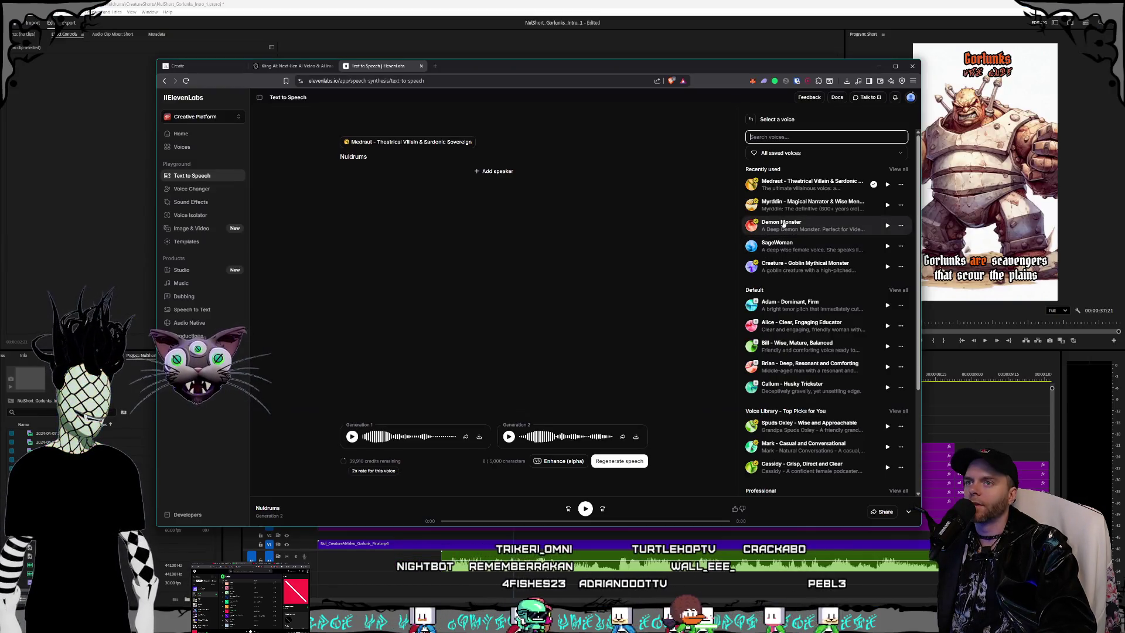
Step: Generate 'Gorlunks' in the Demon Monster voice and download Generation 2 as an MP3
left_click(781, 223)
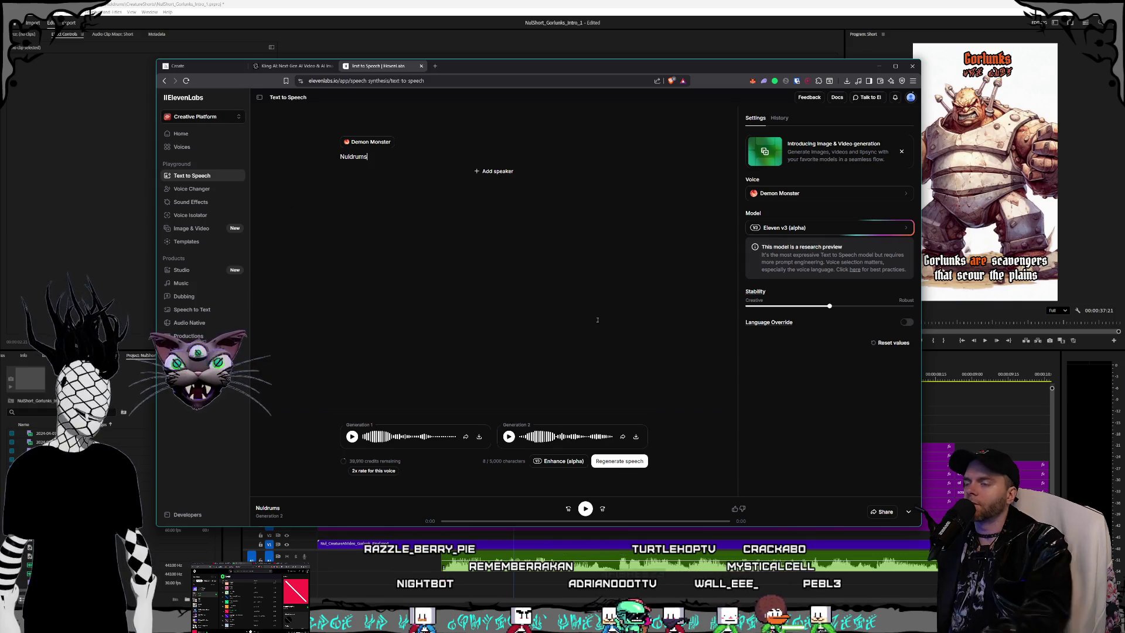
key("BackSpace")
type("Gorlunks")
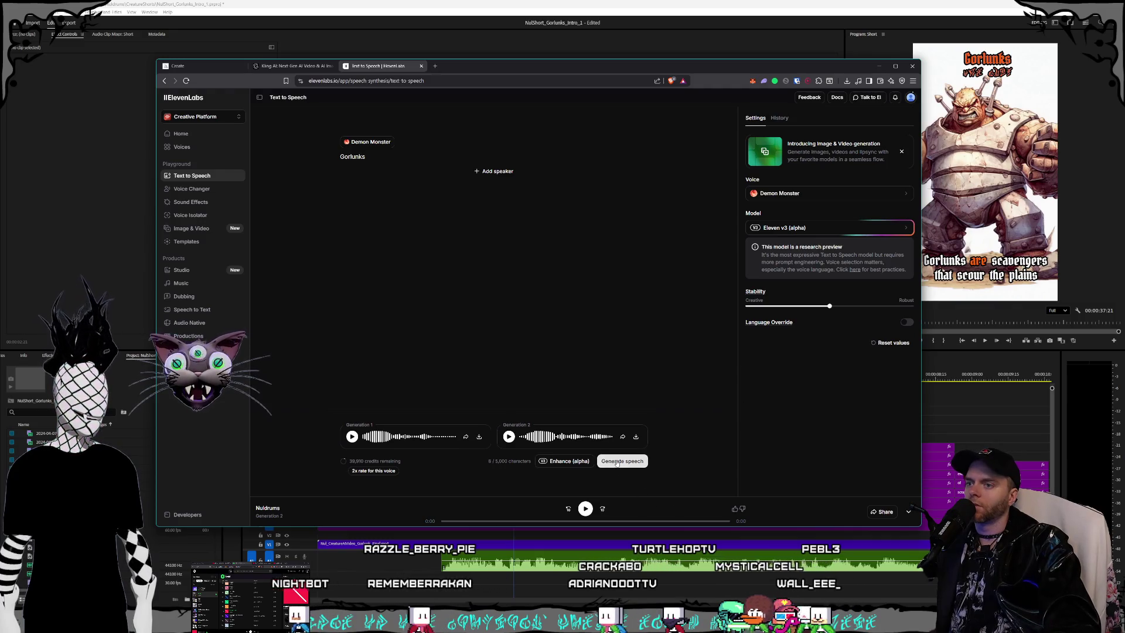
left_click(616, 462)
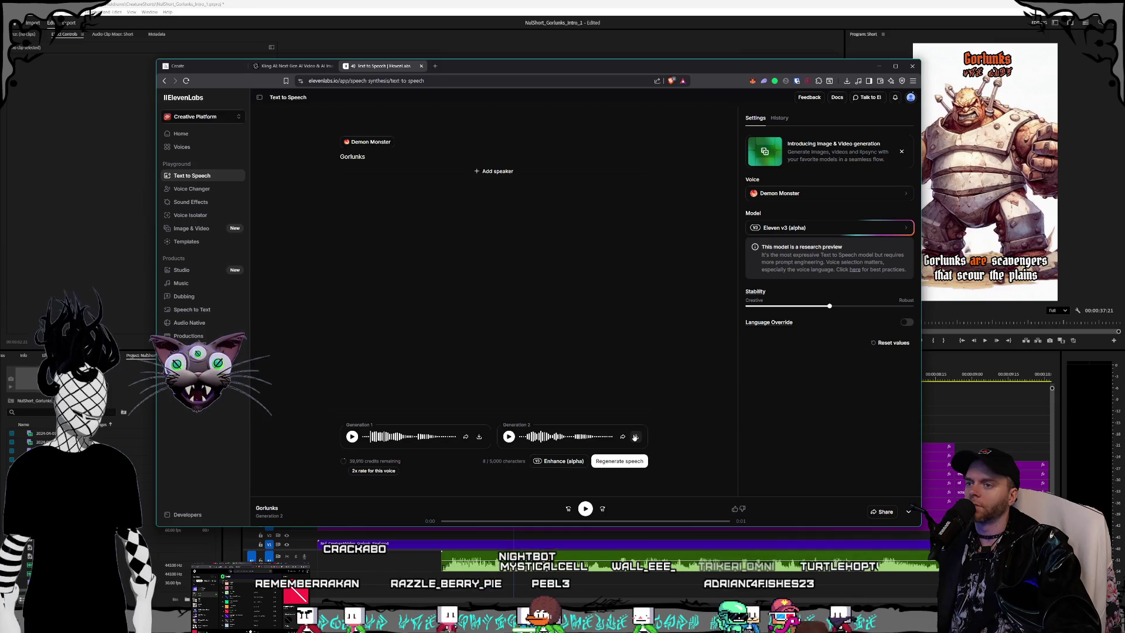
left_click(636, 437)
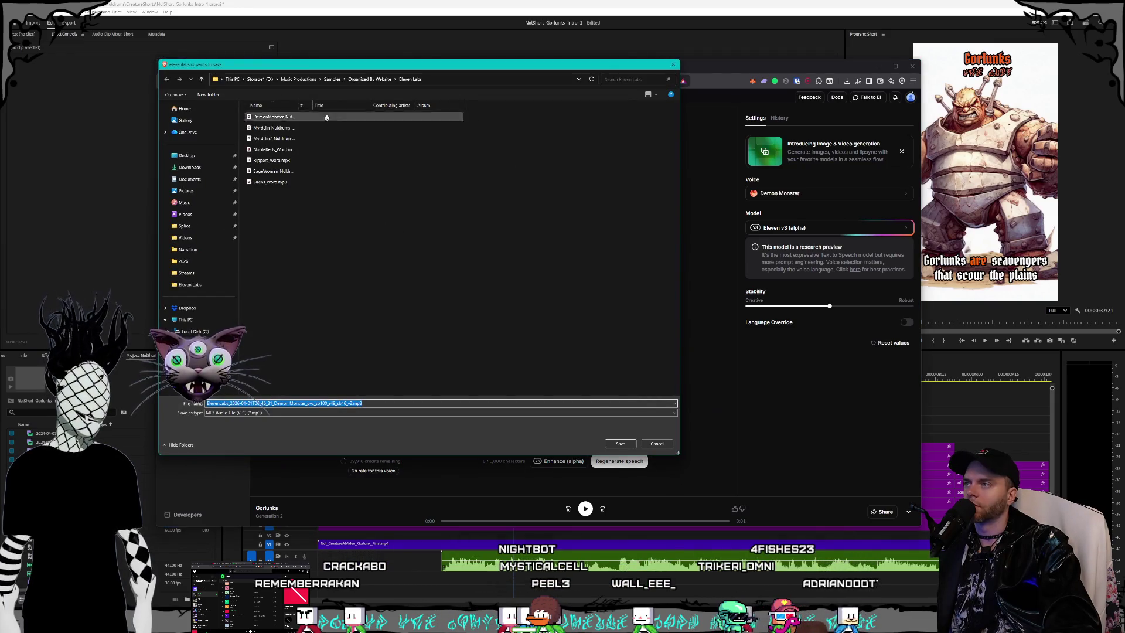
left_click_drag(373, 69, 459, 58)
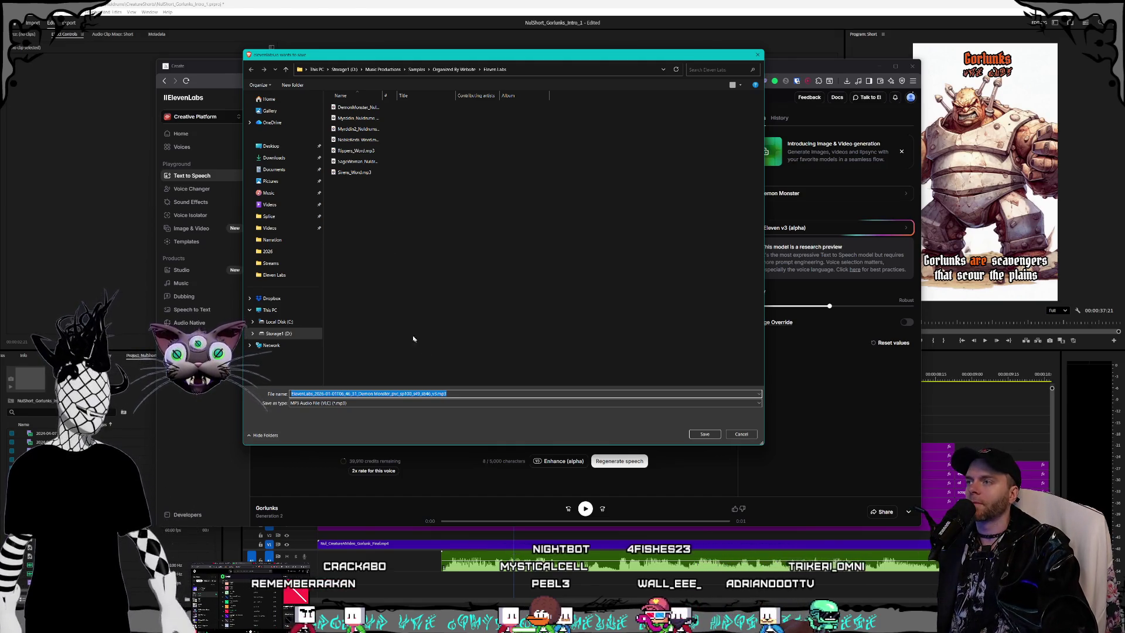
Step: Save the generated voice as Gorlunks_Word.mp3 in the Eleven Labs folder
left_click(356, 151)
left_click(304, 393)
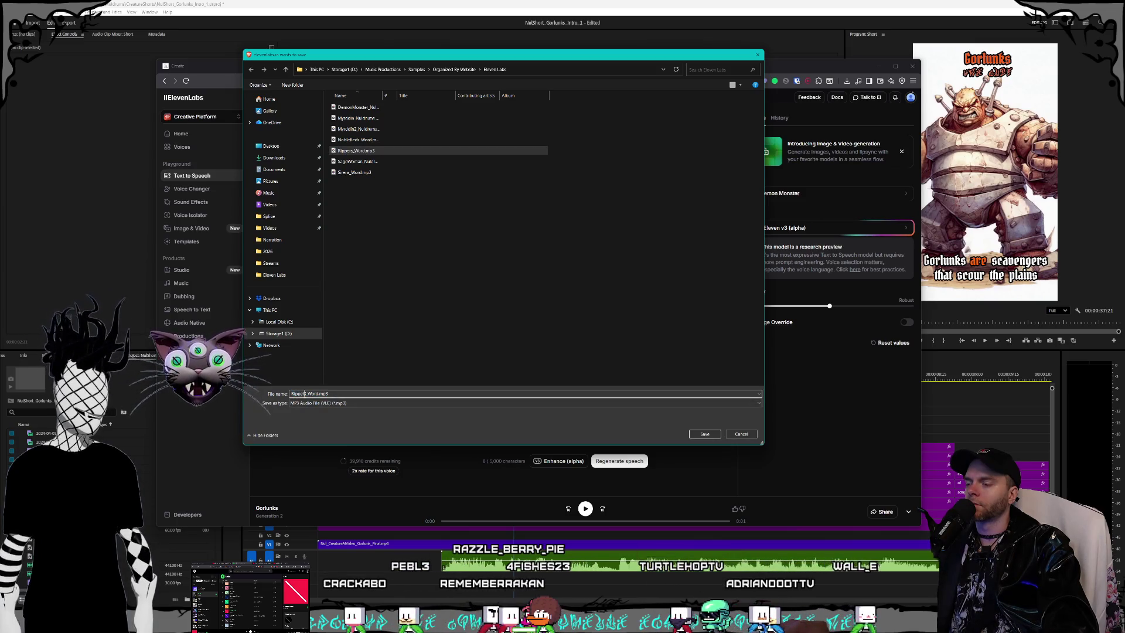
left_click_drag(304, 394, 291, 394)
type("Gorluk")
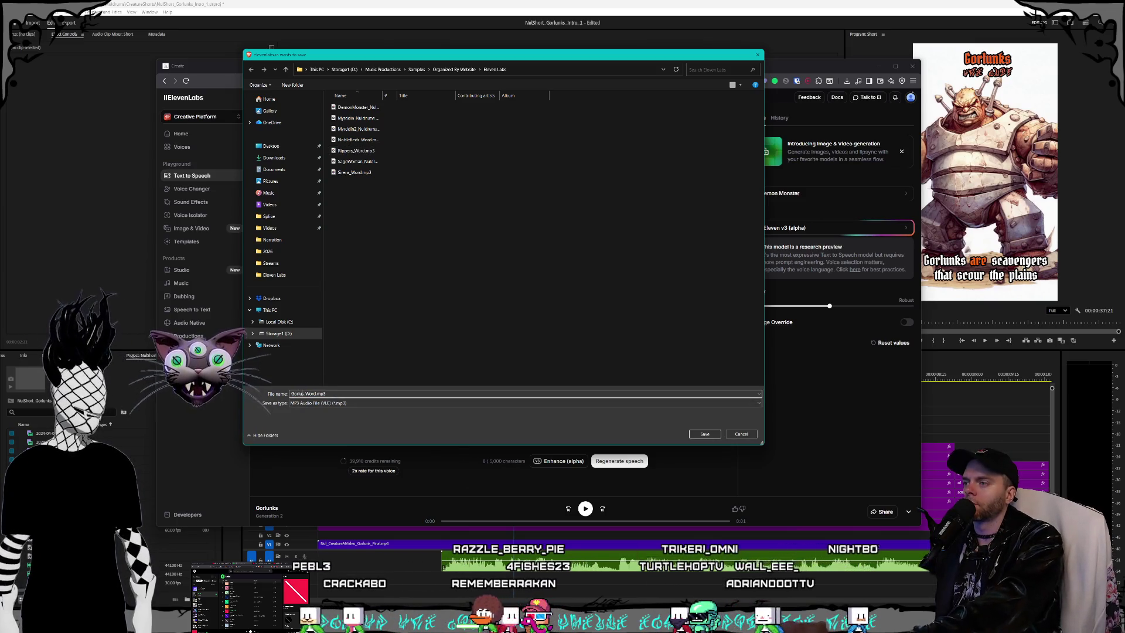
key("Return")
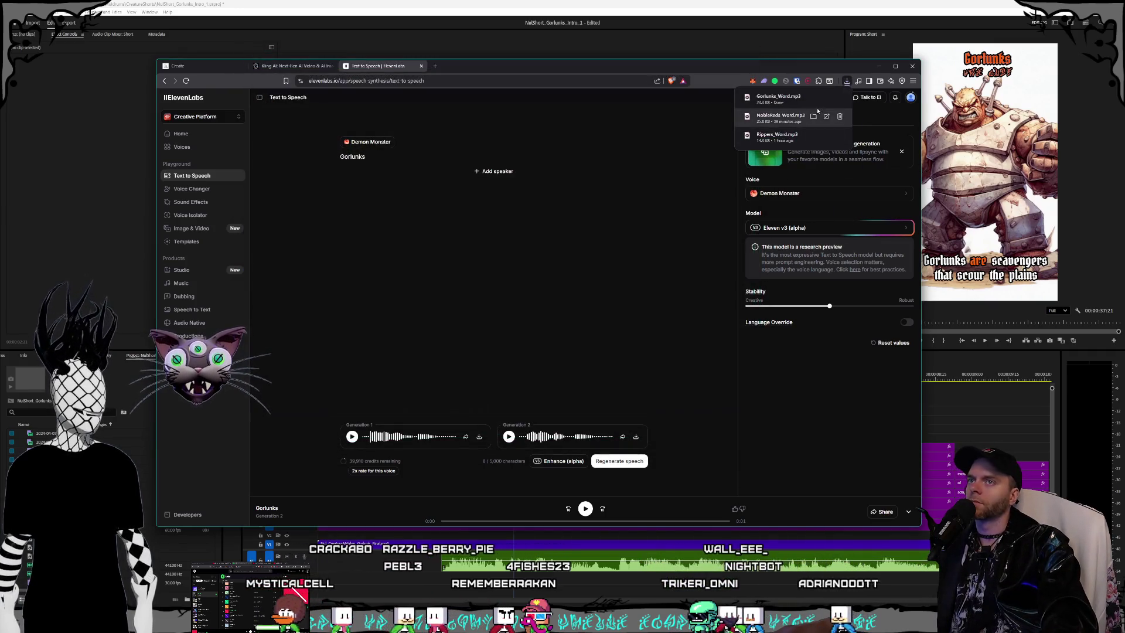
Step: Show Gorlunks_Word.mp3 in File Explorer, minimize the browser, and move Explorer above the timeline
left_click(813, 97)
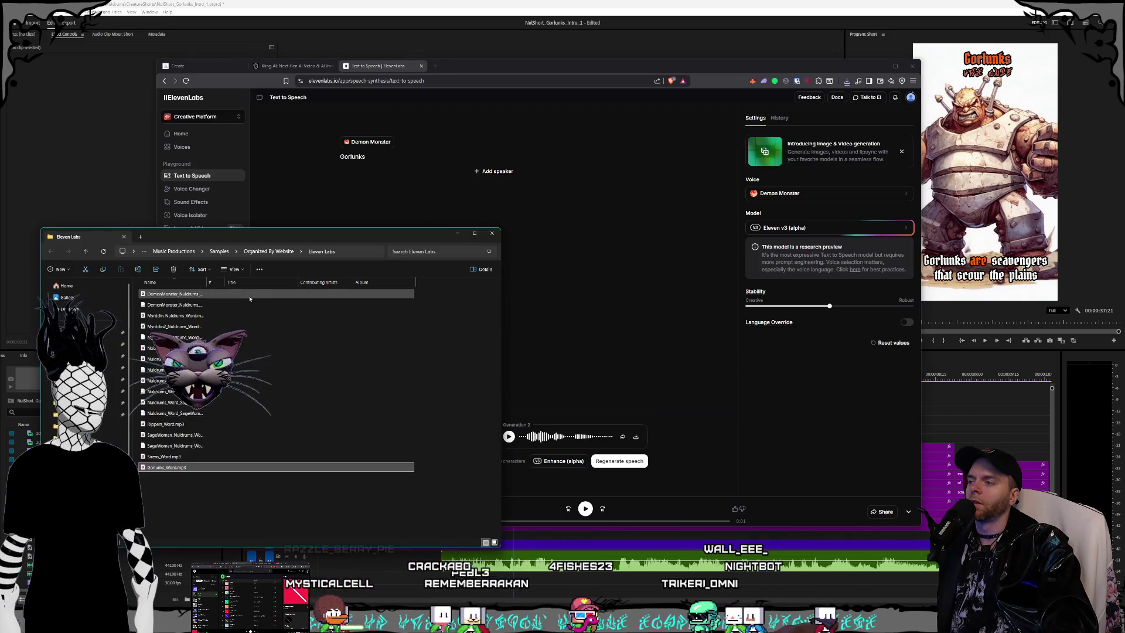
left_click(222, 502)
left_click(194, 468)
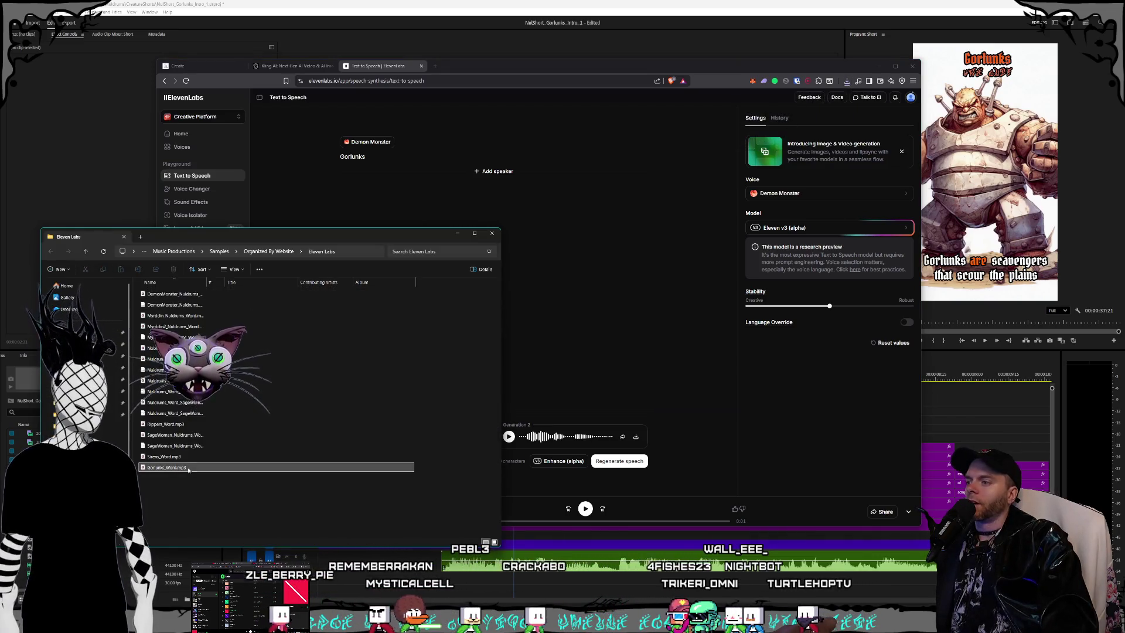
left_click(744, 71)
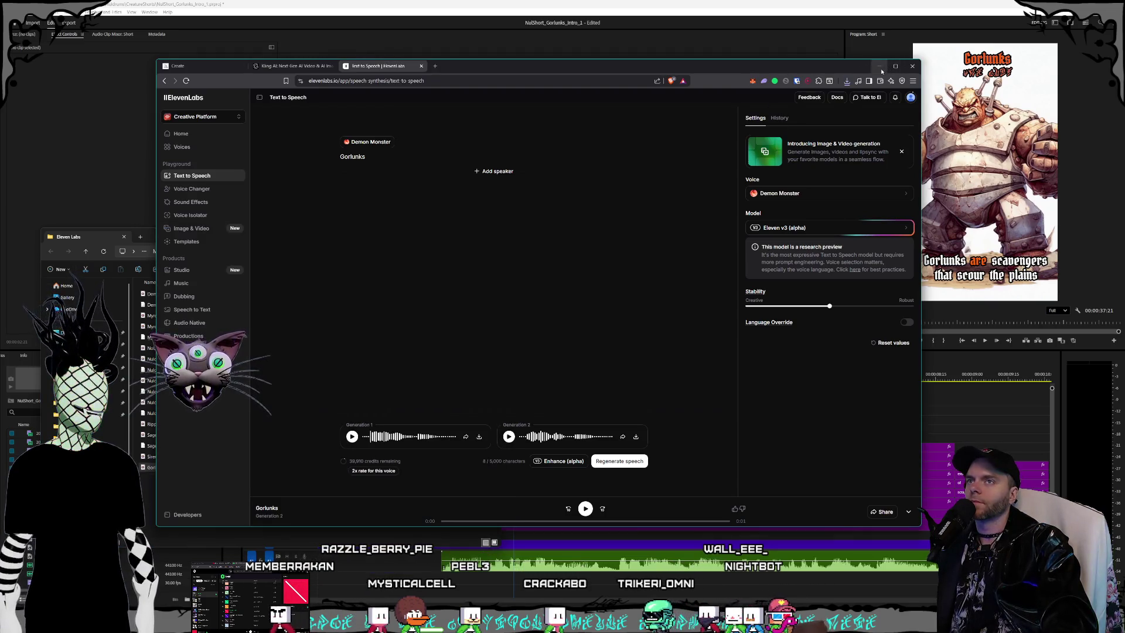
left_click(880, 68)
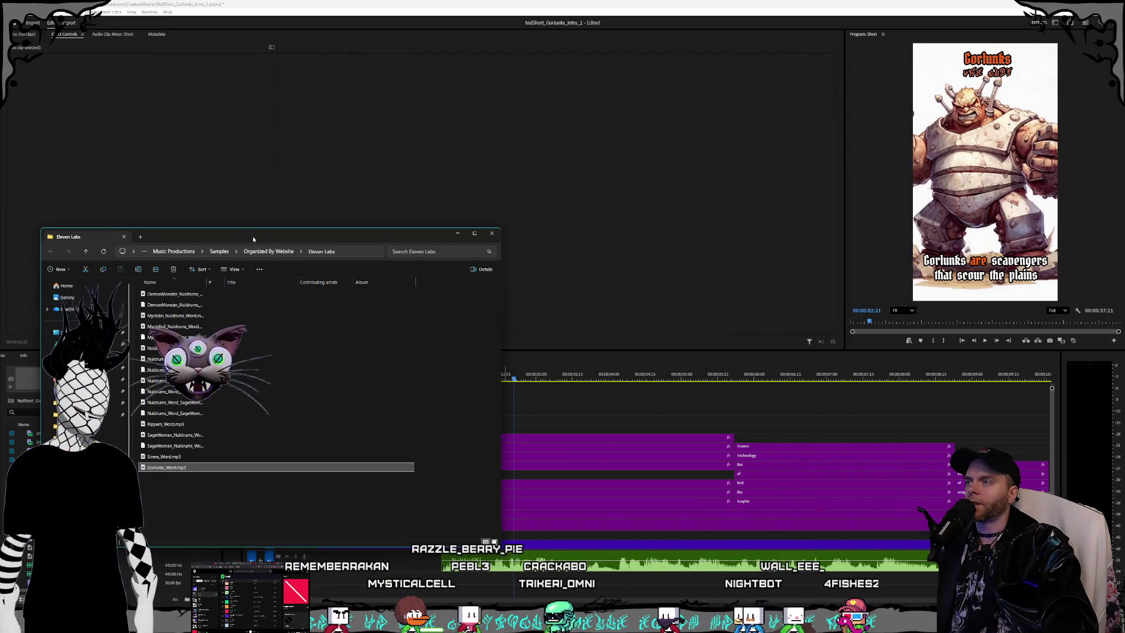
left_click_drag(254, 239, 312, 117)
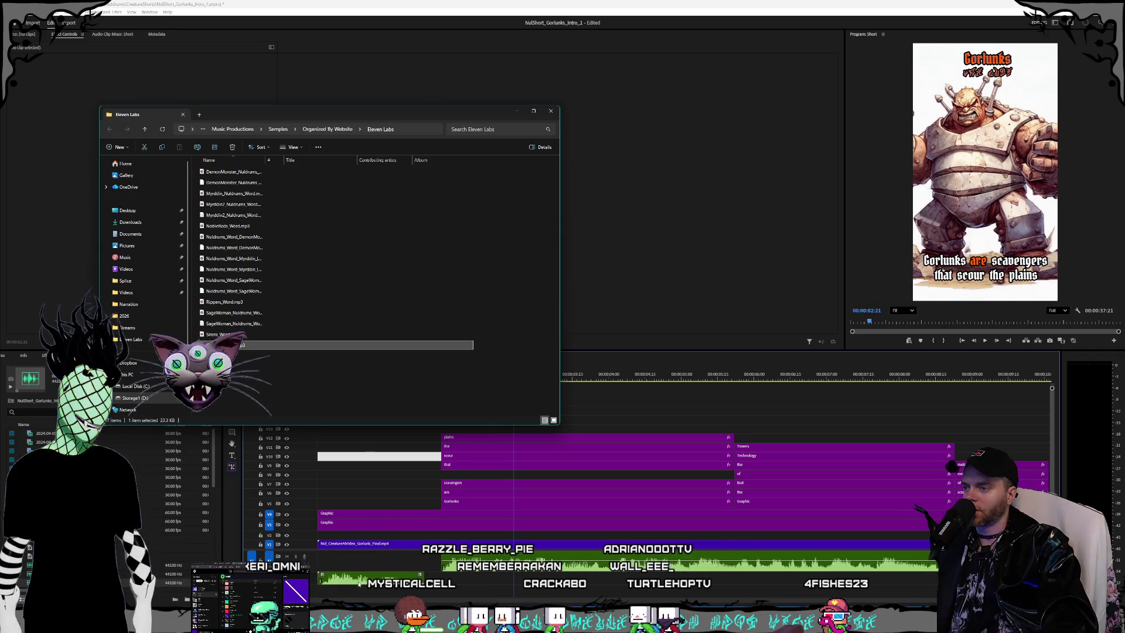
Step: Drop Gorlunks_Word.mp3 at the start of the Short sequence and zoom the timeline out
left_click_drag(359, 584, 358, 586)
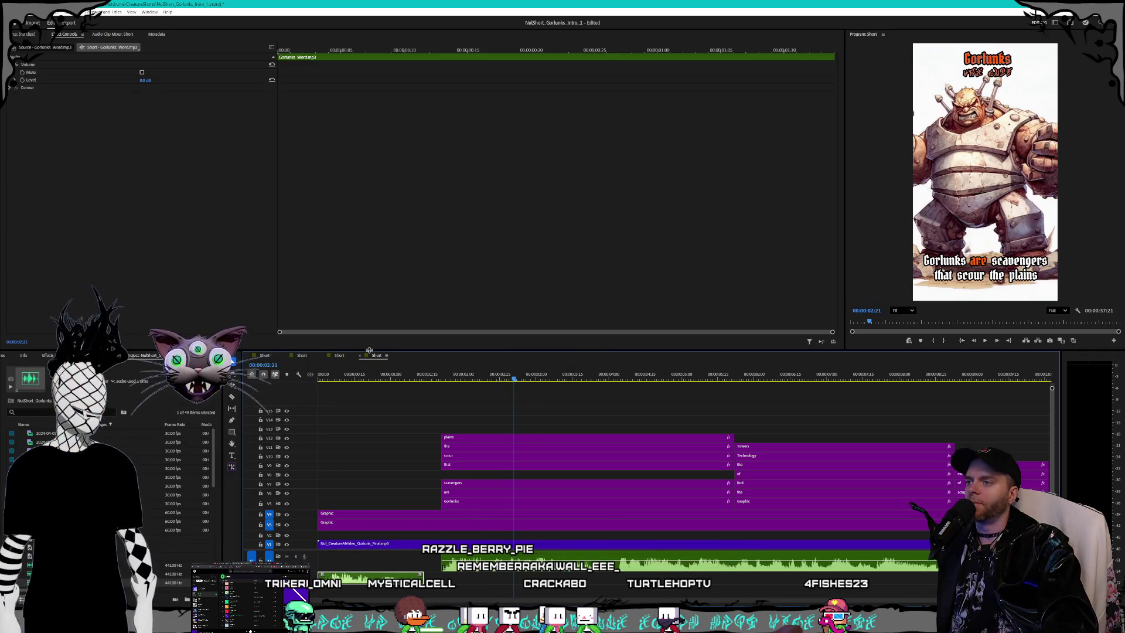
key("Home")
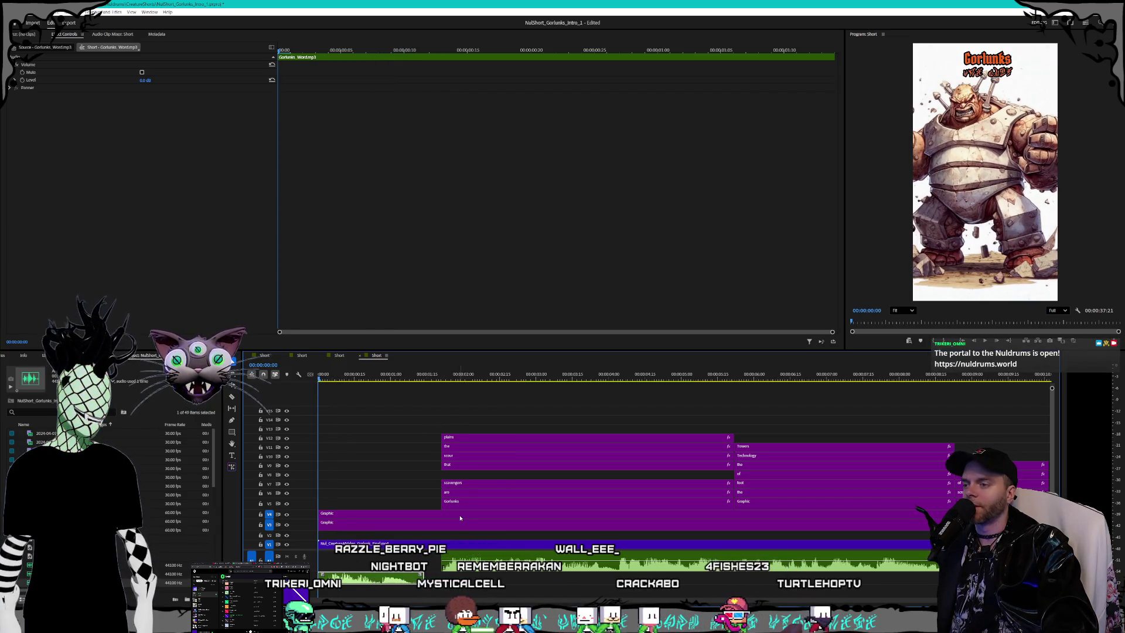
key("minus")
key("minus")
key("minus")
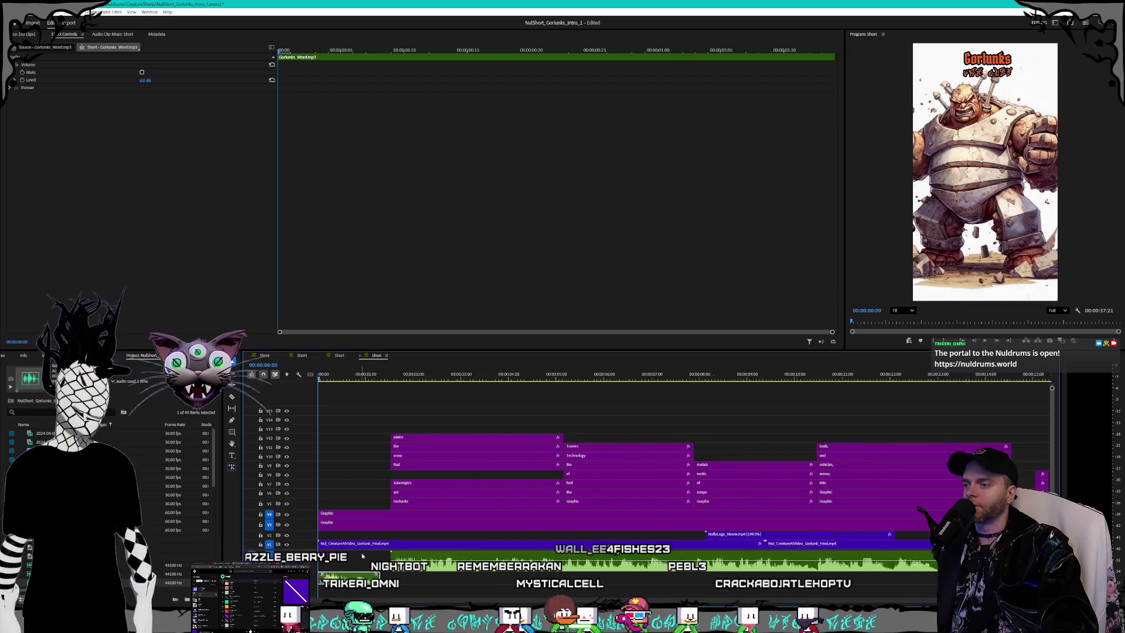
key("minus")
key("minus")
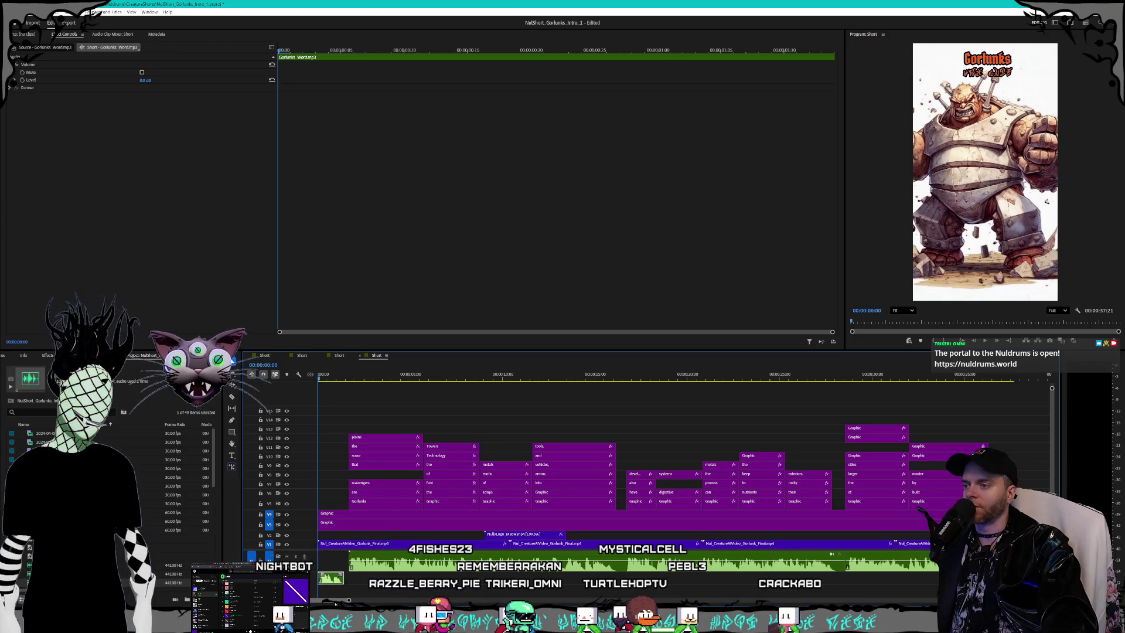
key("minus")
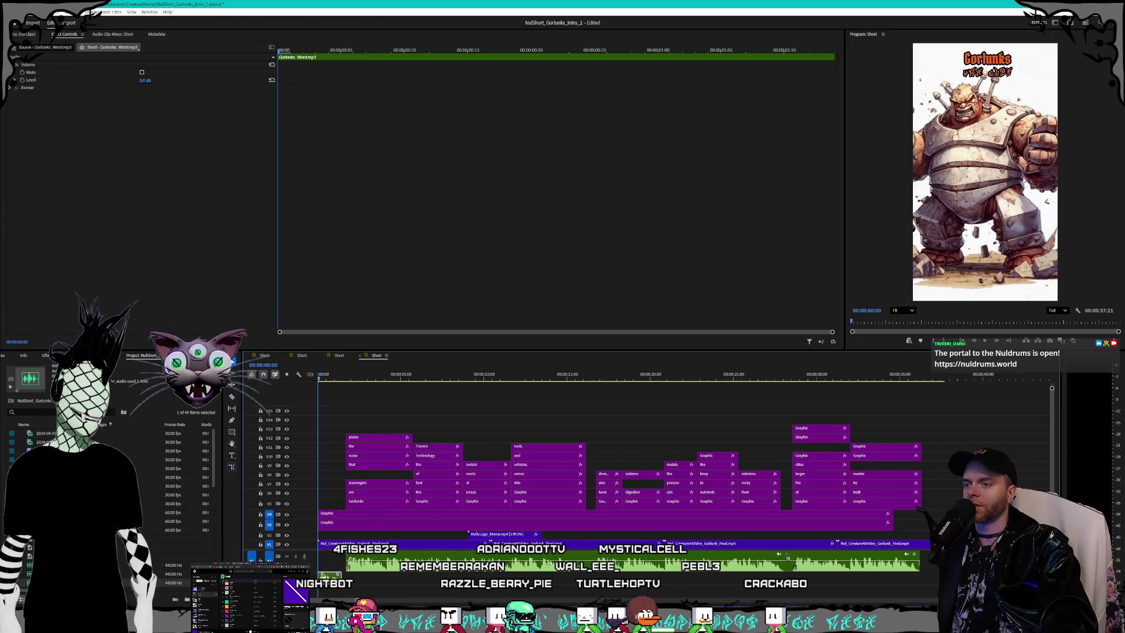
key("minus")
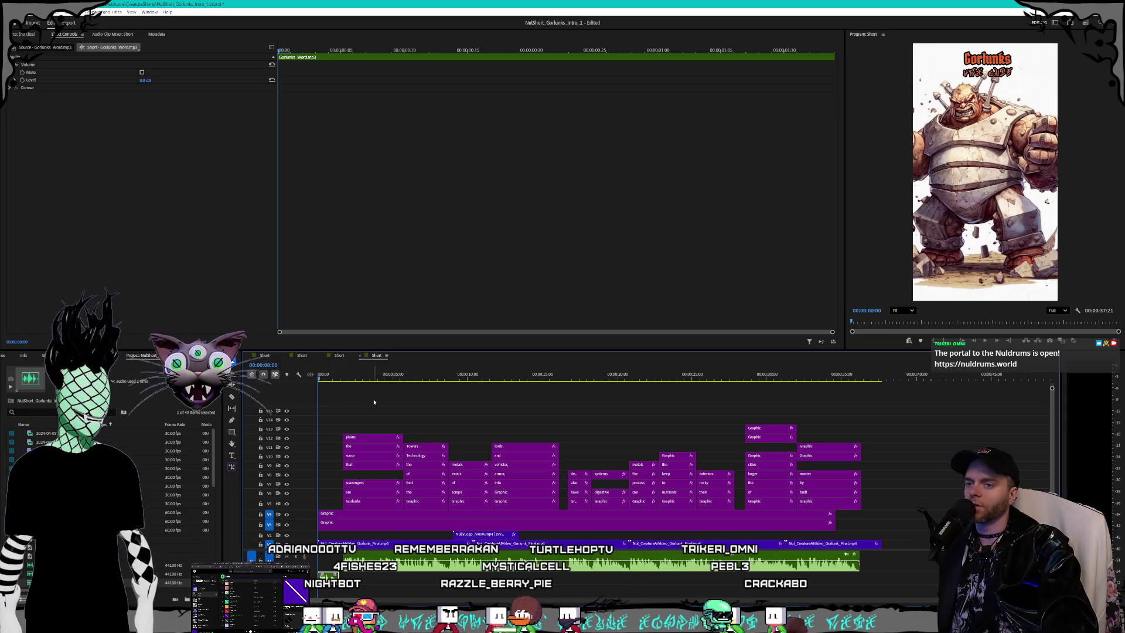
Step: Lengthen the V3 and V4 Graphic clips and preview the opening second
left_click(841, 513)
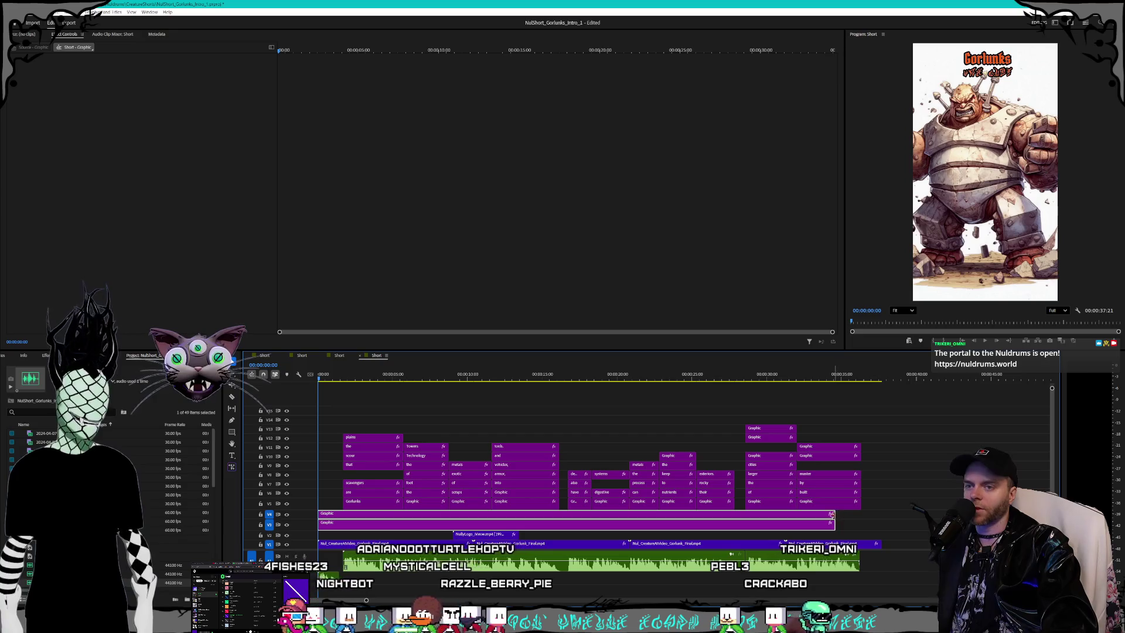
left_click_drag(831, 514, 858, 514)
left_click(520, 436)
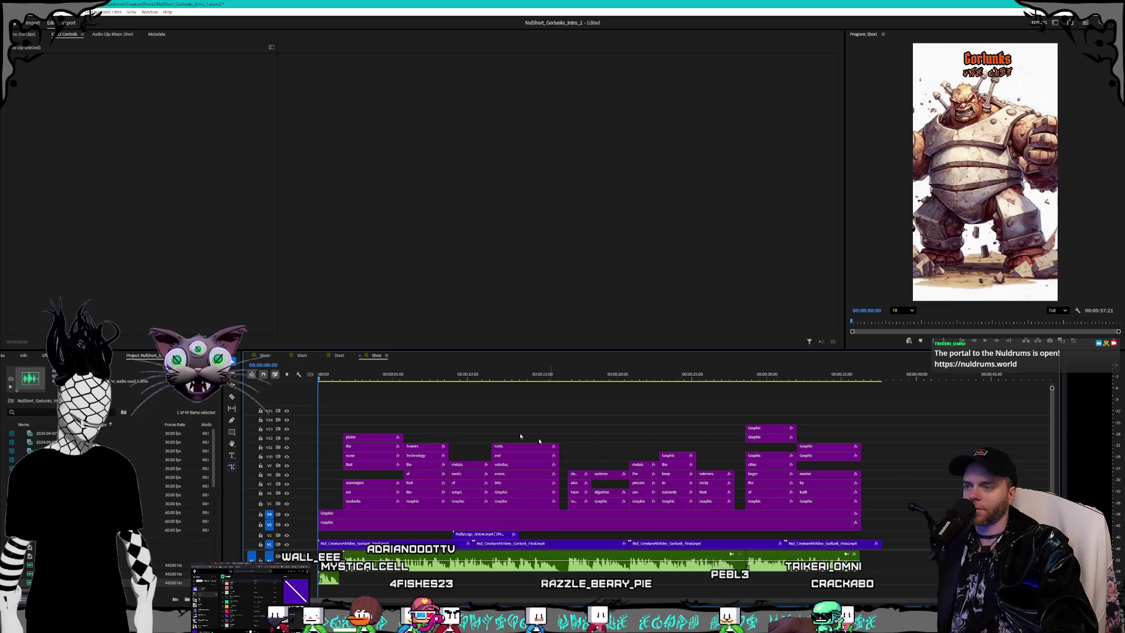
left_click_drag(322, 376, 334, 380)
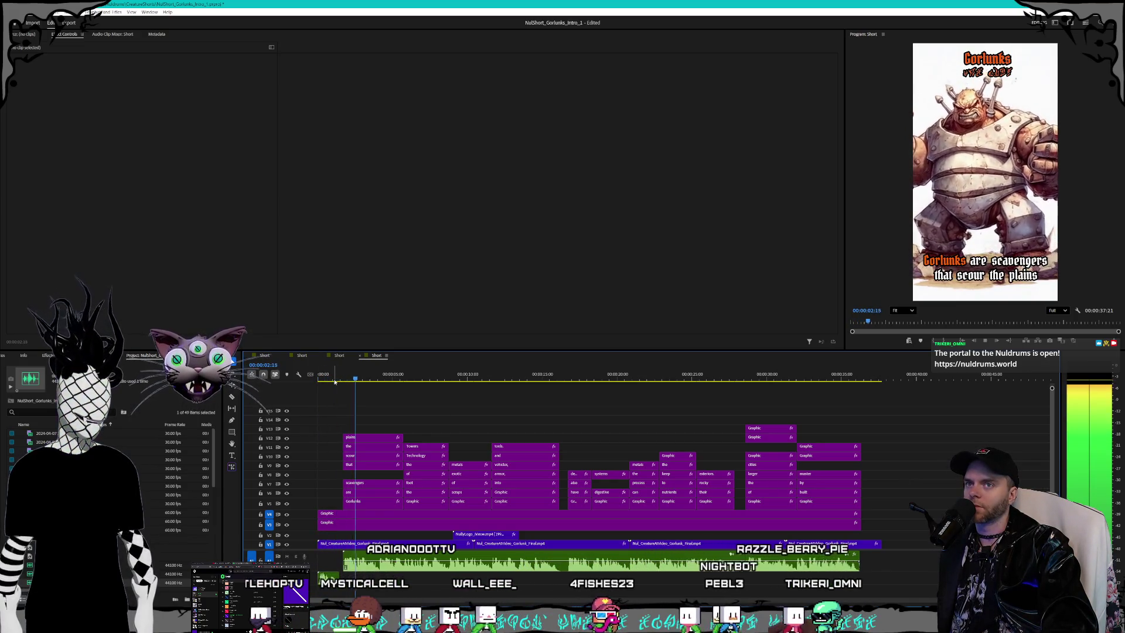
Step: Move the selected caption Graphic clips so they start at 00:00:02:00
mouse_move(741, 436)
left_mouse_down()
mouse_move(331, 536)
mouse_move(352, 545)
left_mouse_up()
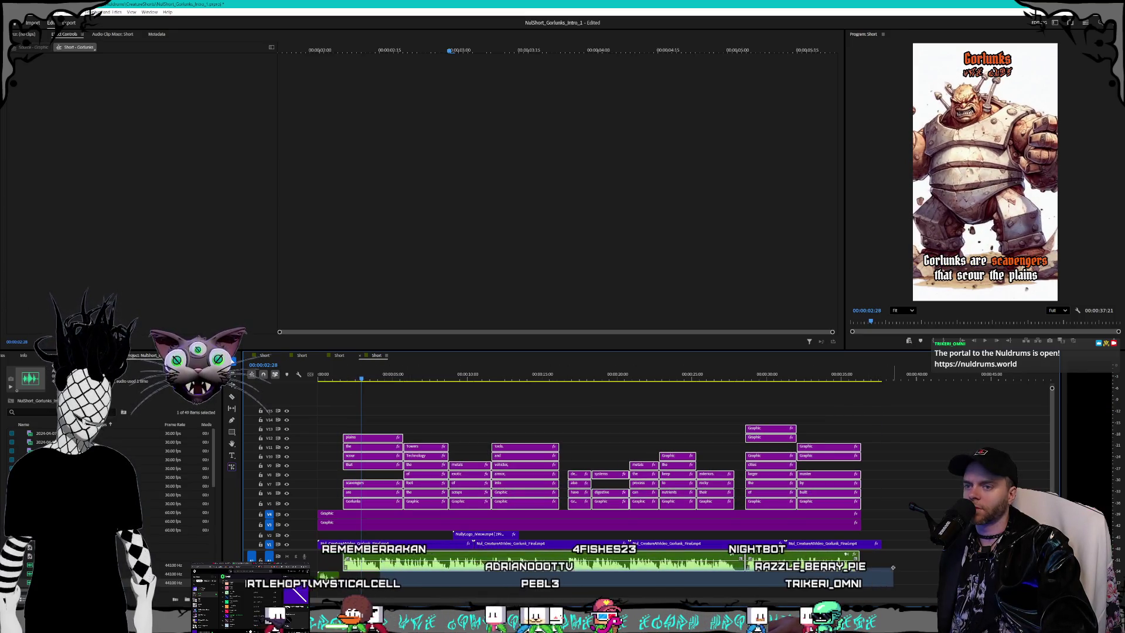
key("=")
key("=")
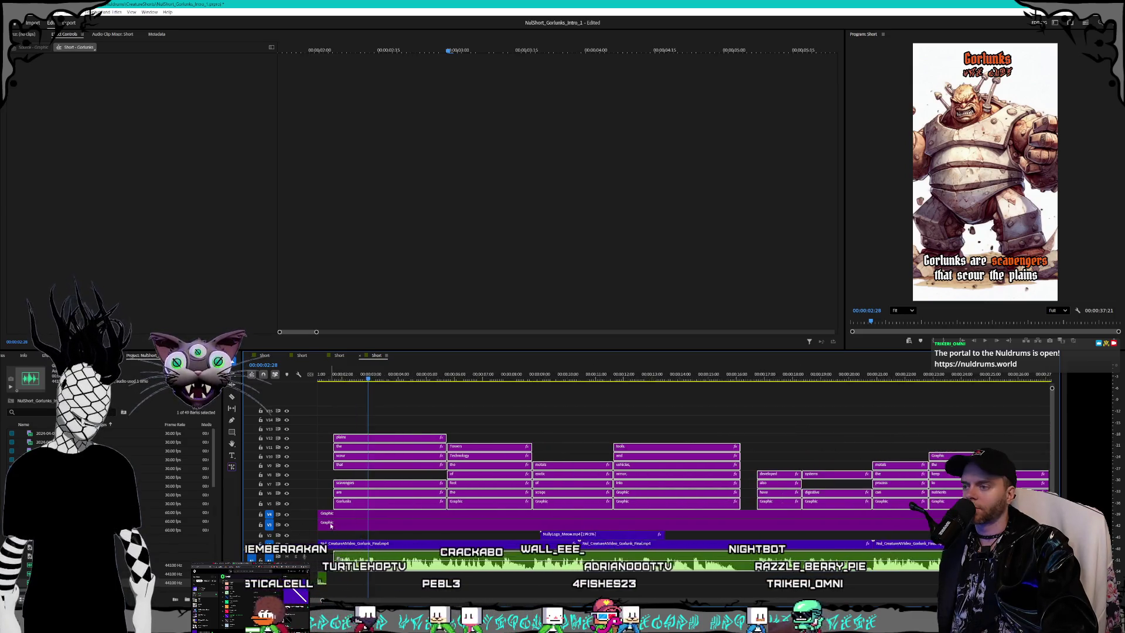
key("=")
key("=")
left_click(359, 380)
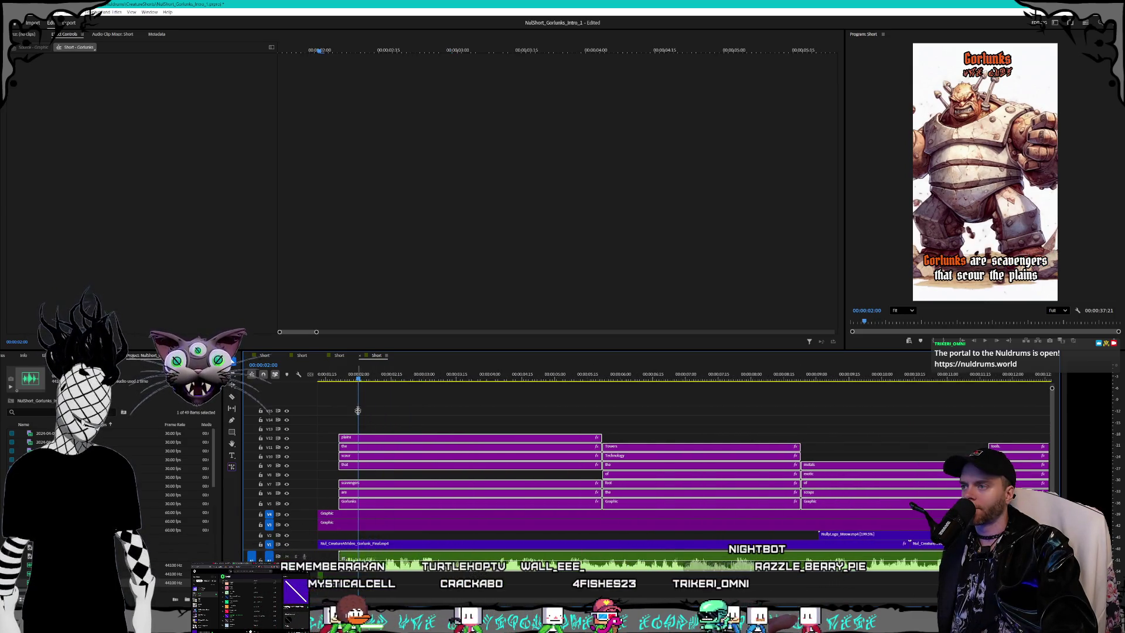
left_click_drag(379, 438, 418, 441)
key("minus")
key("minus")
key("minus")
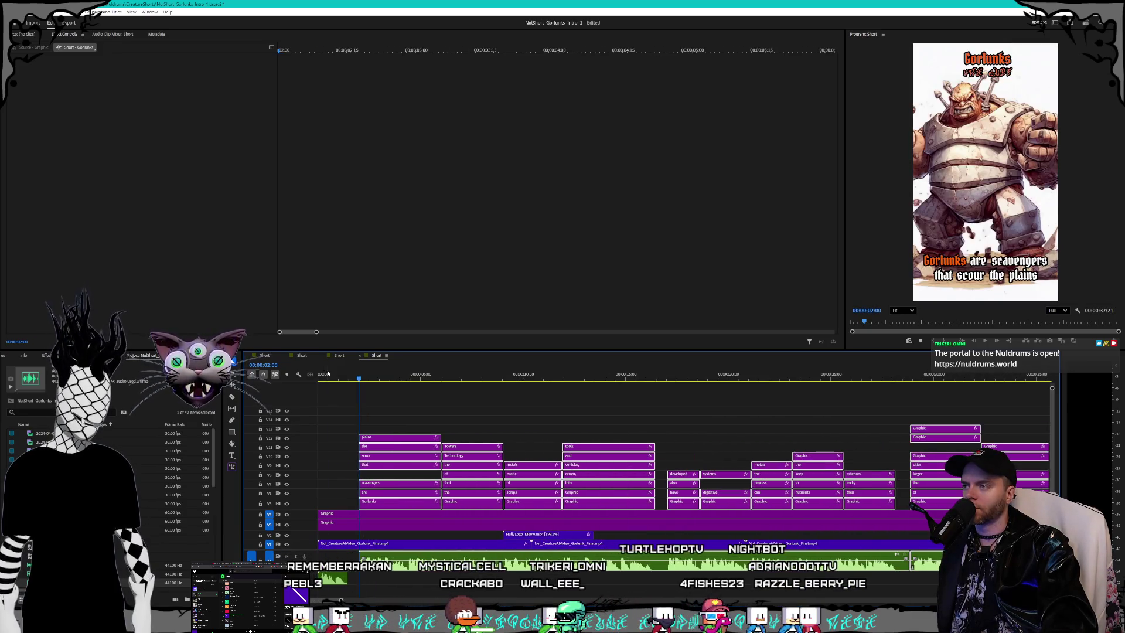
Step: Play the sequence from the start to review, then select the long V4 title clip
left_click(328, 375)
key("space")
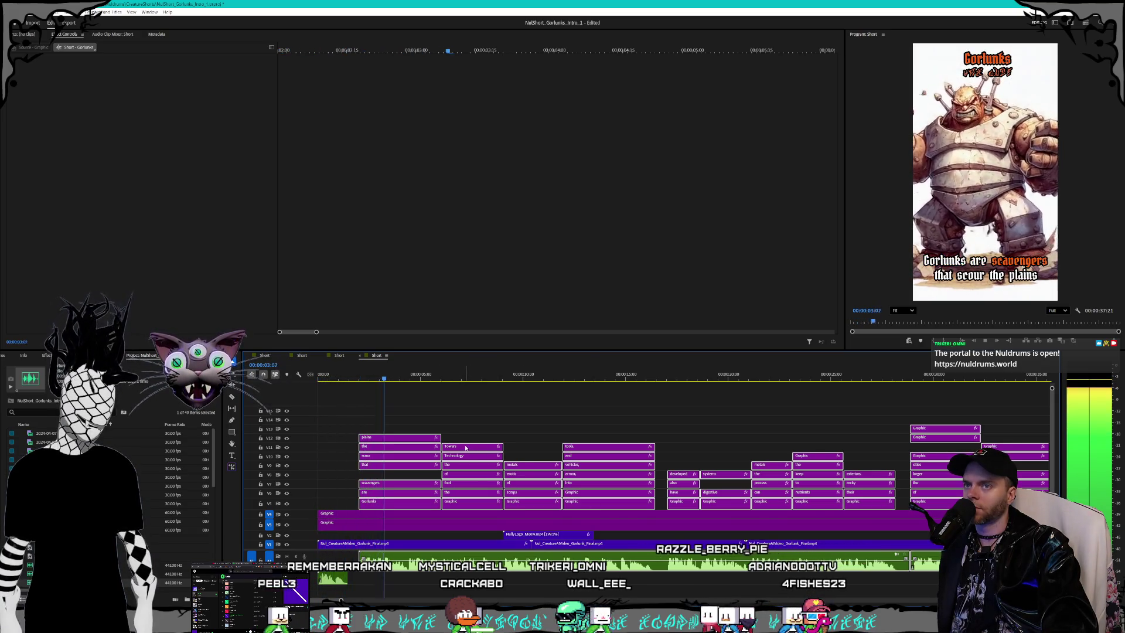
key("minus")
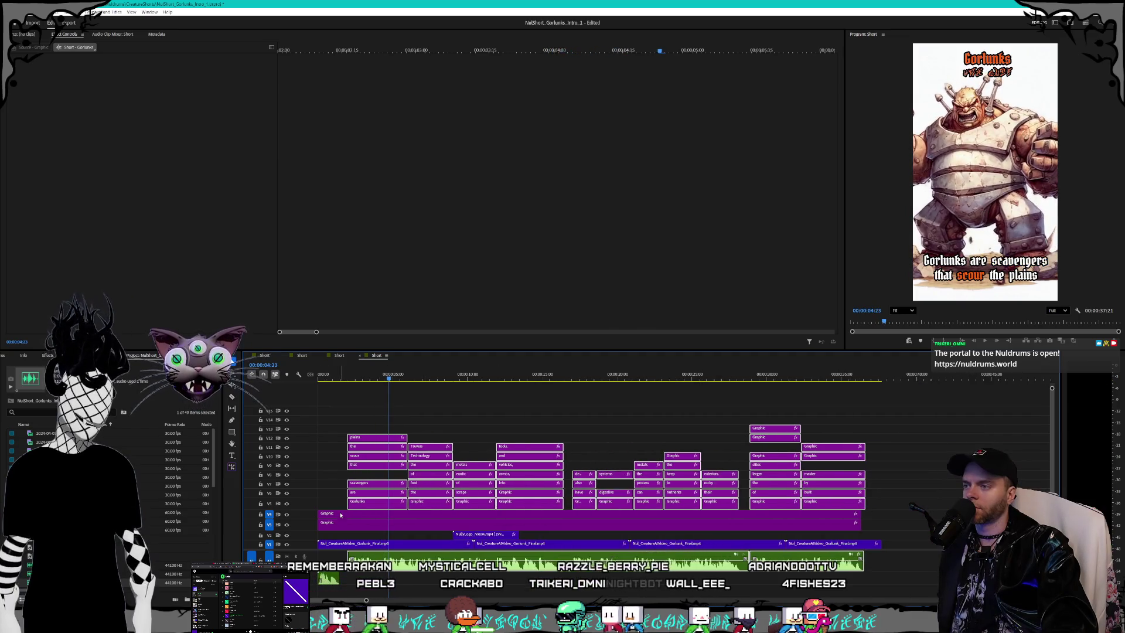
left_click(341, 515)
key("Home")
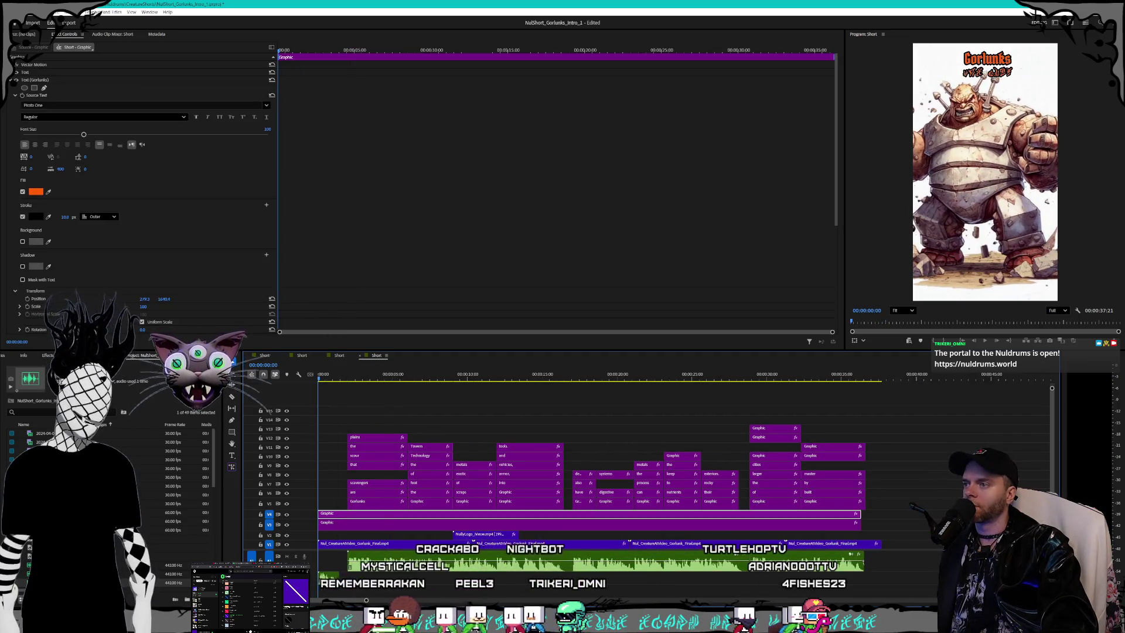
Step: Enable opacity keyframing on the title and set the first keyframe to 0%
scroll(188, 220, "down", 5)
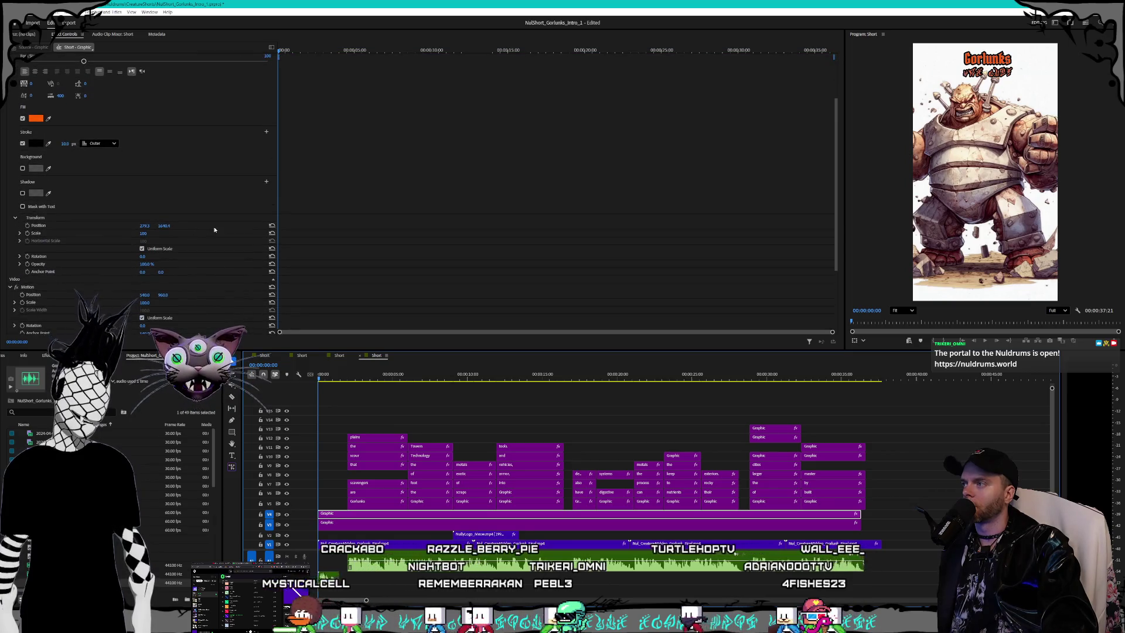
scroll(217, 232, "down", 1)
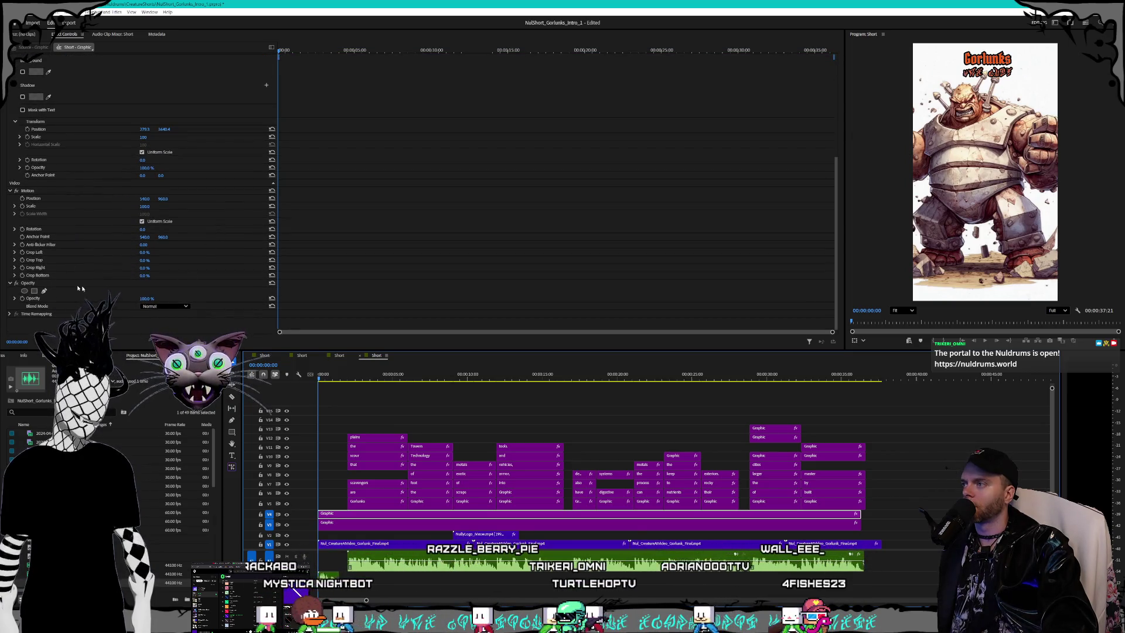
left_click(23, 298)
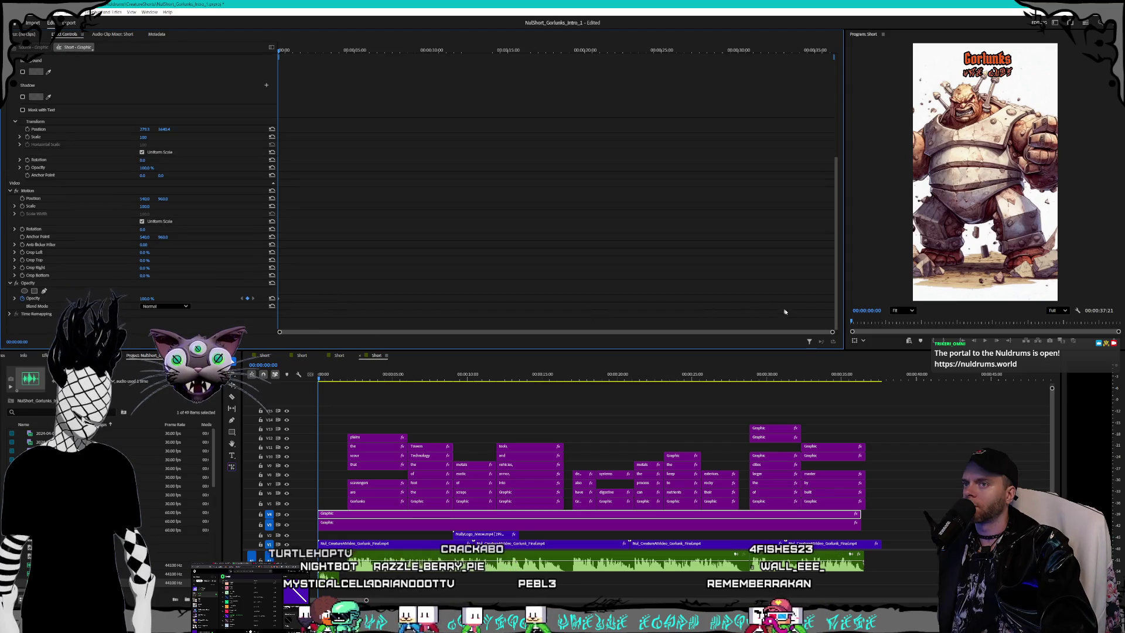
left_click_drag(832, 333, 294, 332)
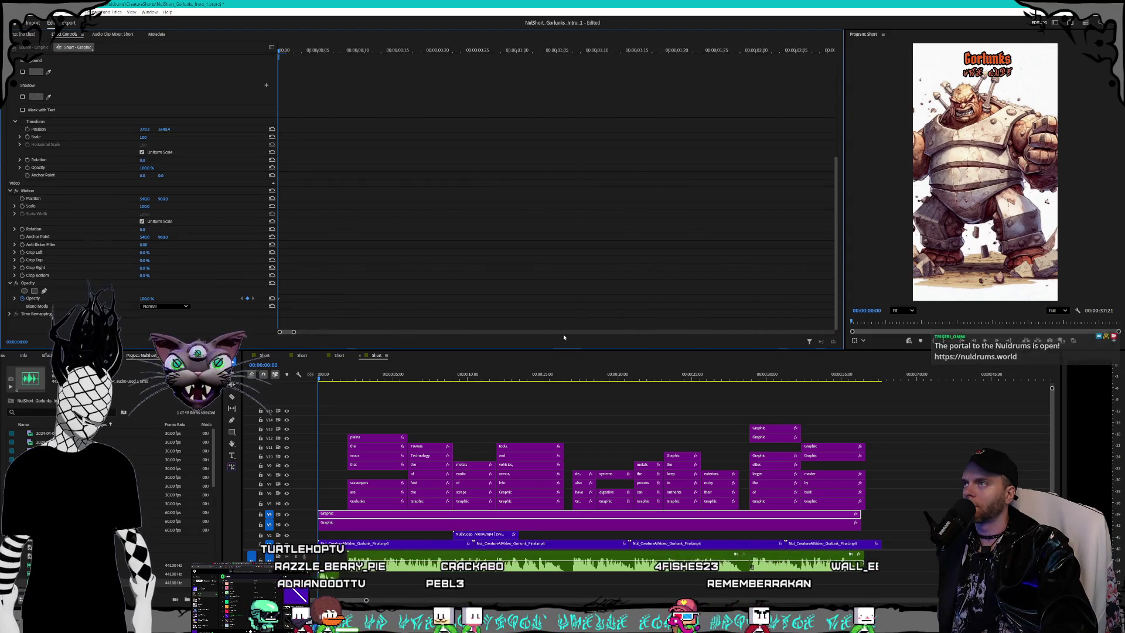
left_click(397, 52)
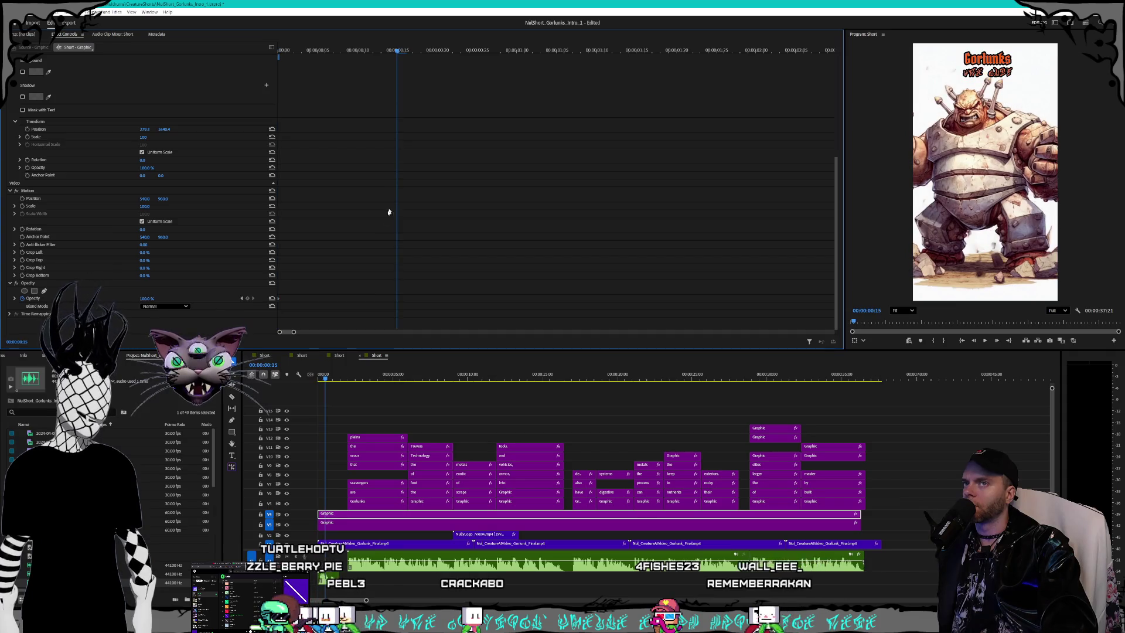
left_click(241, 299)
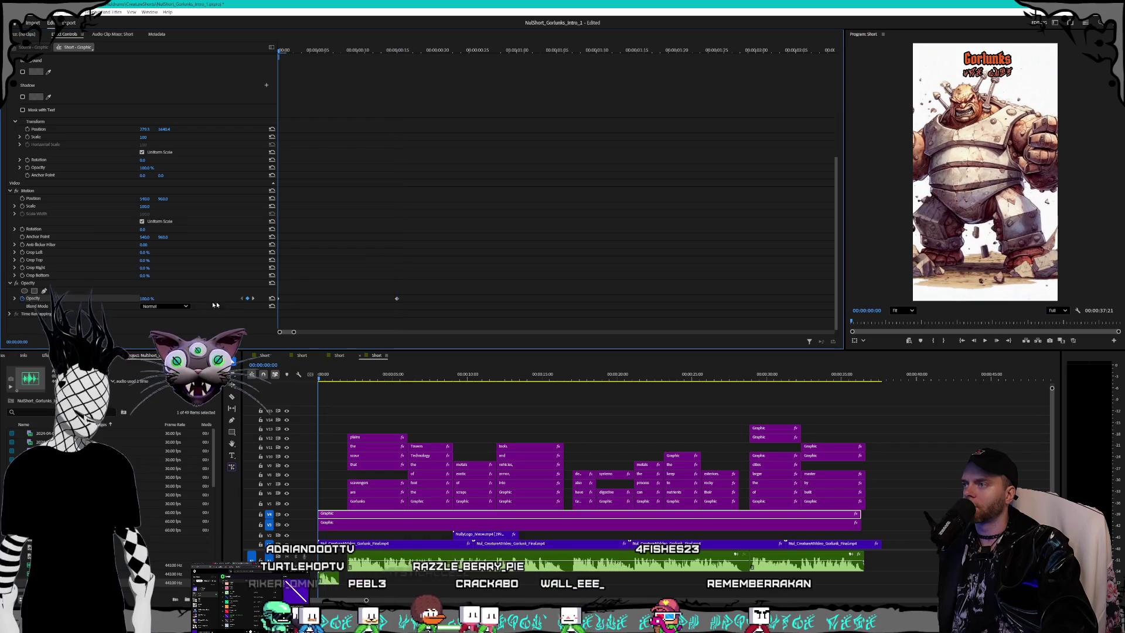
left_click(146, 298)
type("0")
key("Return")
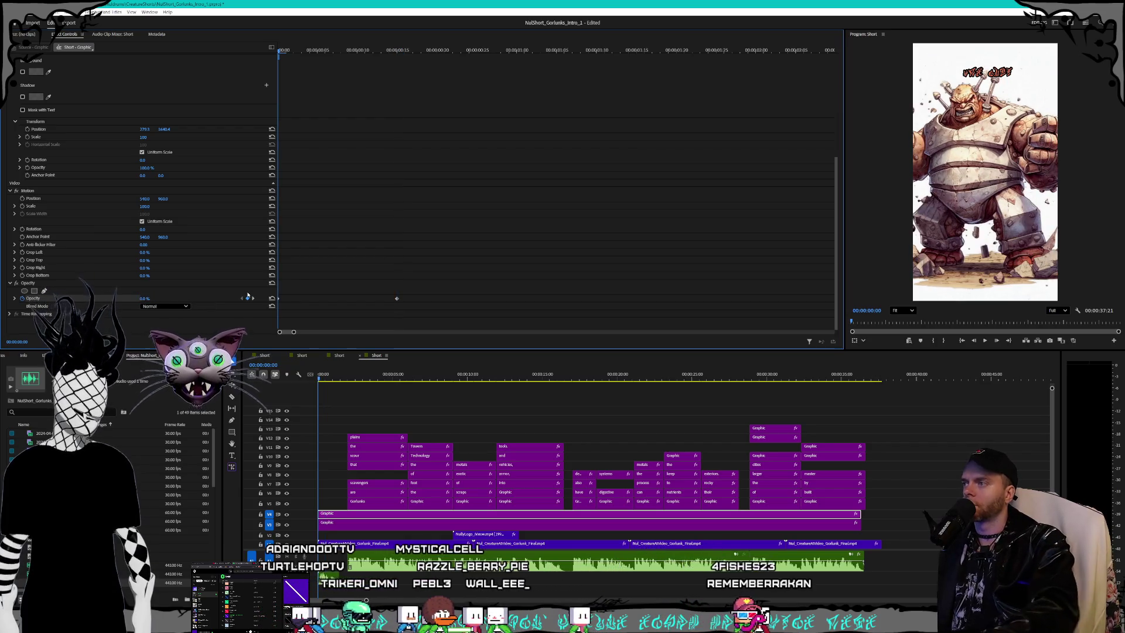
Step: Keyframe the title clip's opacity at 100% at 00:00:00:20 and 0% at 00:00:00:00
left_click(337, 528)
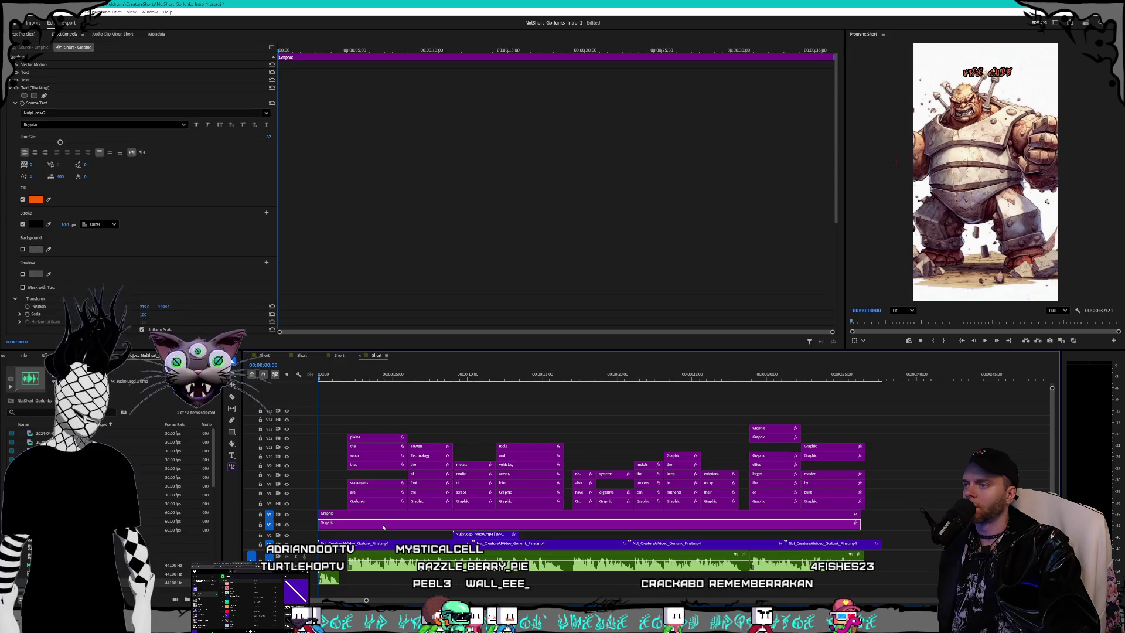
scroll(195, 258, "down", 5)
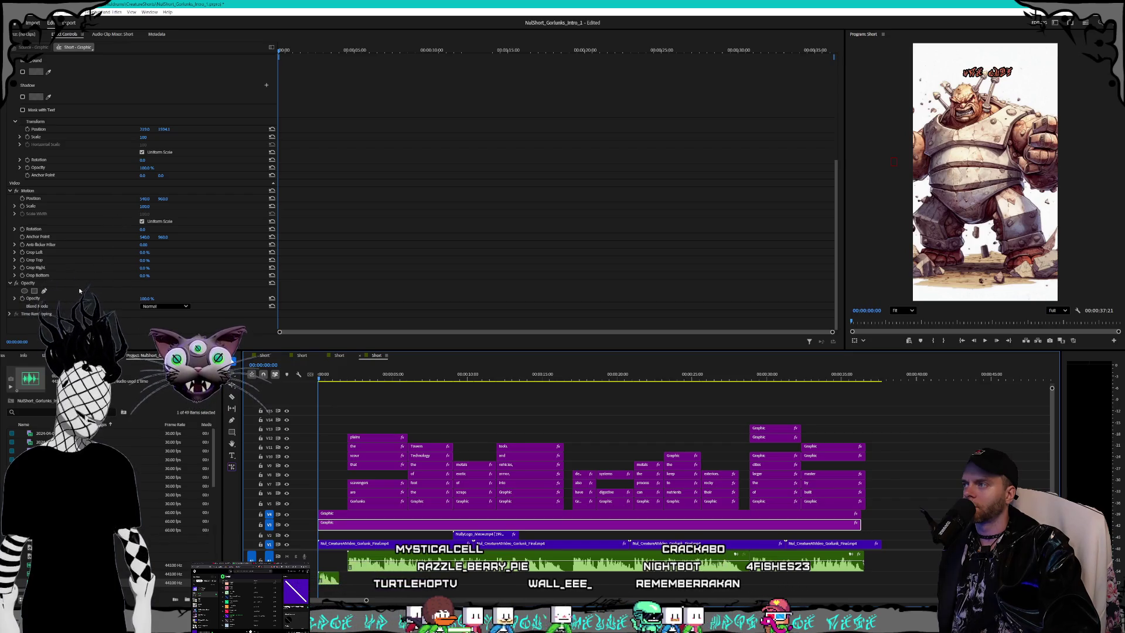
left_click(22, 298)
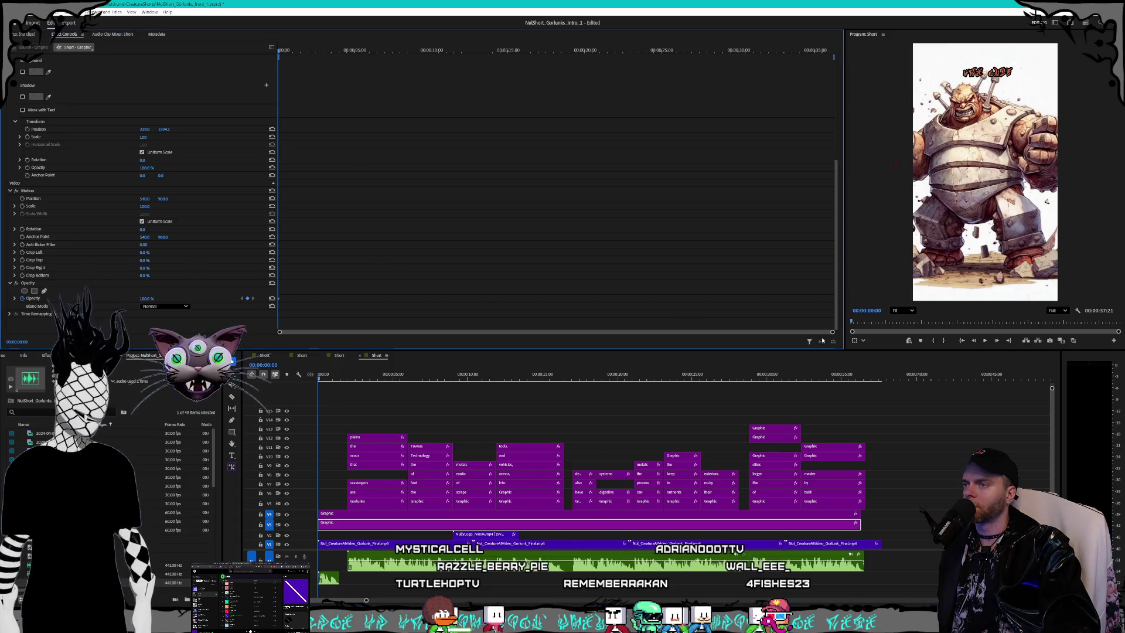
mouse_move(832, 331)
left_mouse_down()
mouse_move(584, 319)
mouse_move(301, 331)
left_mouse_up()
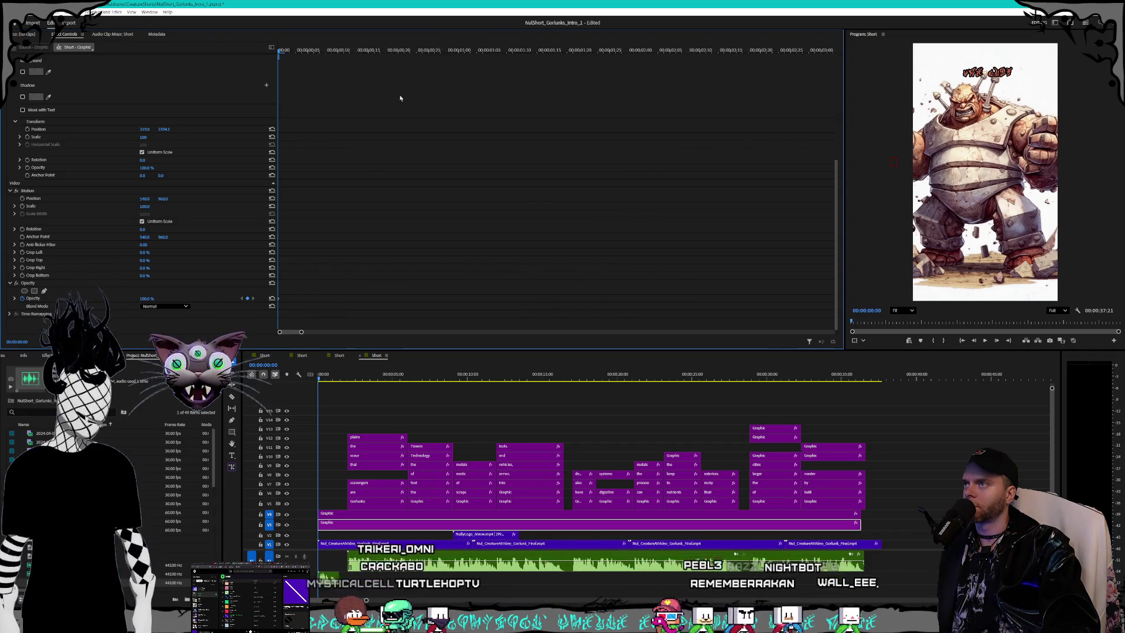
left_click(398, 52)
left_click(247, 298)
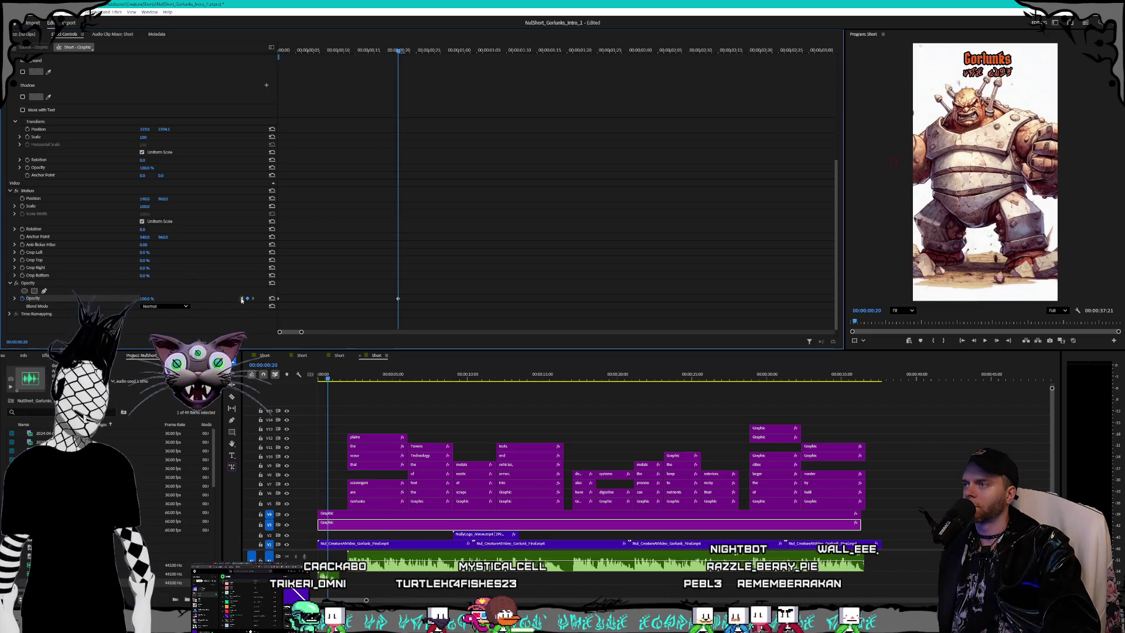
key("Home")
left_click(149, 298)
type("0")
key("Return")
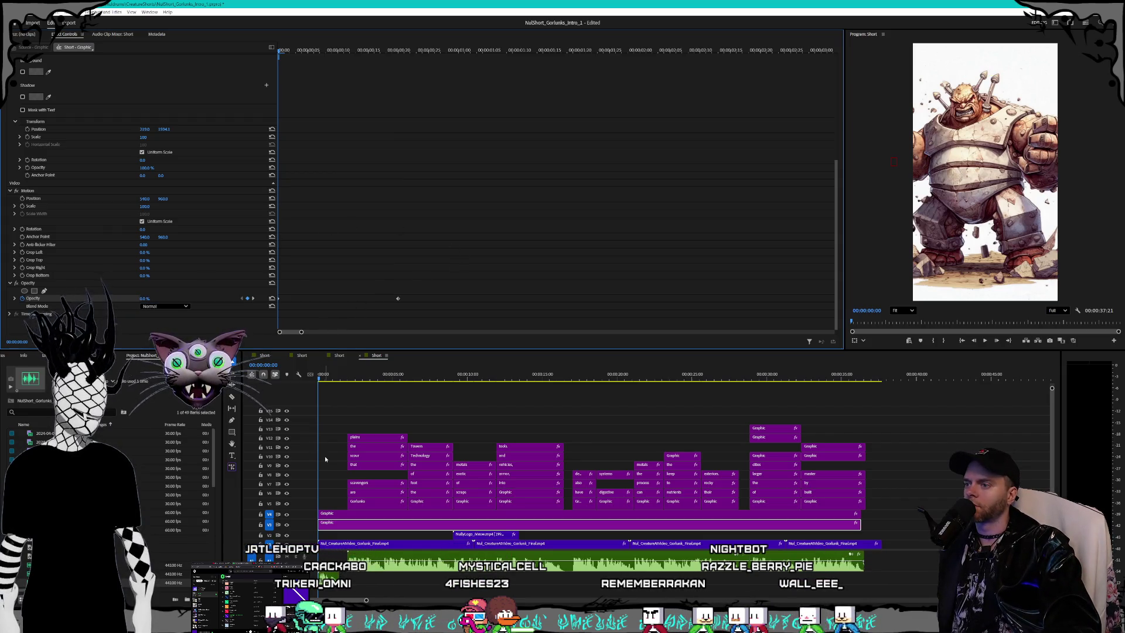
Step: Preview the title fade-in with nothing selected
left_click(331, 505)
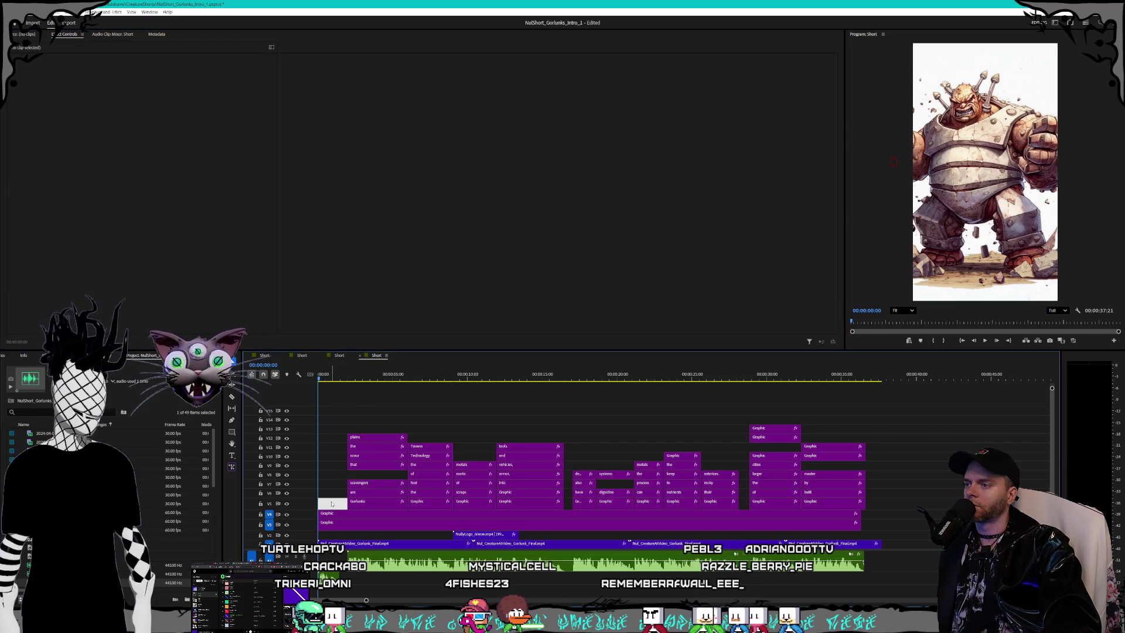
key("space")
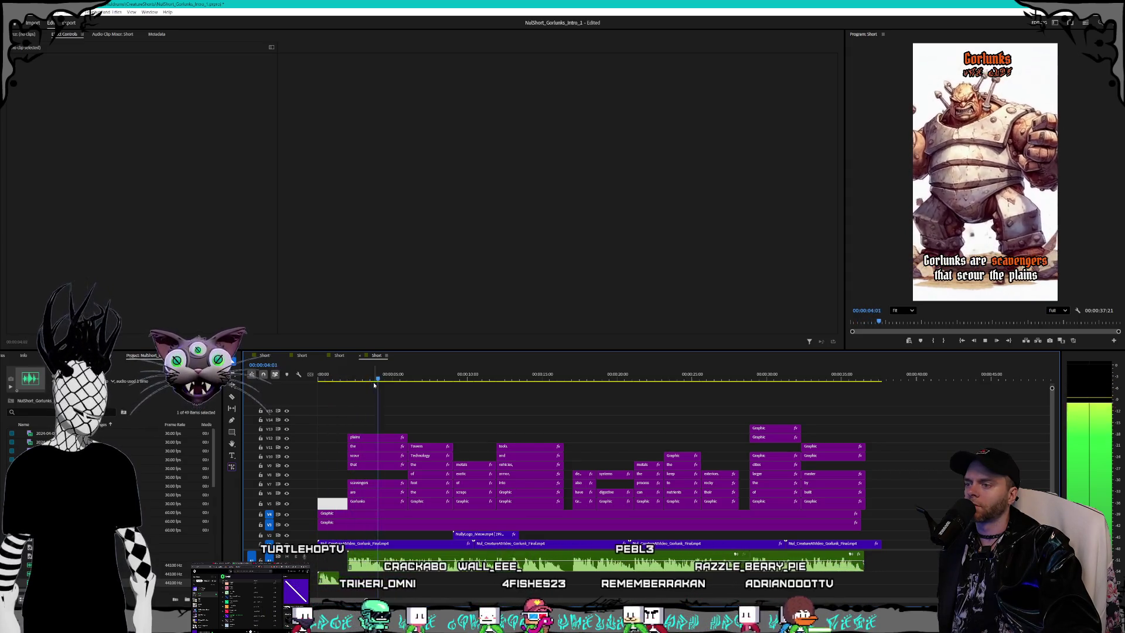
key("space")
Step: Enlarge the audio track area and select the Gorlunks_Word.mp3 voice clip
scroll(605, 587, "up", 5)
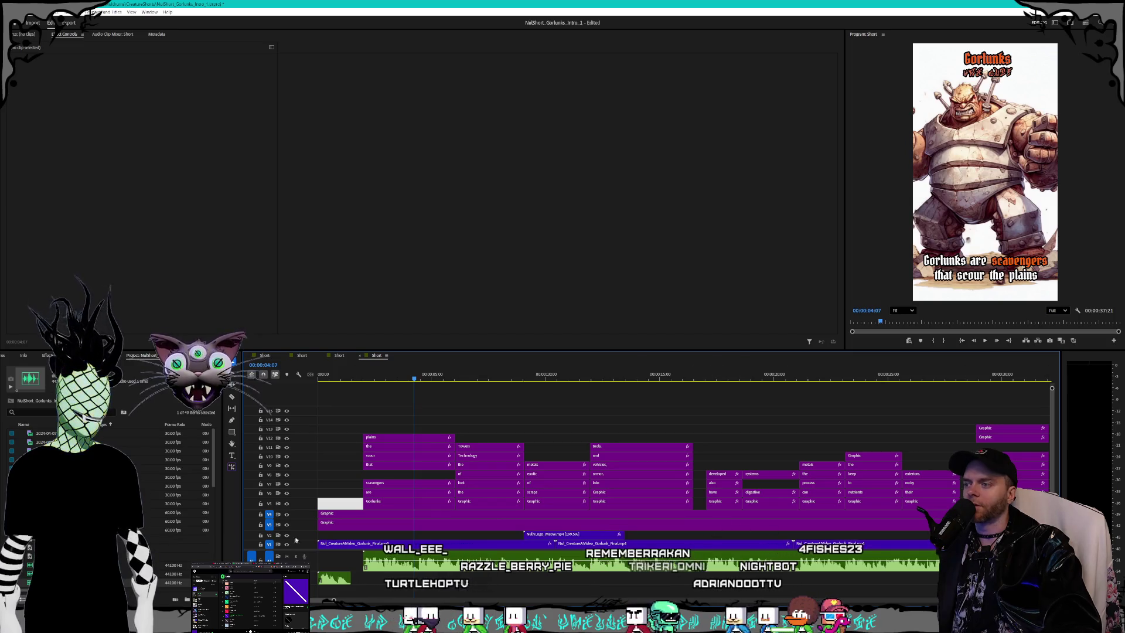
scroll(298, 531, "down", 2)
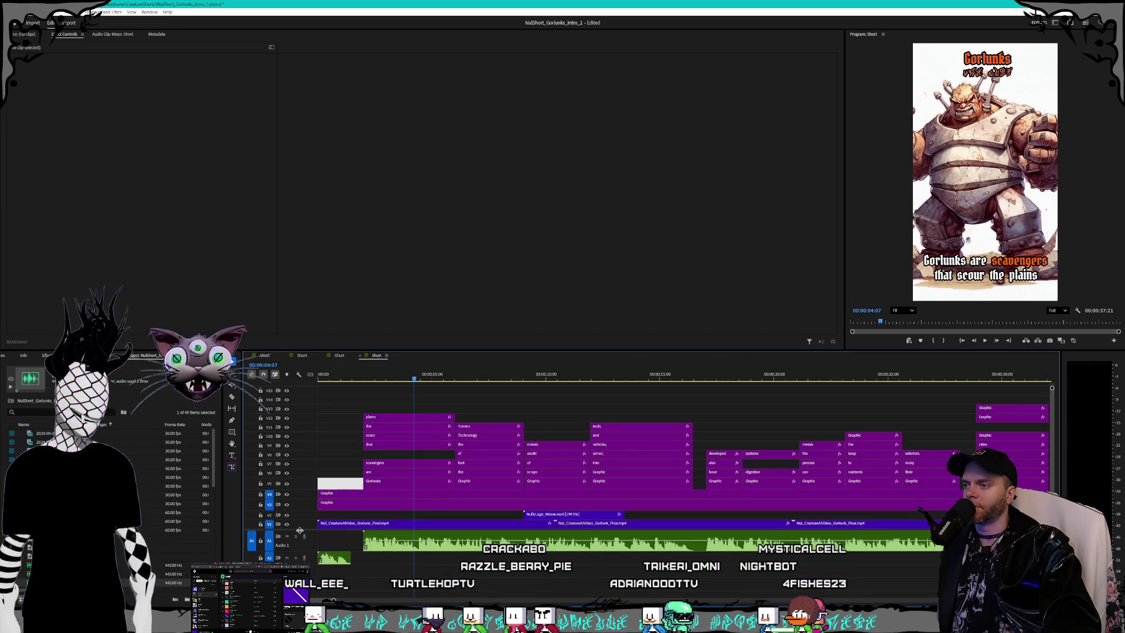
left_click_drag(299, 530, 306, 519)
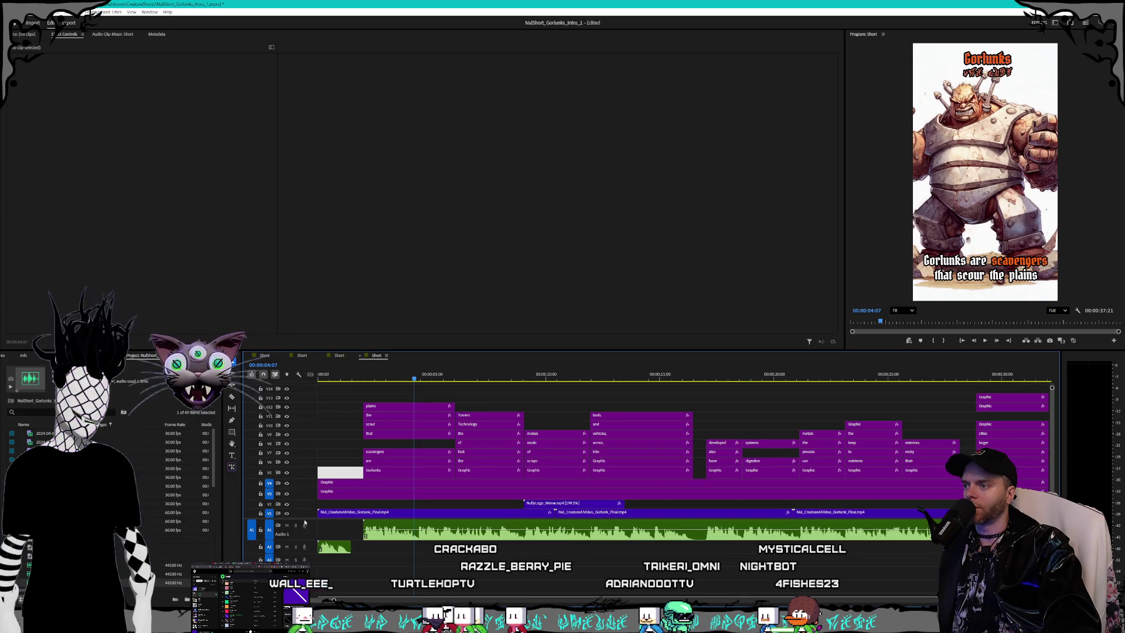
scroll(303, 509, "down", 1)
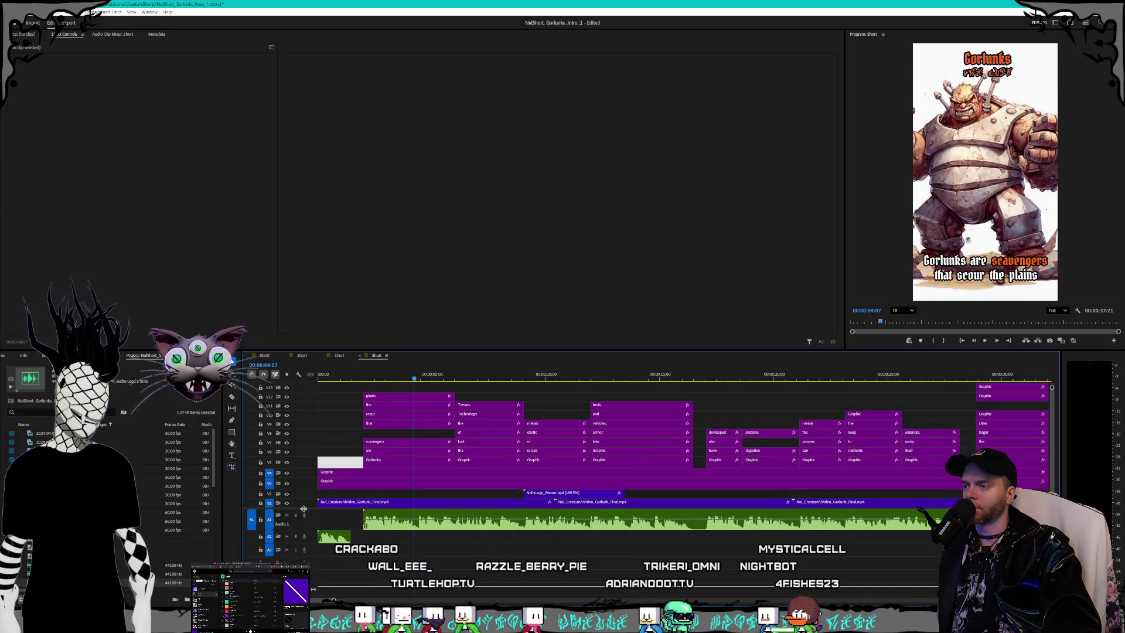
scroll(304, 509, "down", 1)
left_click(340, 533)
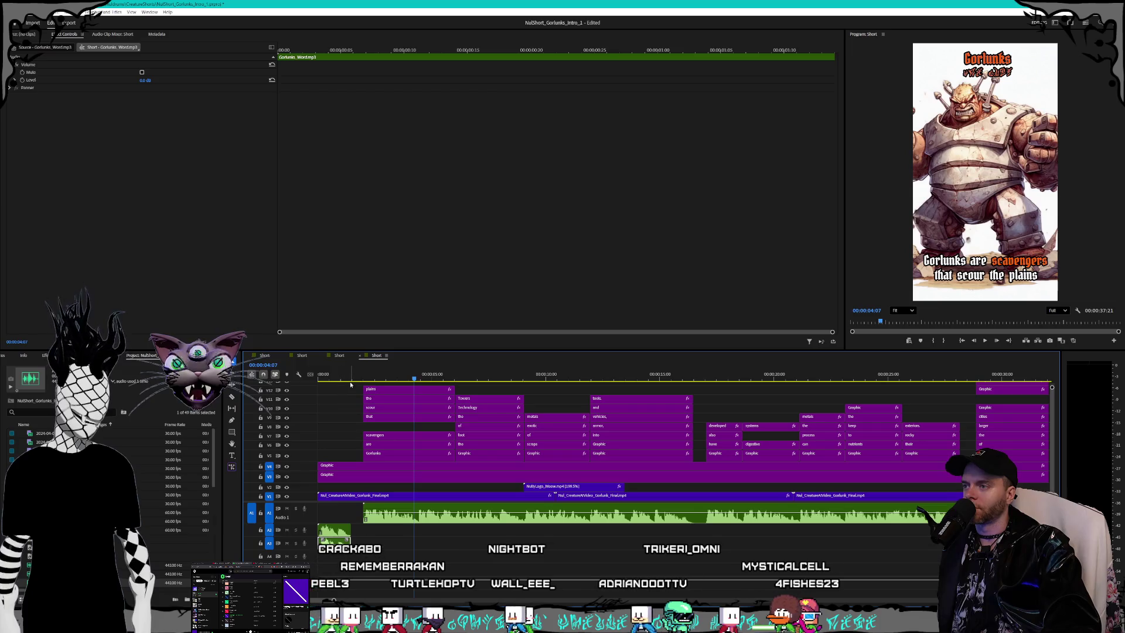
Step: Apply the Pitch Shifter effect to Gorlunks_Word.mp3 and check its -7.00 semitone setting
left_click(330, 378)
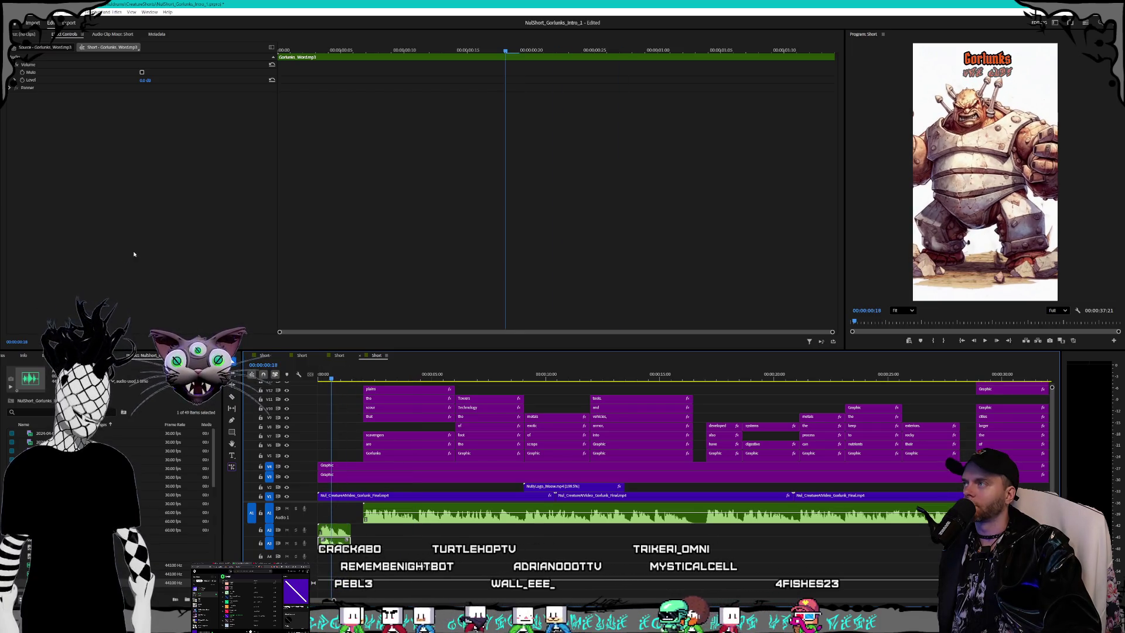
key("shift+7")
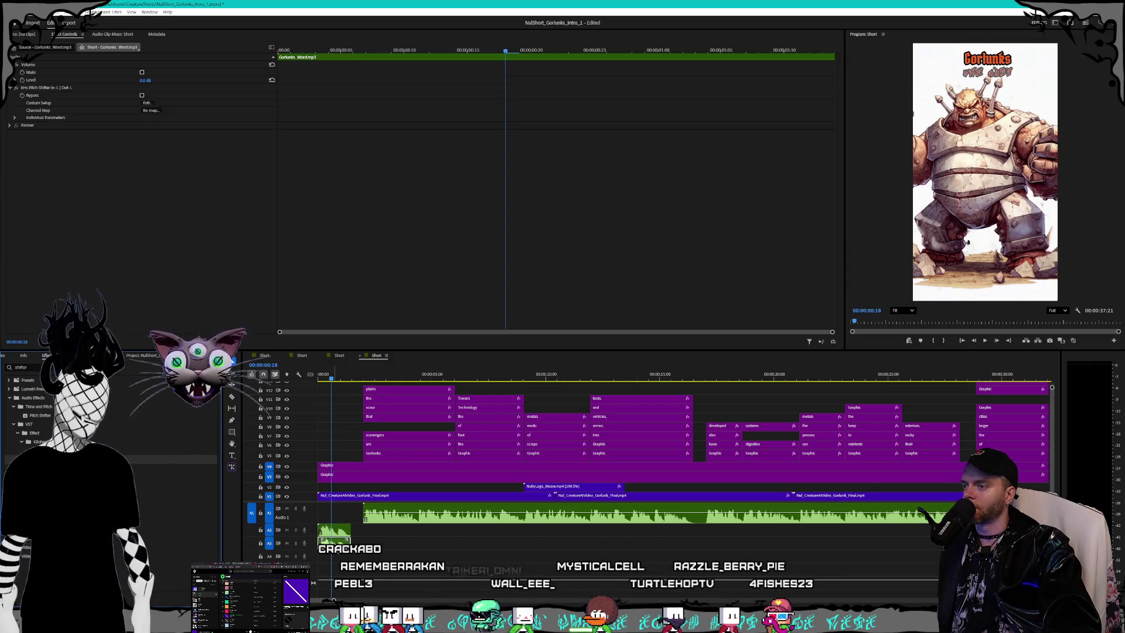
left_click(147, 104)
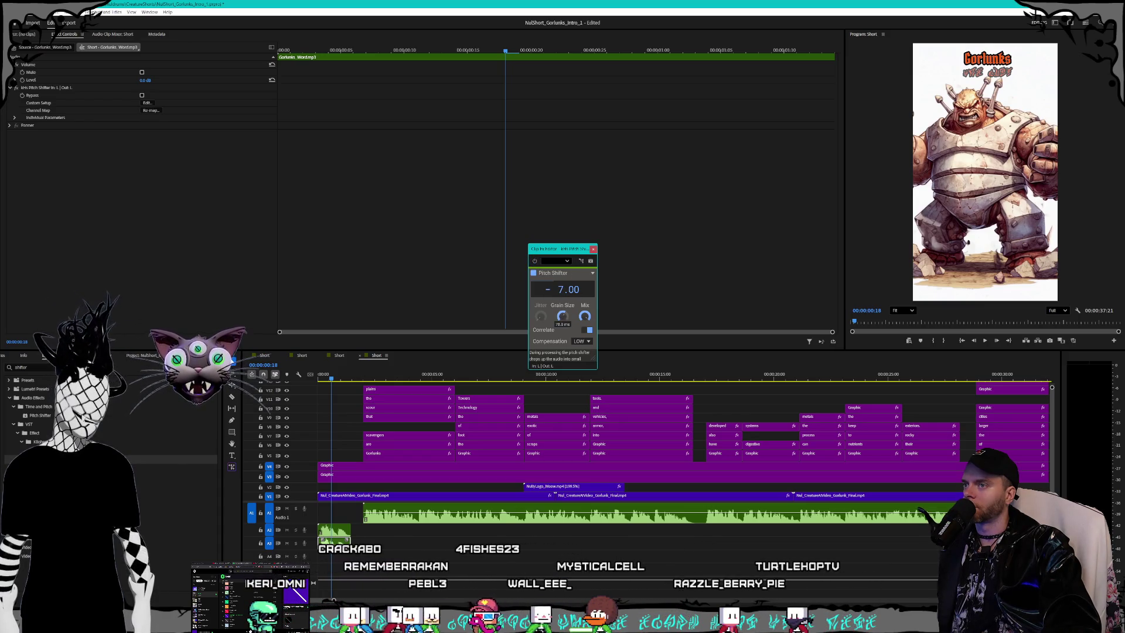
left_click(593, 250)
Step: Preview the pitch-shifted voice from the sequence start and zoom out to fit the sequence
key("space")
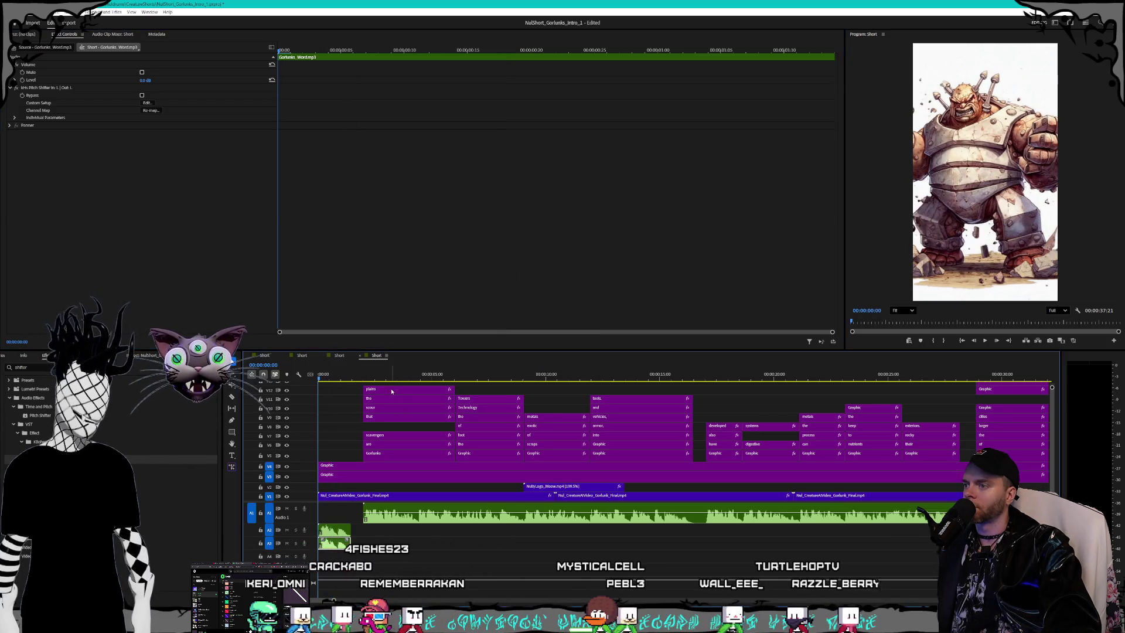
key("space")
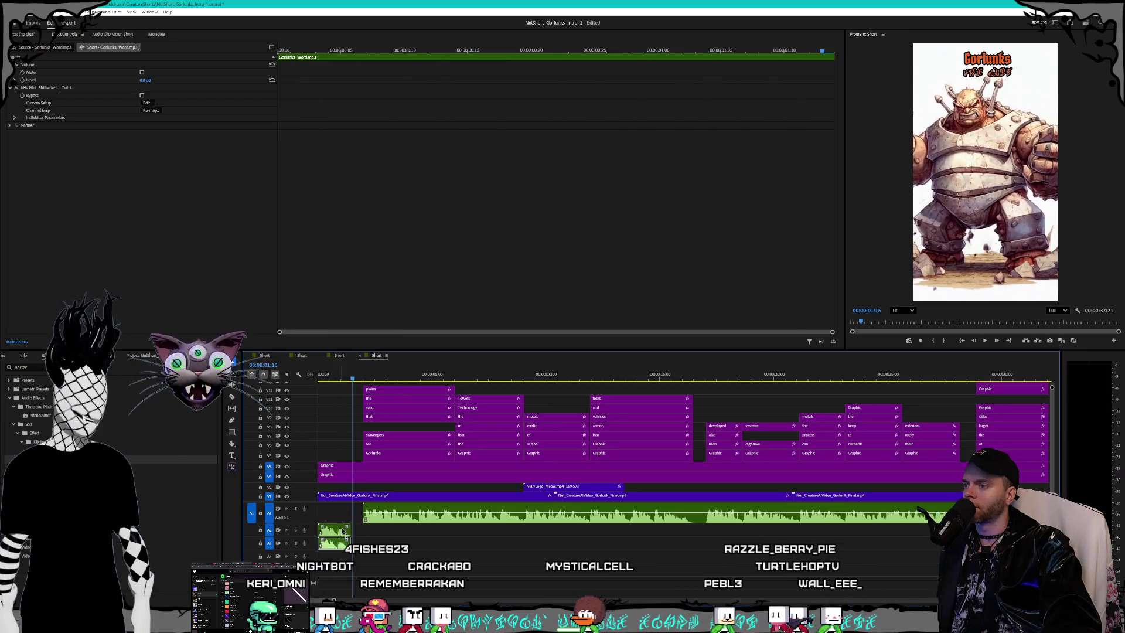
mouse_move(562, 316)
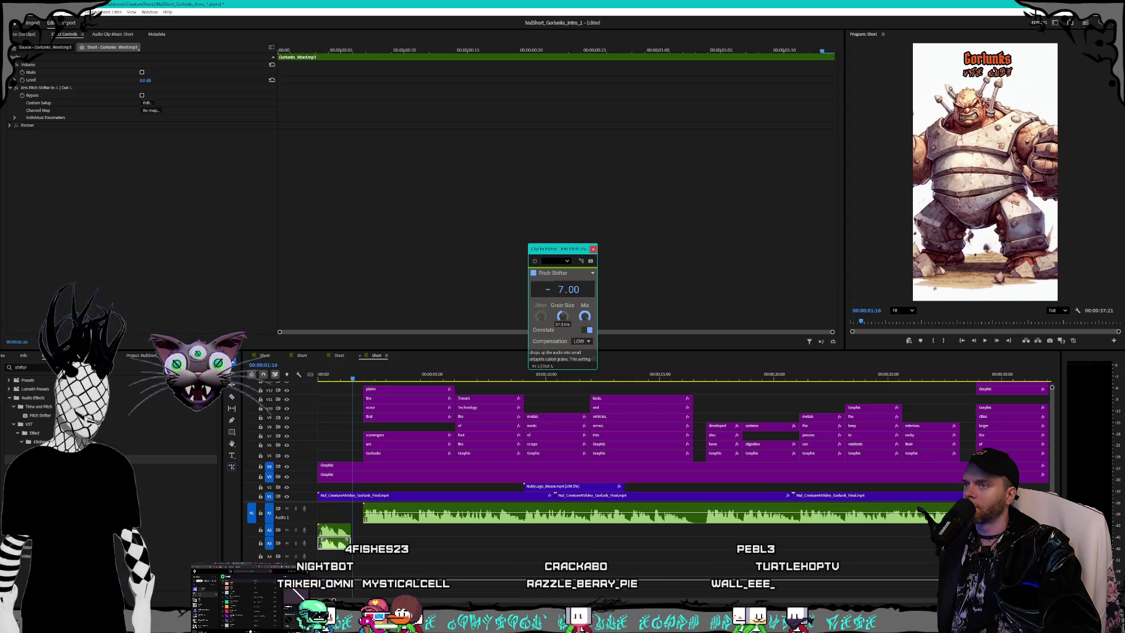
left_click(593, 250)
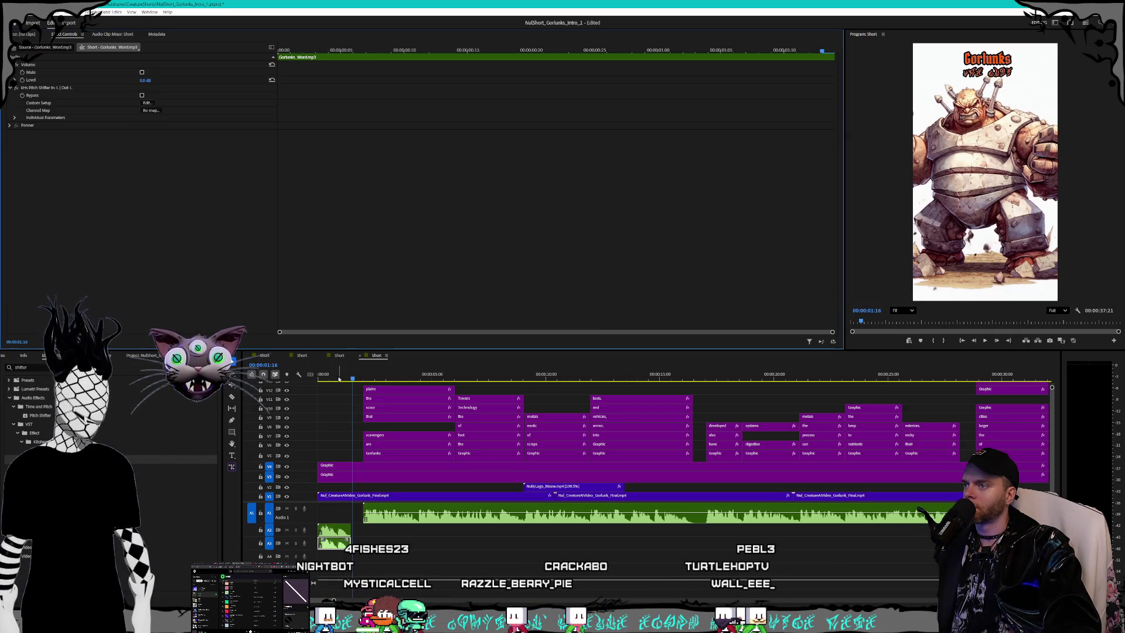
key("Home")
key("space")
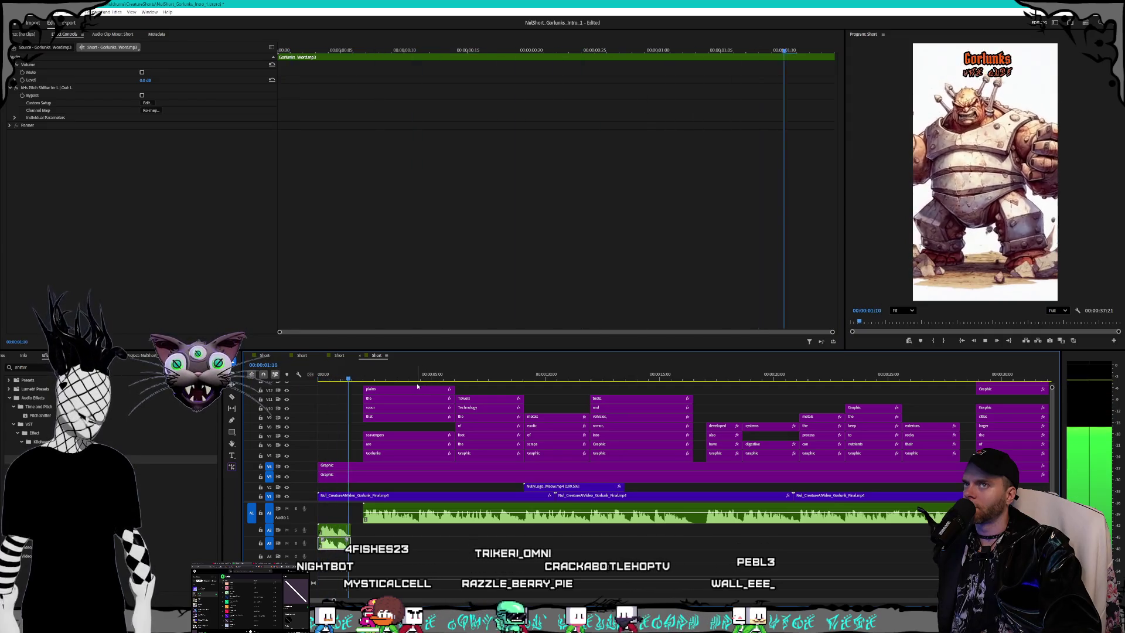
key("space")
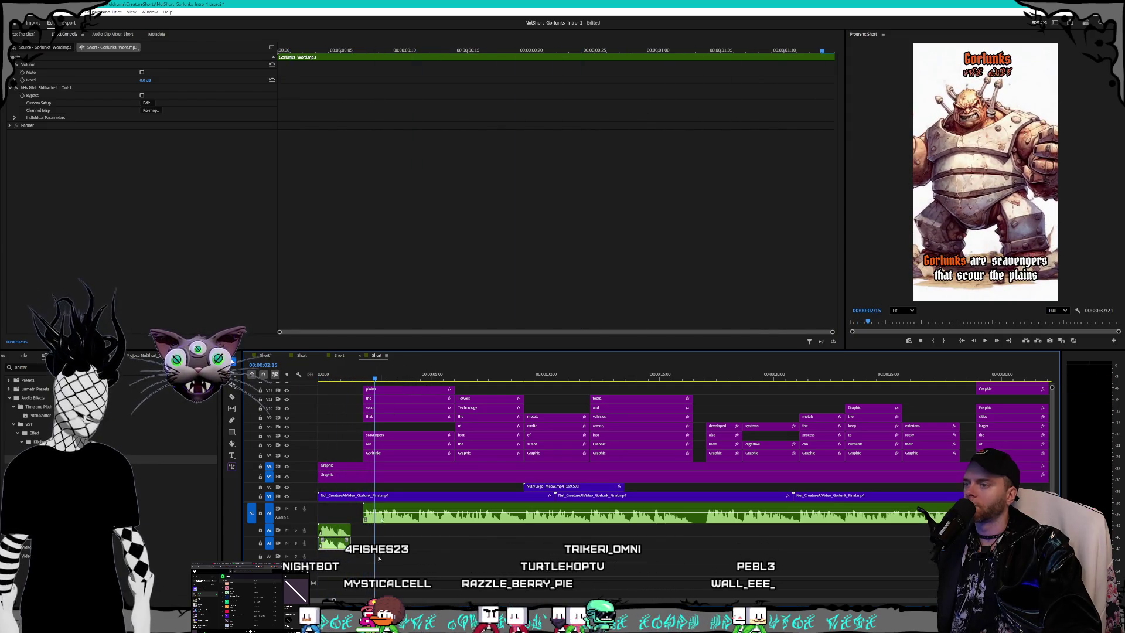
key("minus")
key("minus")
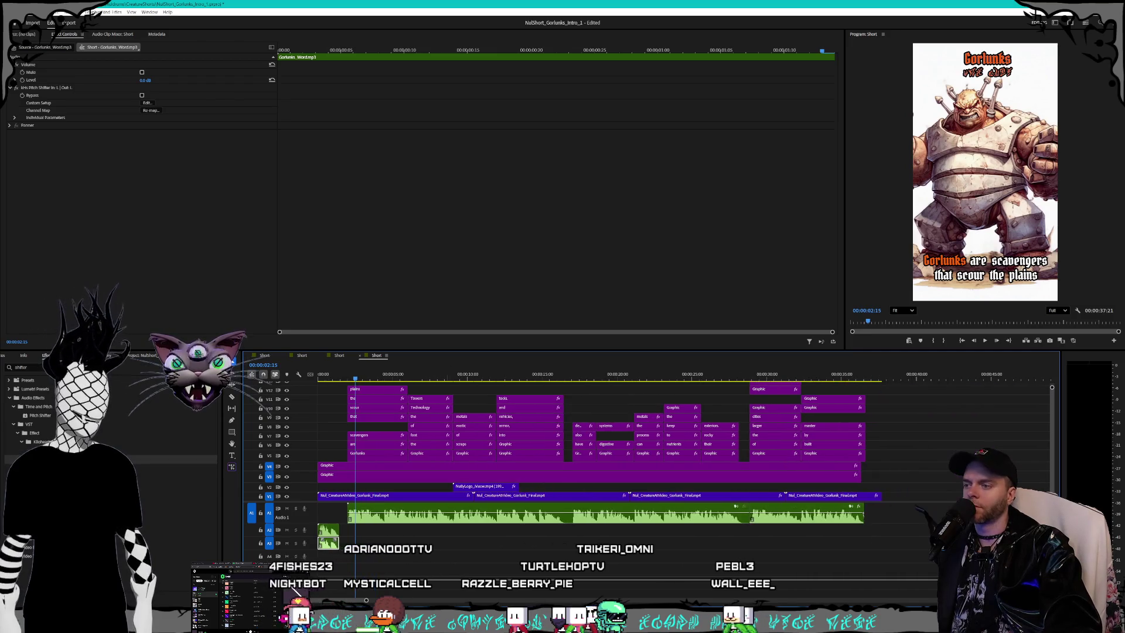
scroll(448, 556, "down", 10)
scroll(644, 445, "up", 3)
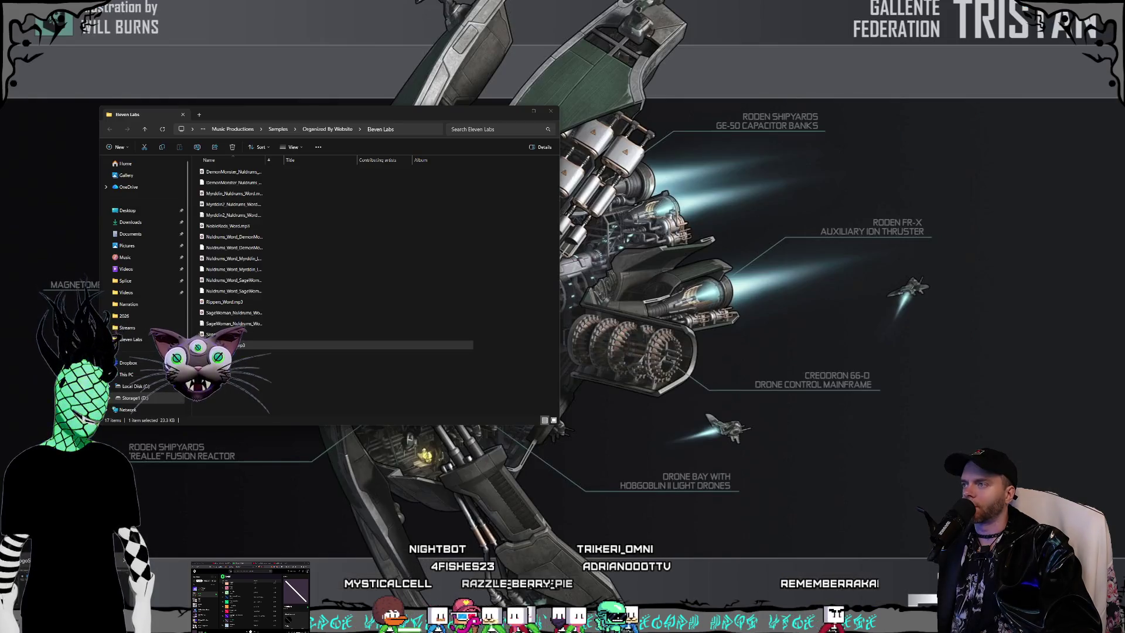
Step: Place the first kling logo splash video from the LogoSplash folder after the existing clips
double_click(293, 246)
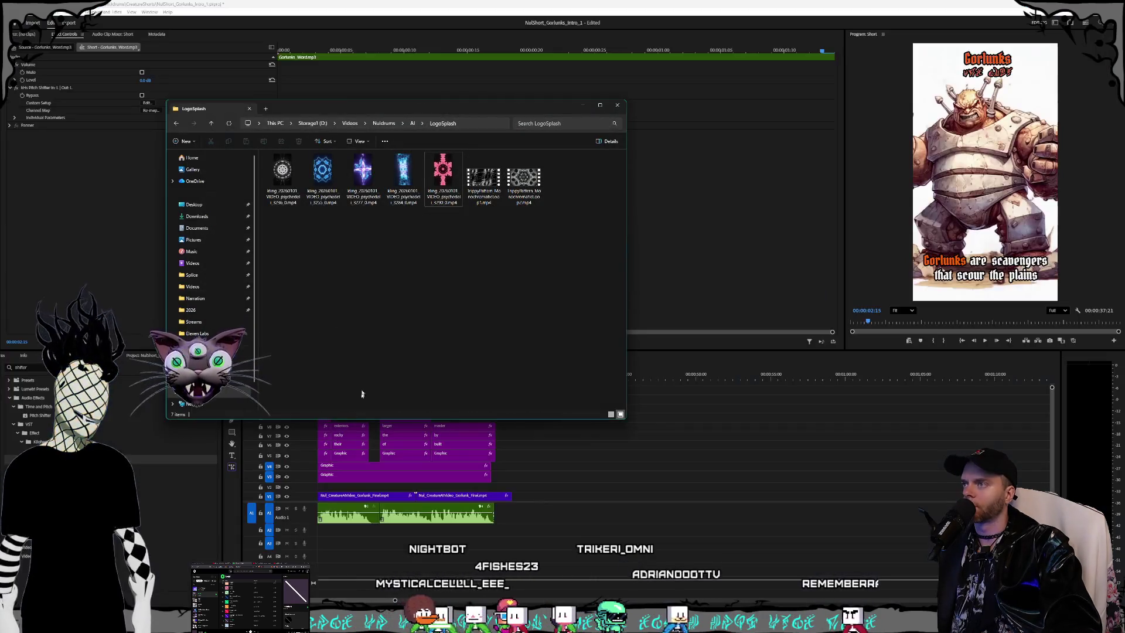
left_click(523, 178)
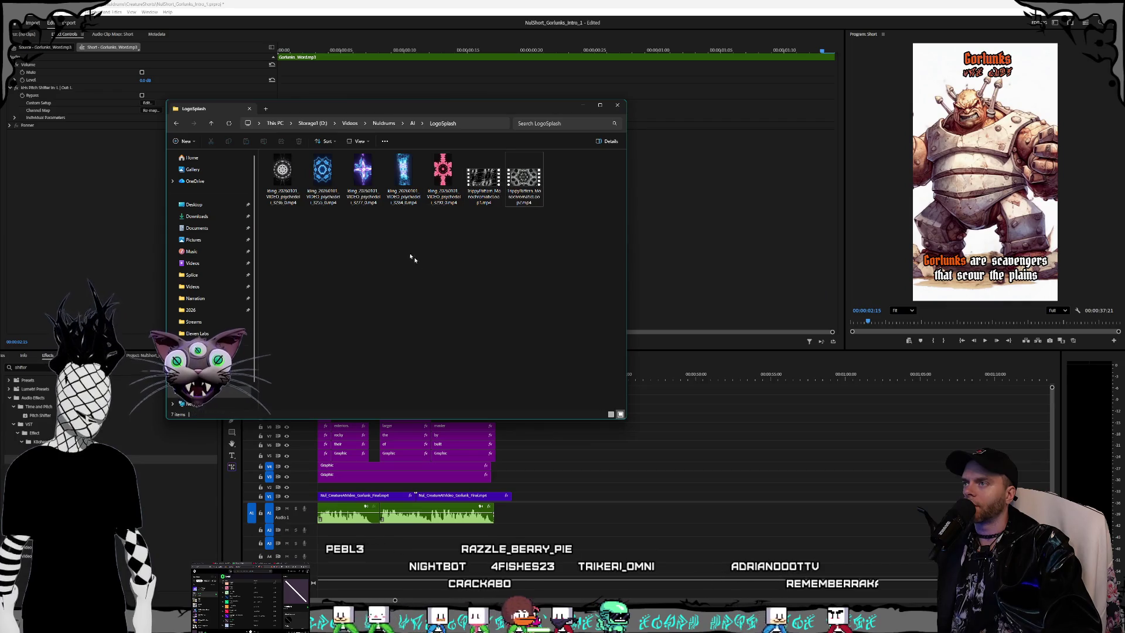
left_click(278, 181)
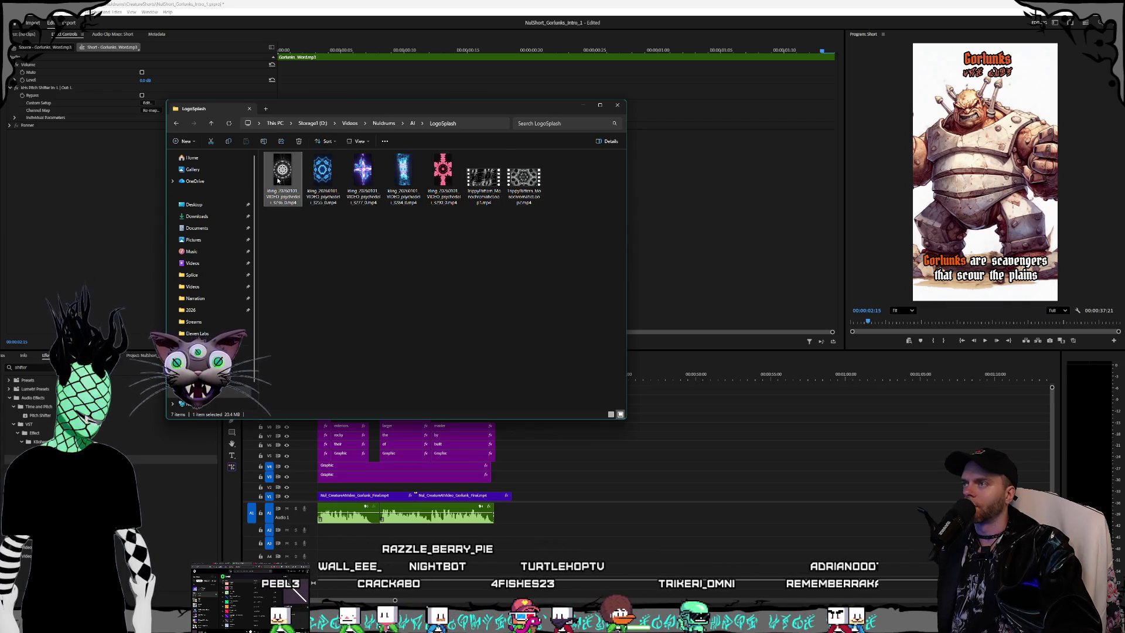
mouse_move(281, 180)
left_mouse_down()
mouse_move(574, 437)
mouse_move(517, 476)
mouse_move(521, 495)
left_mouse_up()
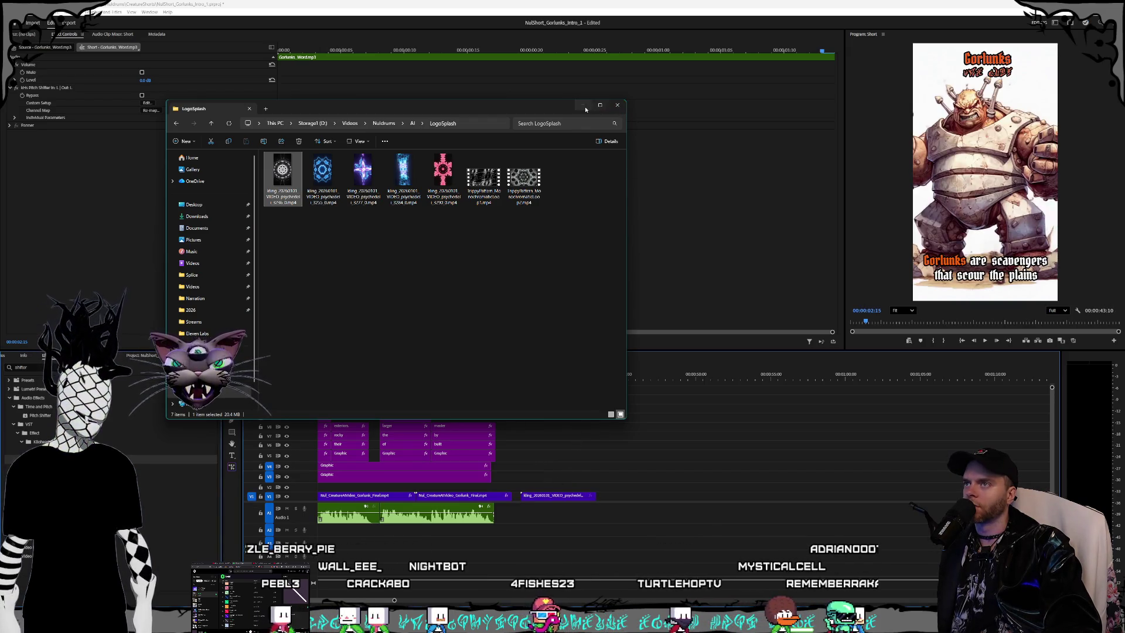
left_click(586, 109)
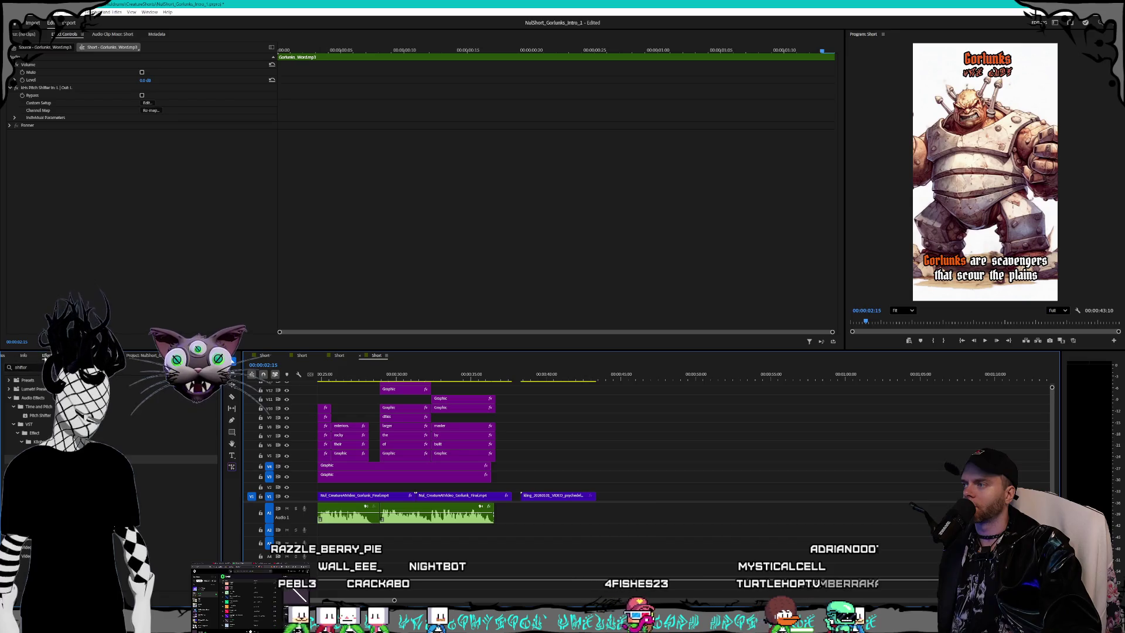
Step: Drag NuldrumsLetters.png from the Media Browser onto V3 above the logo splash
left_click(5, 355)
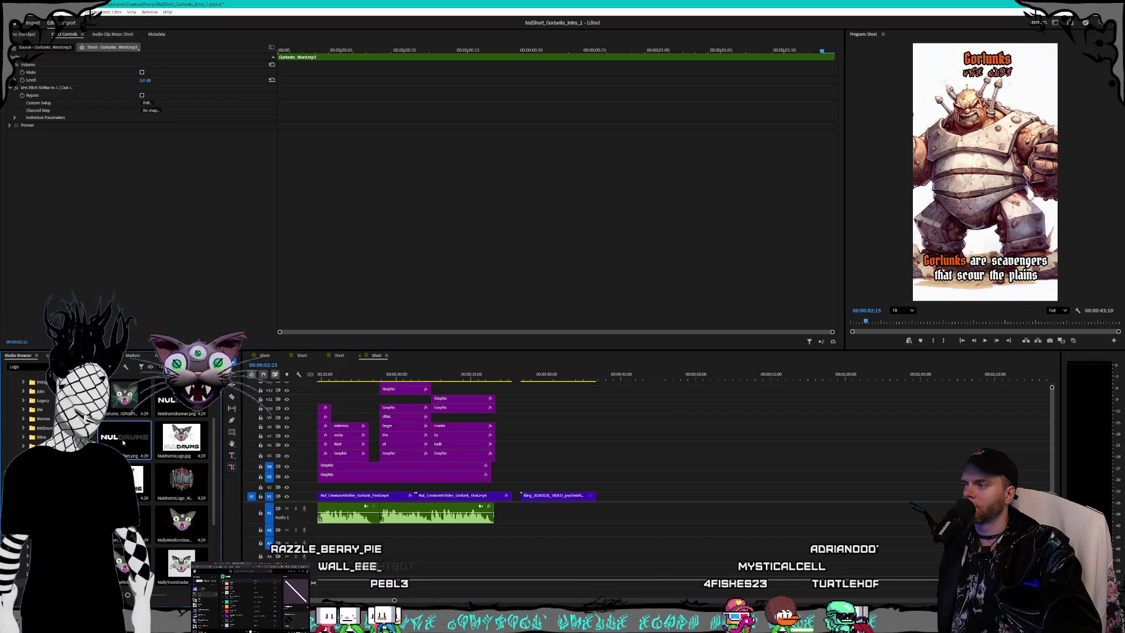
mouse_move(124, 443)
left_mouse_down()
mouse_move(521, 475)
mouse_move(527, 489)
mouse_move(523, 476)
mouse_move(513, 497)
mouse_move(548, 502)
left_mouse_up()
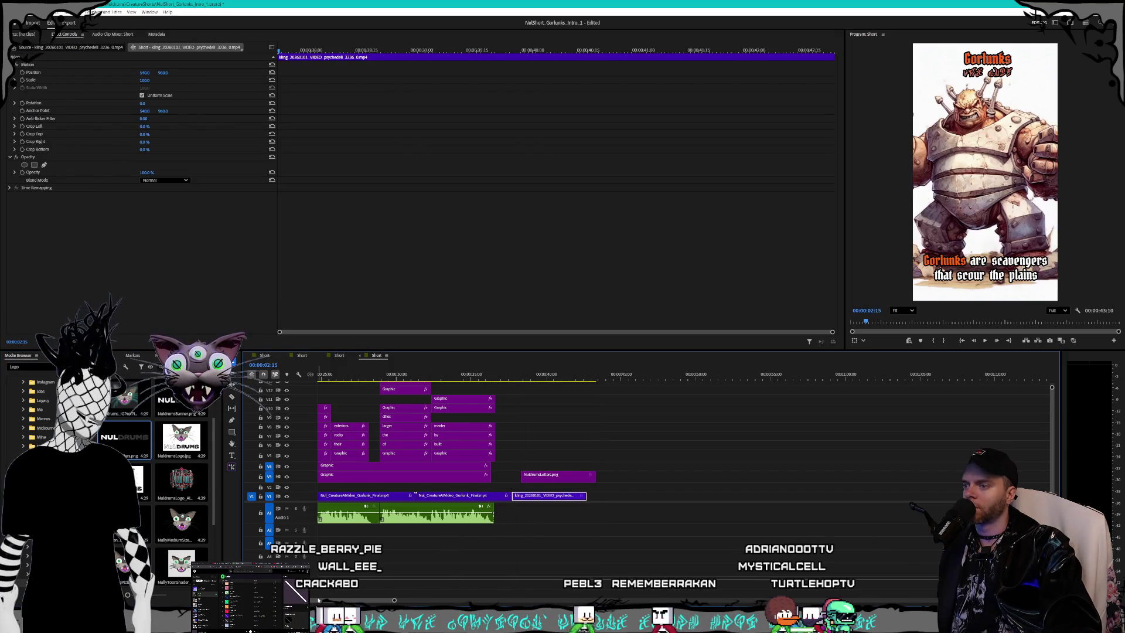
scroll(548, 502, "up", 5)
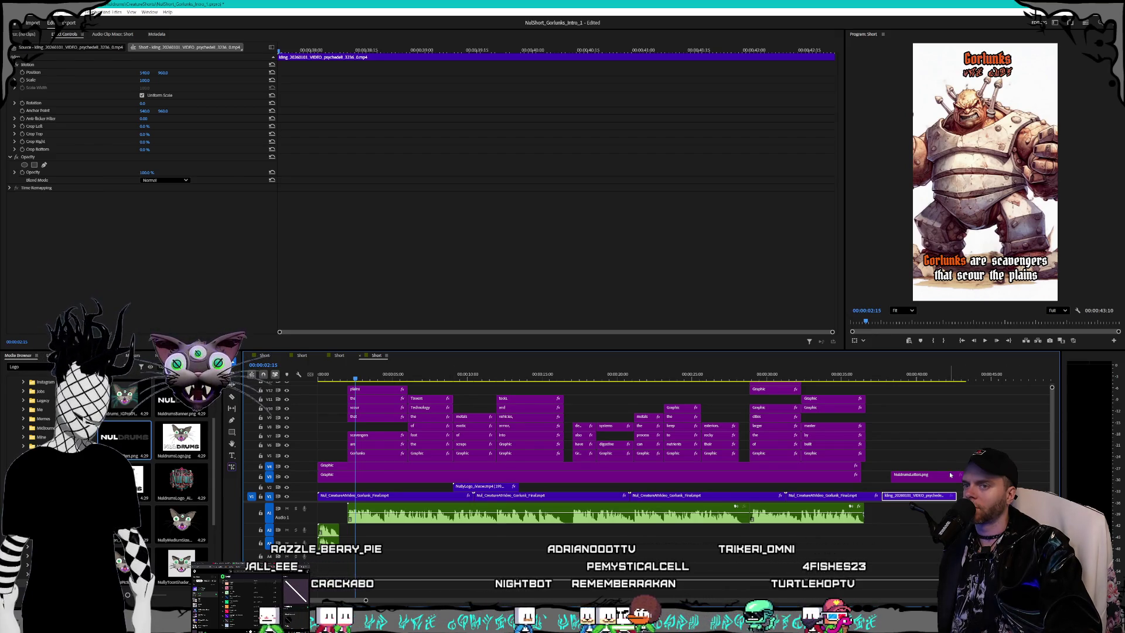
Step: Align NuldrumsLetters.png with the kling clip start and set its Scale to 150
left_click_drag(950, 474, 942, 475)
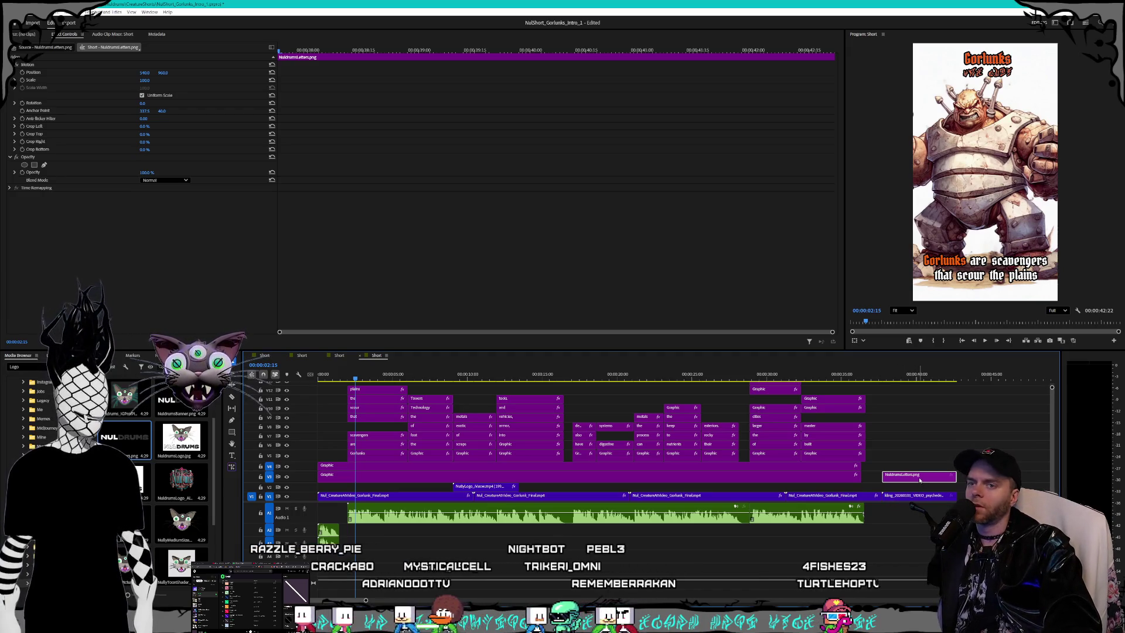
left_click(893, 379)
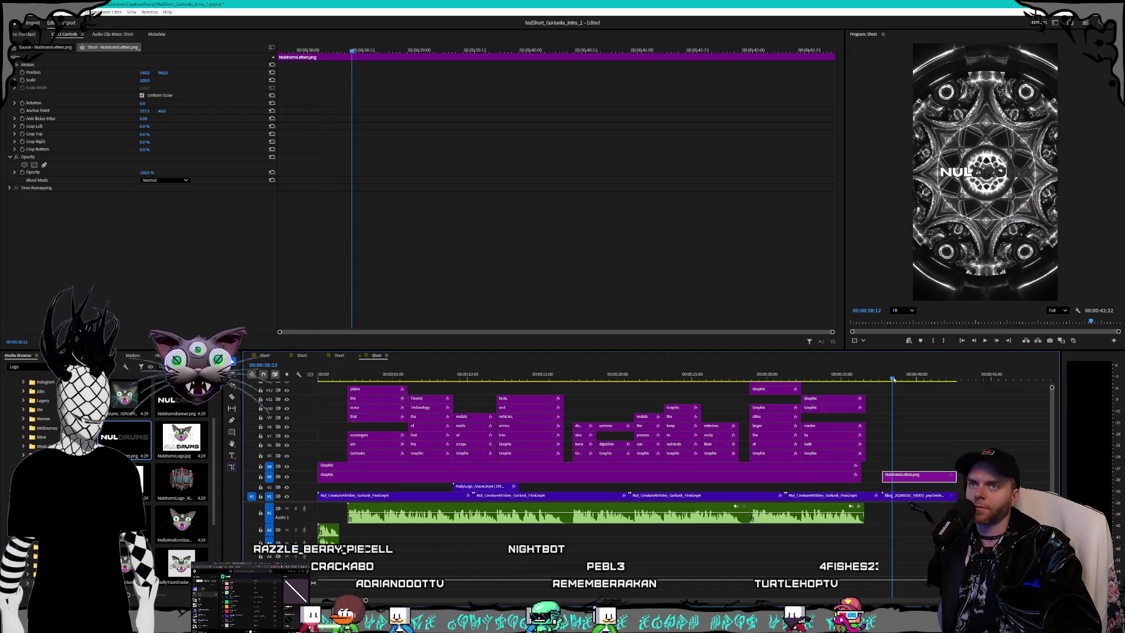
left_click(154, 85)
key("Return")
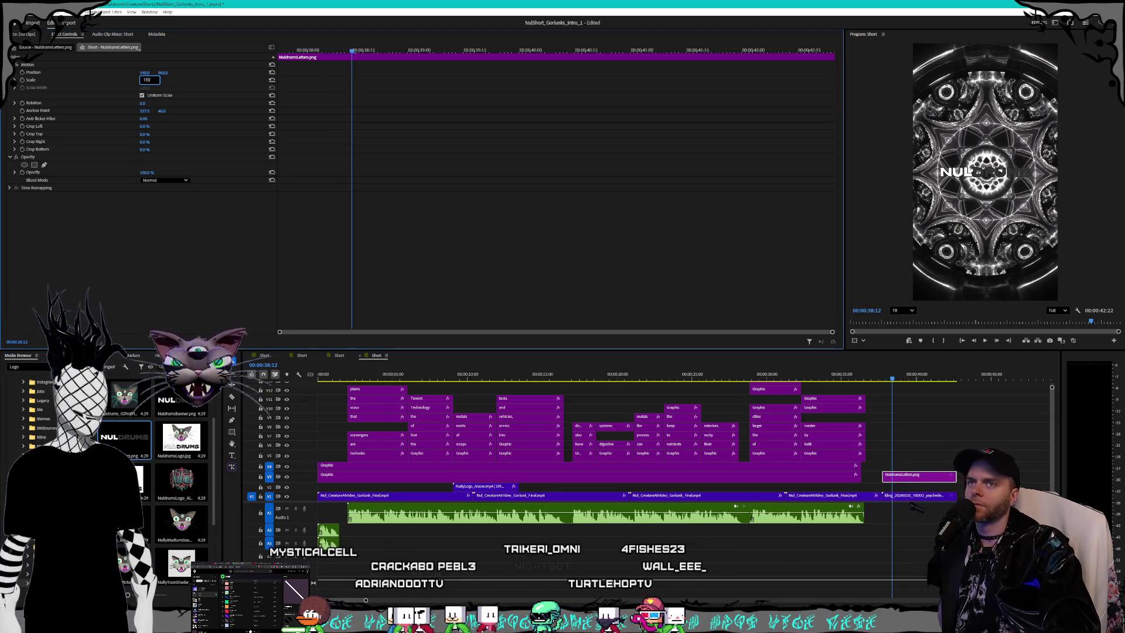
mouse_move(896, 388)
left_mouse_down()
mouse_move(939, 383)
mouse_move(895, 387)
left_mouse_up()
left_click(757, 543)
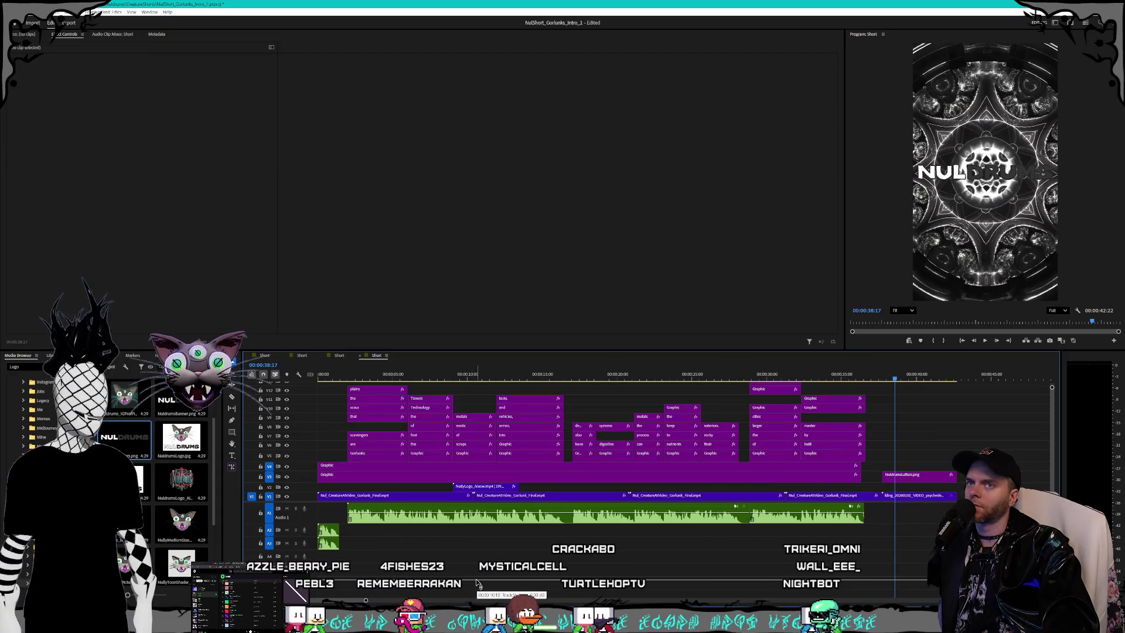
key("alt+Tab")
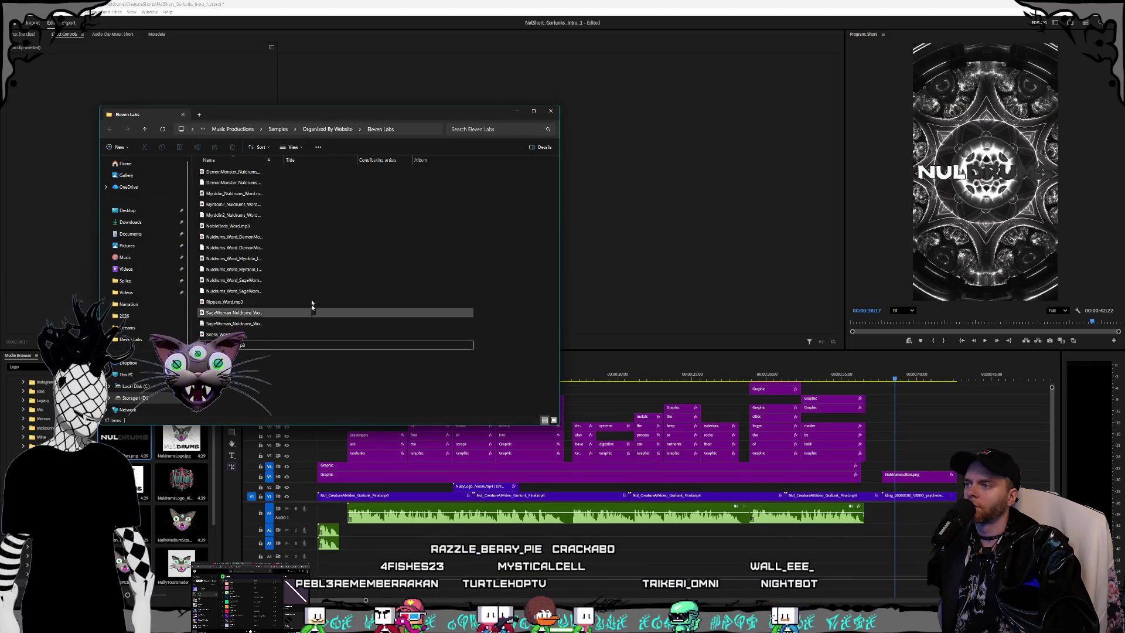
Step: Drag the first Nuldrums DemonMonster voice file onto the audio track beneath the logo splash
mouse_move(285, 118)
left_mouse_down()
mouse_move(385, 112)
mouse_move(411, 92)
mouse_move(322, 93)
left_mouse_up()
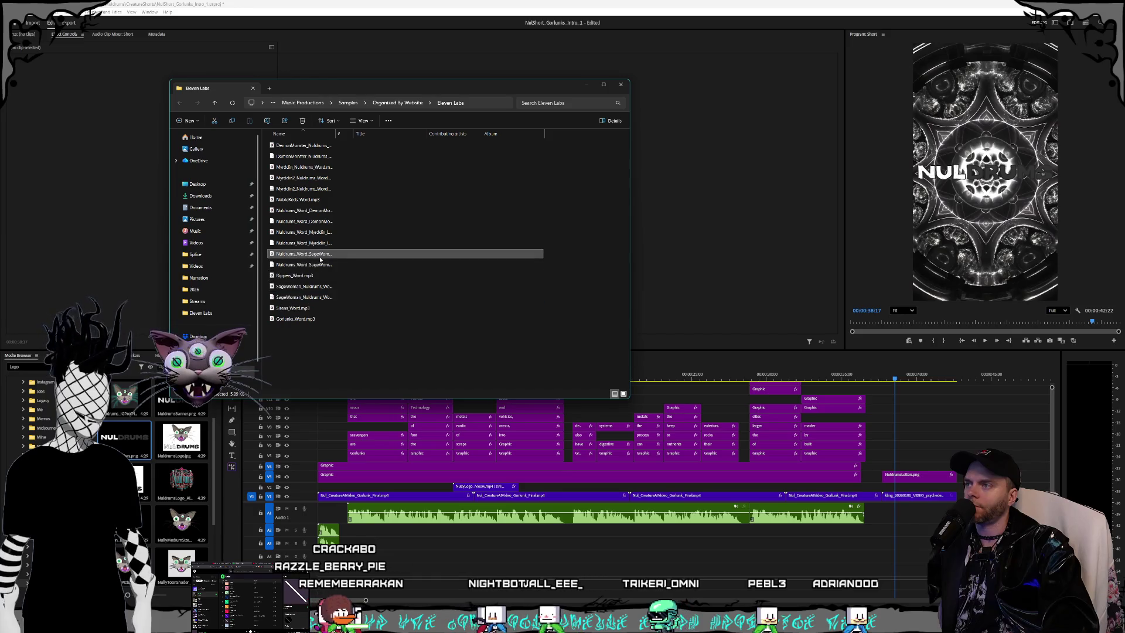
left_click(327, 243)
left_click(332, 222)
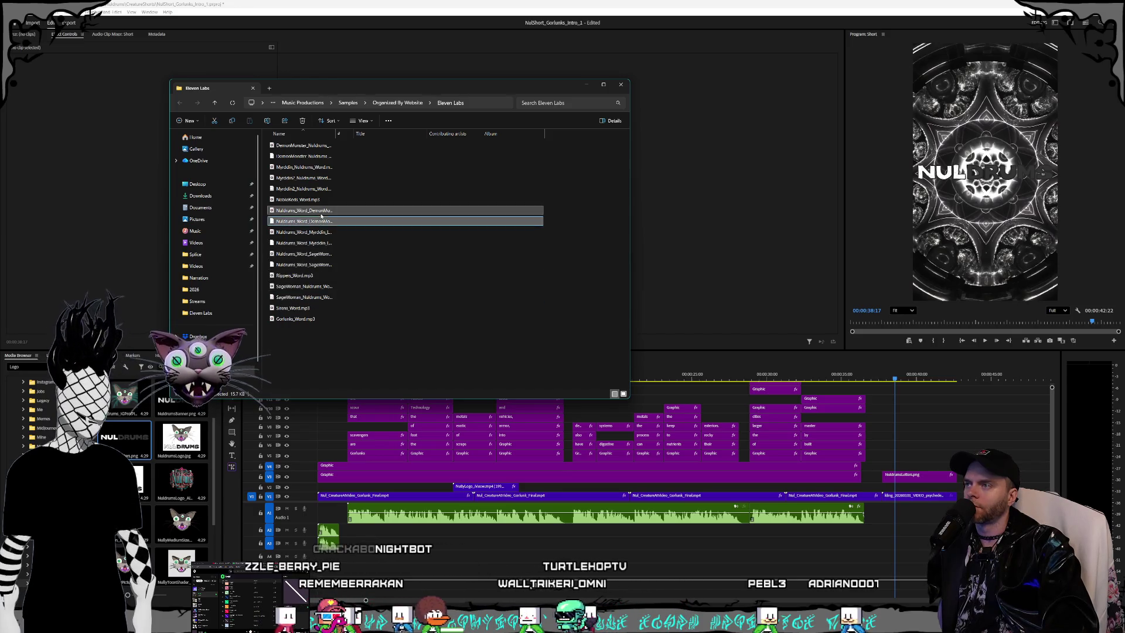
left_click(315, 212)
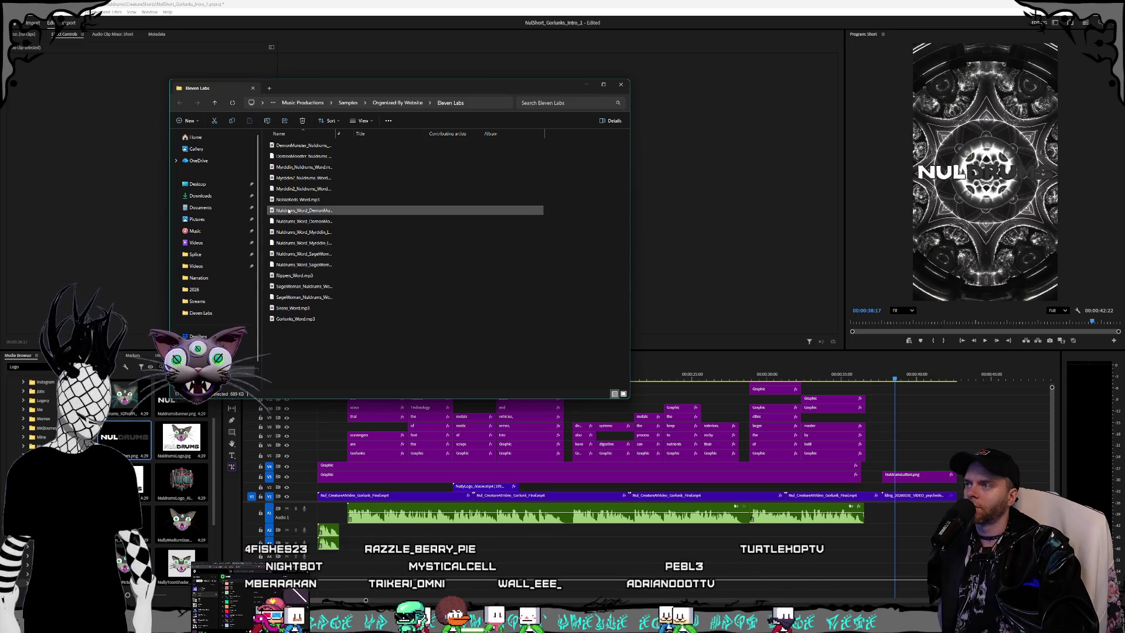
mouse_move(287, 212)
left_mouse_down()
mouse_move(749, 389)
mouse_move(887, 515)
left_mouse_up()
scroll(902, 478, "up", 3)
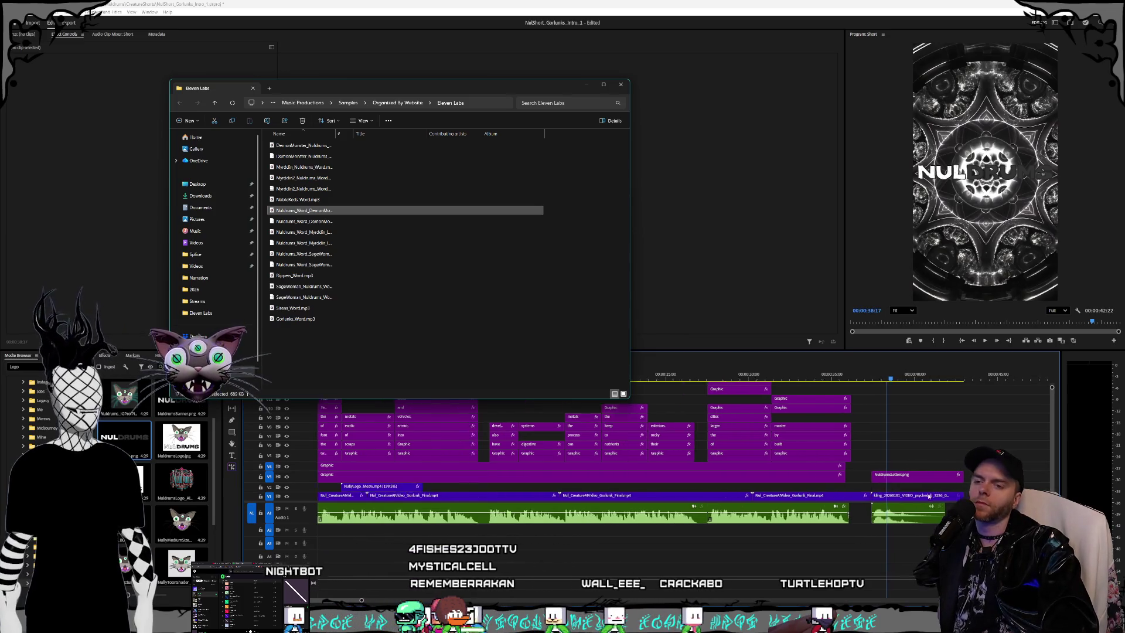
scroll(903, 482, "up", 2)
left_click(776, 378)
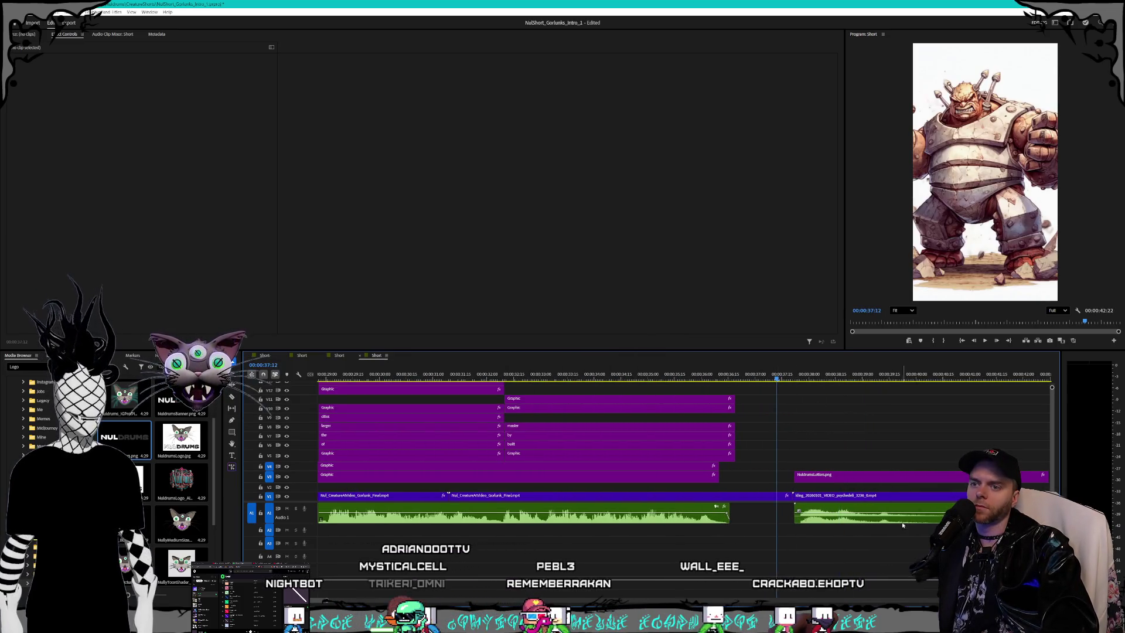
Step: Shift the A1 voice clip 13 frames later and preview the captions through the logo ending
scroll(829, 545, "down", 3)
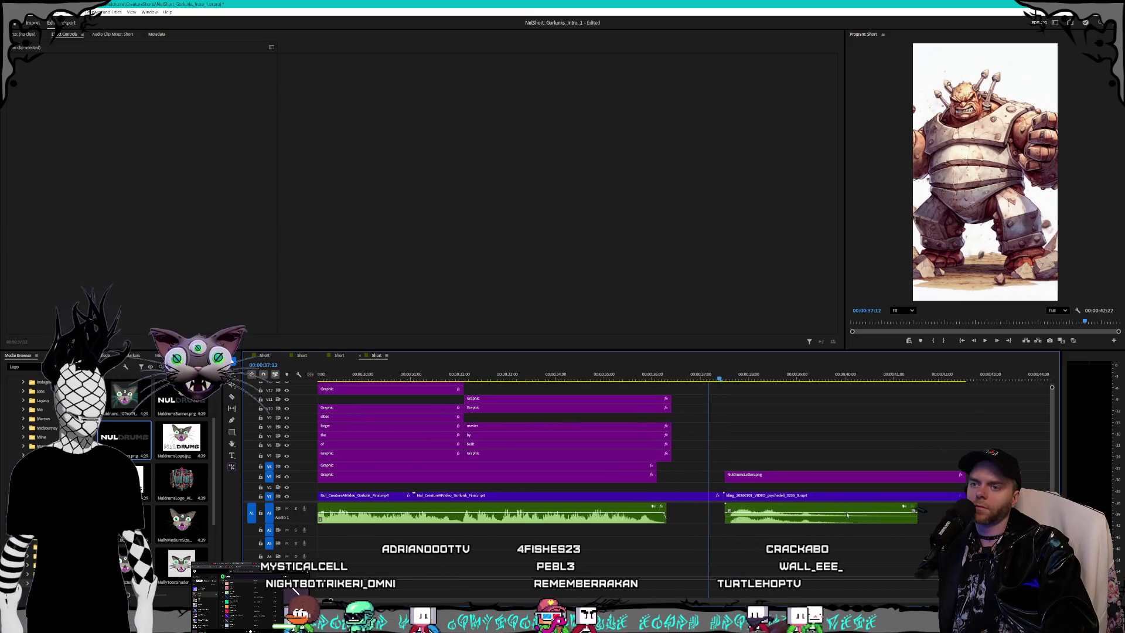
key("space")
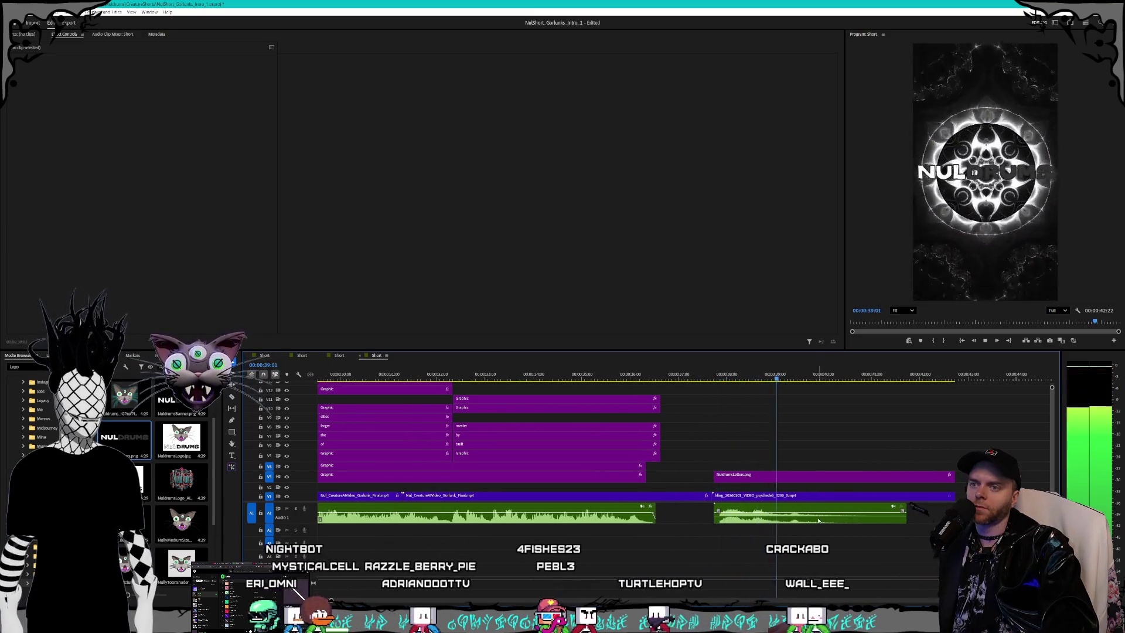
left_click_drag(828, 523, 890, 523)
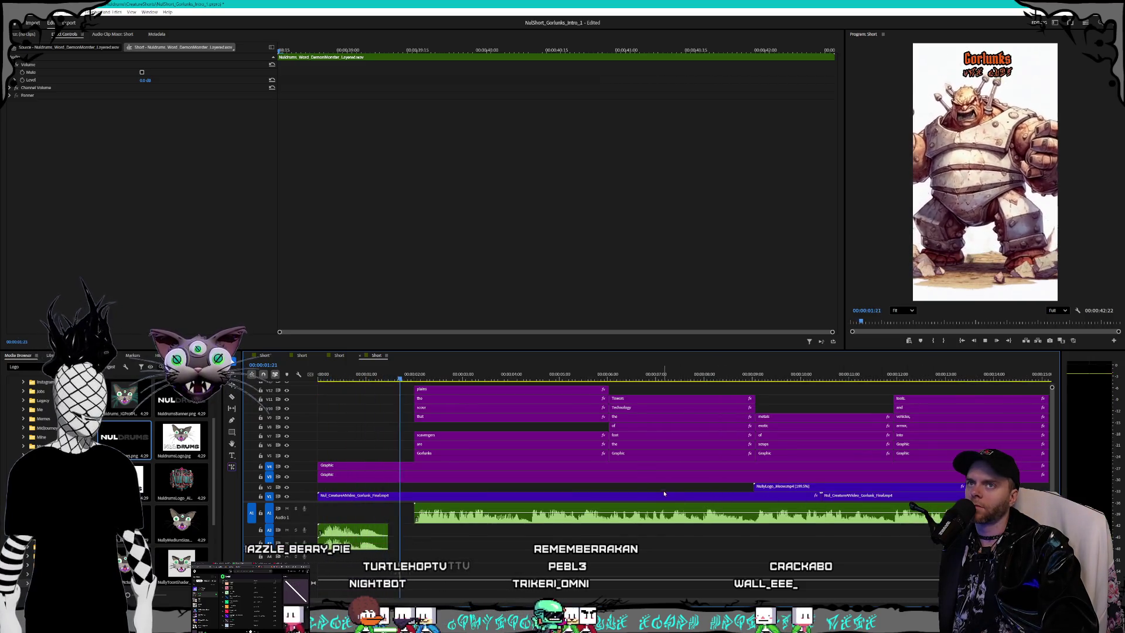
scroll(717, 496, "down", 8)
scroll(652, 496, "up", 2)
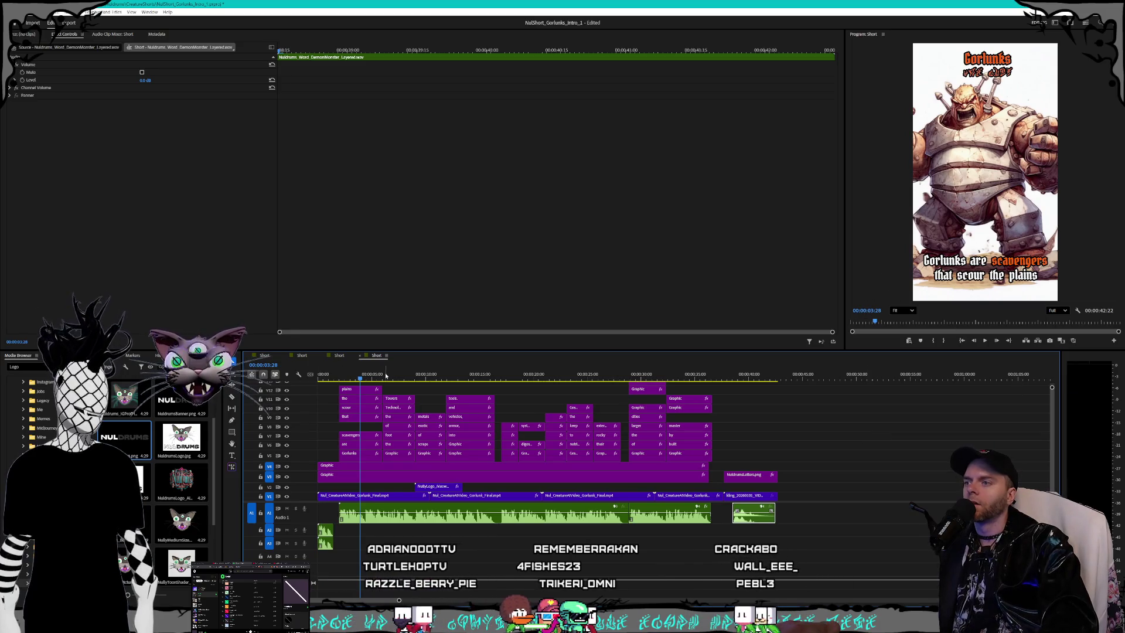
left_click(414, 375)
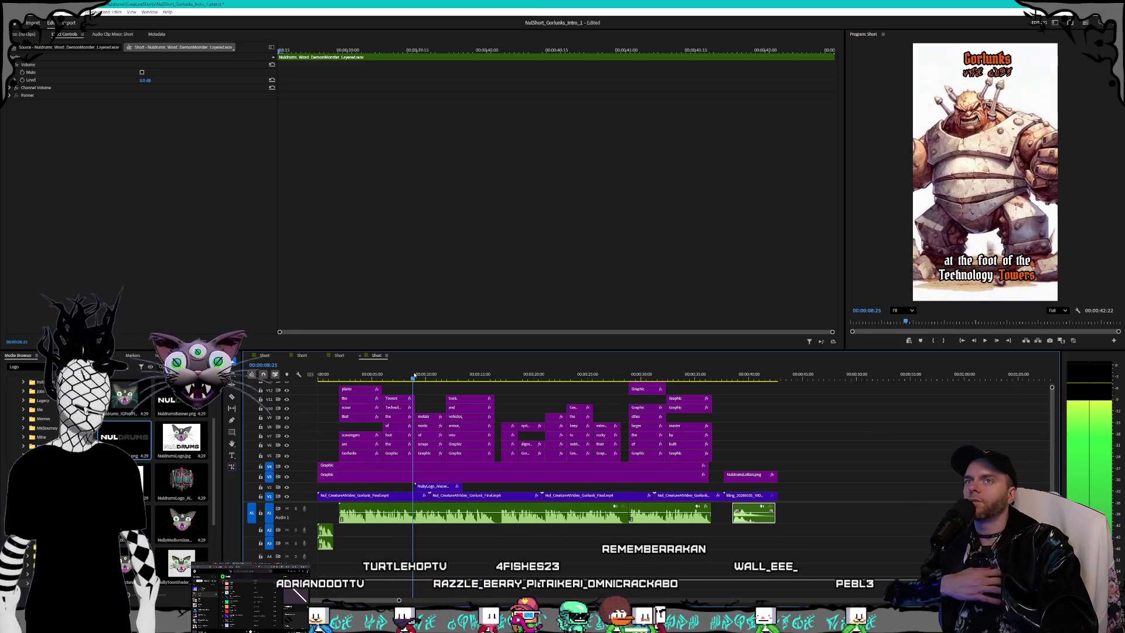
left_click_drag(414, 375, 653, 370)
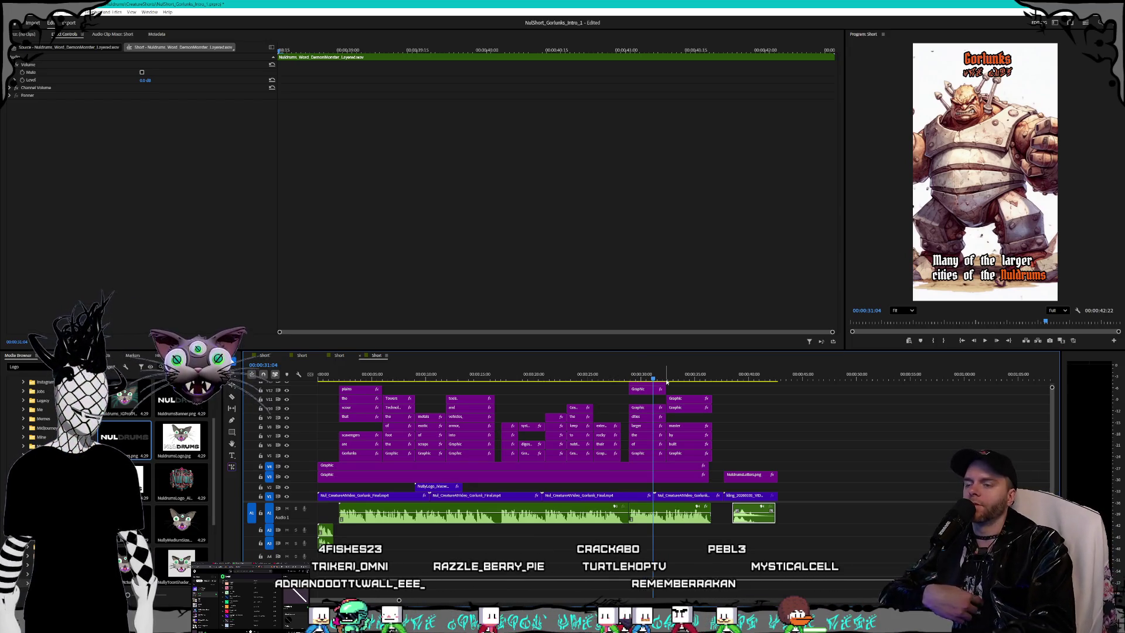
left_click_drag(712, 381, 729, 381)
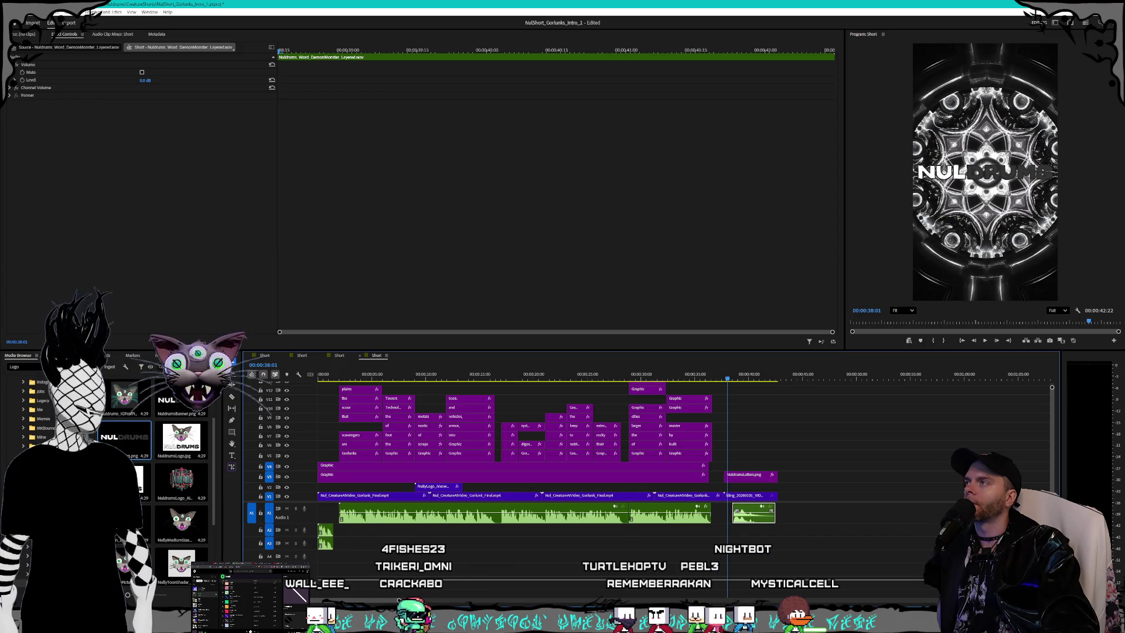
Step: Save the Gorlunks project and return the playhead to the start
left_click(12, 12)
left_click(396, 118)
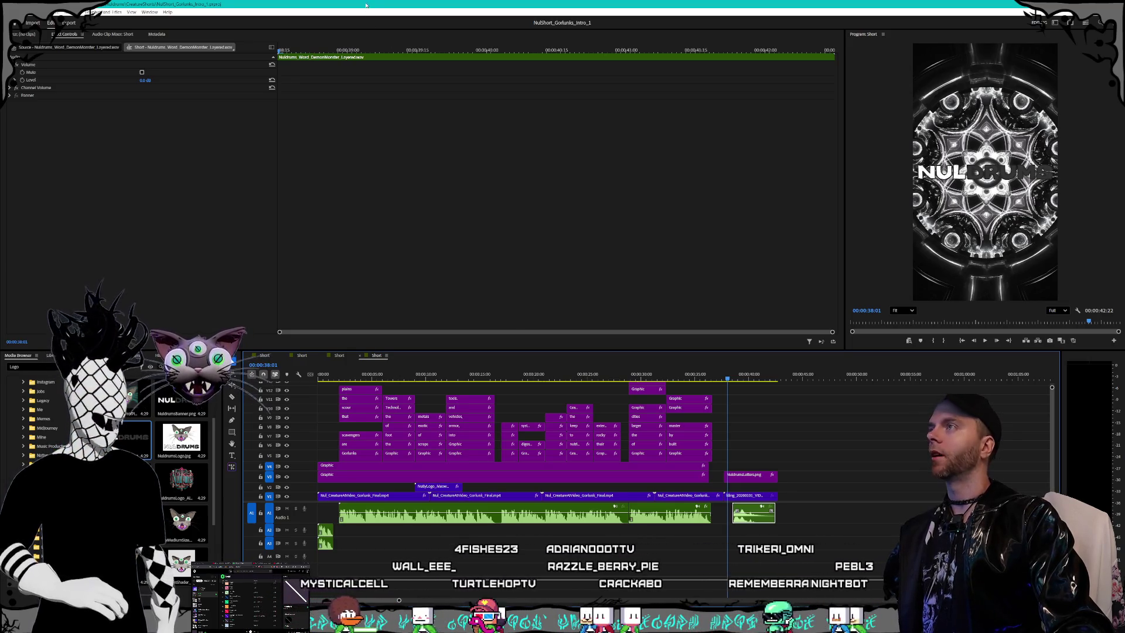
key("Home")
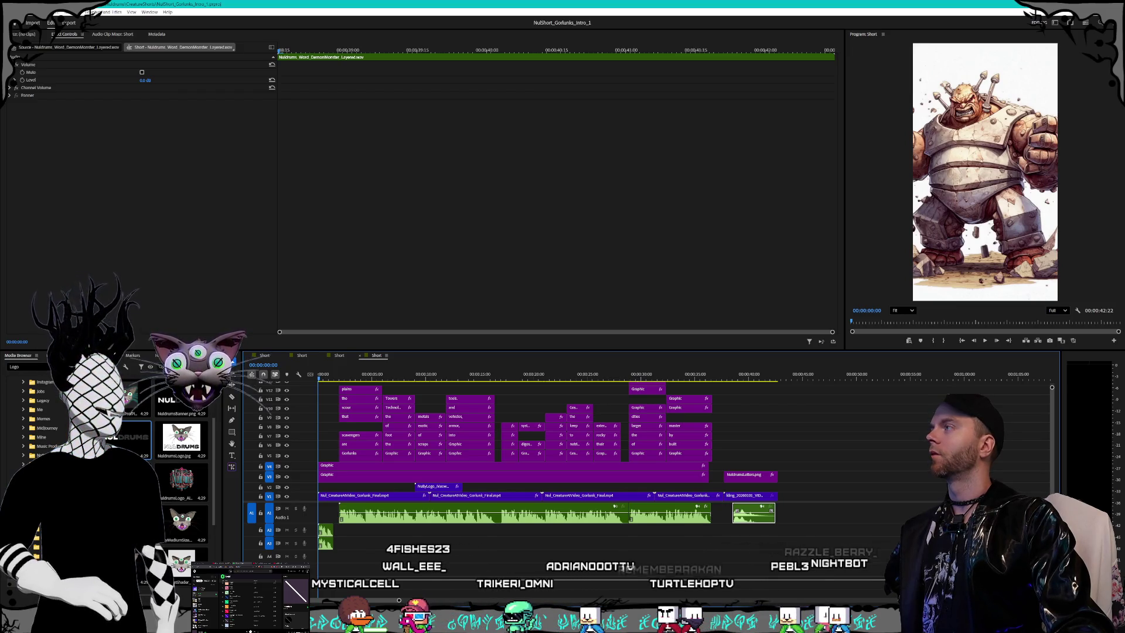
Step: Open NulShort_ShadeShifters_Intro.prproj, converting it to this version and skipping media linking
left_click(17, 22)
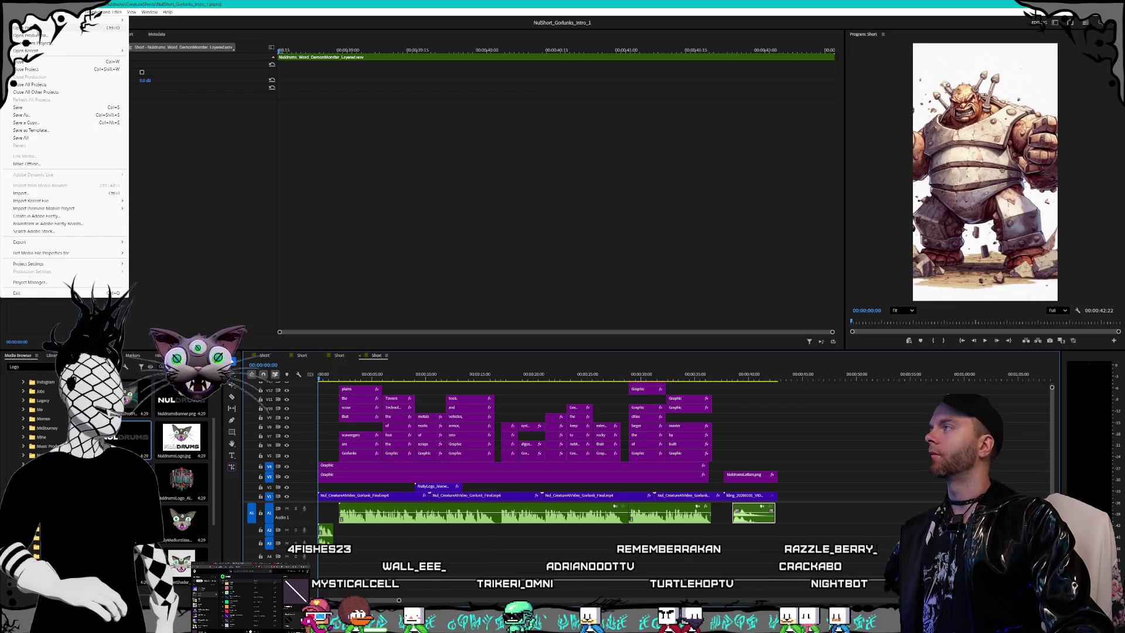
left_click(35, 27)
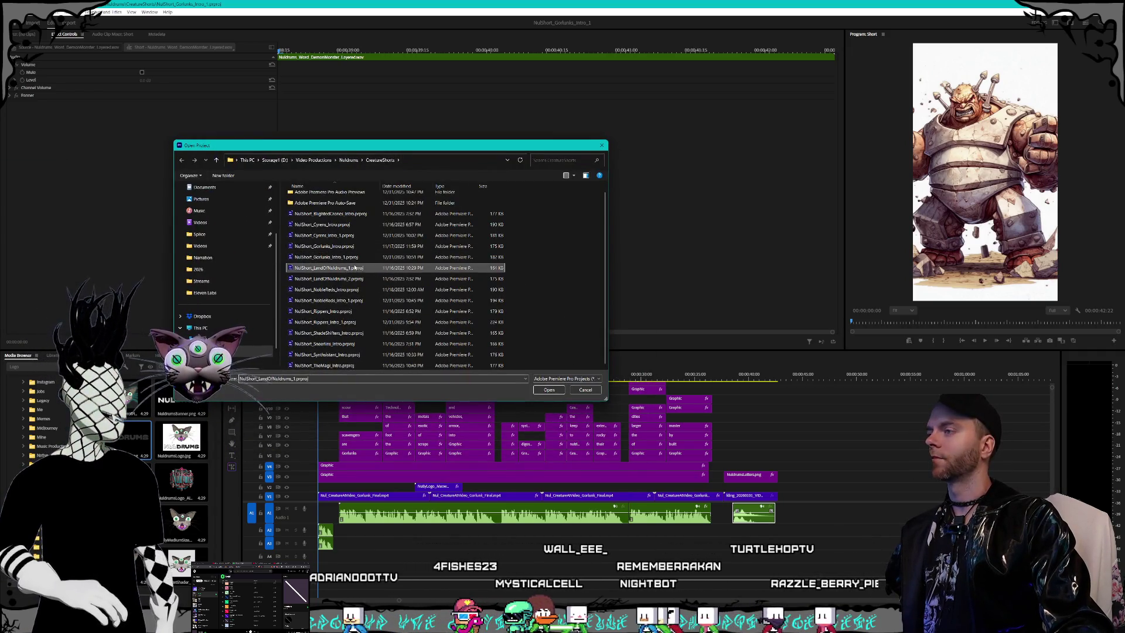
left_click(357, 290)
left_click(356, 311)
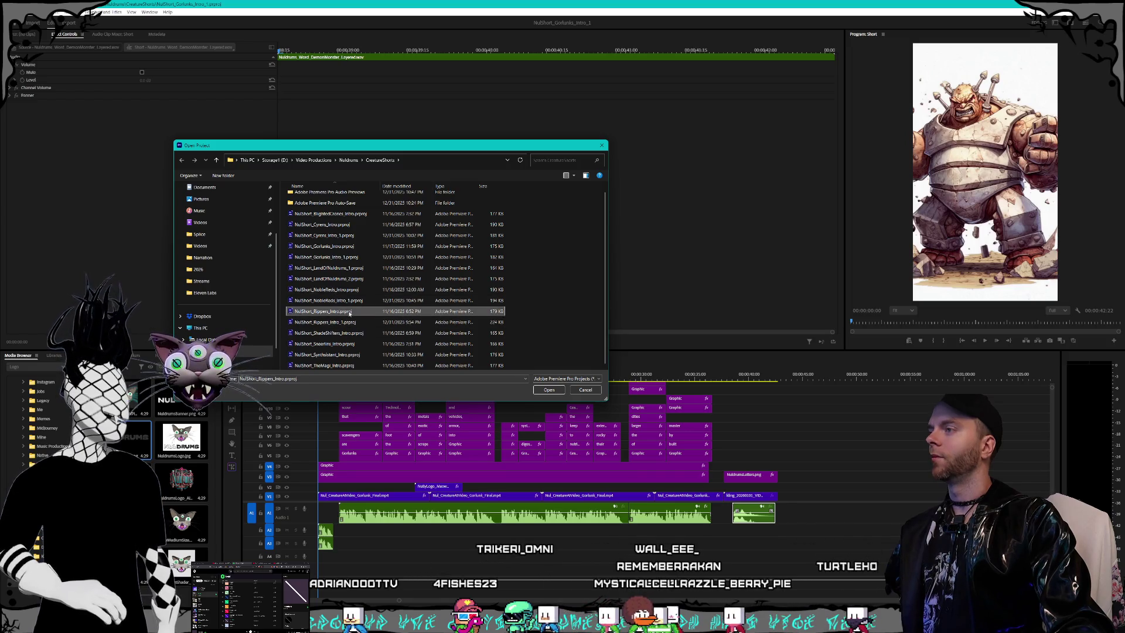
left_click(357, 333)
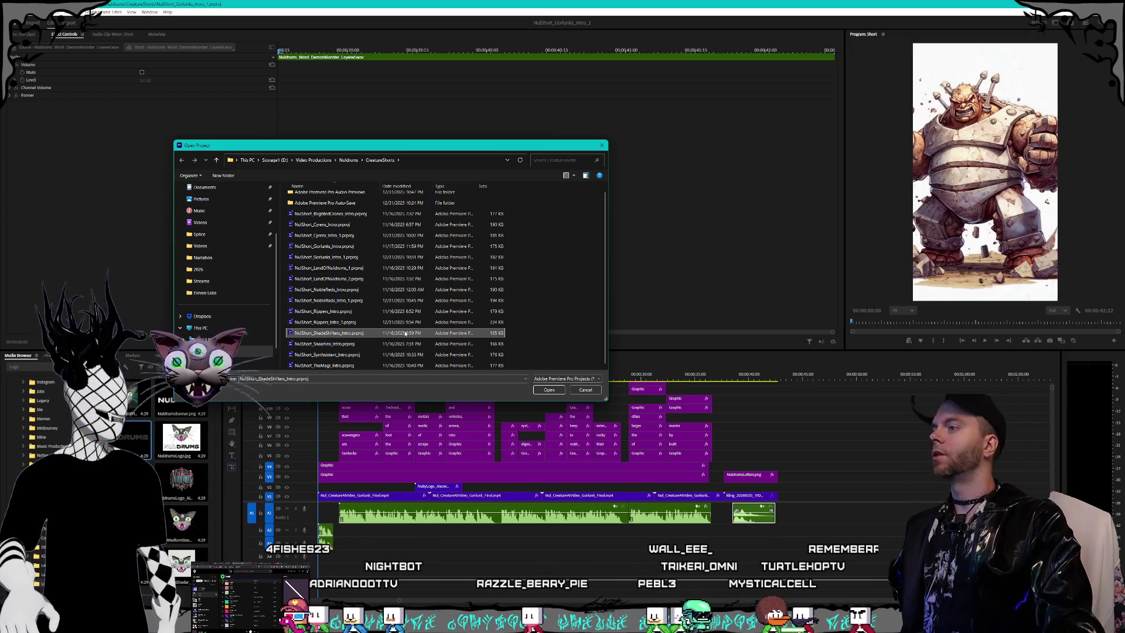
key("Return")
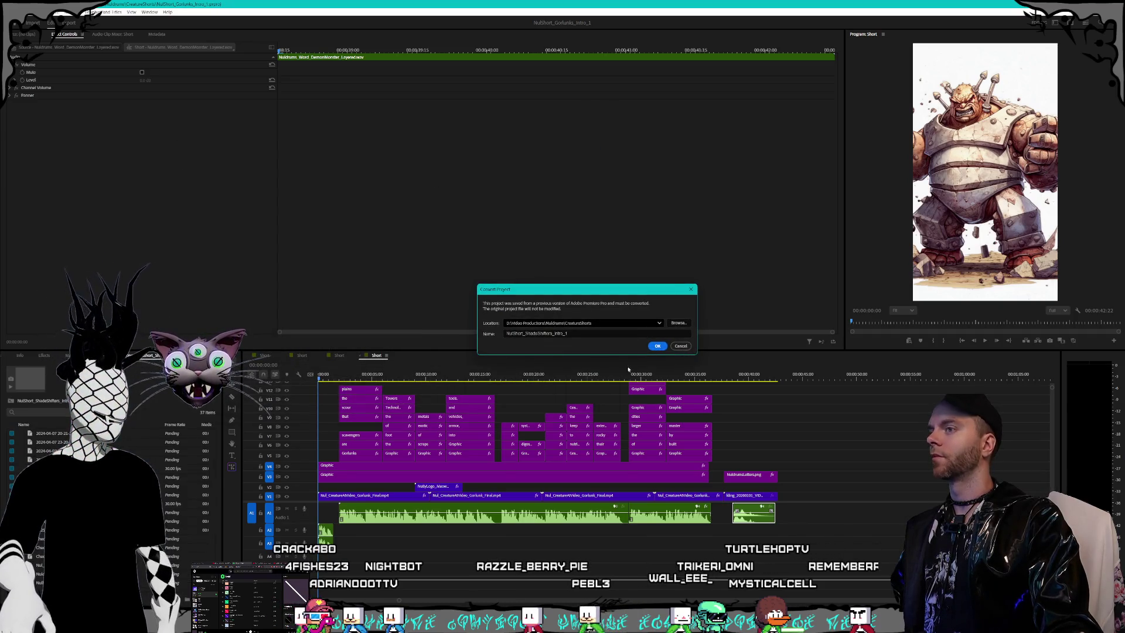
left_click(658, 346)
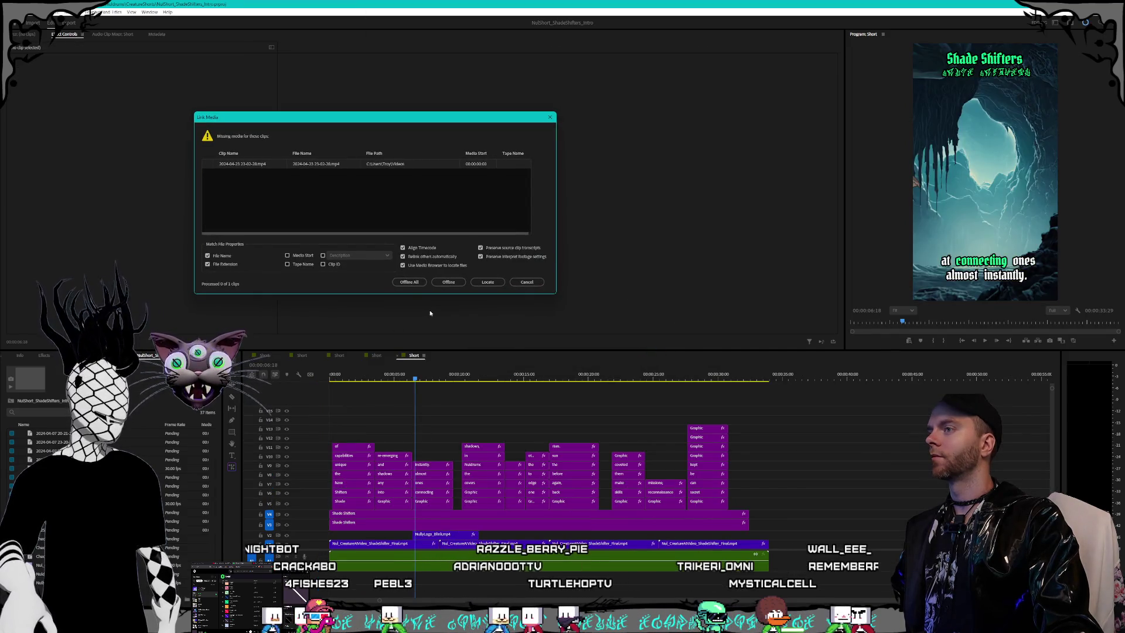
left_click(409, 282)
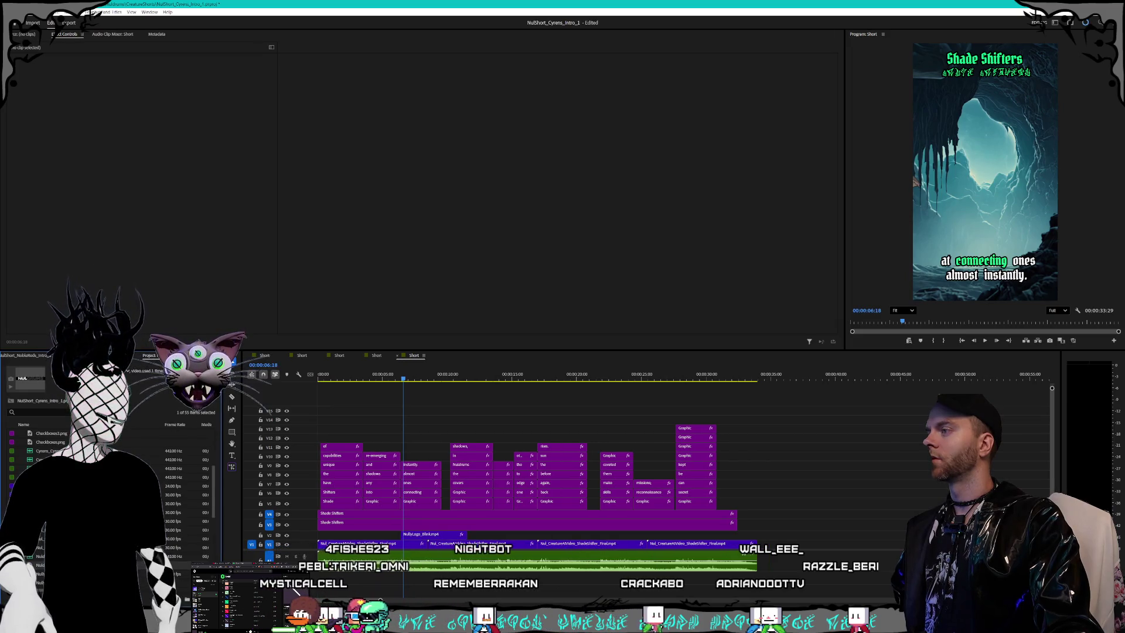
Step: Save and close the three leftover projects and the Gorlunks project
left_click(185, 355)
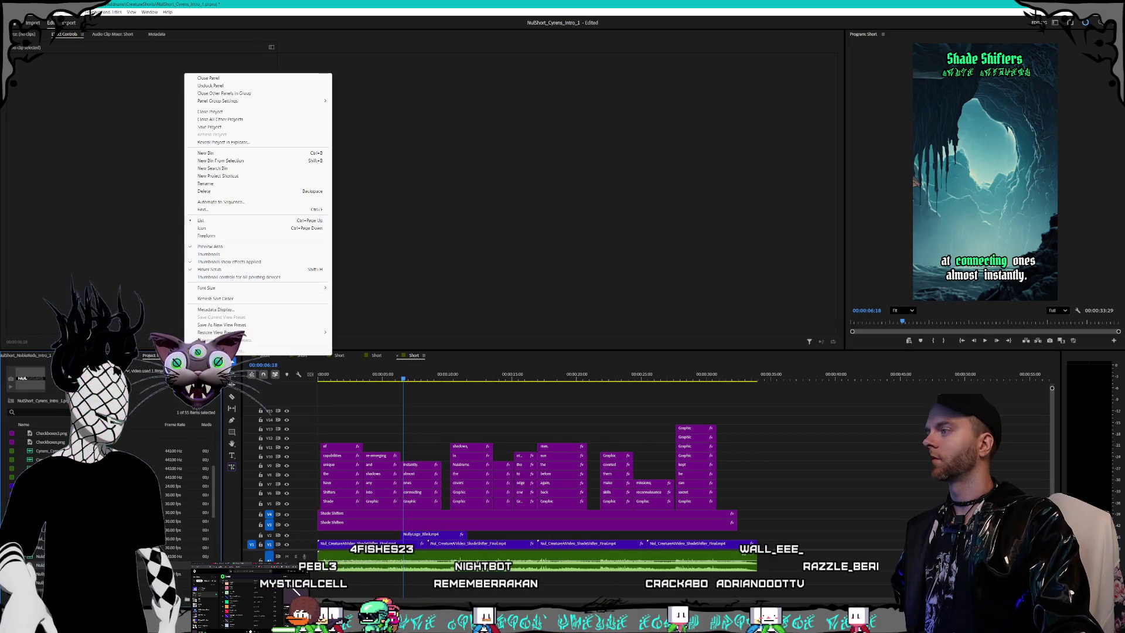
left_click(228, 113)
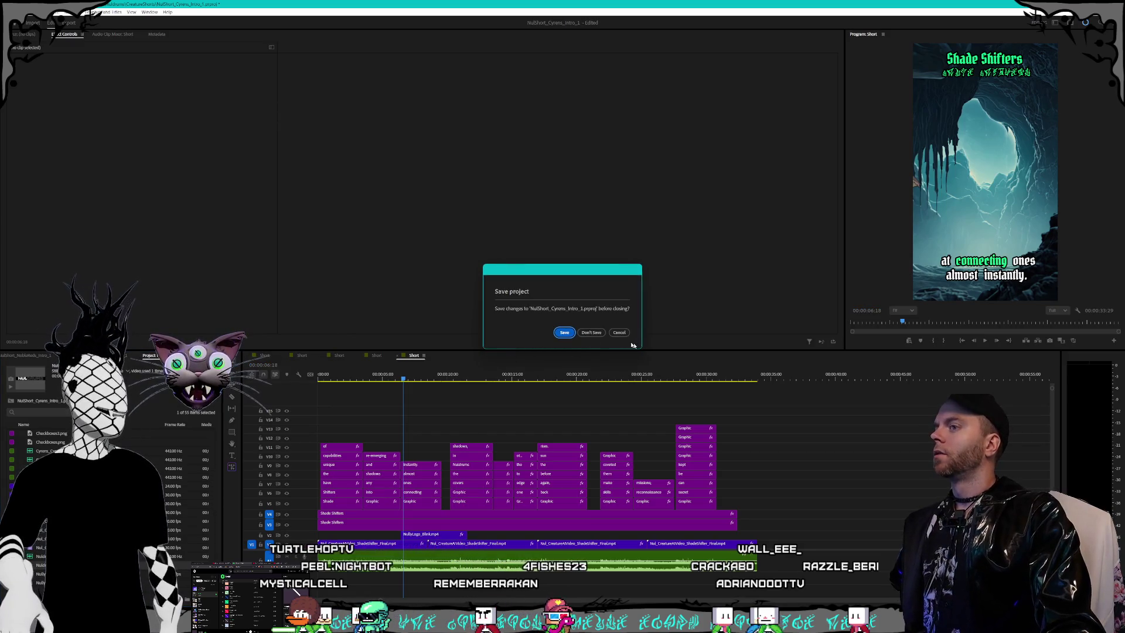
left_click(564, 332)
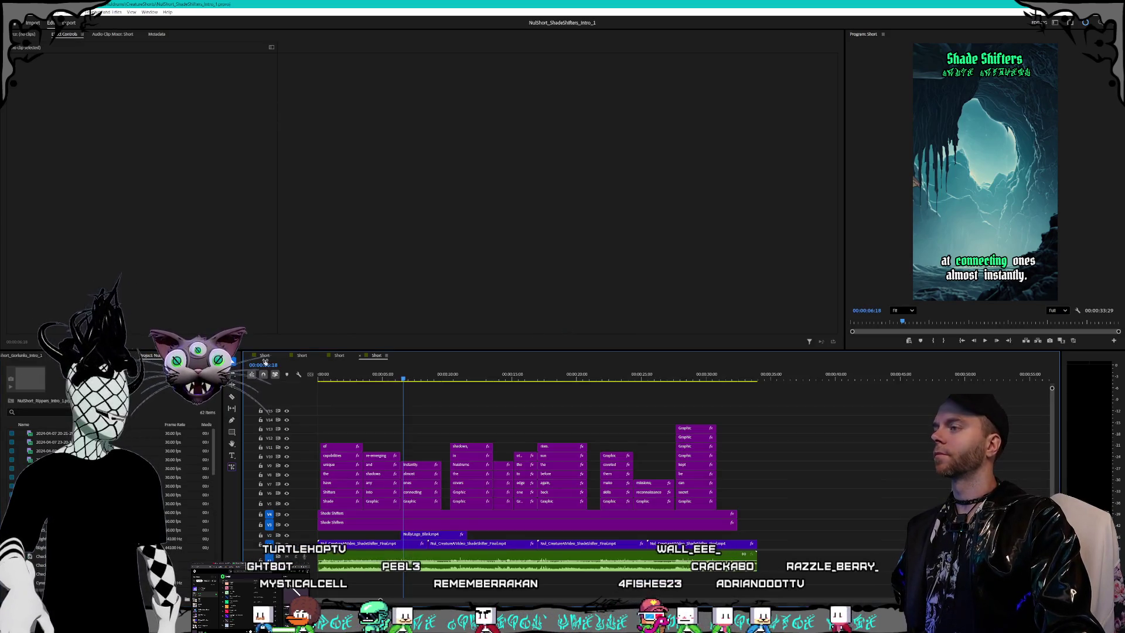
left_click(179, 355)
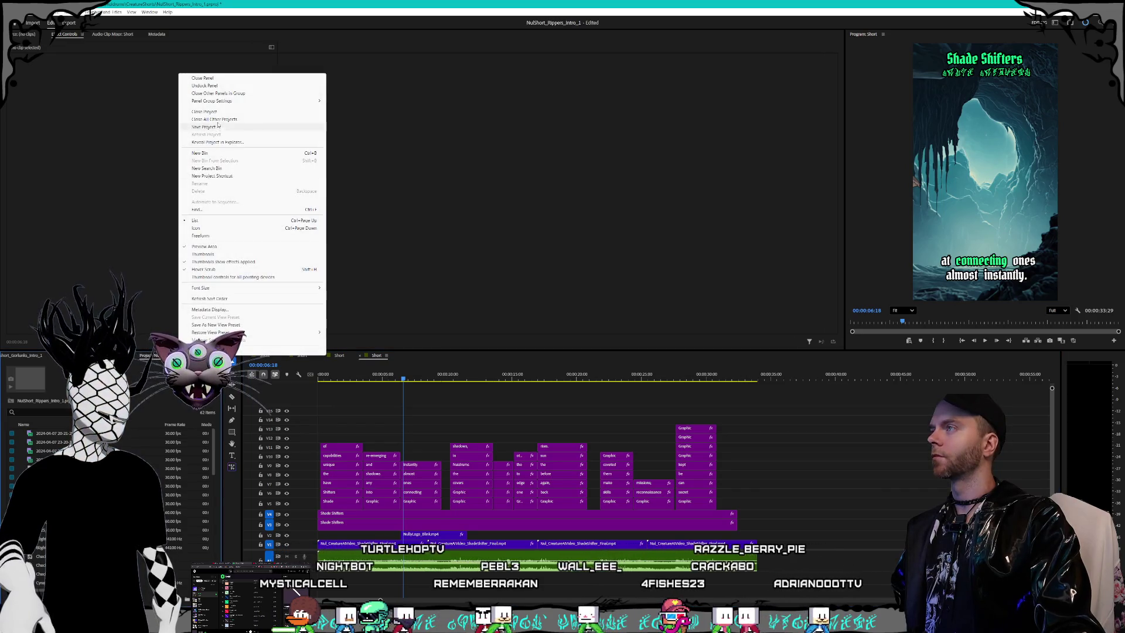
left_click(204, 111)
left_click(566, 332)
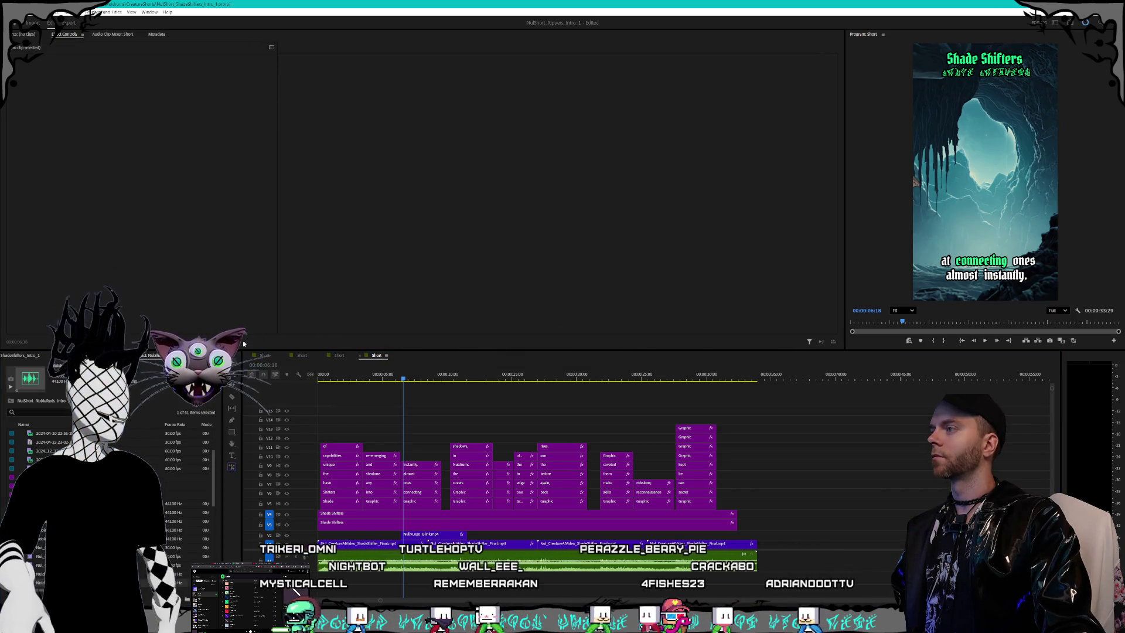
left_click(179, 355)
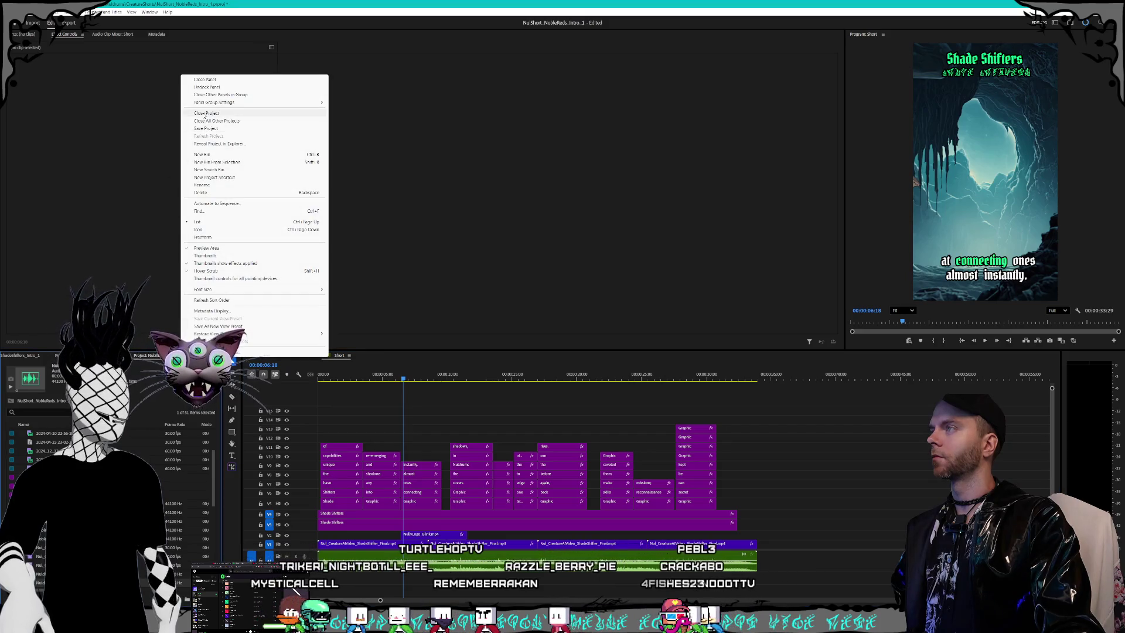
left_click(206, 113)
left_click(566, 332)
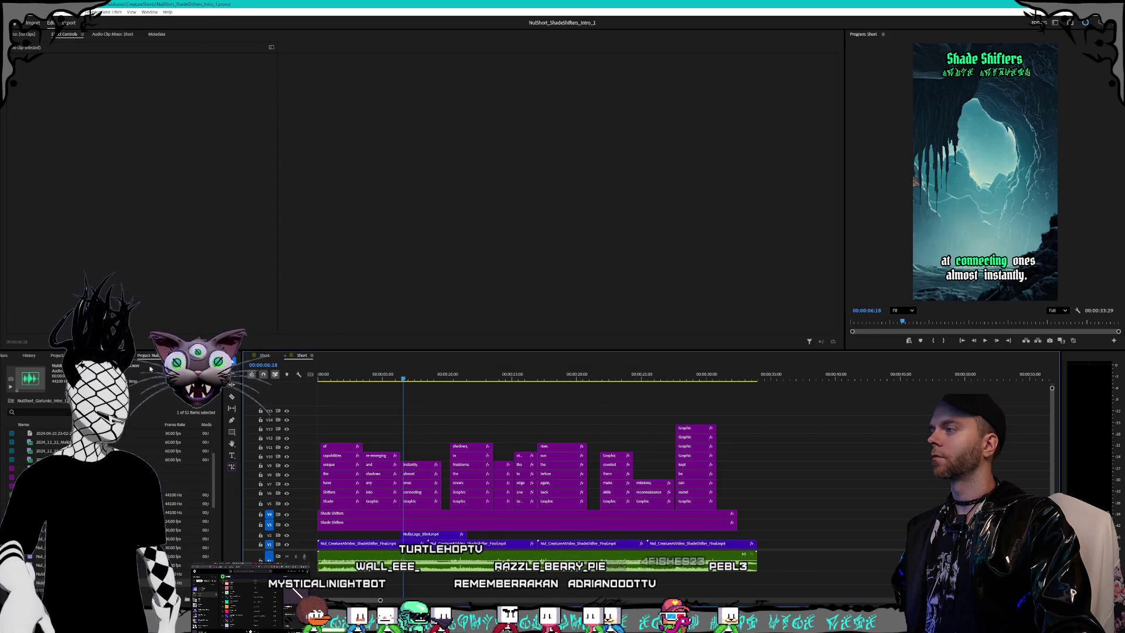
left_click(166, 355)
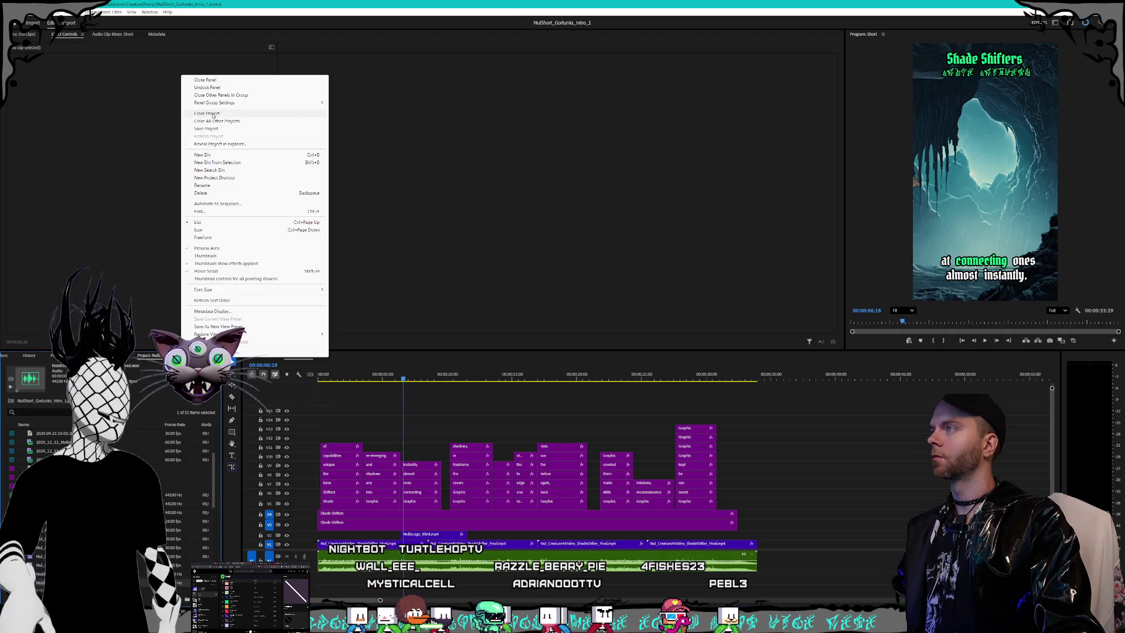
left_click(212, 114)
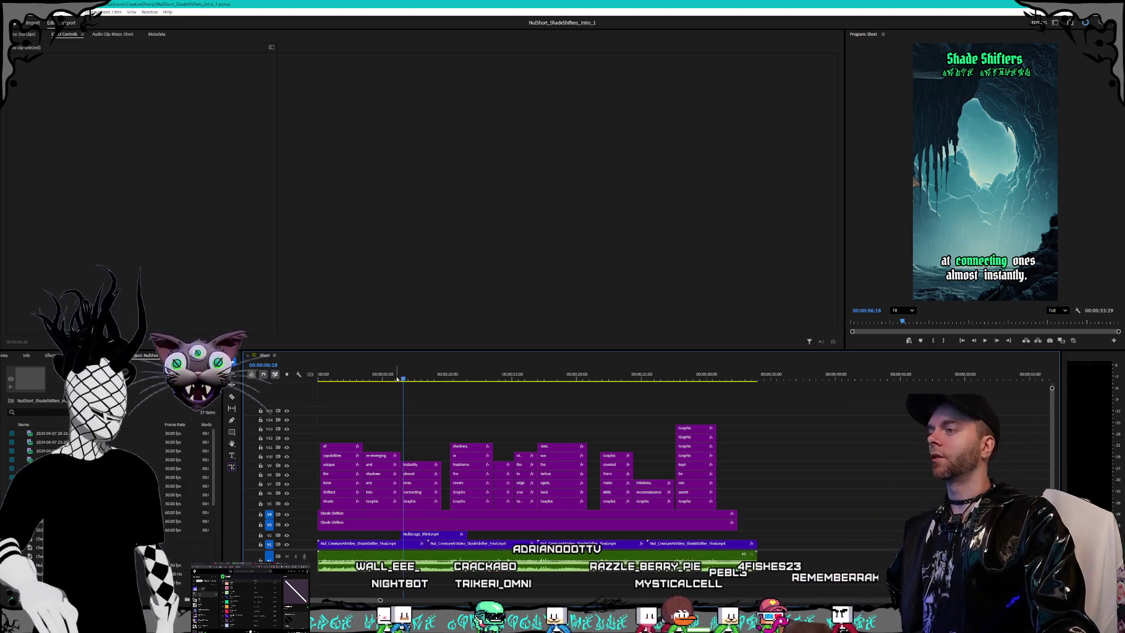
Step: Move the playhead to about 00:00:04:07 and switch to the ElevenLabs page
mouse_move(396, 379)
left_mouse_down()
mouse_move(331, 379)
mouse_move(361, 381)
left_mouse_up()
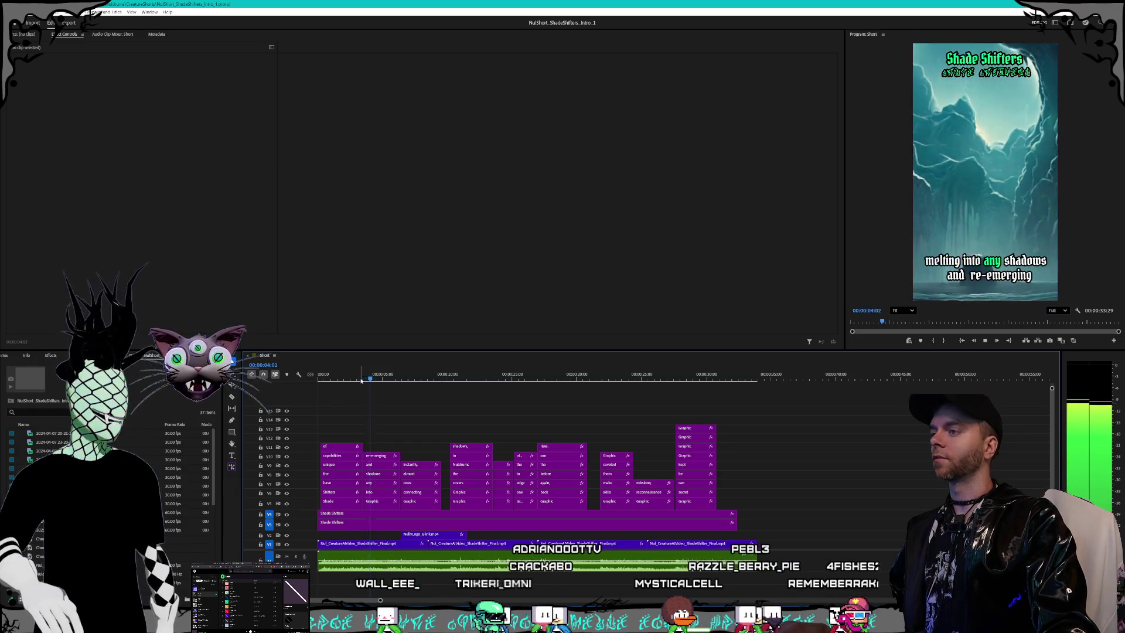
key("shift+Right")
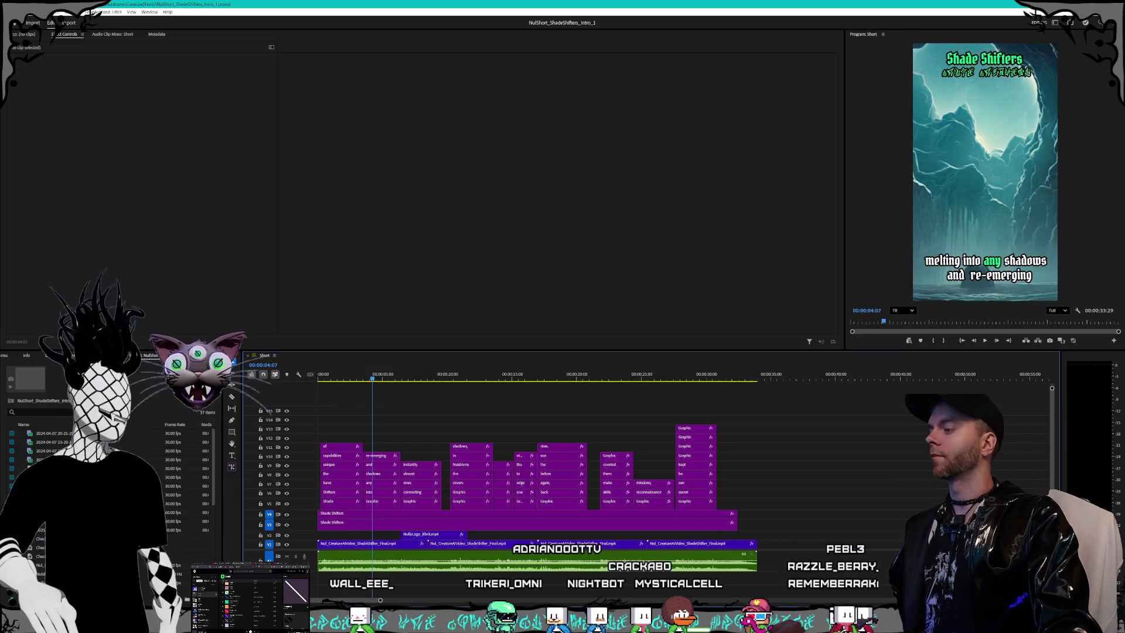
key("alt+Tab")
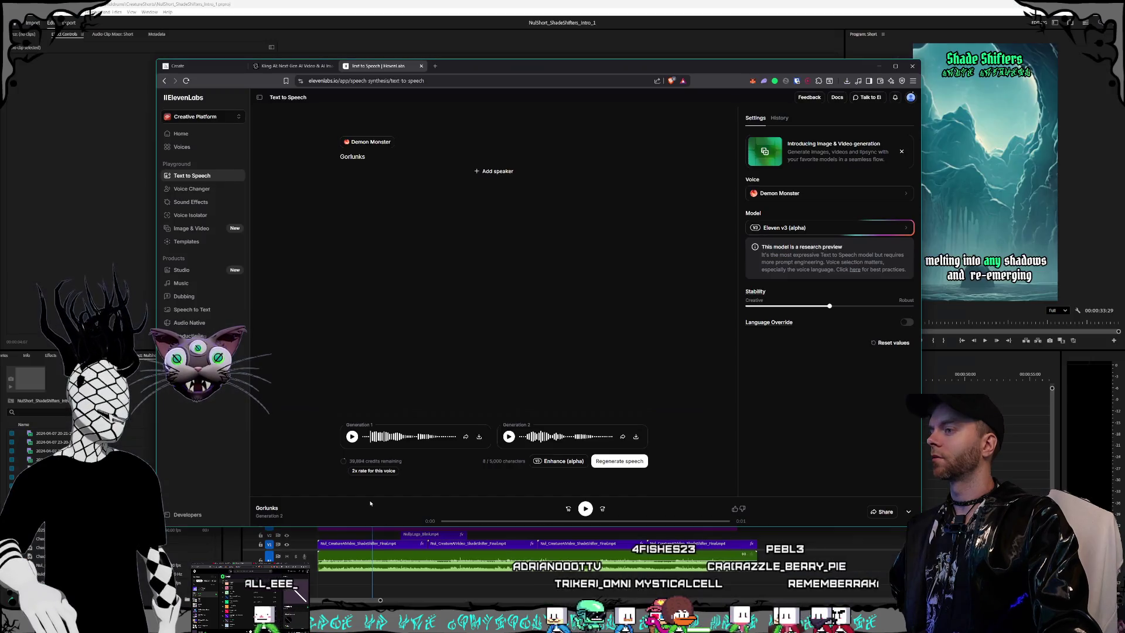
Step: Generate 'Shade Shifters' with the SageWoman voice, play Generation 2, and download it as mp3
left_click(844, 197)
left_click(796, 201)
type("Shad")
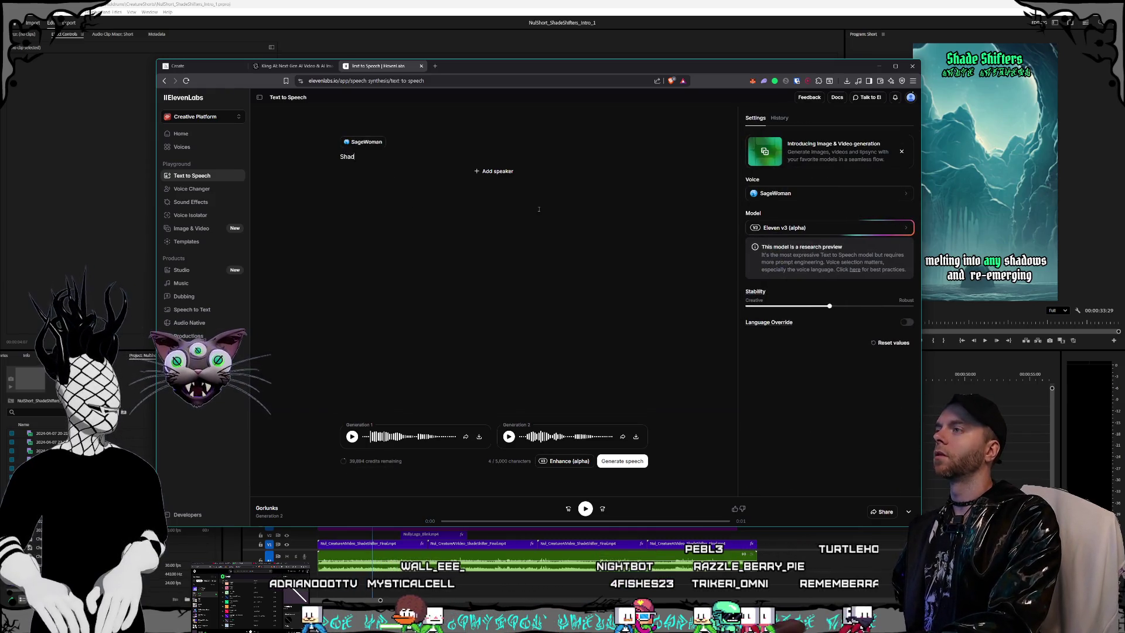
type("e Shifters")
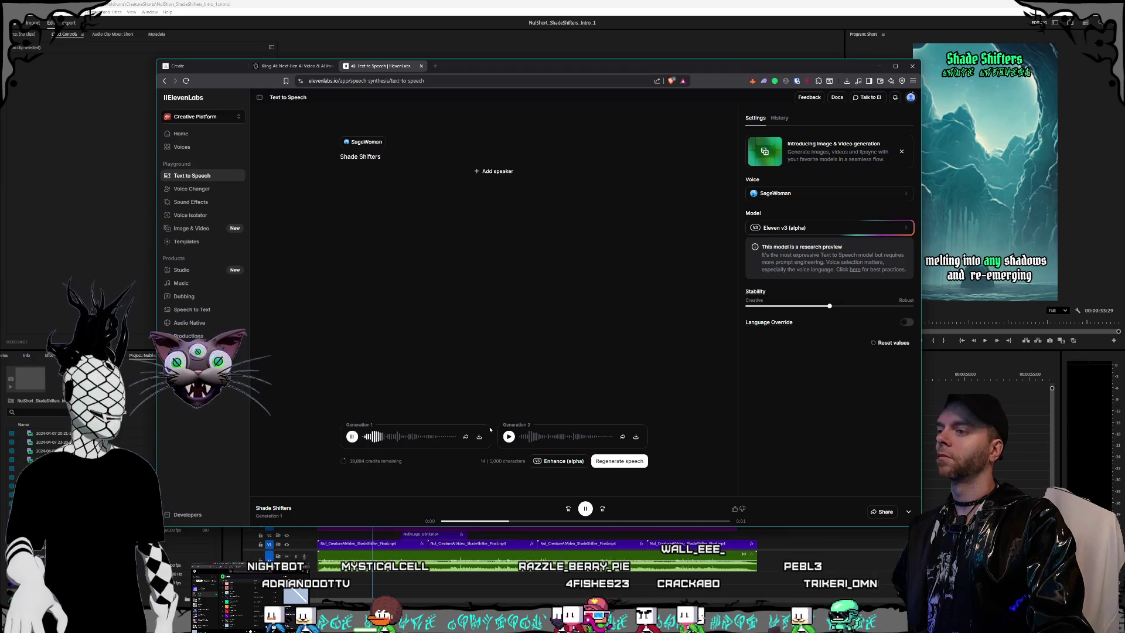
left_click(508, 437)
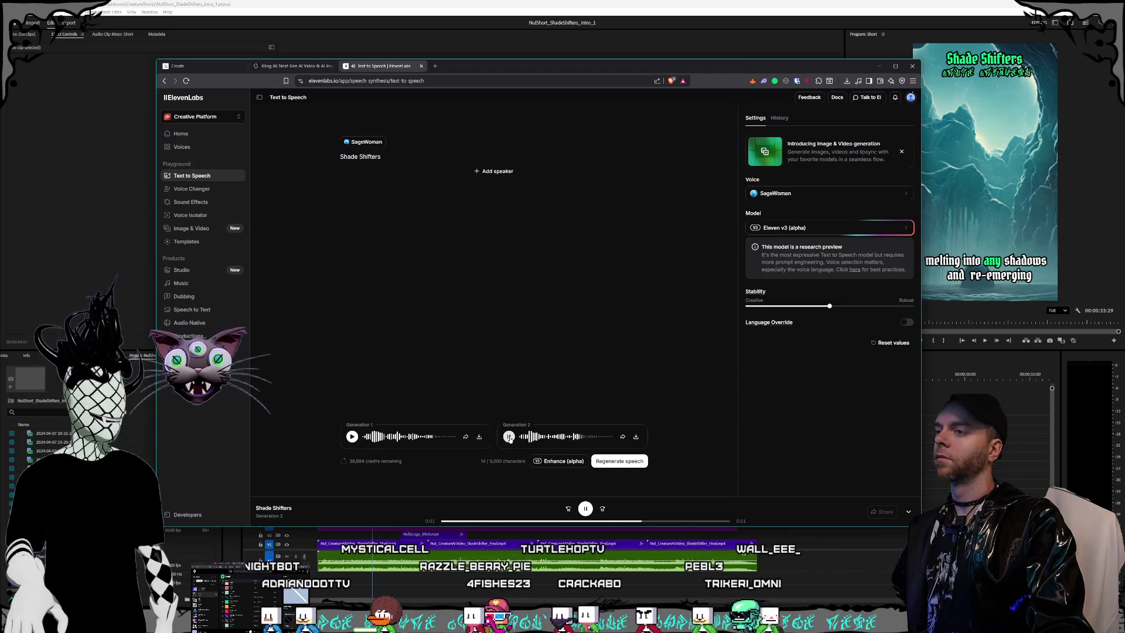
left_click(636, 437)
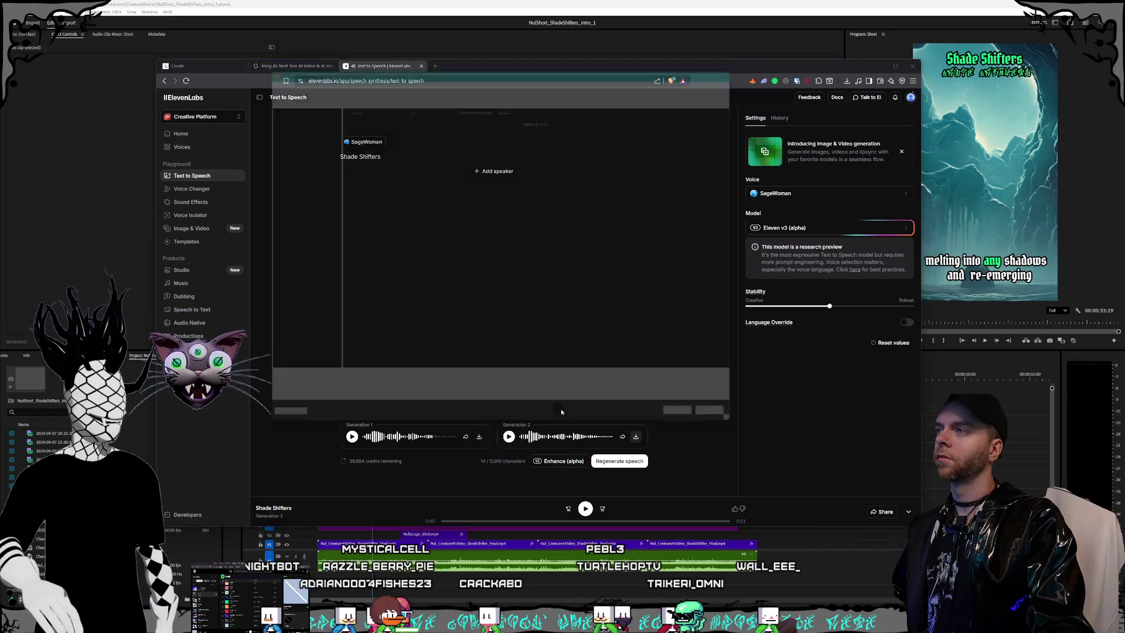
left_click(389, 250)
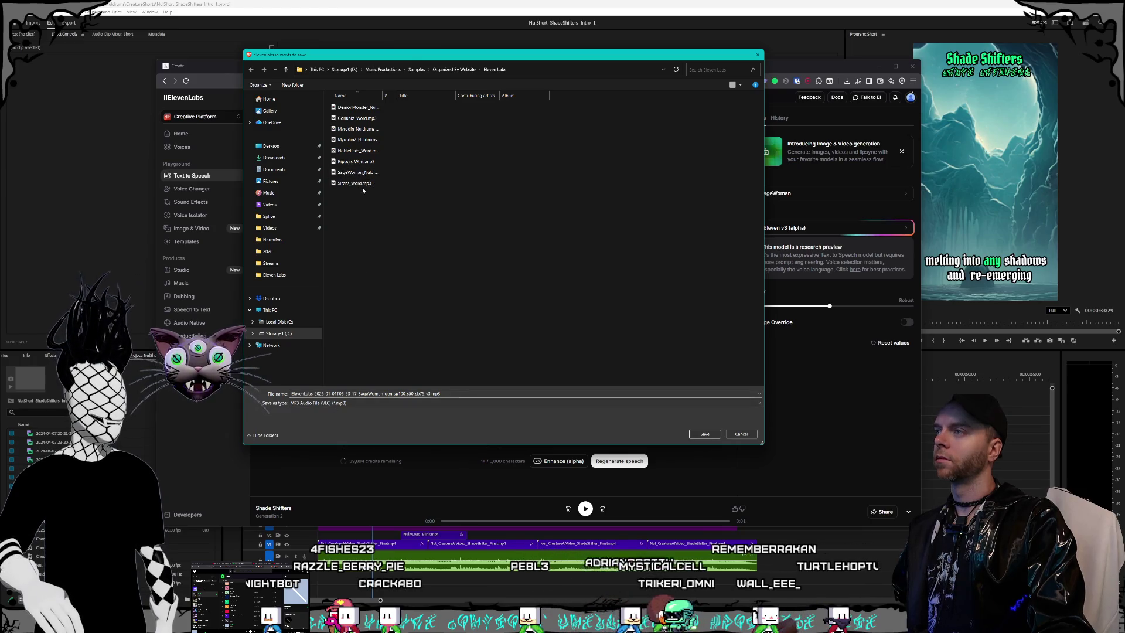
Step: Save Generation 2 as ShadeShifters_Word.mp3 in the Eleven Labs samples folder
left_click(355, 183)
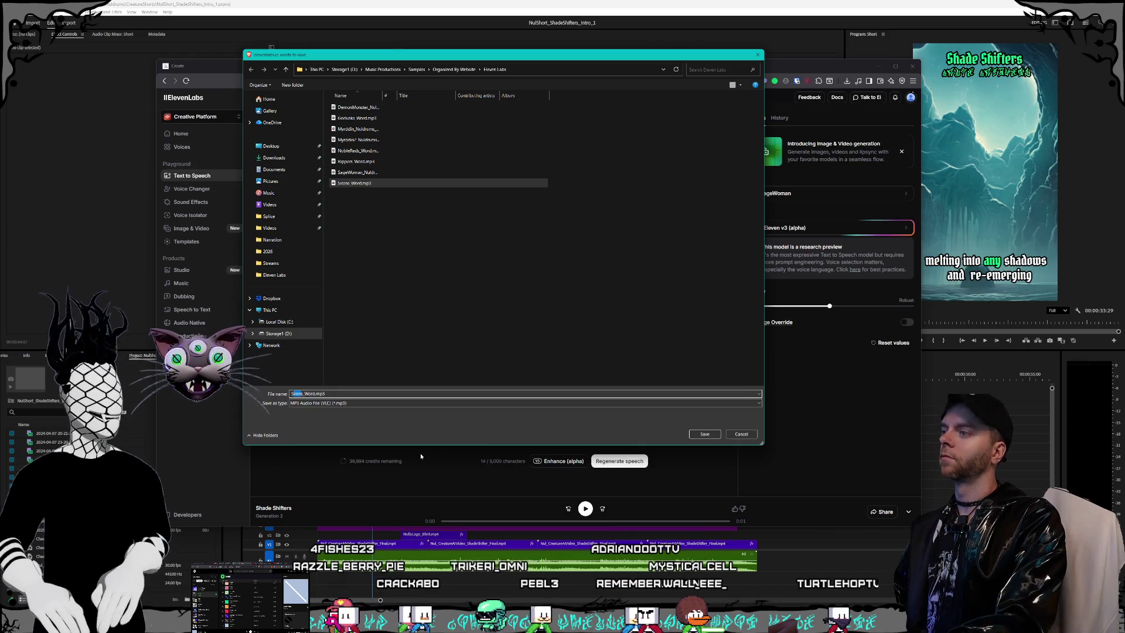
type("Shad")
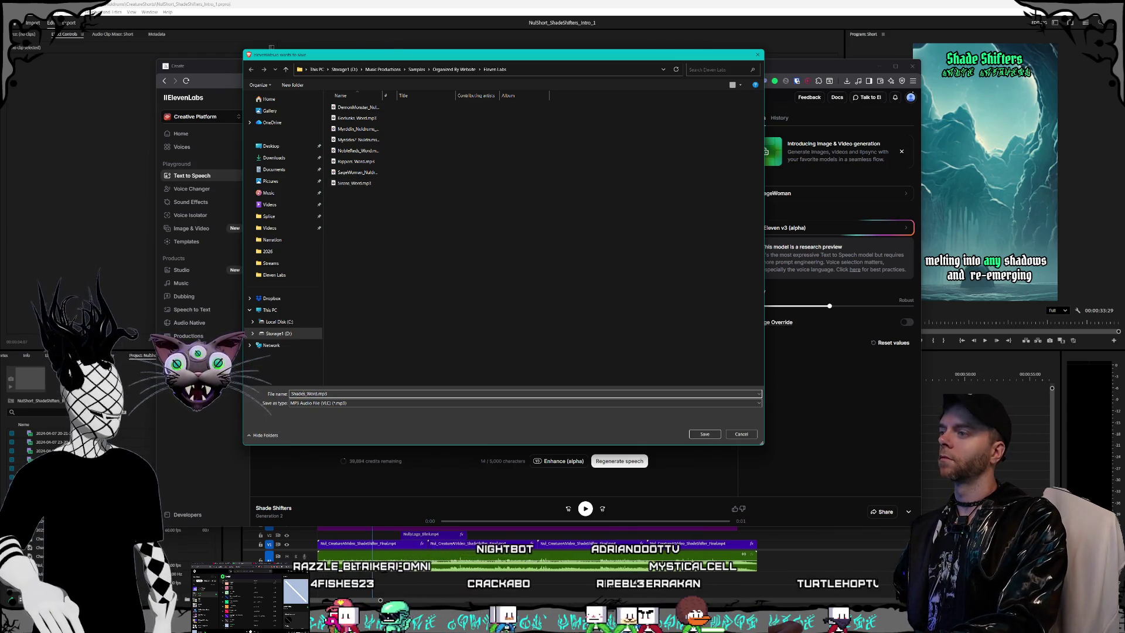
type("Shifters")
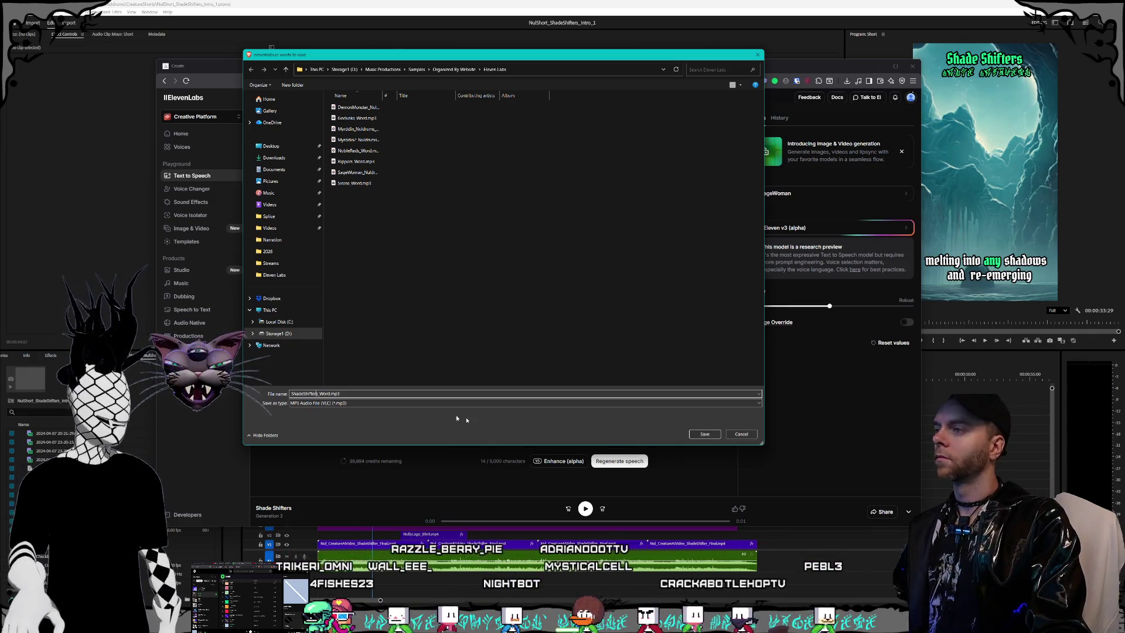
left_click(705, 433)
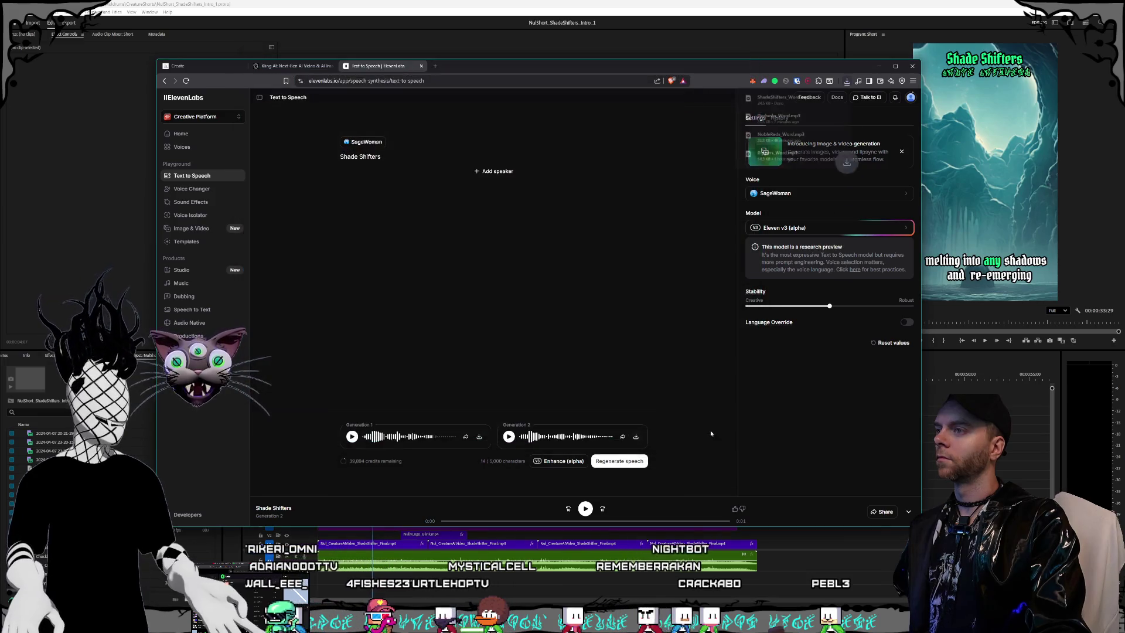
left_click(837, 99)
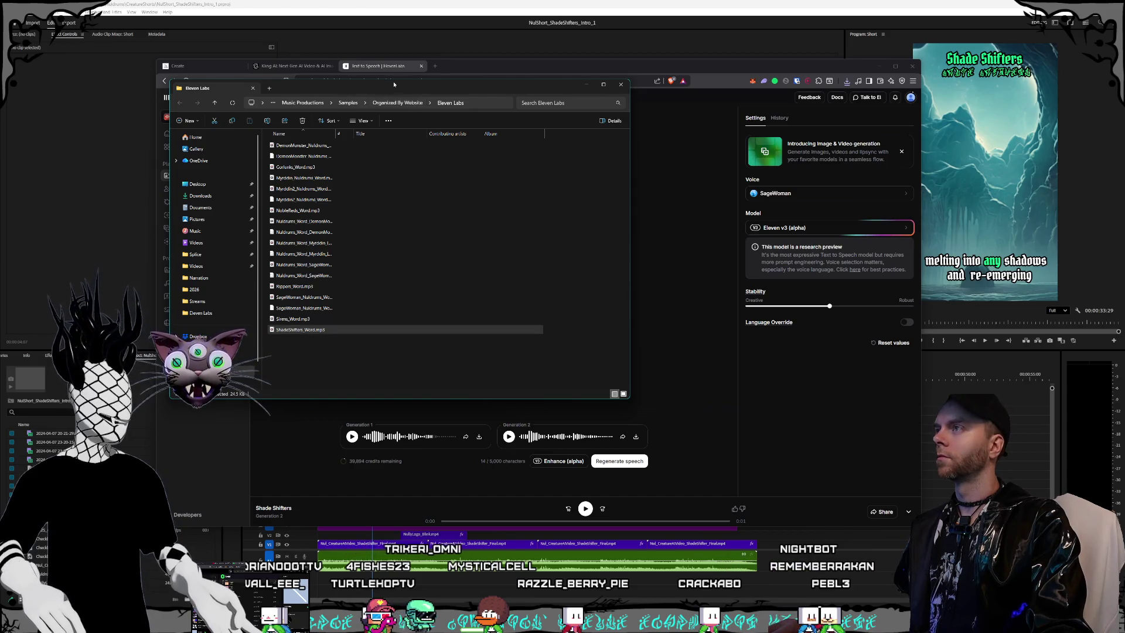
Step: Drag ShadeShifters_Word.mp3 from File Explorer onto the Premiere Shade Shifters timeline
left_click_drag(393, 85, 324, 95)
left_click_drag(512, 73, 544, 60)
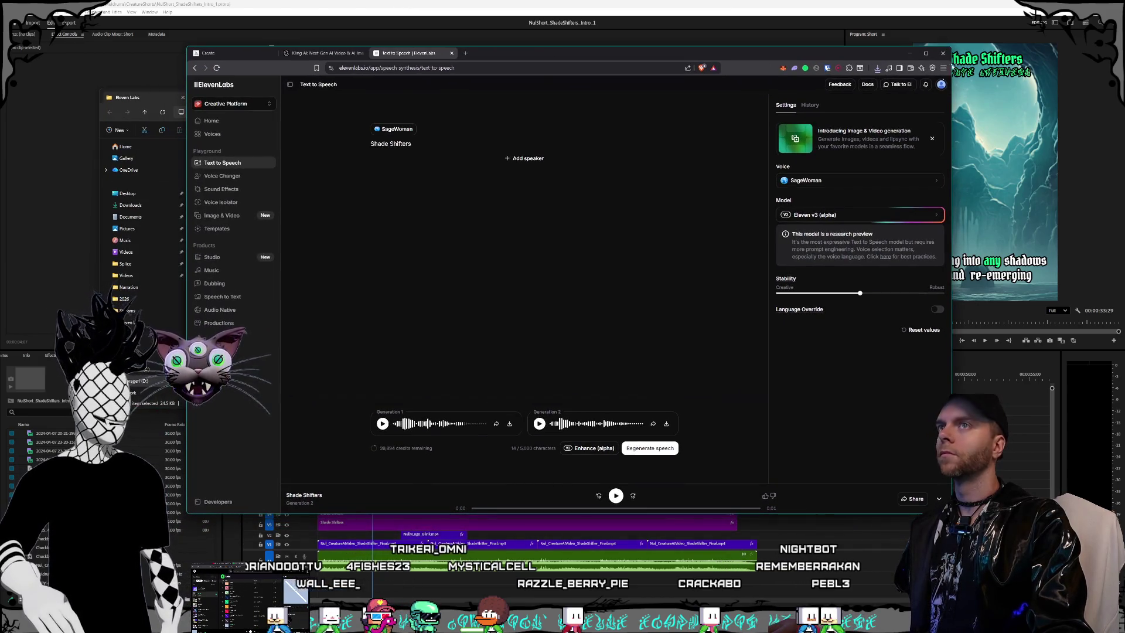
left_click(911, 54)
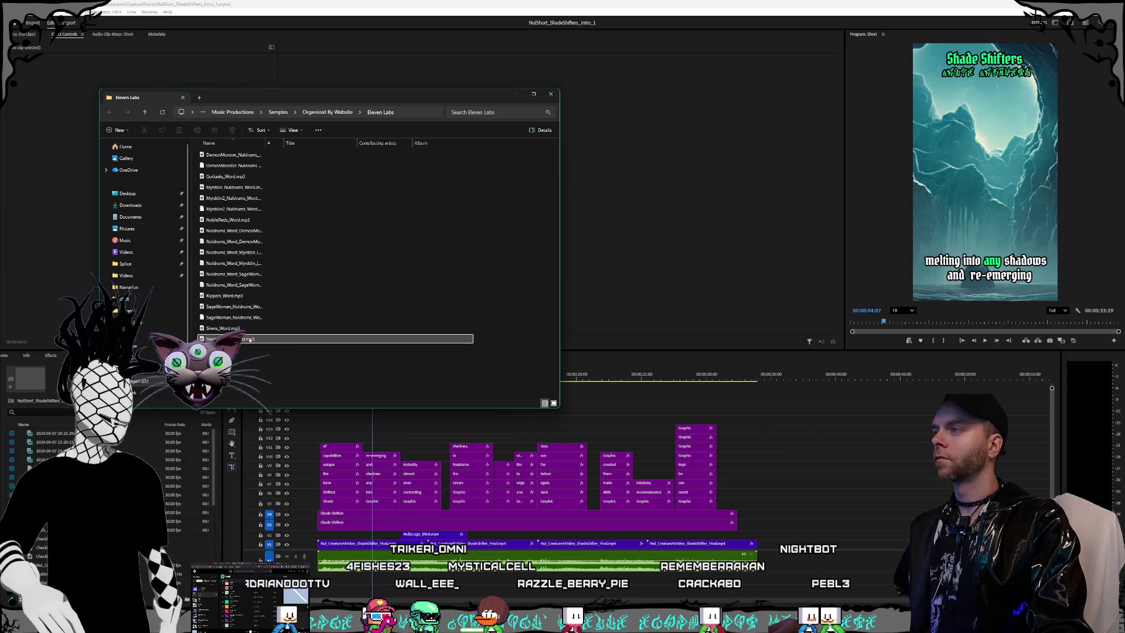
mouse_move(246, 340)
left_mouse_down()
mouse_move(322, 583)
mouse_move(808, 557)
mouse_move(788, 562)
left_mouse_up()
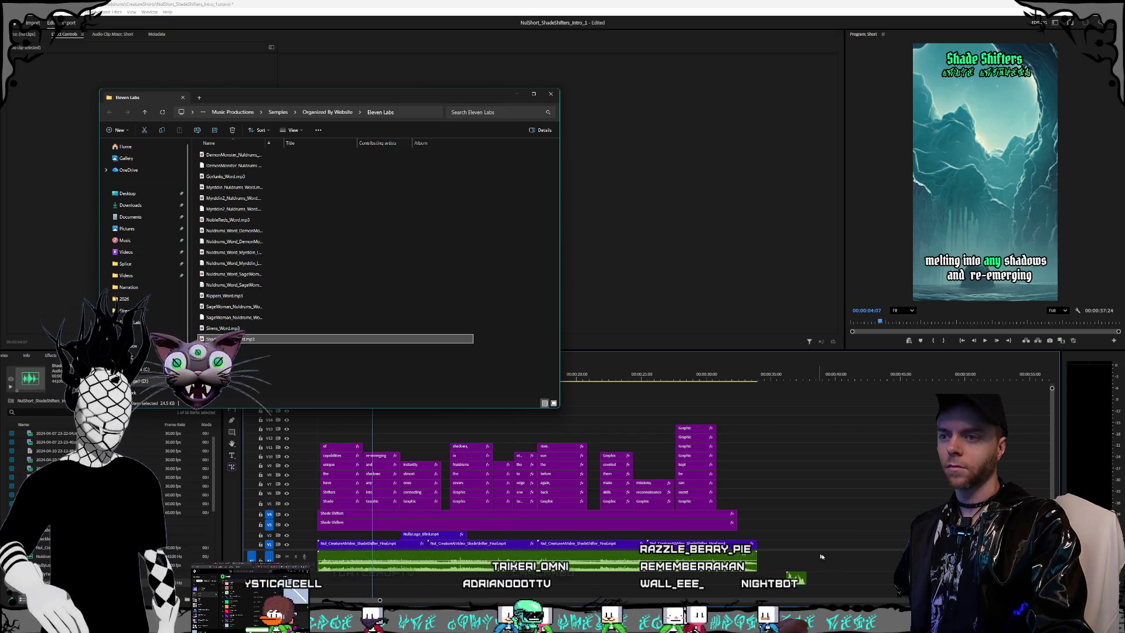
left_click(791, 585)
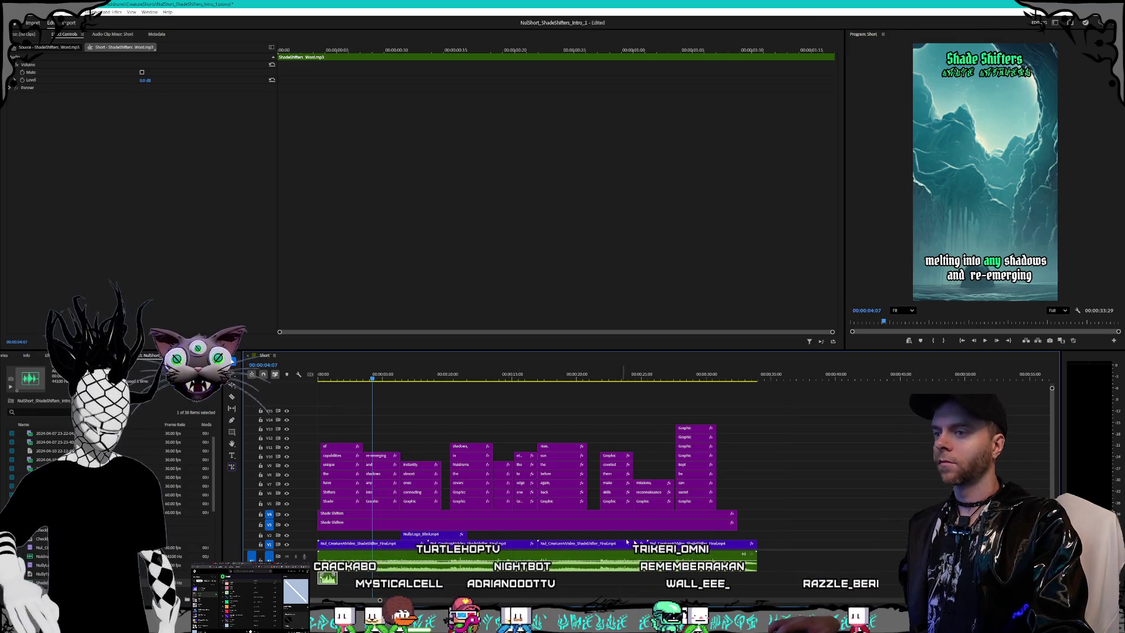
left_click(809, 547)
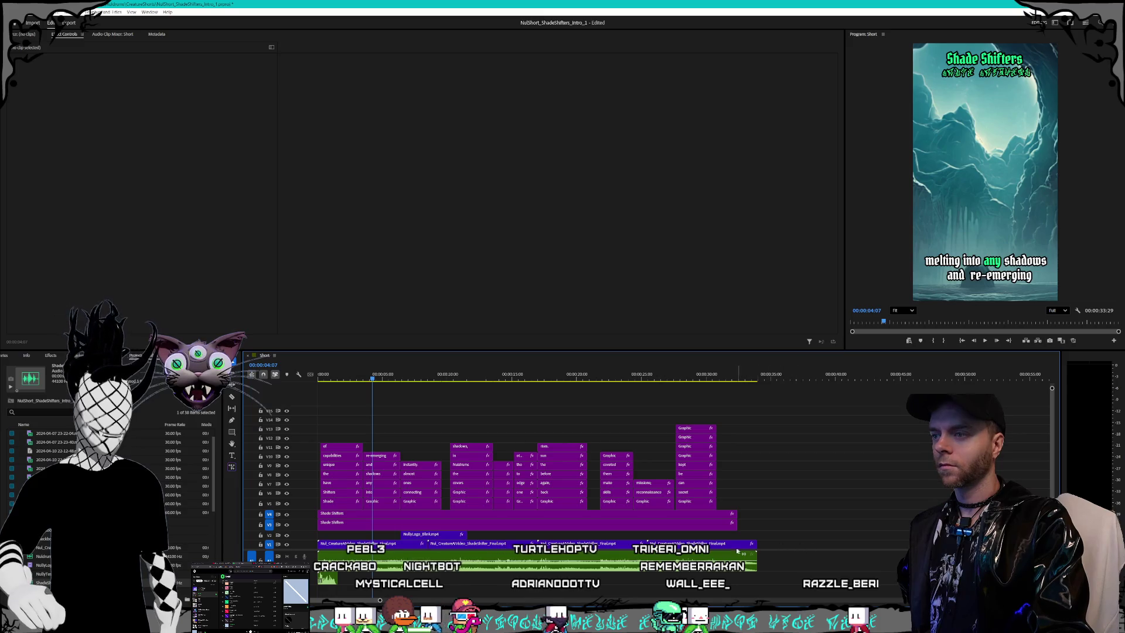
Step: Extend the V1 creature clip's end so the sequence runs to 00:00:42:14
left_click(713, 545)
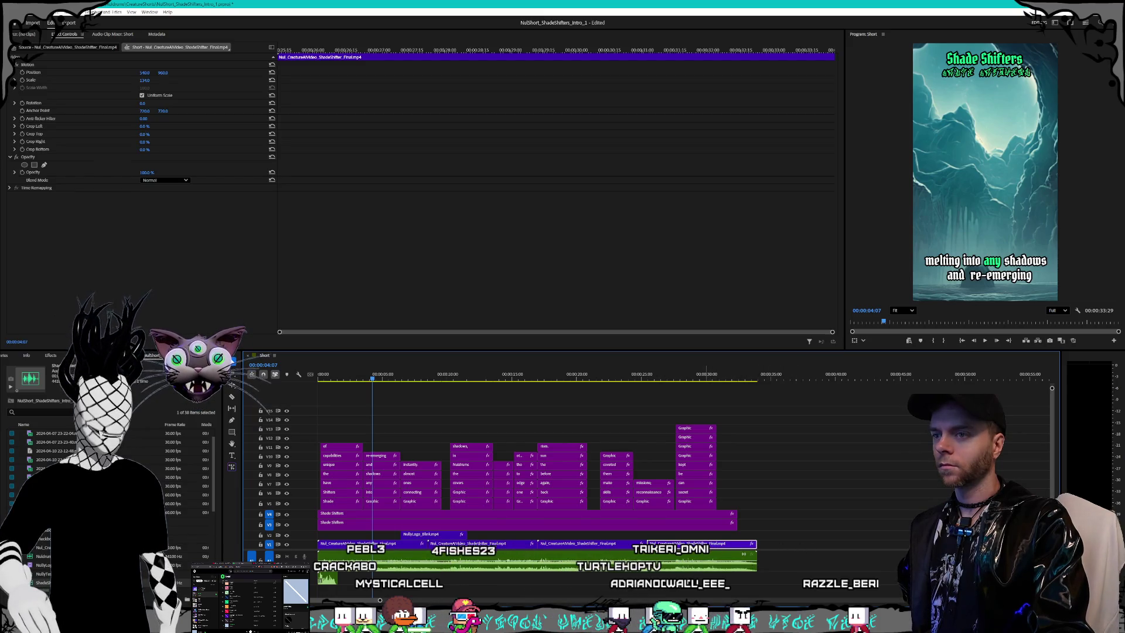
left_click_drag(755, 545, 815, 548)
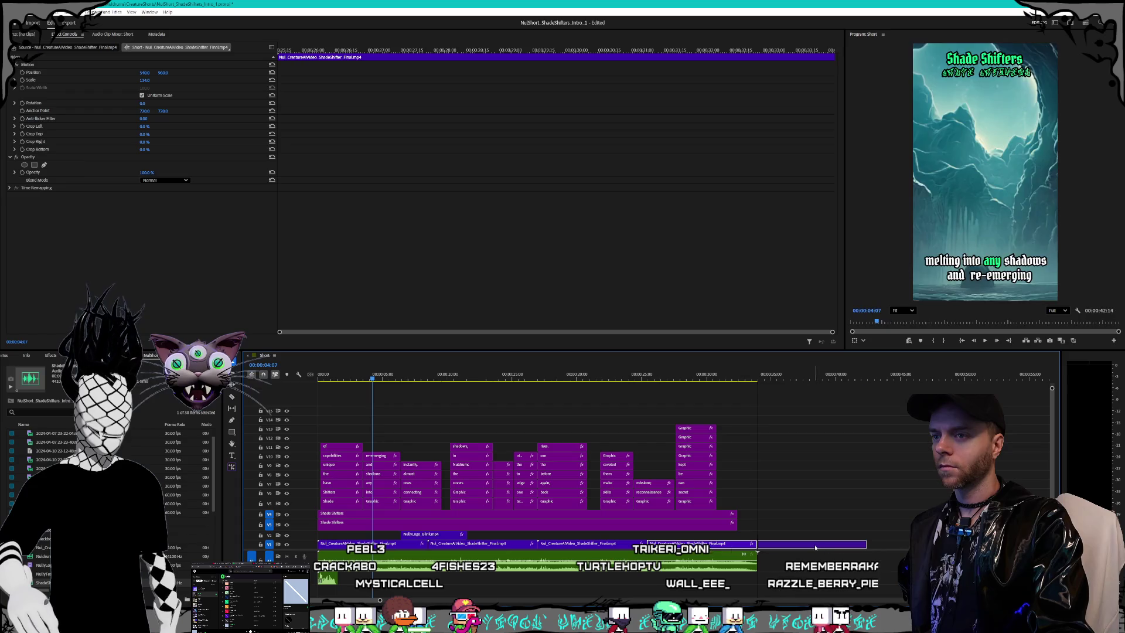
left_click(802, 524)
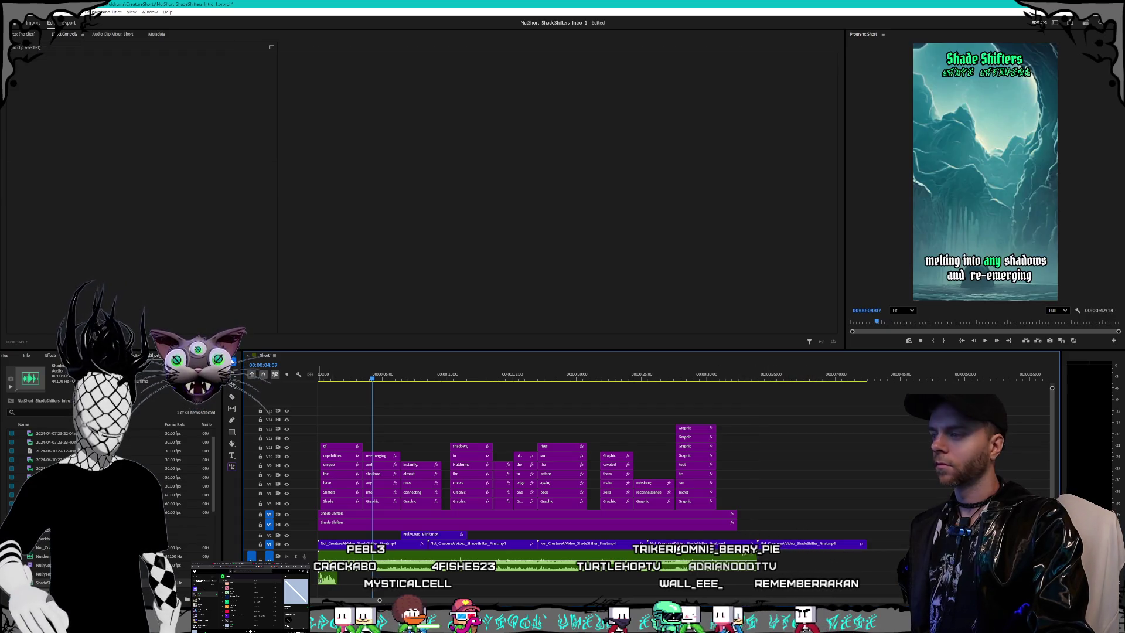
key("alt+Tab")
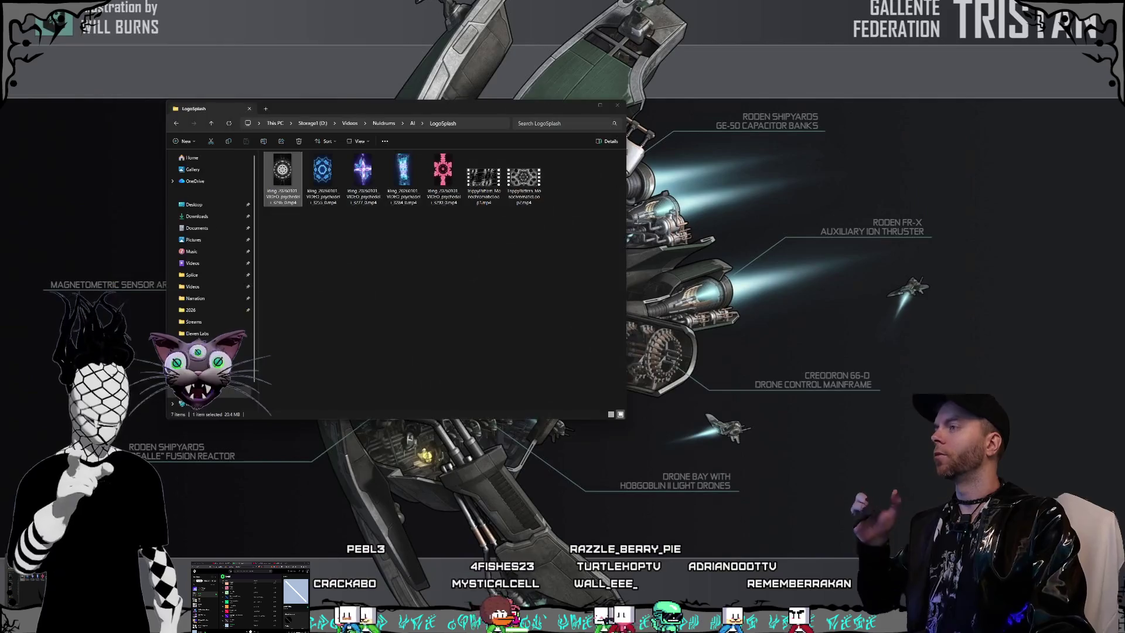
Step: Place the first kling psychedelic video at the sequence end, running to 00:00:47:15
left_click(335, 197)
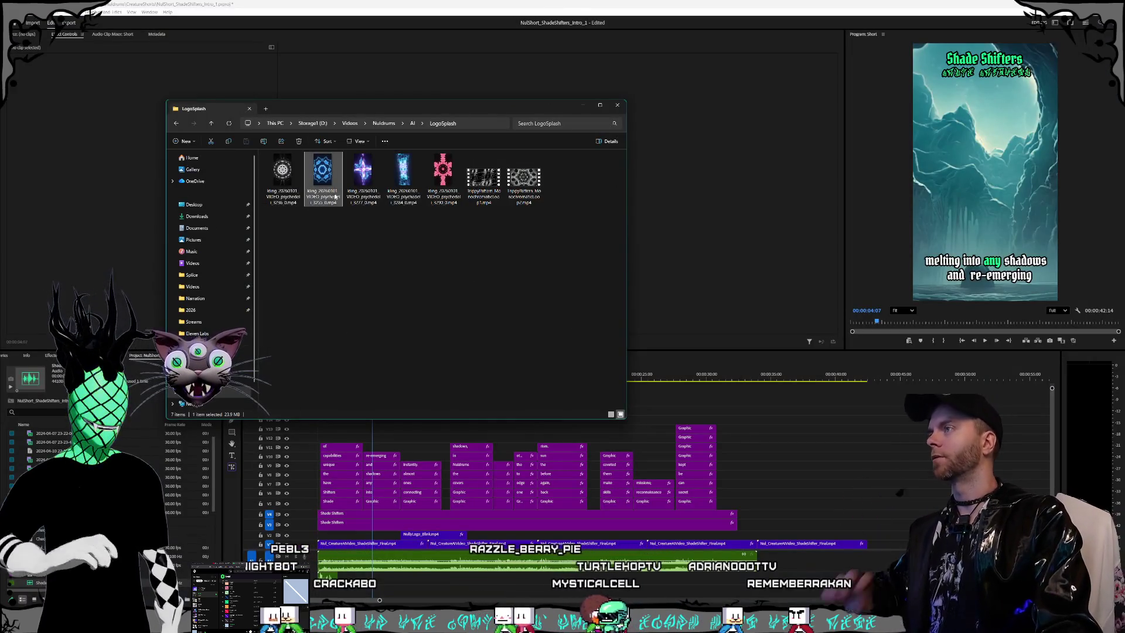
key("Left")
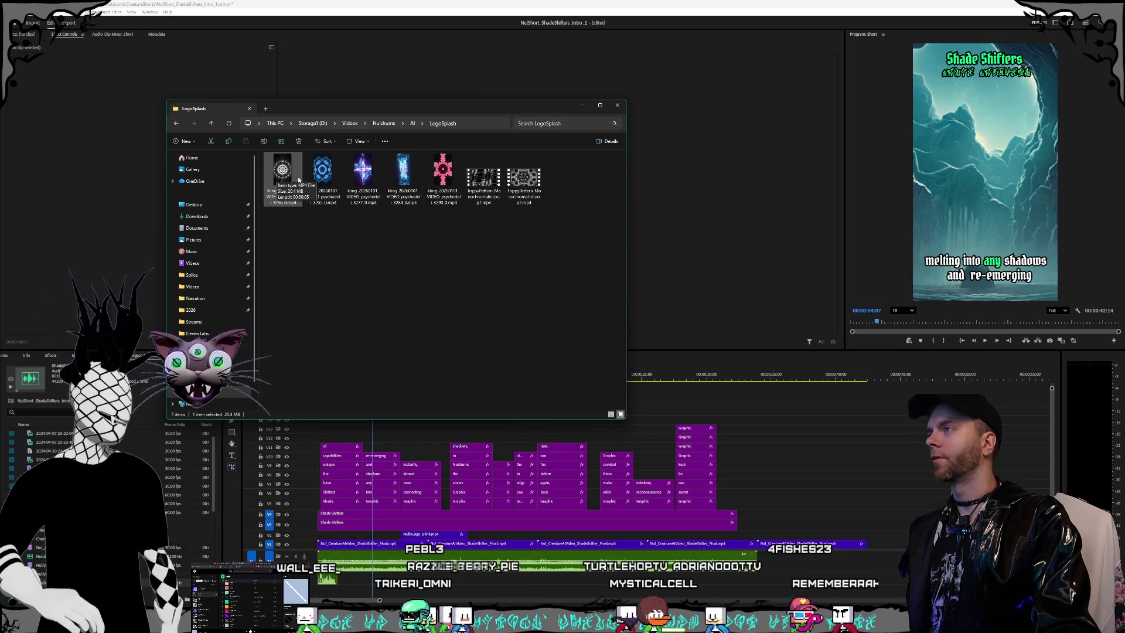
mouse_move(278, 176)
left_mouse_down()
mouse_move(410, 293)
mouse_move(703, 468)
mouse_move(880, 552)
mouse_move(873, 546)
left_mouse_up()
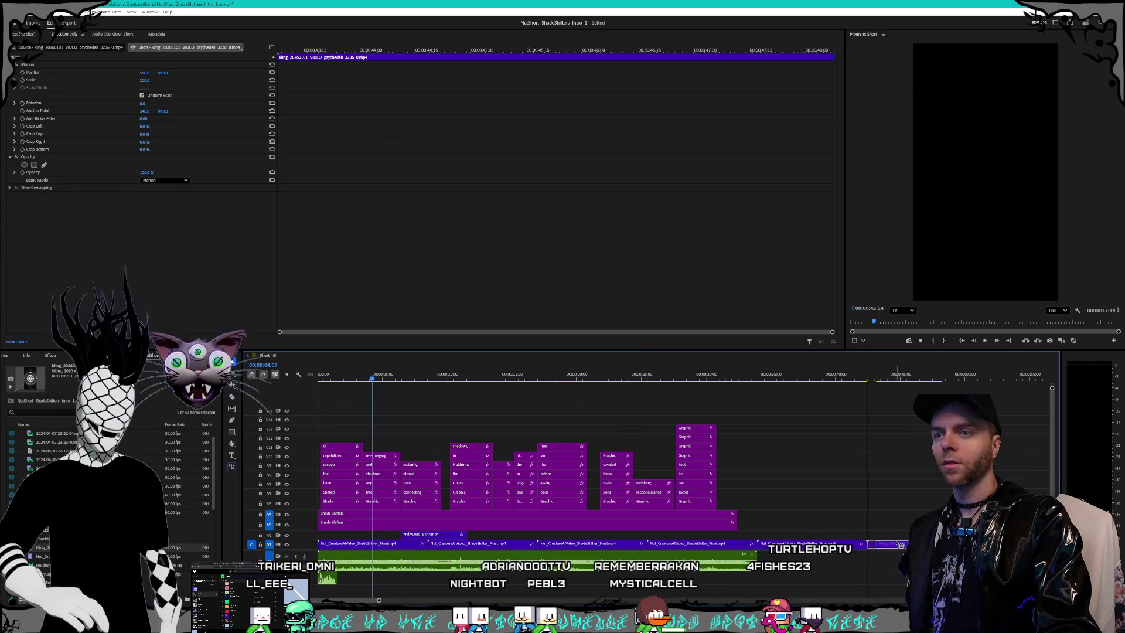
mouse_move(876, 375)
left_mouse_down()
mouse_move(920, 378)
mouse_move(844, 375)
mouse_move(919, 374)
mouse_move(901, 372)
left_mouse_up()
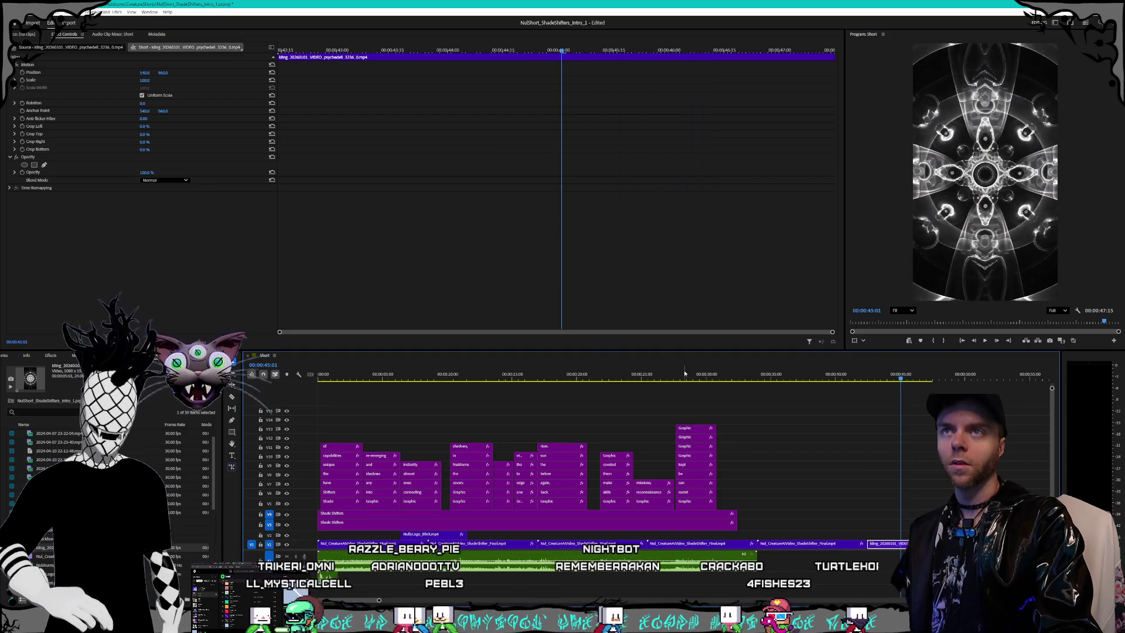
Step: Overlay NuldrumsLetters.png on V3 above the end clip and scale it to 150%
left_click(78, 355)
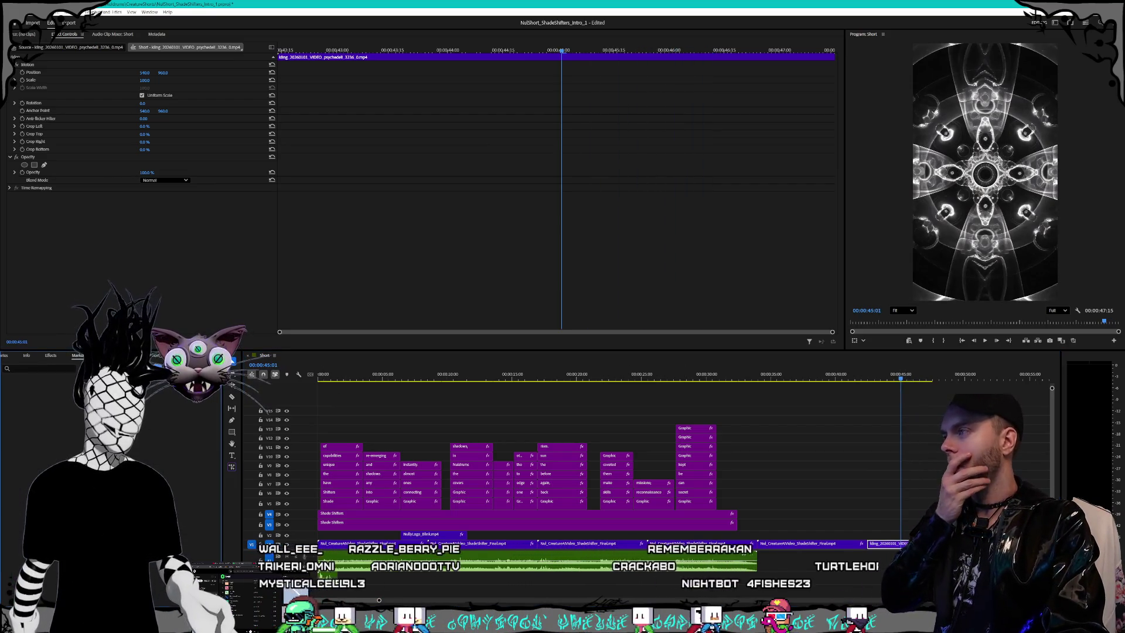
key("shift+8")
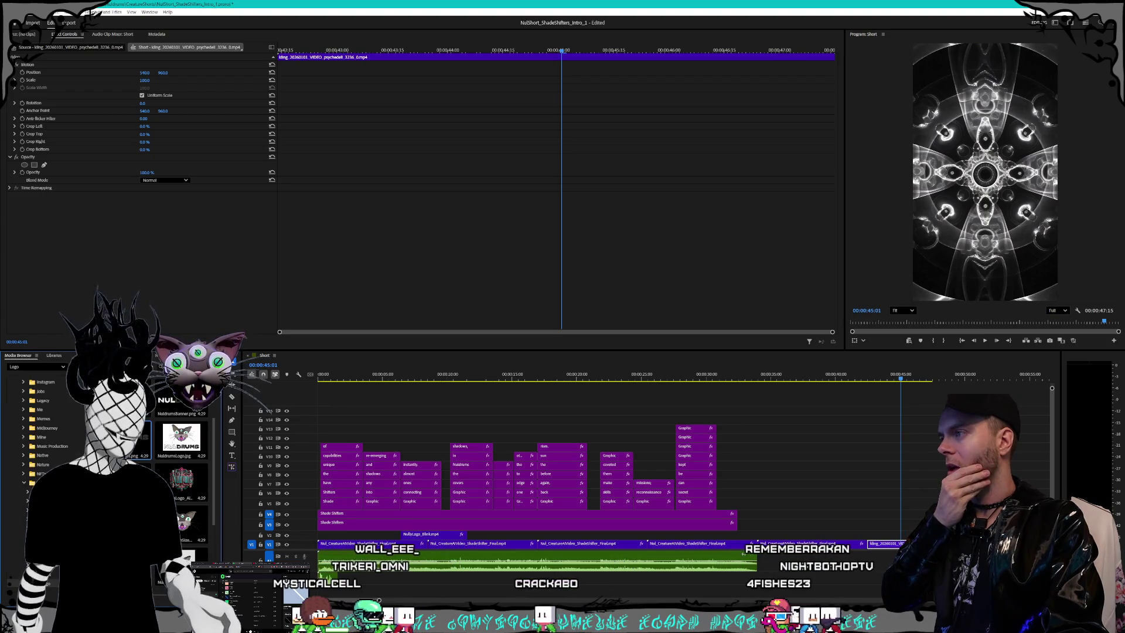
mouse_move(161, 447)
left_mouse_down()
mouse_move(888, 540)
mouse_move(867, 540)
left_mouse_up()
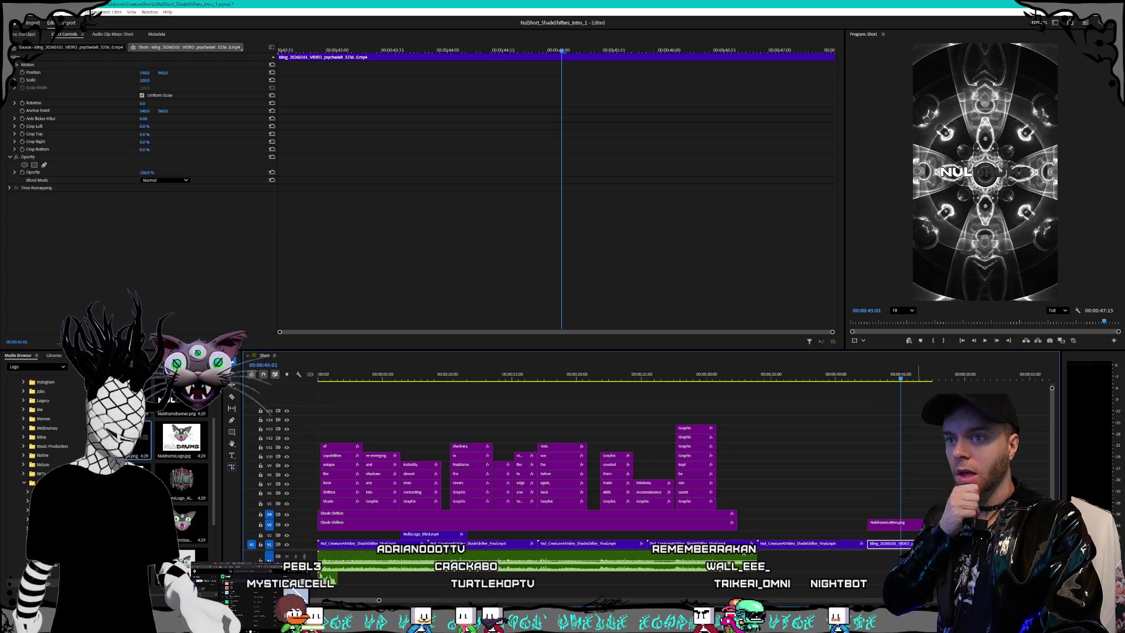
left_click(912, 527)
left_click(150, 79)
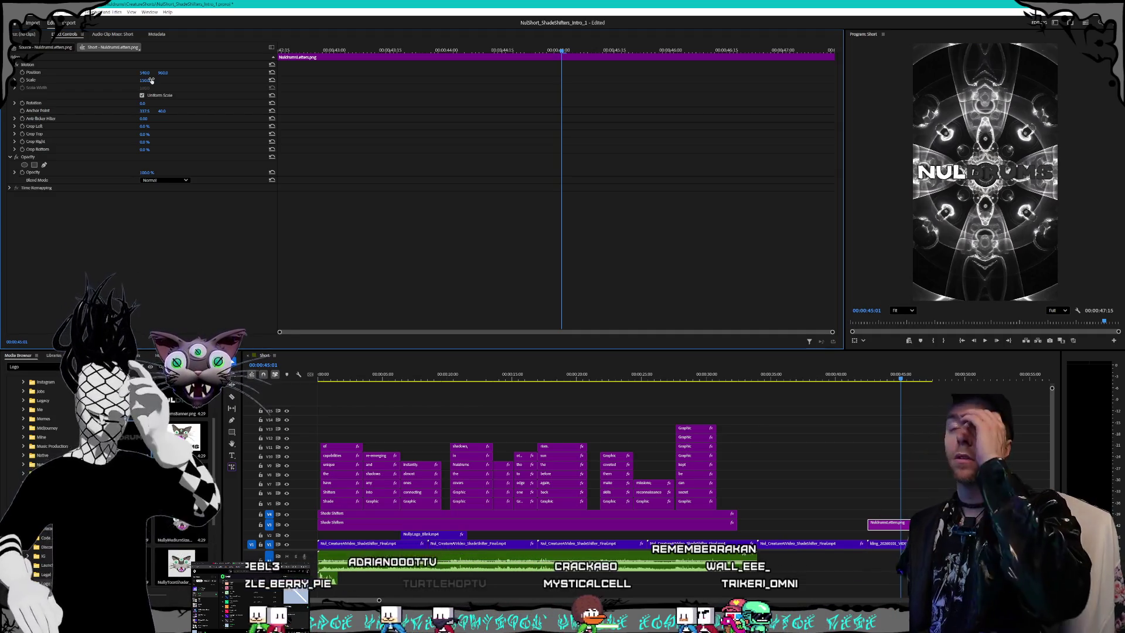
key("Return")
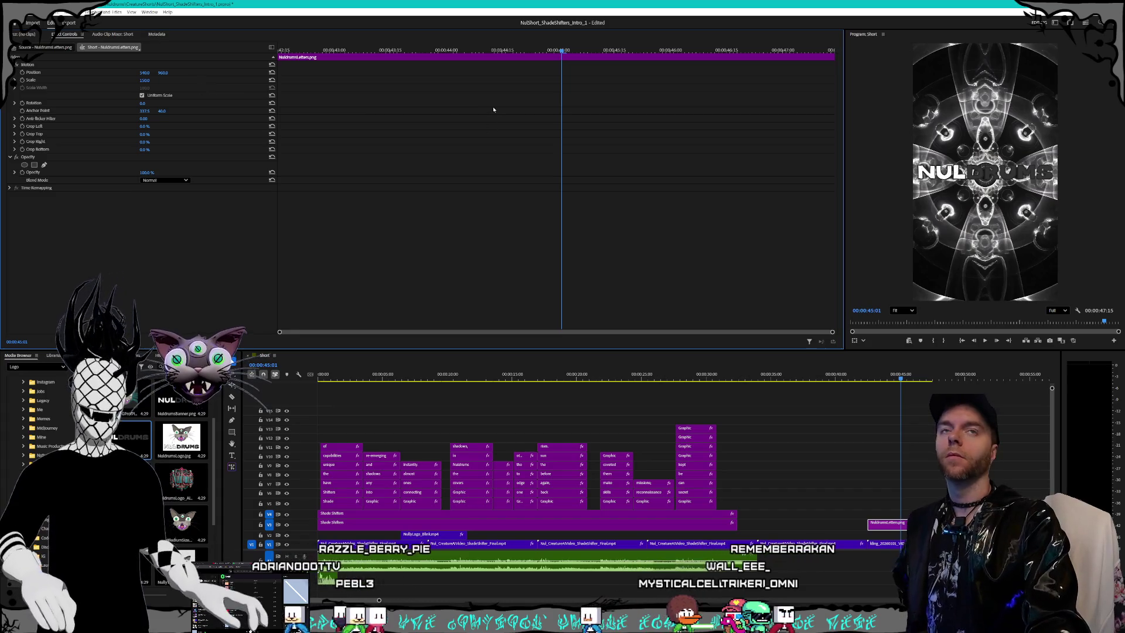
left_click(902, 389)
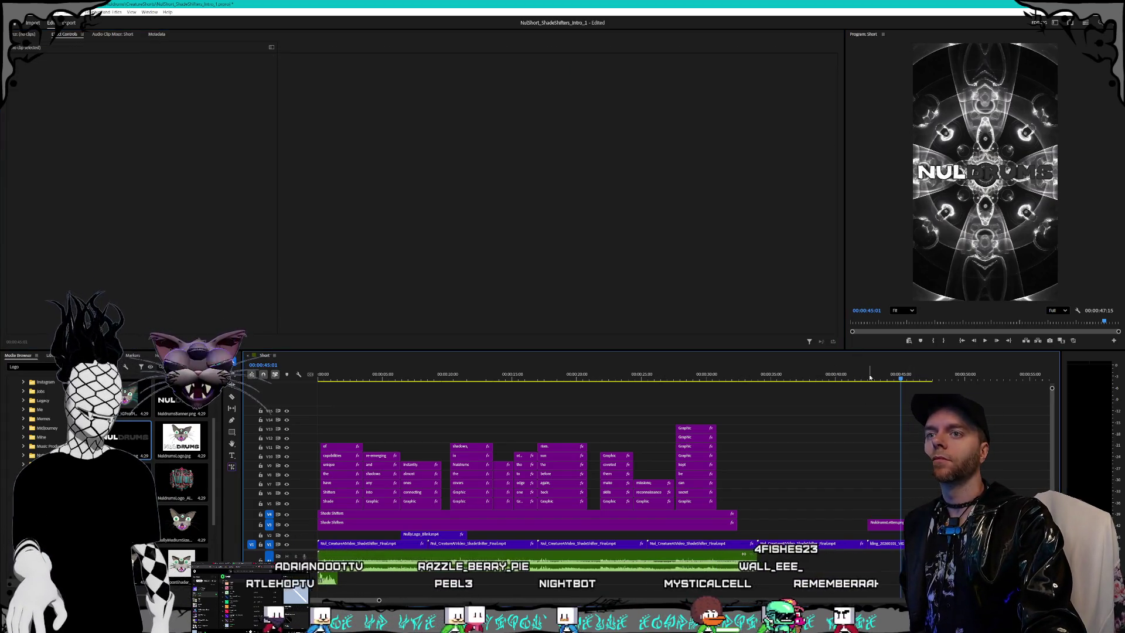
Step: Marquee-select the caption and title clips and drag them later in the timeline
left_click_drag(903, 380, 896, 380)
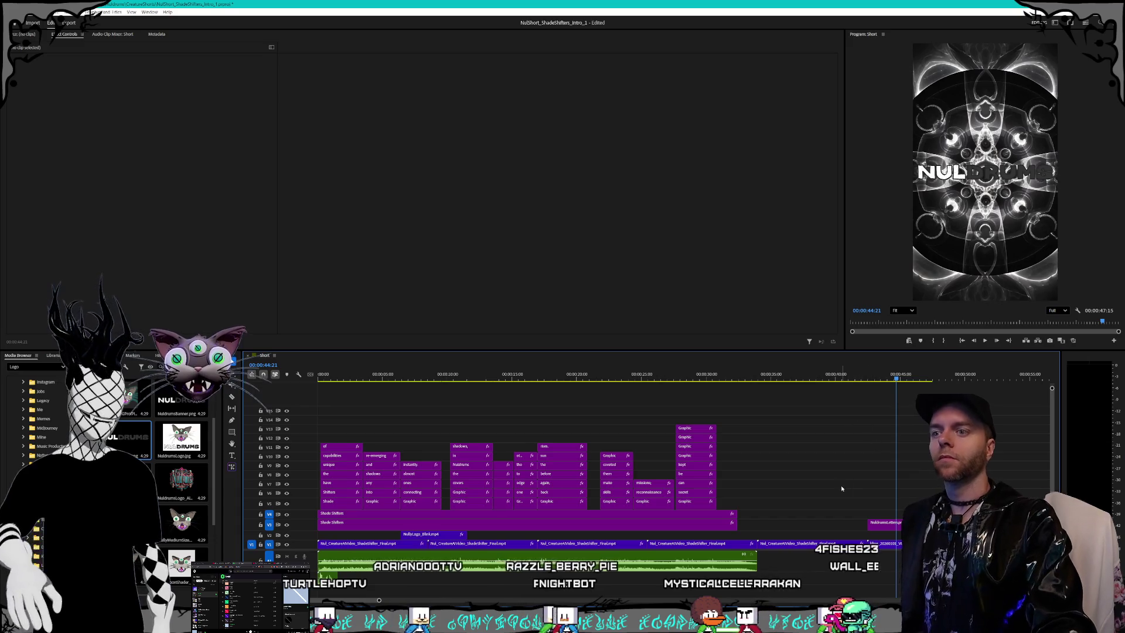
left_click(478, 567)
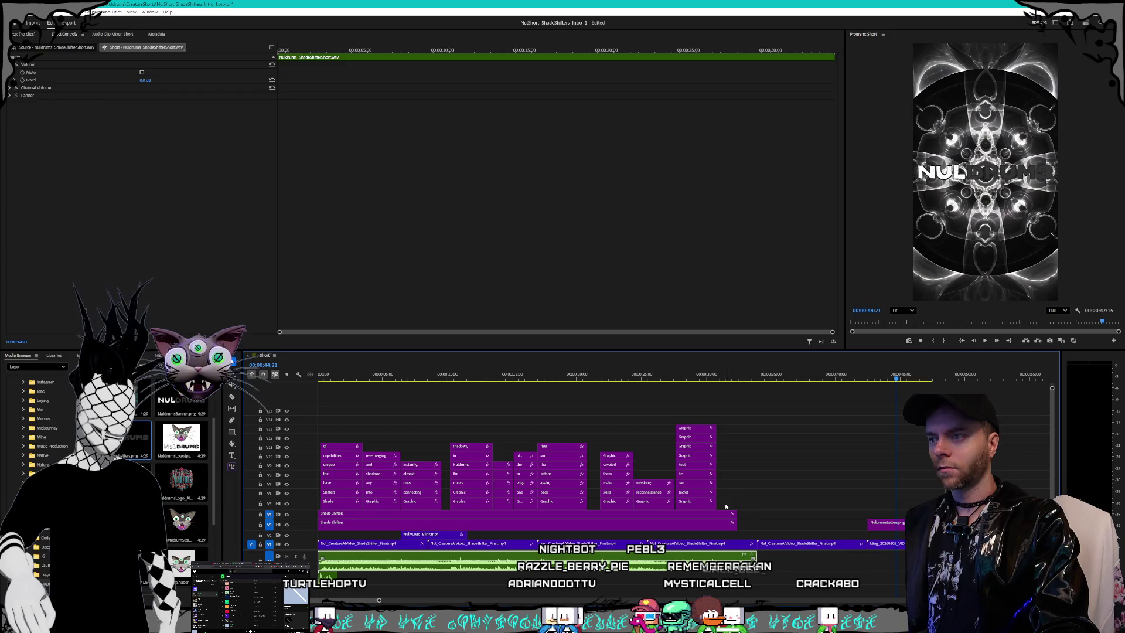
mouse_move(725, 506)
left_mouse_down()
mouse_move(299, 432)
mouse_move(316, 429)
left_mouse_up()
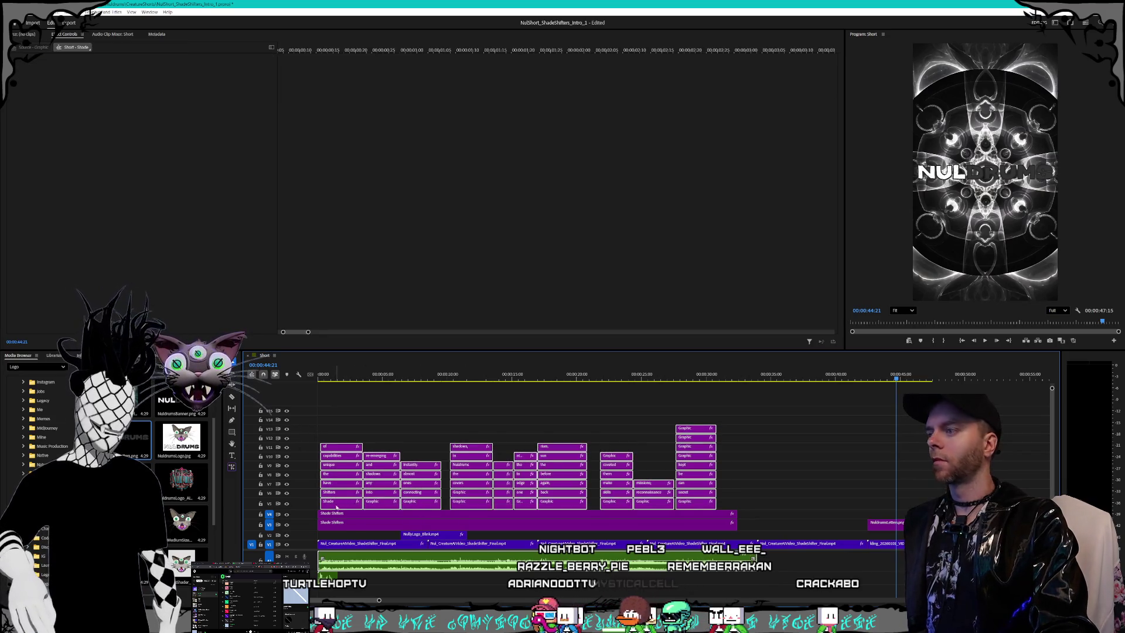
left_click_drag(337, 505, 372, 508)
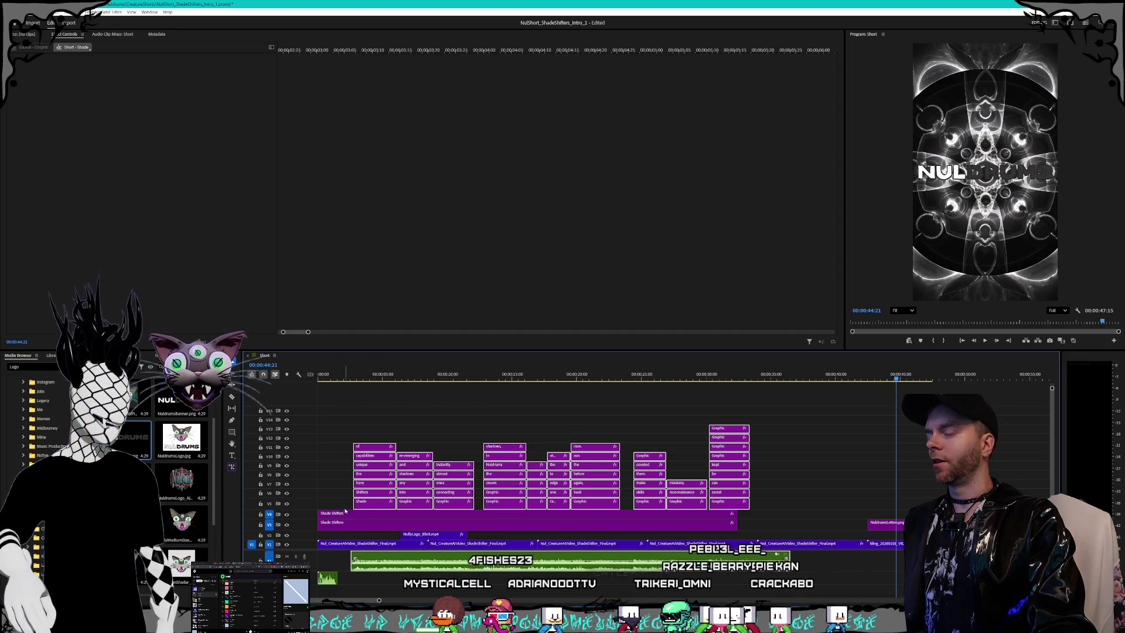
Step: Nudge the caption clips so they start exactly at 00:00:02:00
scroll(347, 506, "up", 1)
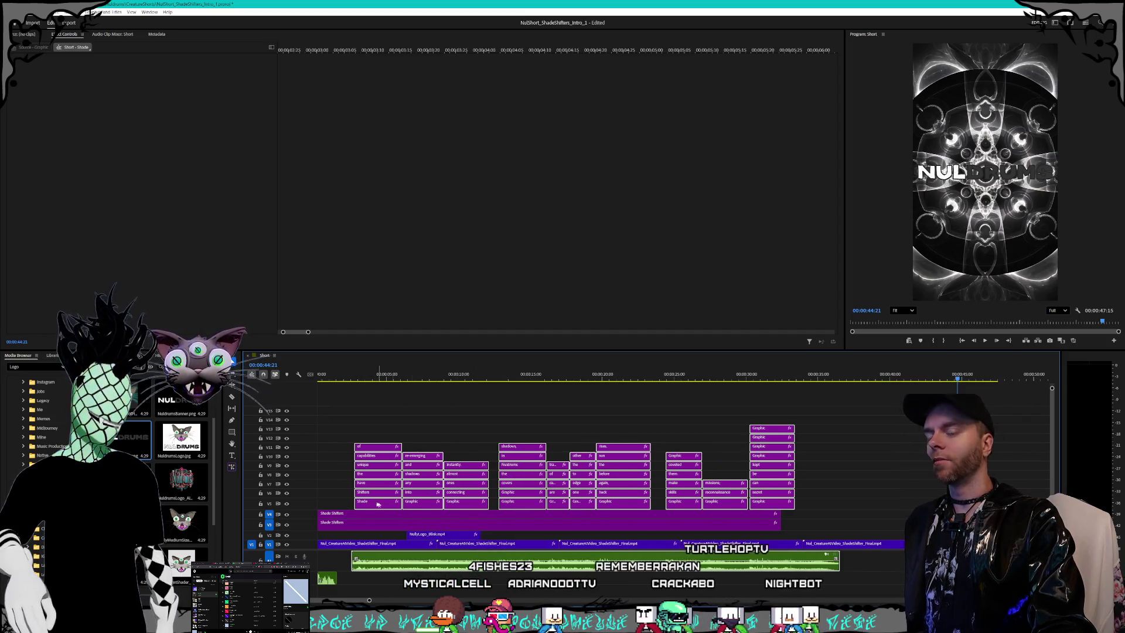
scroll(378, 505, "up", 4)
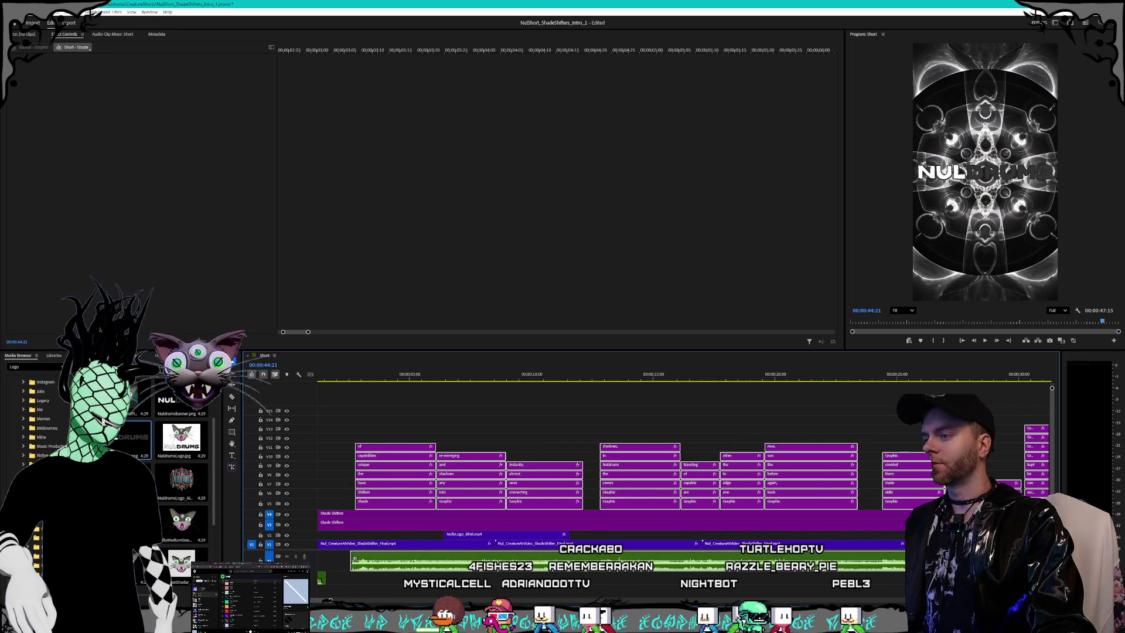
scroll(586, 475, "left", 1)
left_click(356, 378)
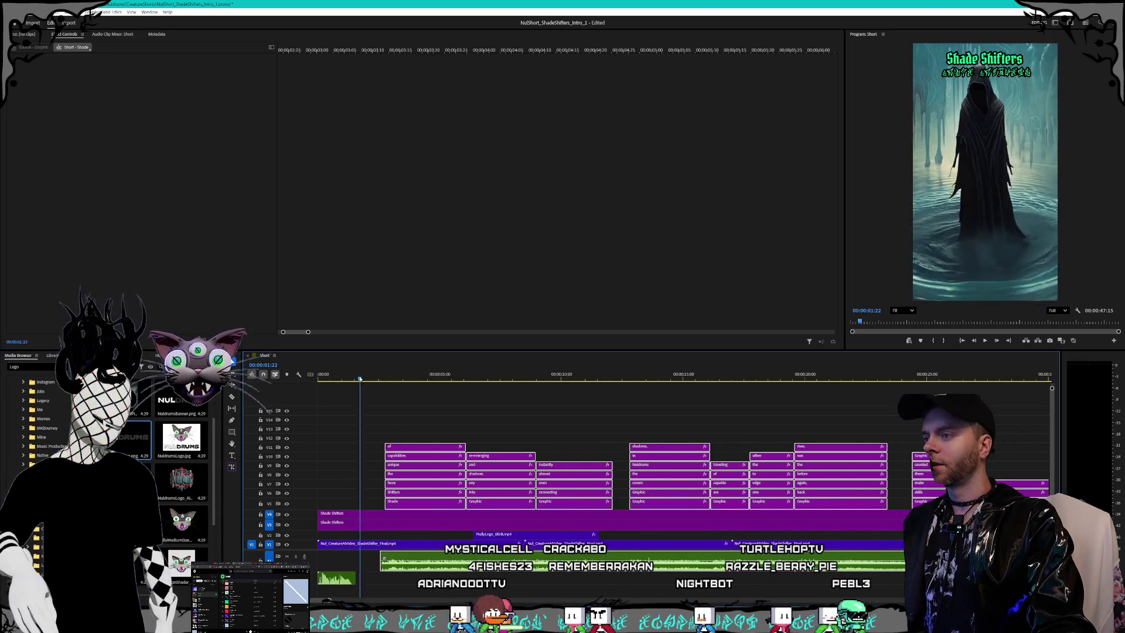
left_click_drag(356, 378, 374, 378)
scroll(387, 410, "up", 5)
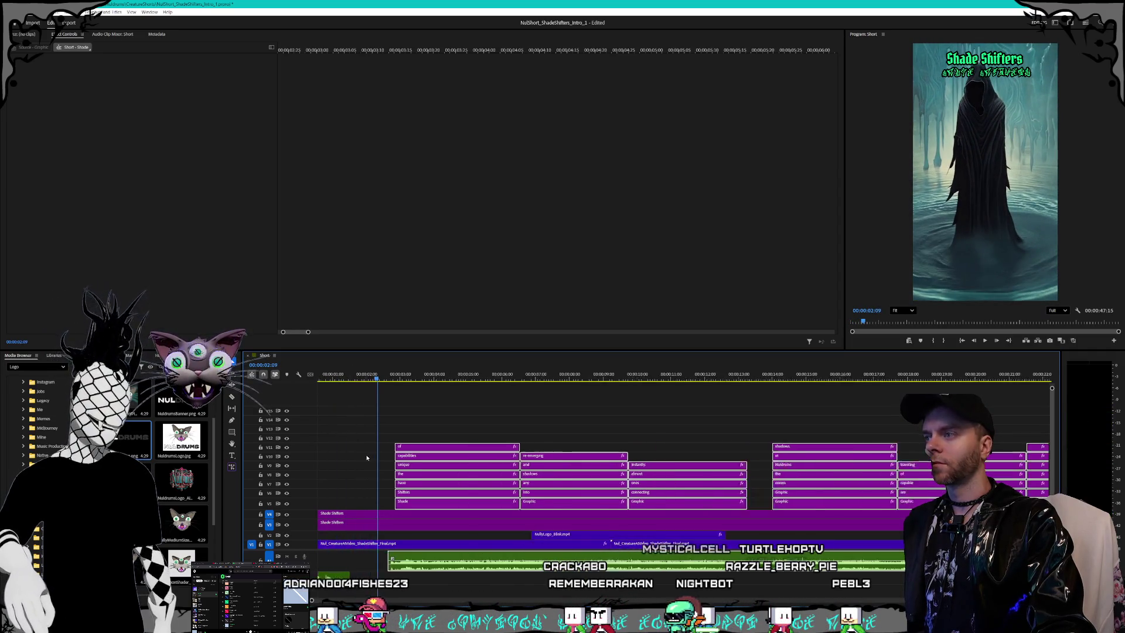
left_click_drag(455, 453, 408, 448)
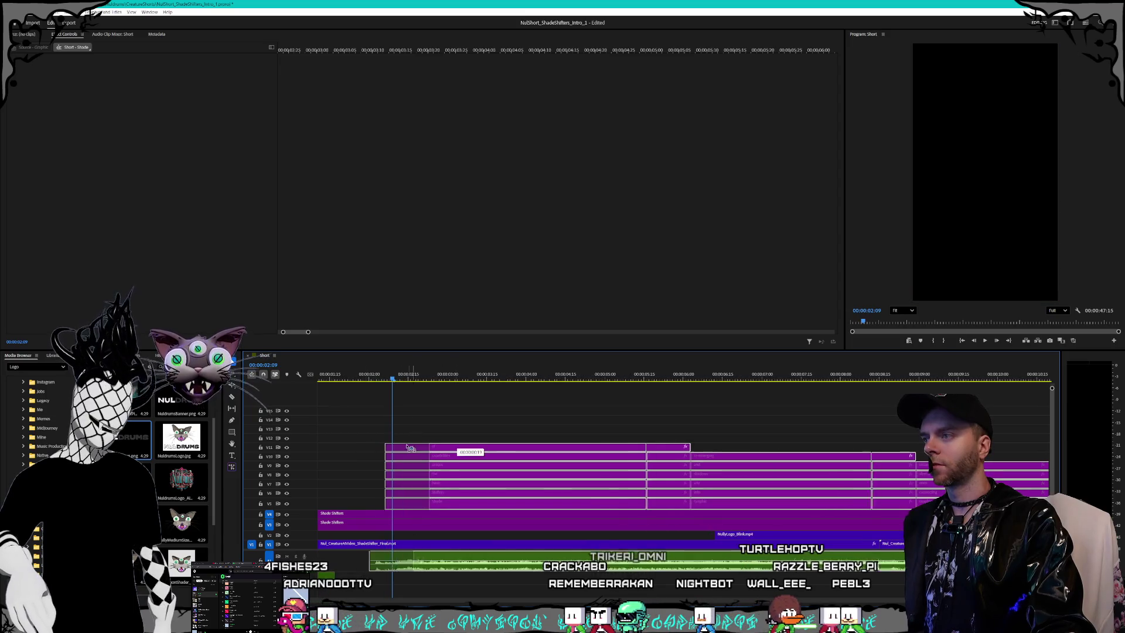
left_click(369, 378)
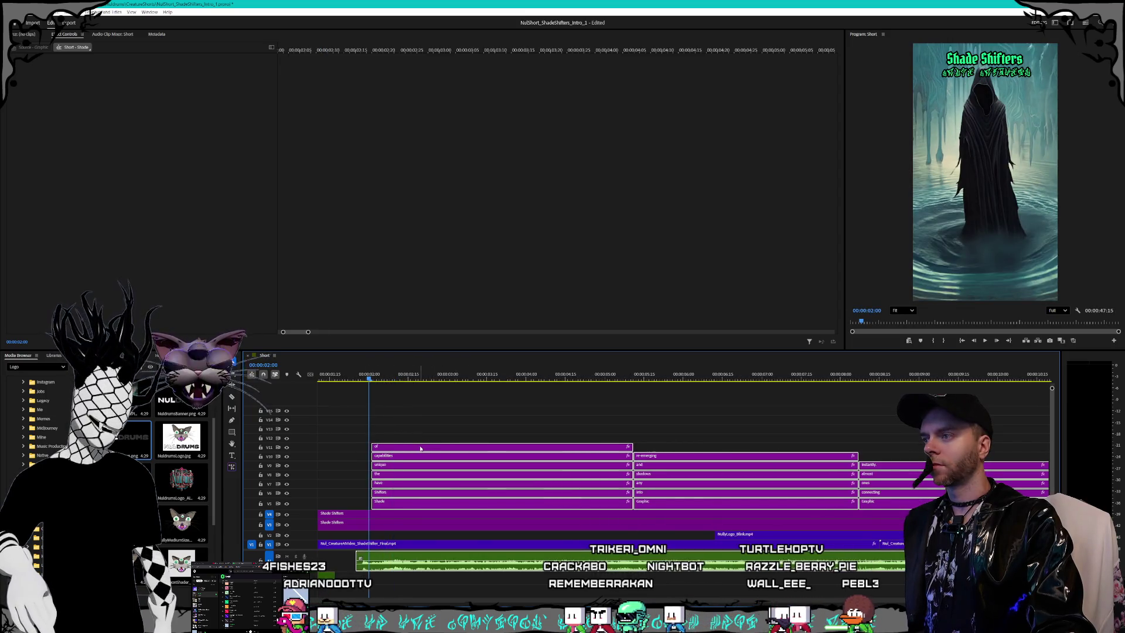
left_click(429, 585)
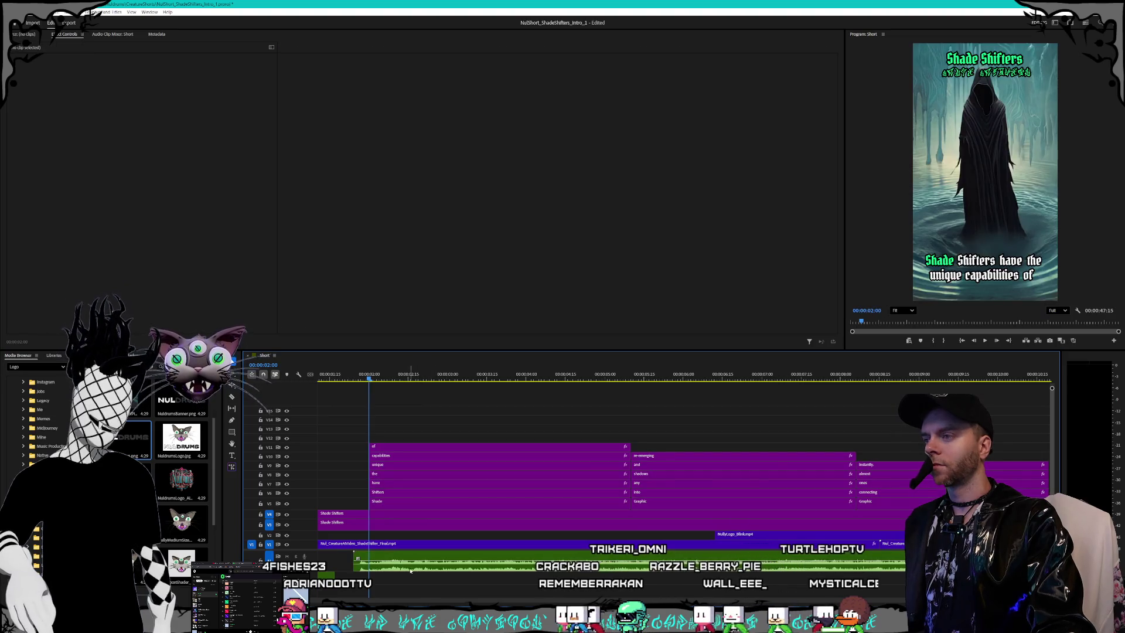
scroll(411, 570, "down", 1, "alt")
left_click(415, 570)
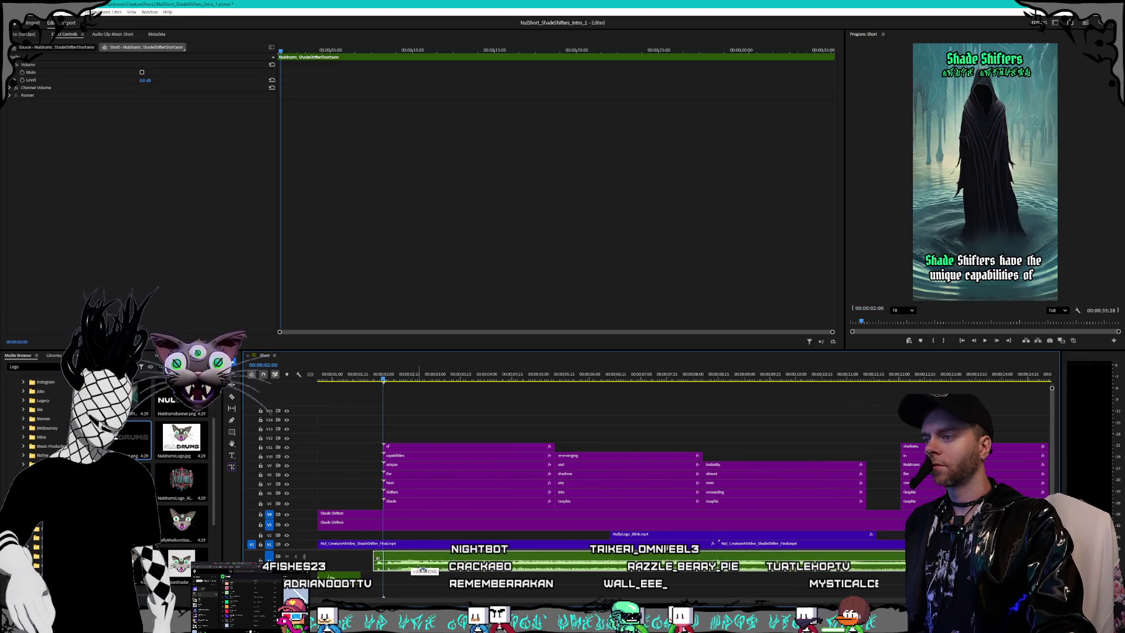
key("space")
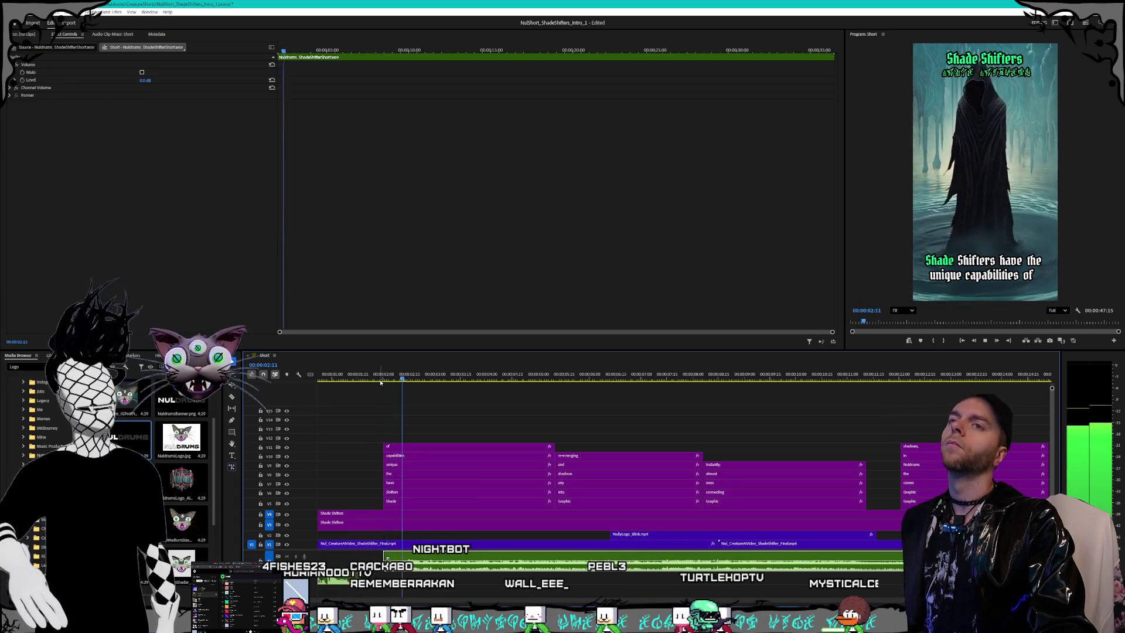
left_click(380, 384)
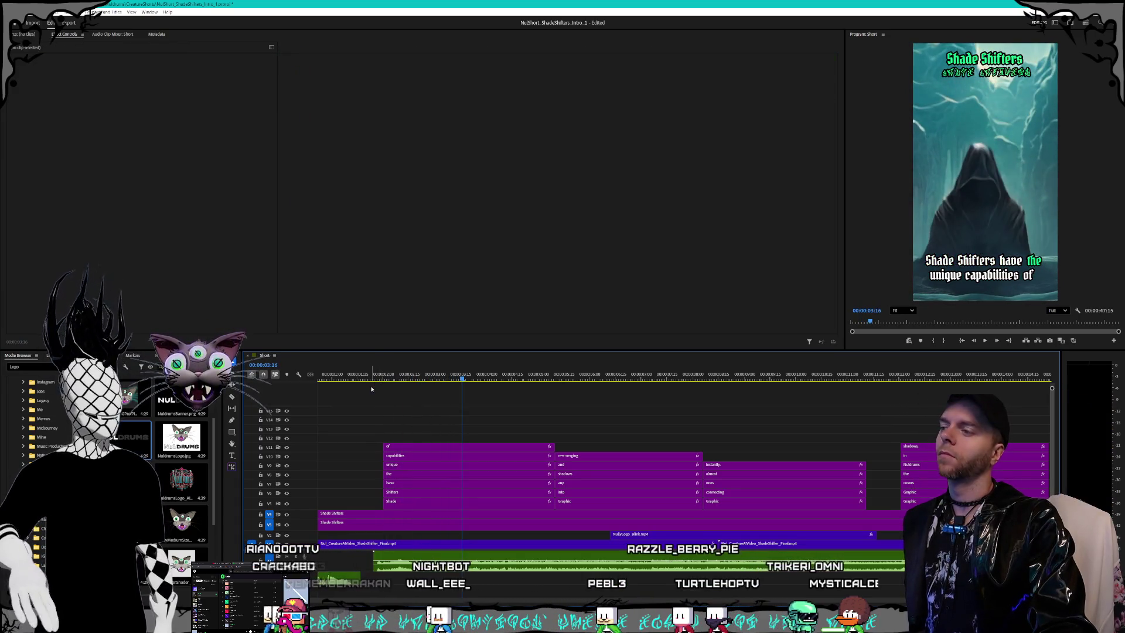
left_click(368, 379)
key("space")
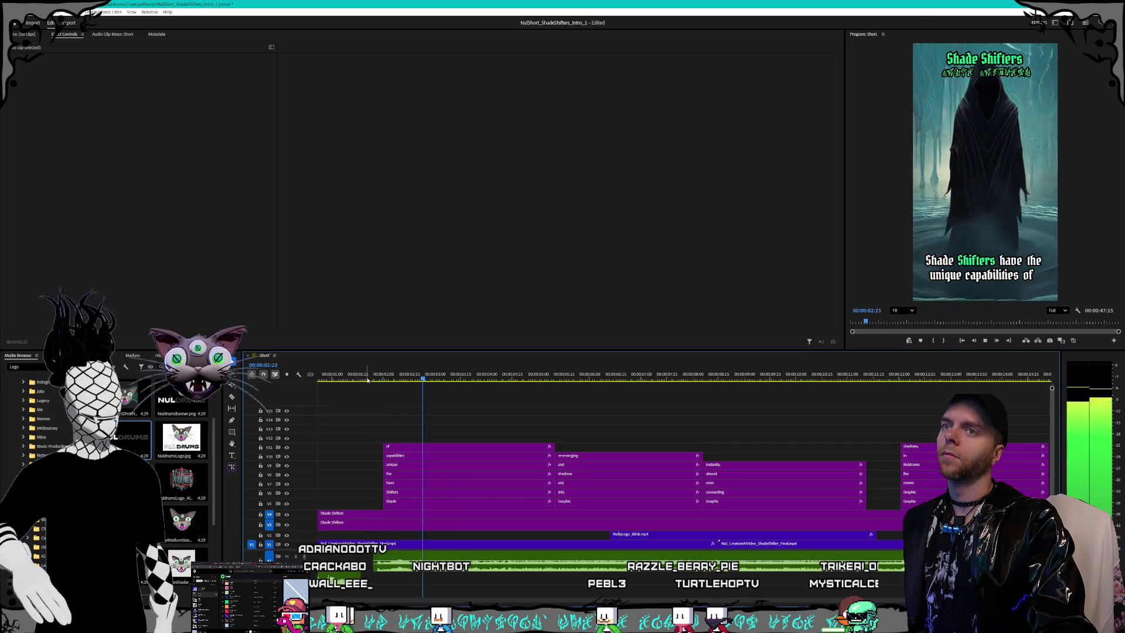
key("space")
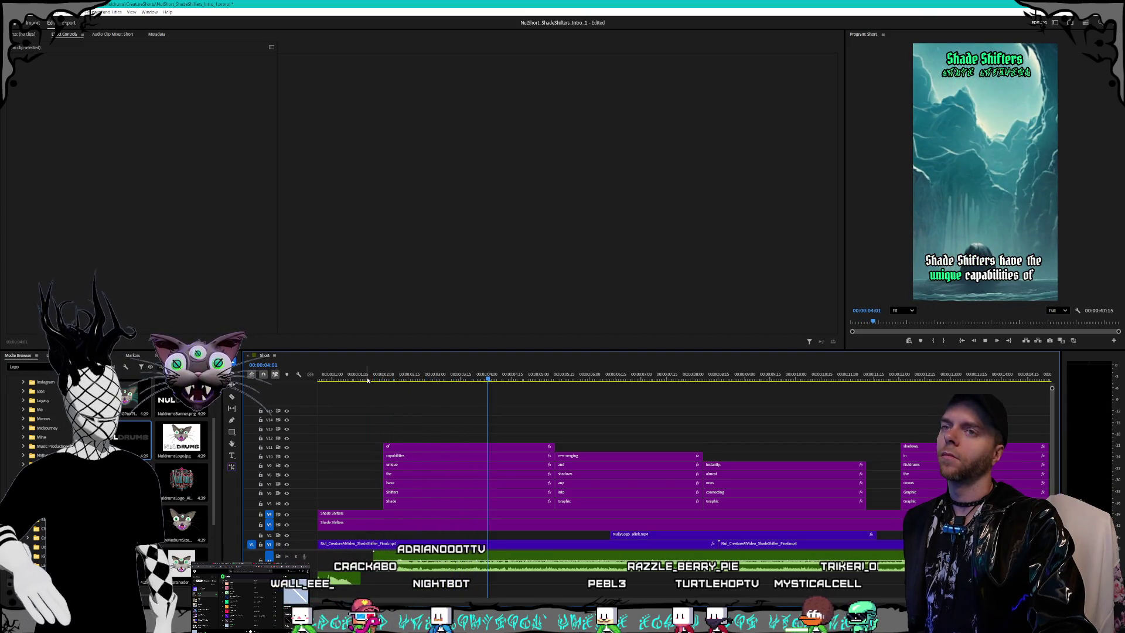
key("space")
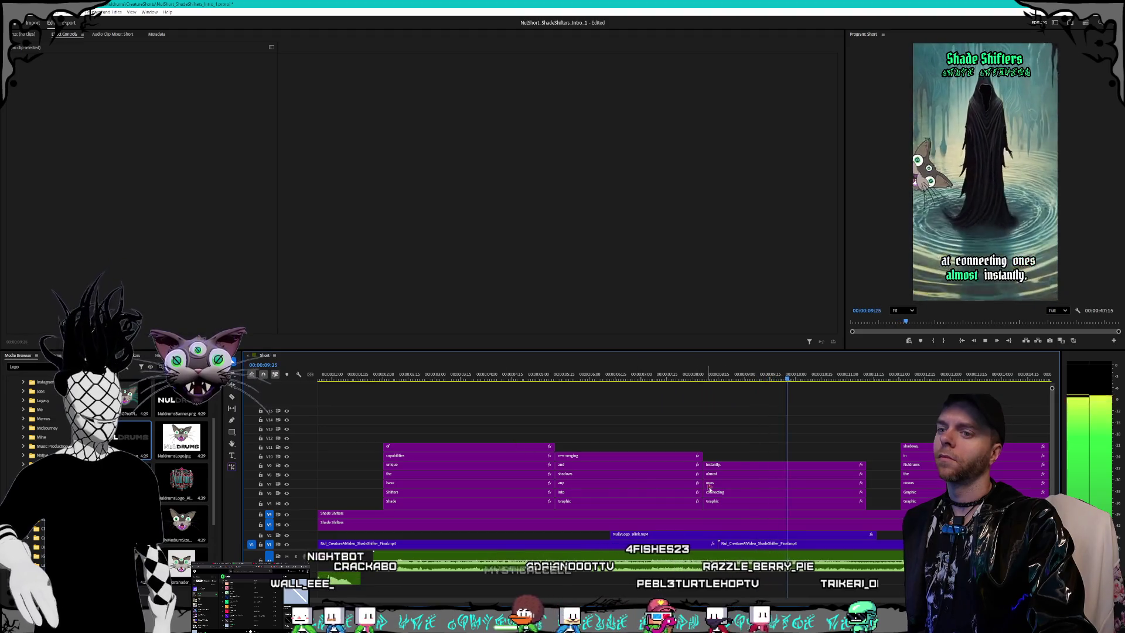
scroll(761, 505, "down", 3)
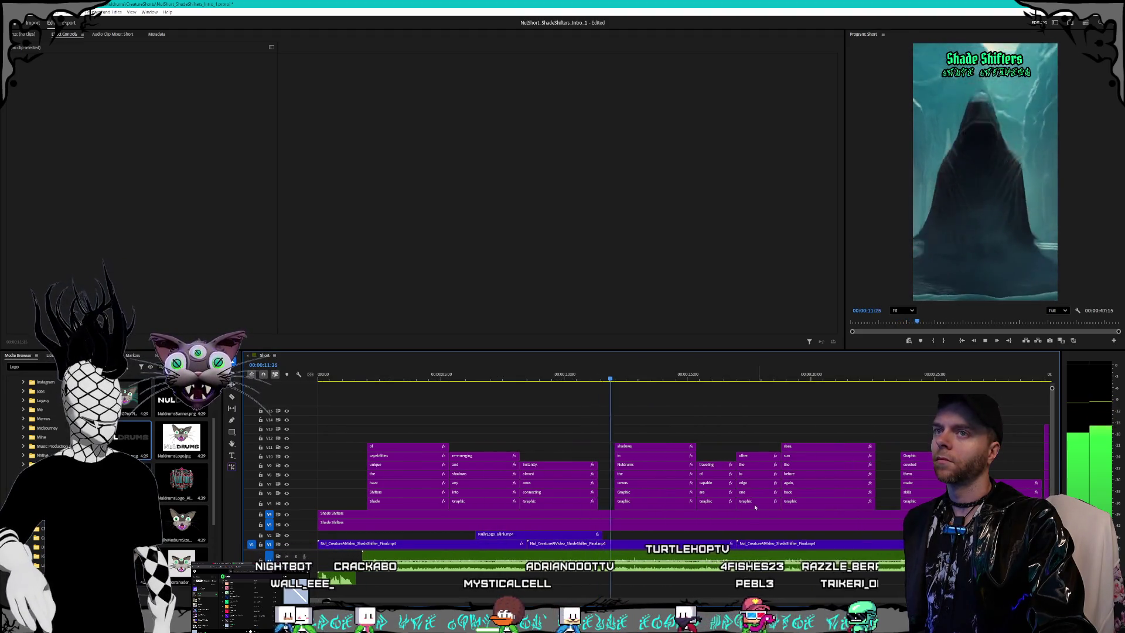
scroll(753, 504, "down", 2)
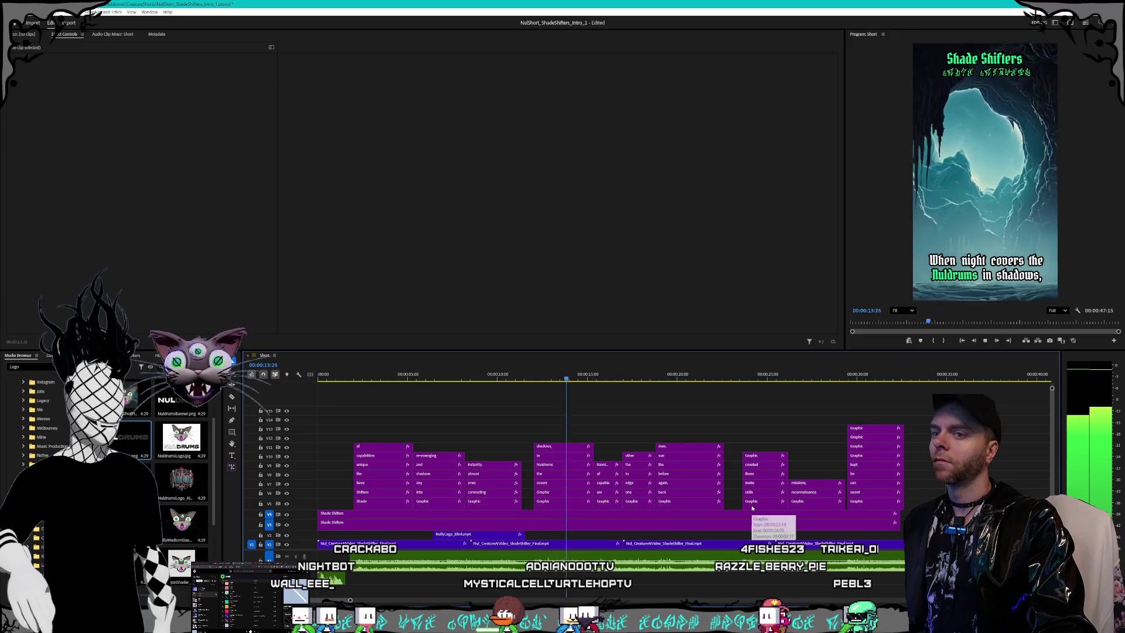
scroll(751, 508, "down", 1)
mouse_move(751, 507)
left_mouse_down()
mouse_move(905, 522)
mouse_move(896, 515)
left_mouse_up()
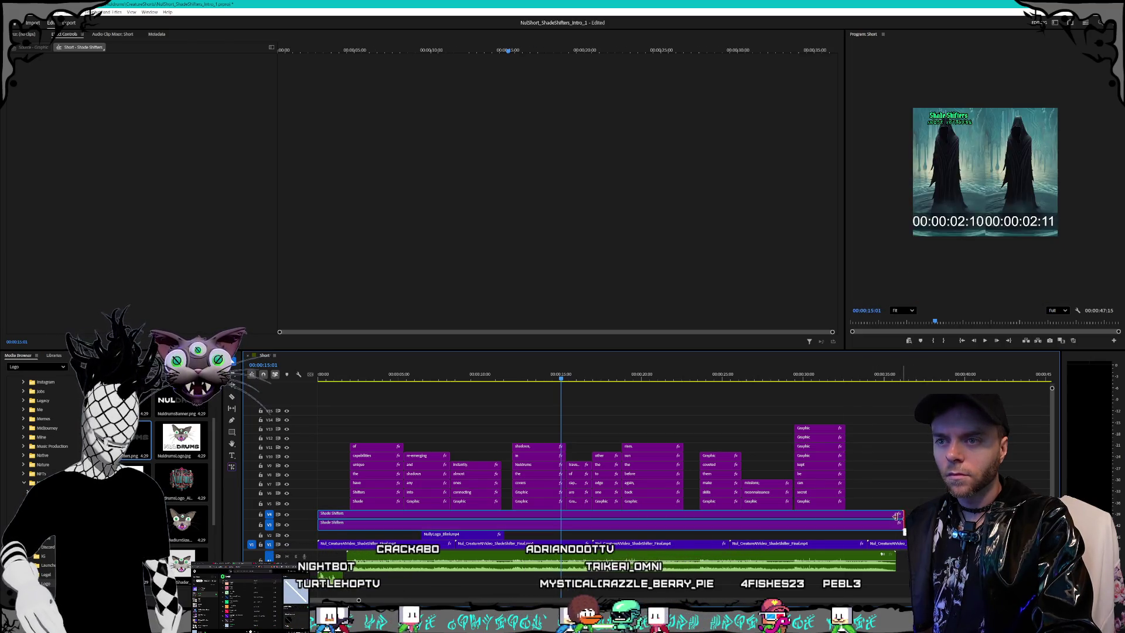
Step: Trim the end of the last V1 clip so the sequence ends at 00:00:42:19
key("space")
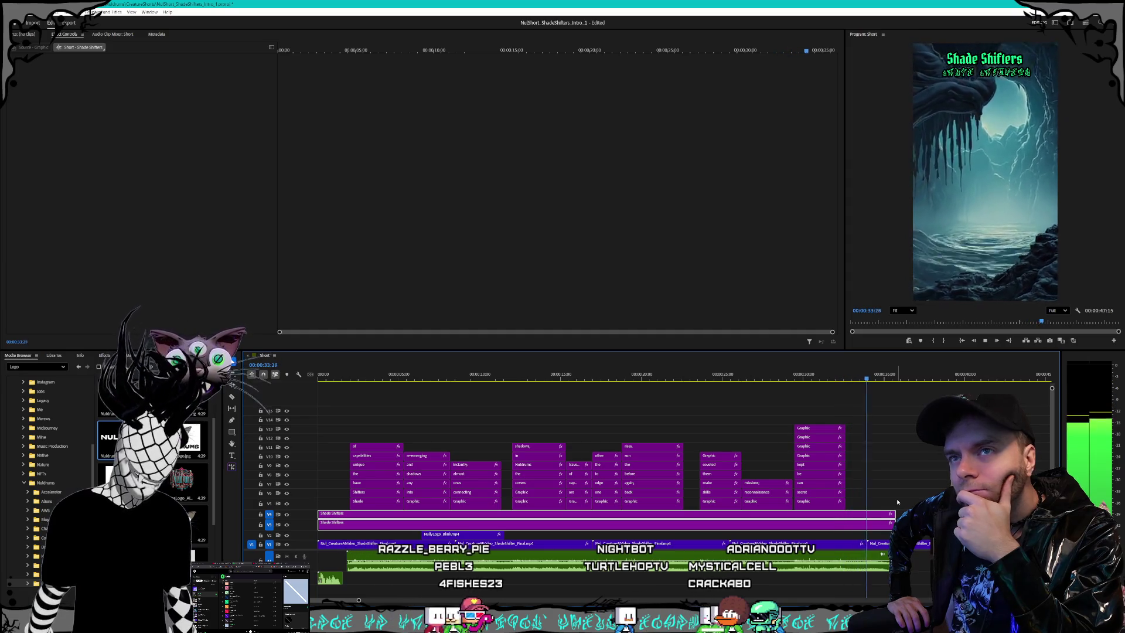
key("space")
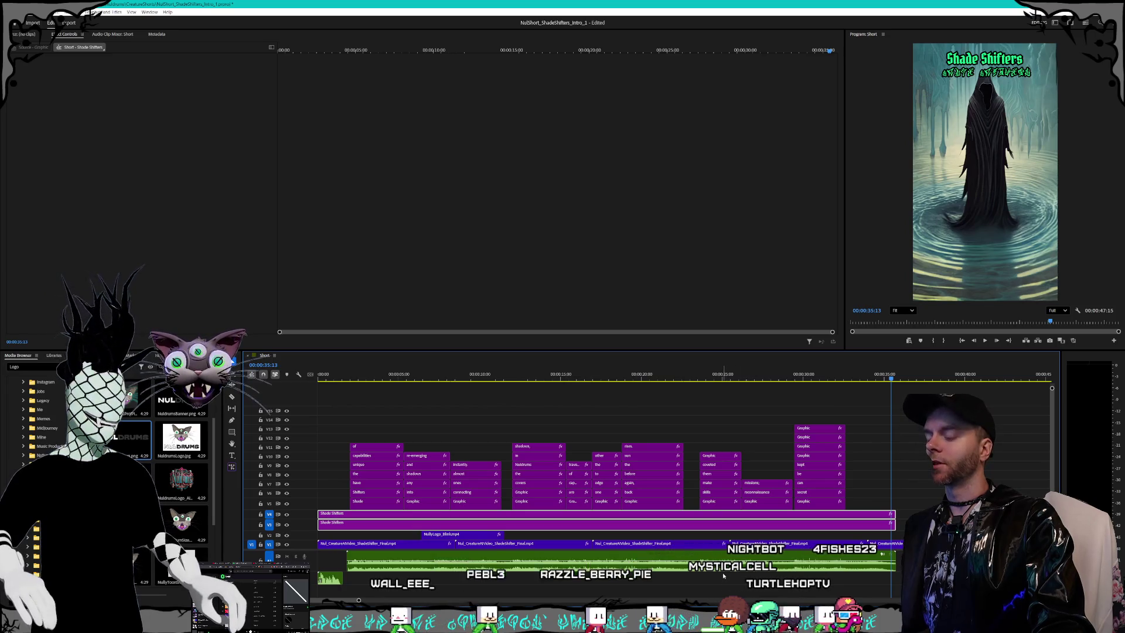
scroll(602, 567, "down", 1)
scroll(602, 568, "down", 1)
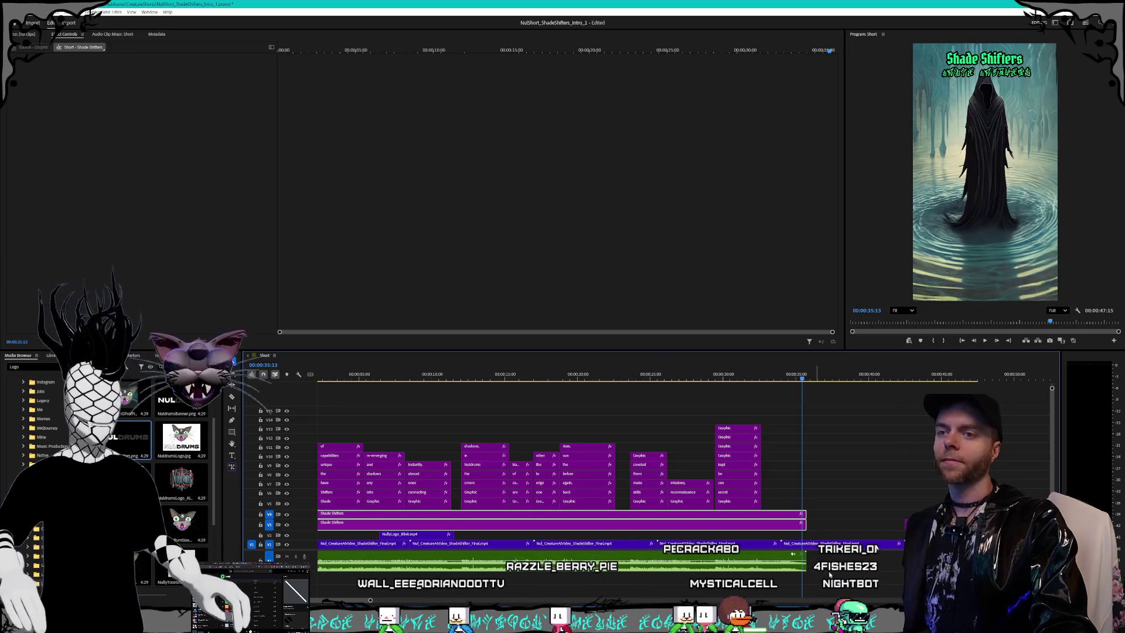
left_click(898, 544)
left_click_drag(901, 544, 832, 544)
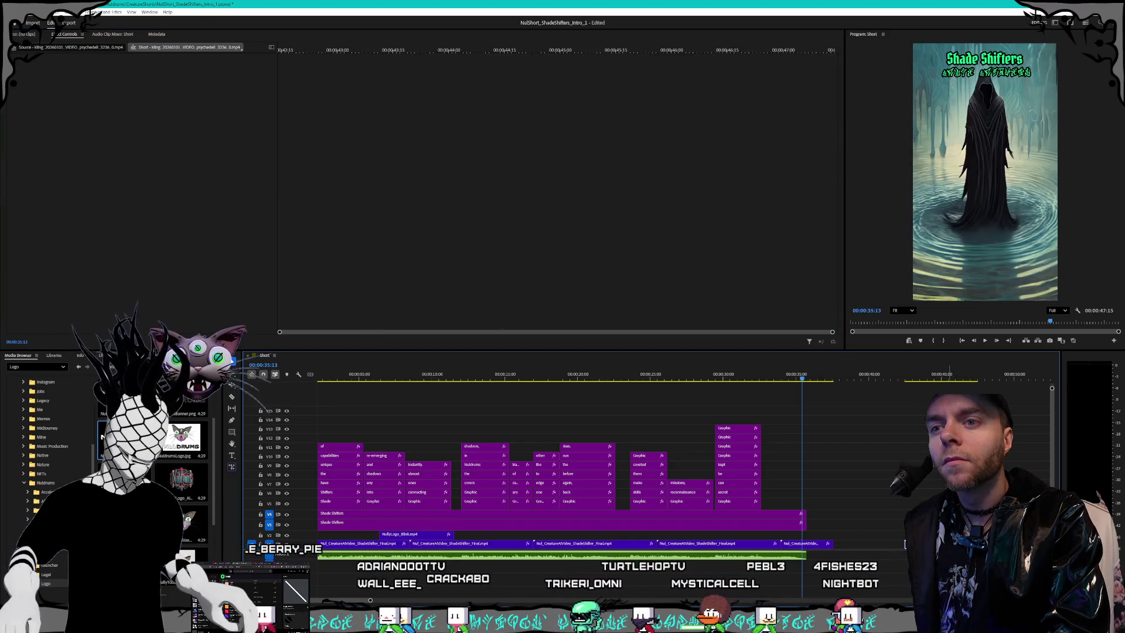
left_click_drag(905, 544, 905, 544)
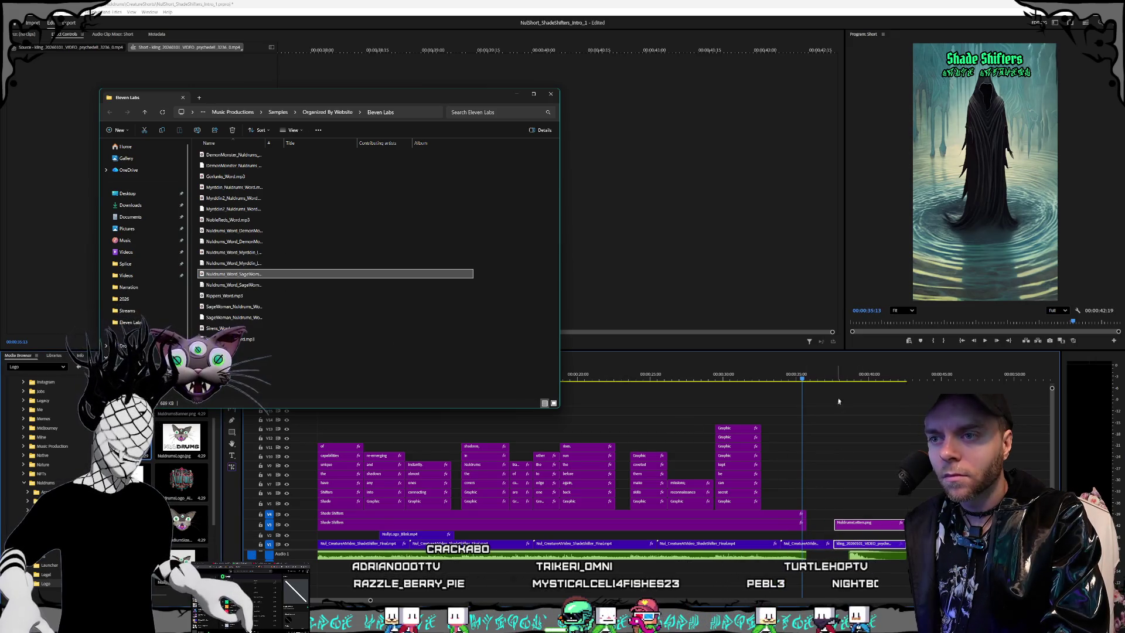
Step: Nudge the SageWoman voice clip 20 frames earlier under the Nul Drums logo ending
left_click(826, 380)
key("space")
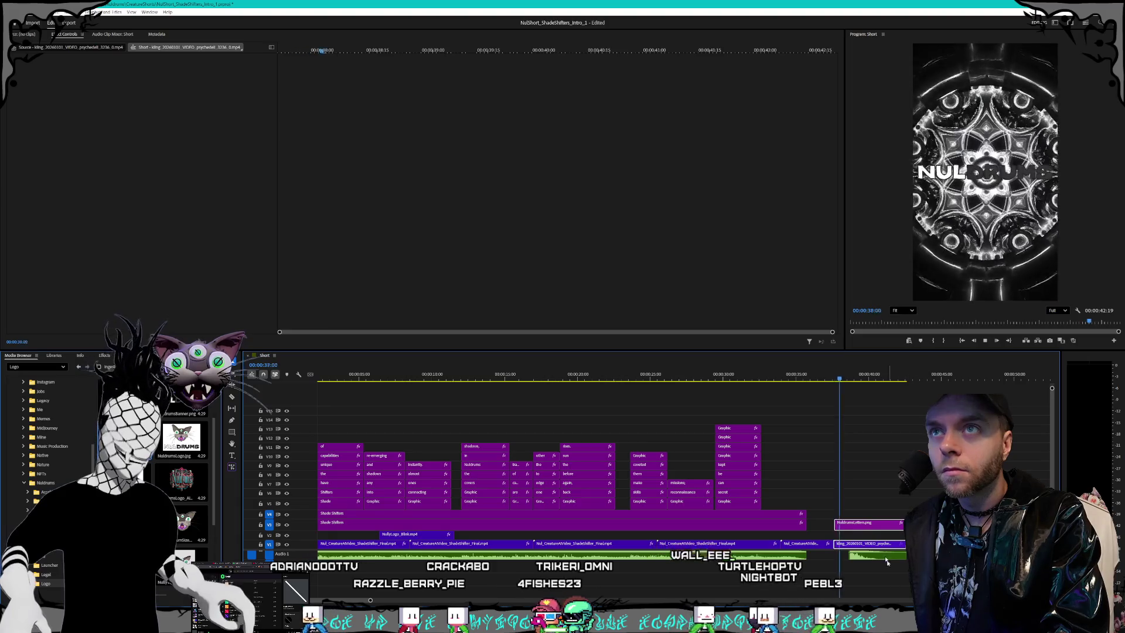
left_click_drag(879, 557, 864, 557)
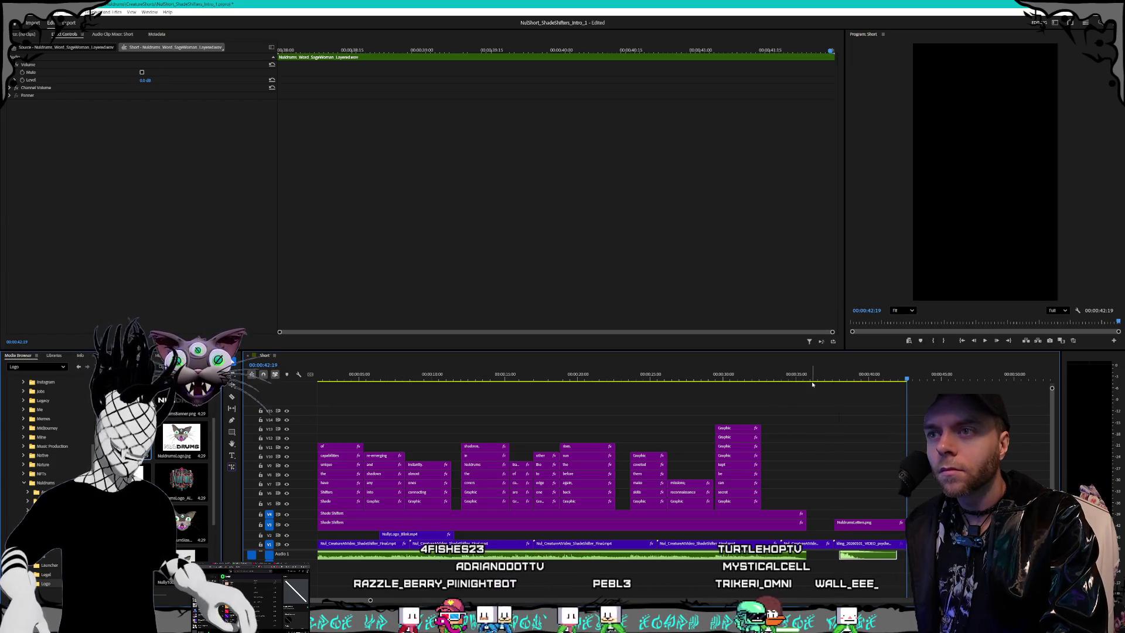
left_click(515, 378)
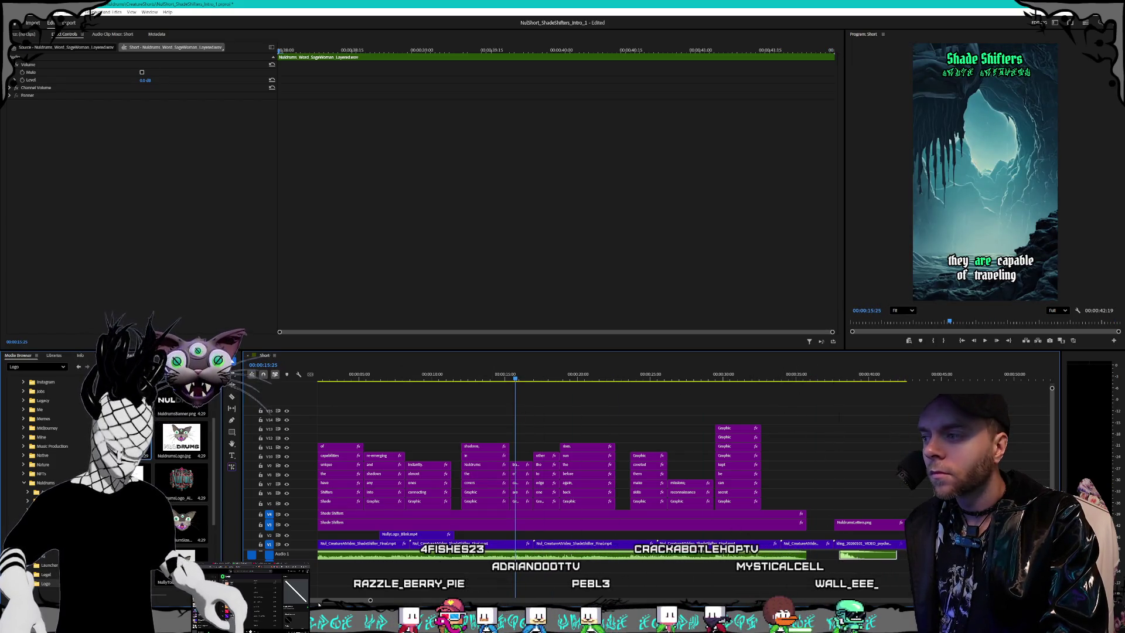
Step: Zoom the timeline into the intro and select the ShadeShifters_Word.mp3 clip on A1
scroll(357, 603, "up", 2)
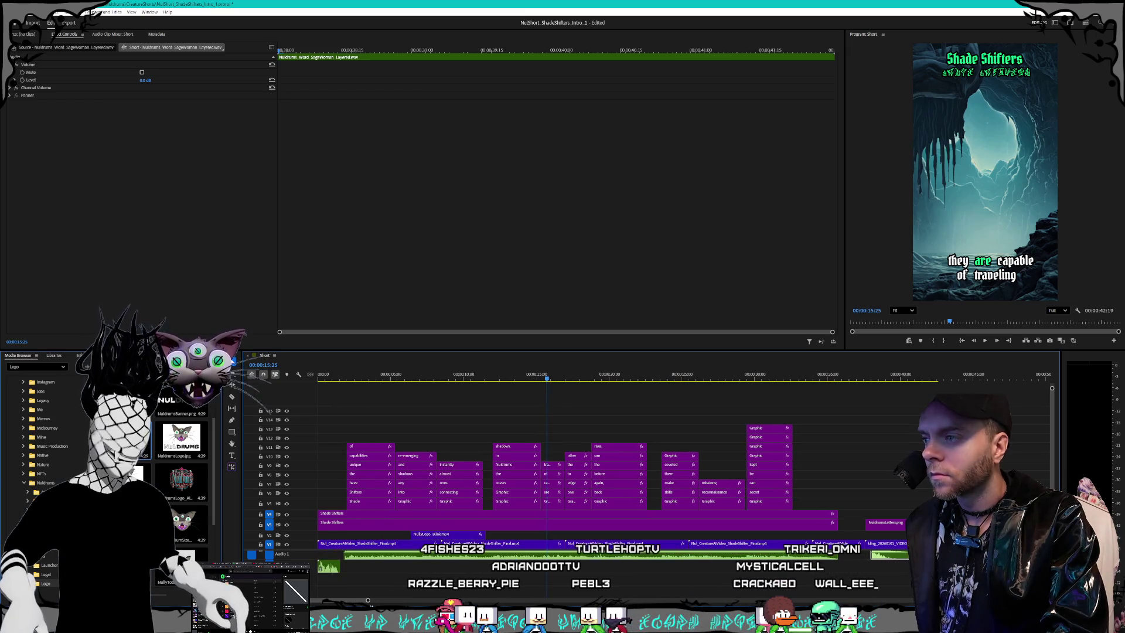
key("space")
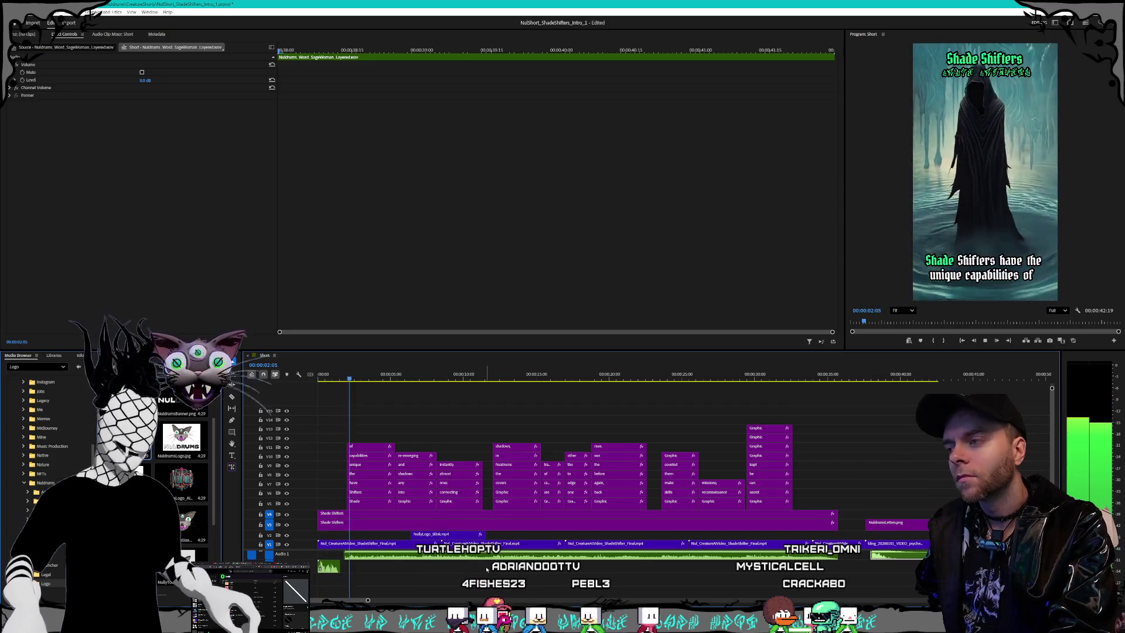
key("equal")
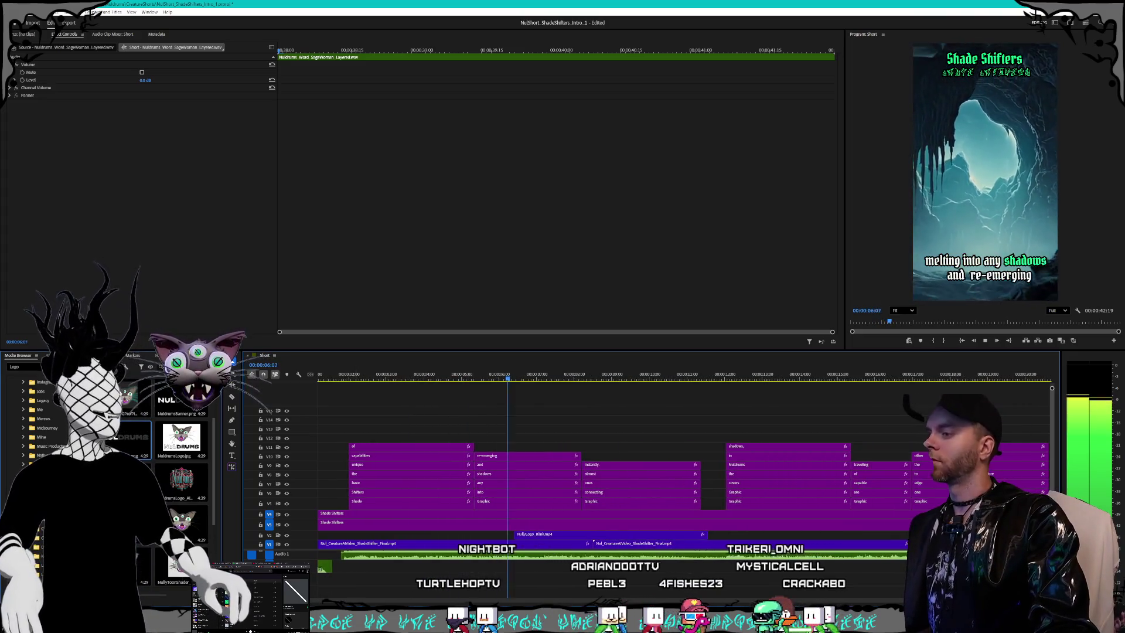
key("equal")
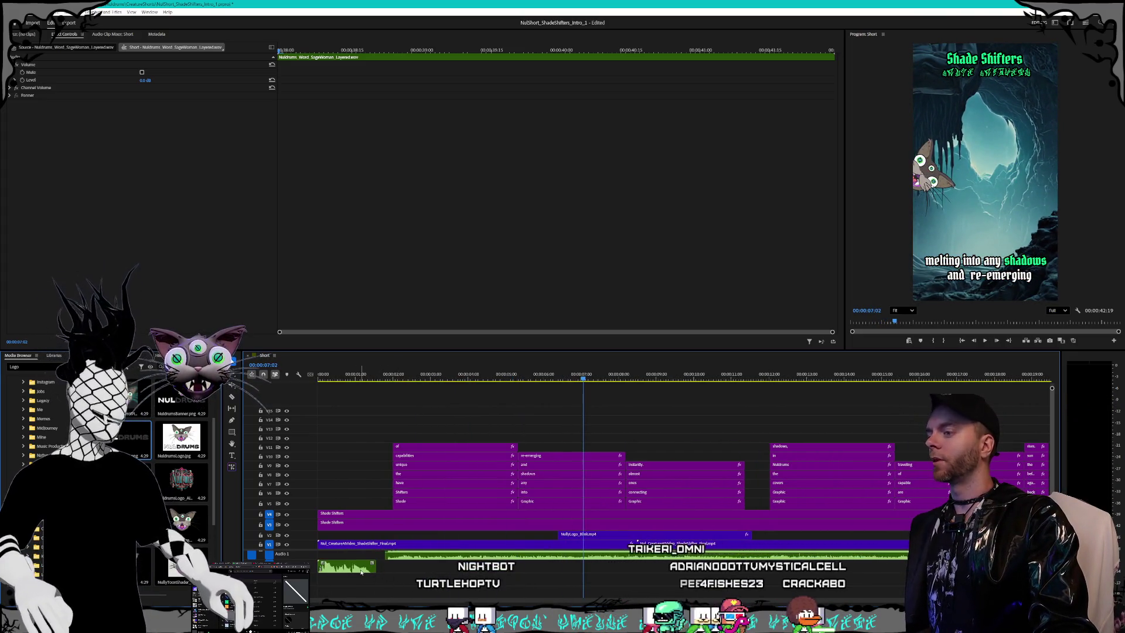
left_click(352, 569)
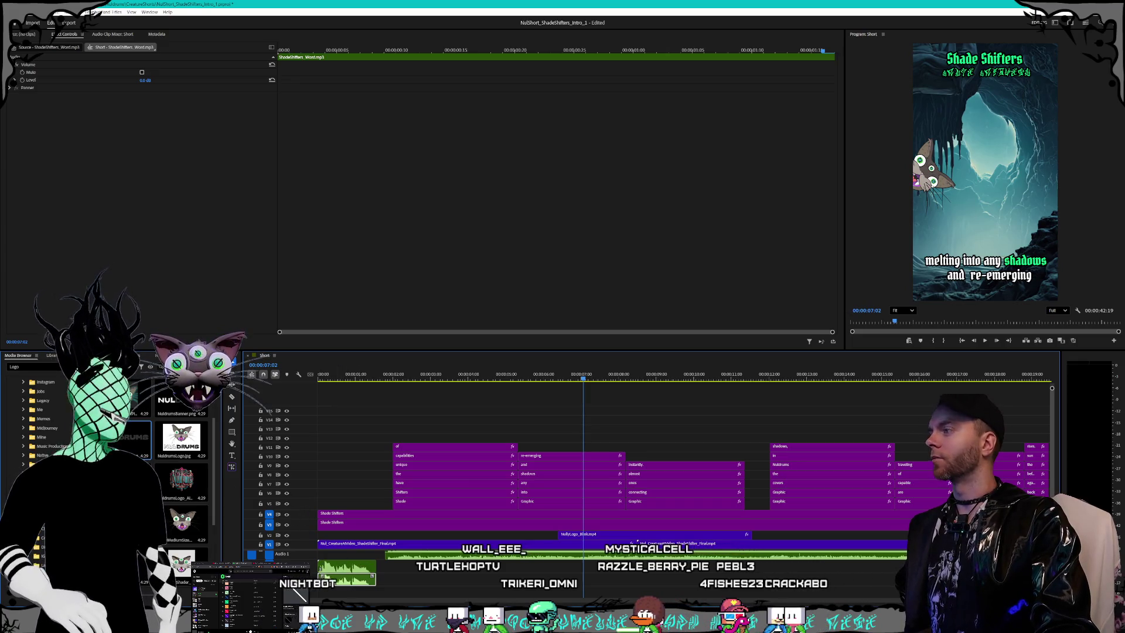
Step: Apply kHs Pitch Shifter at -7.00 with smaller grain size to the voice clip, then replay the intro
double_click(44, 459)
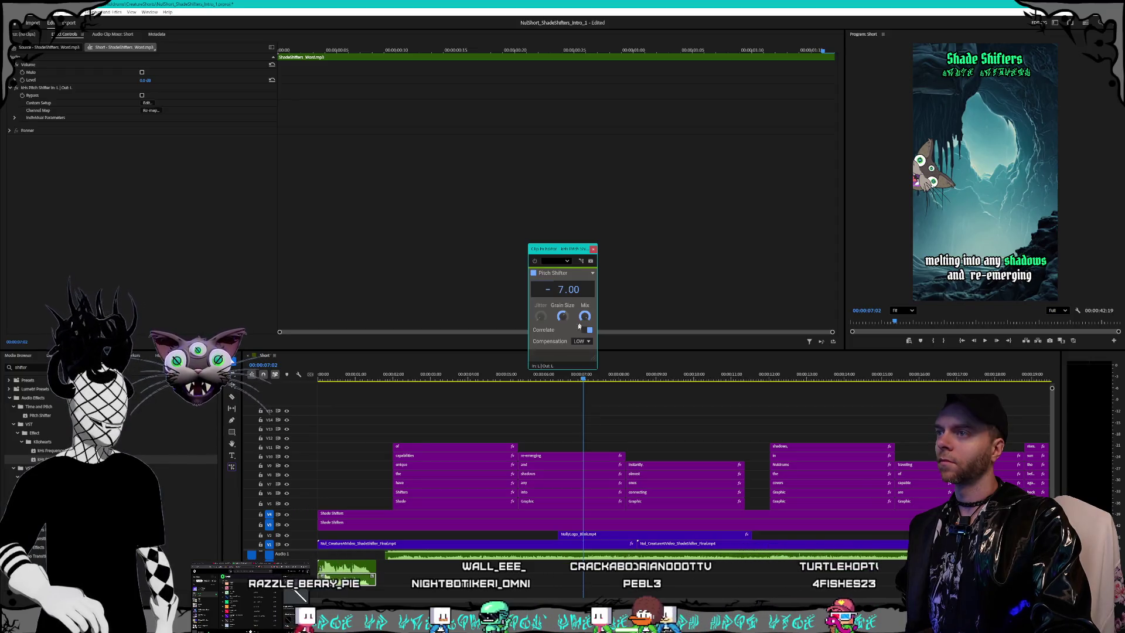
mouse_move(563, 317)
scroll(563, 317, "down", 3)
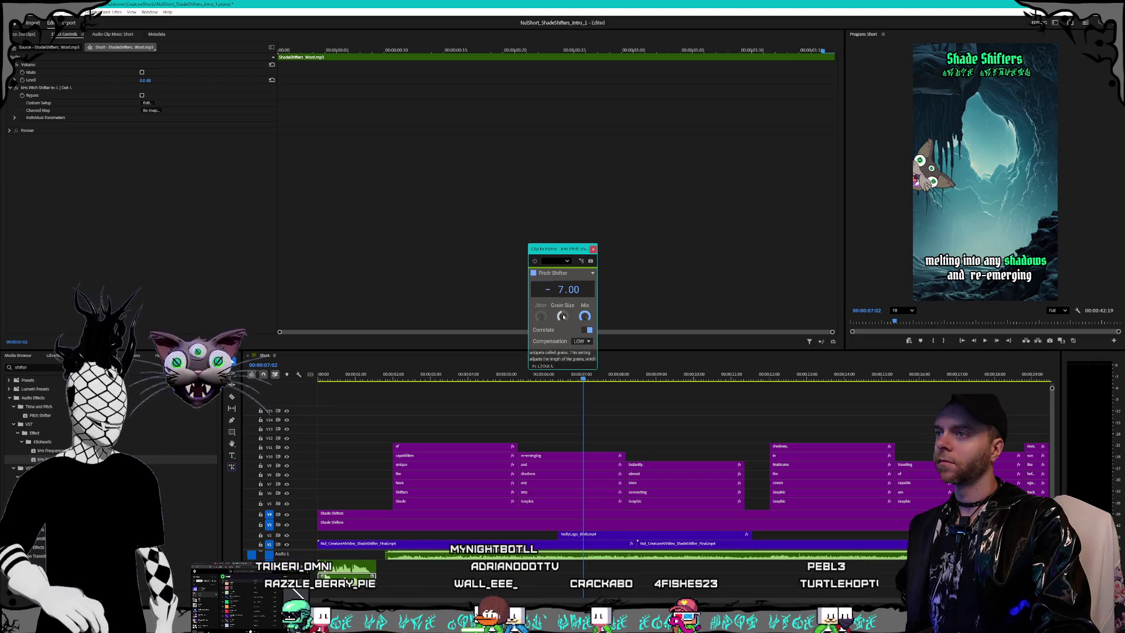
left_click(593, 249)
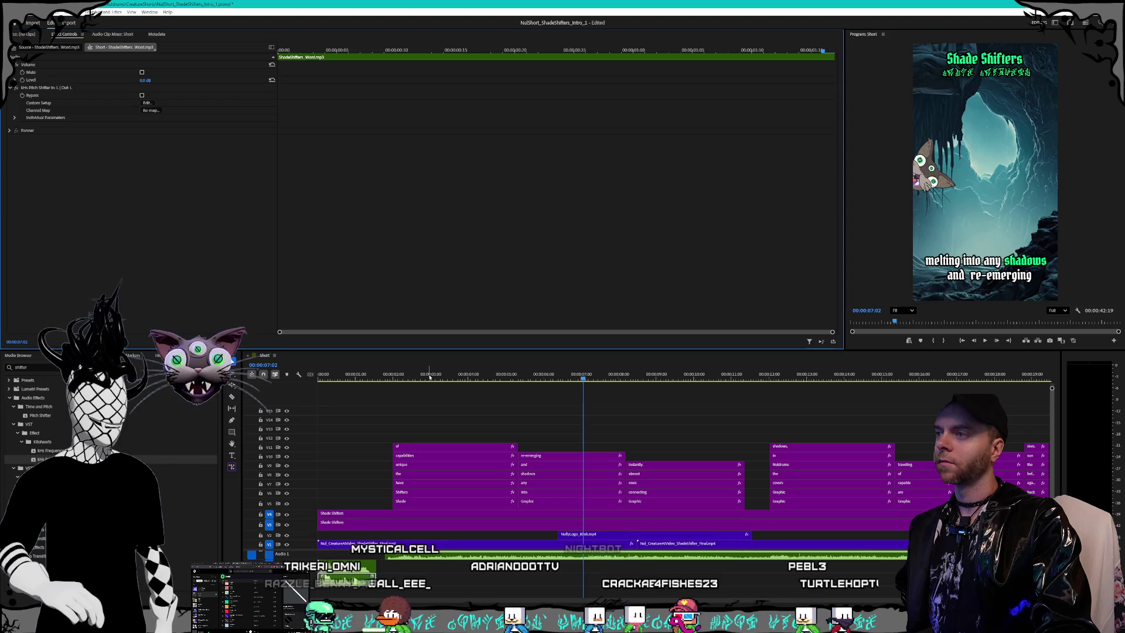
key("Home")
key("space")
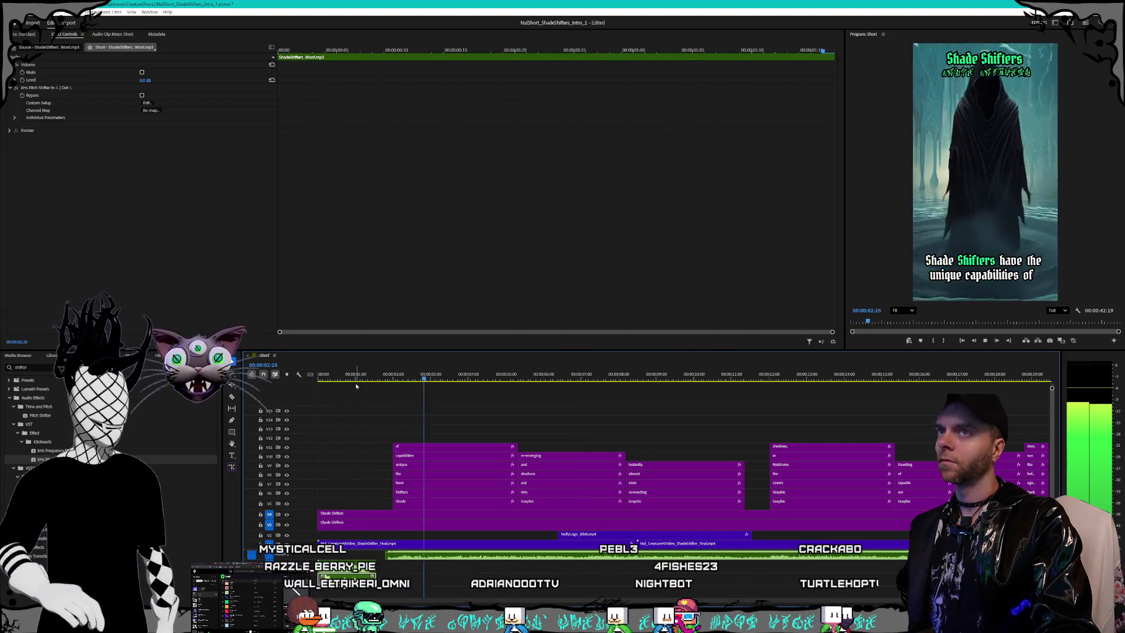
key("space")
Step: Select the Shade Shifters title and enable Opacity keyframing from the sequence start
left_click(393, 520)
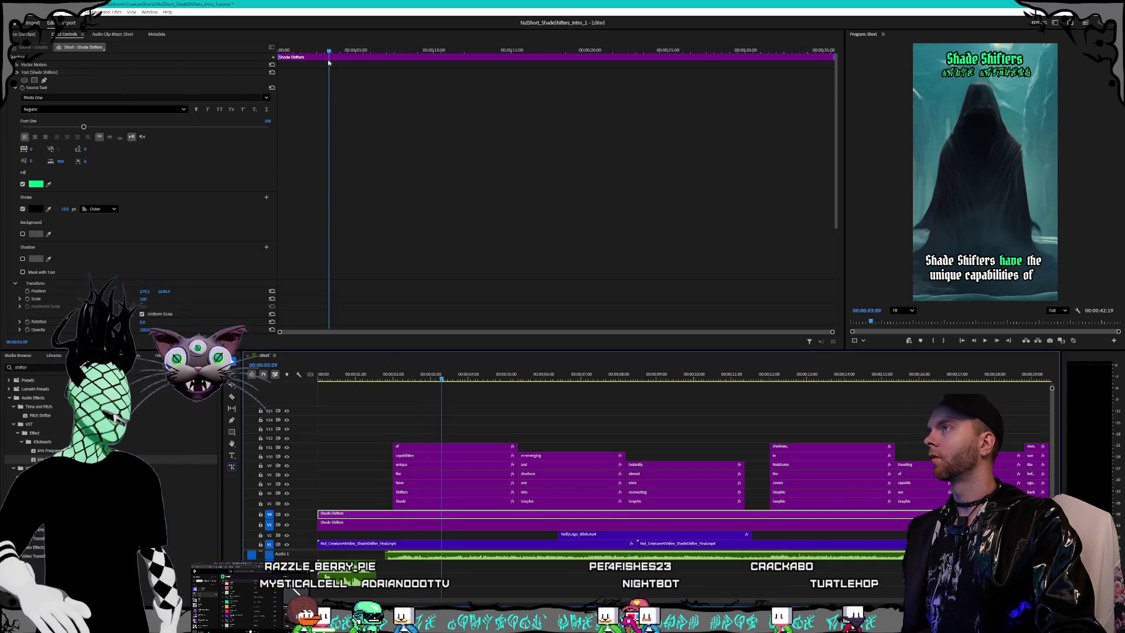
key("Home")
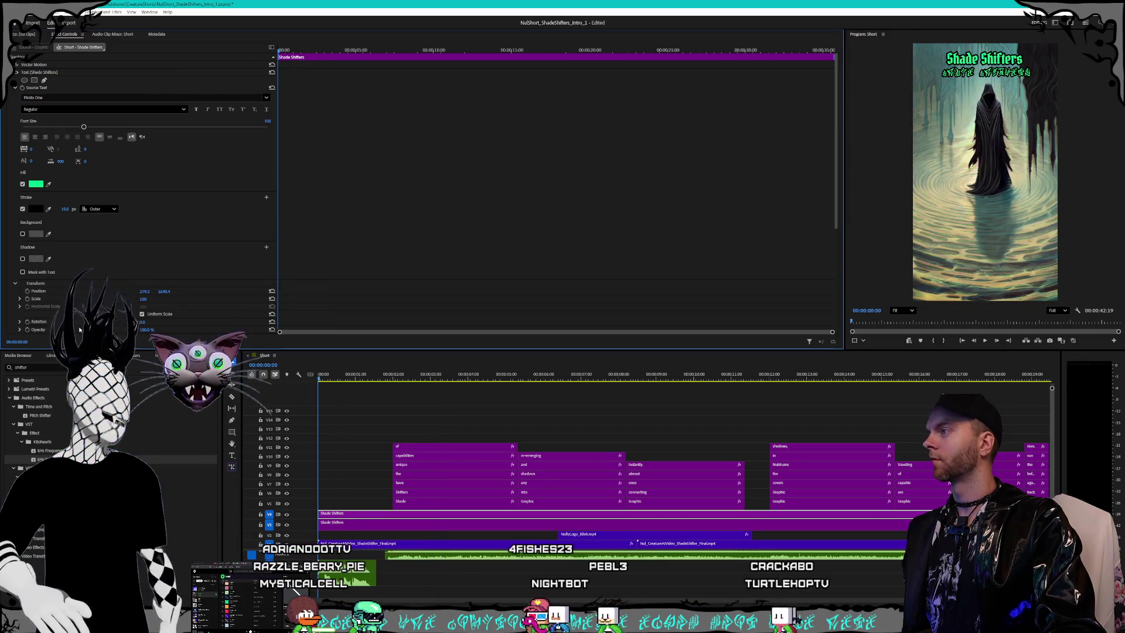
scroll(62, 286, "down", 3)
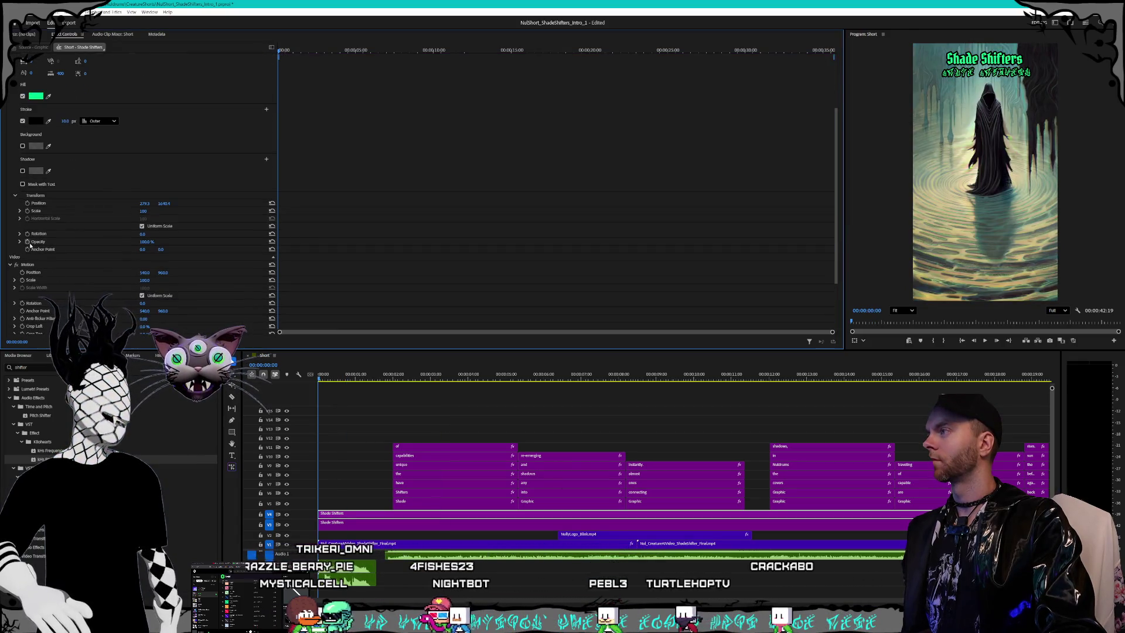
left_click(27, 242)
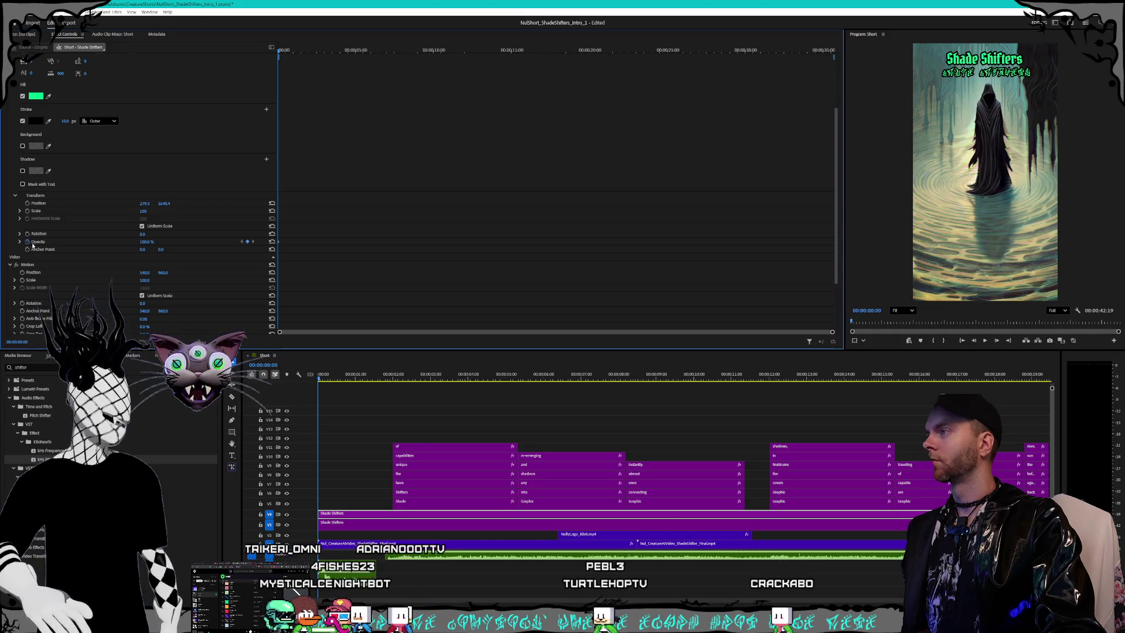
scroll(644, 329, "up", 5)
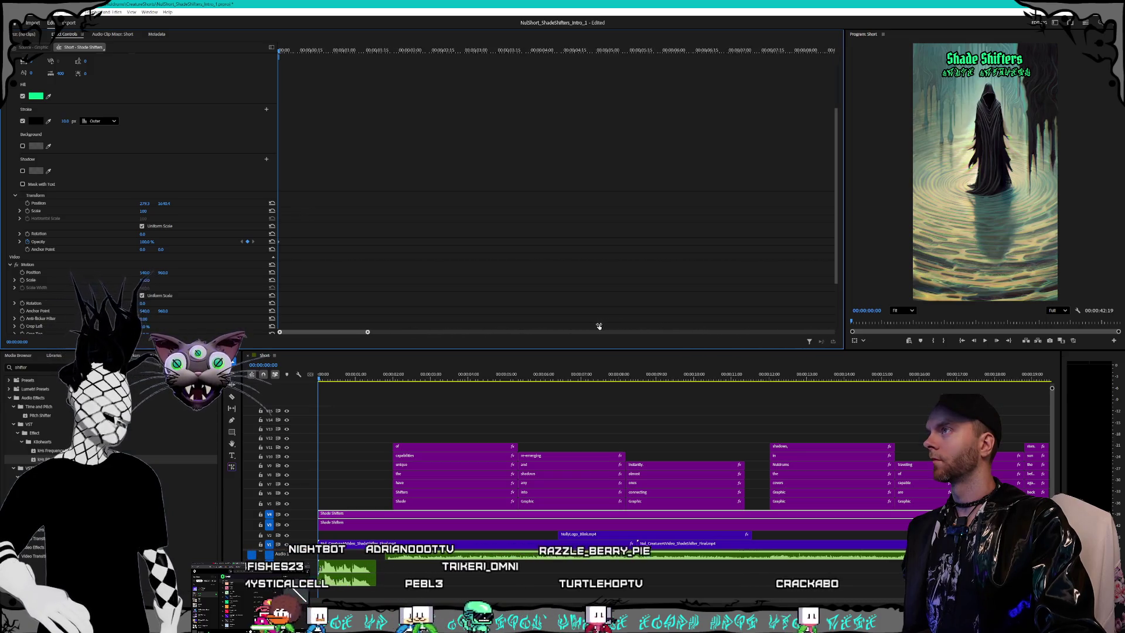
left_click_drag(404, 332, 307, 332)
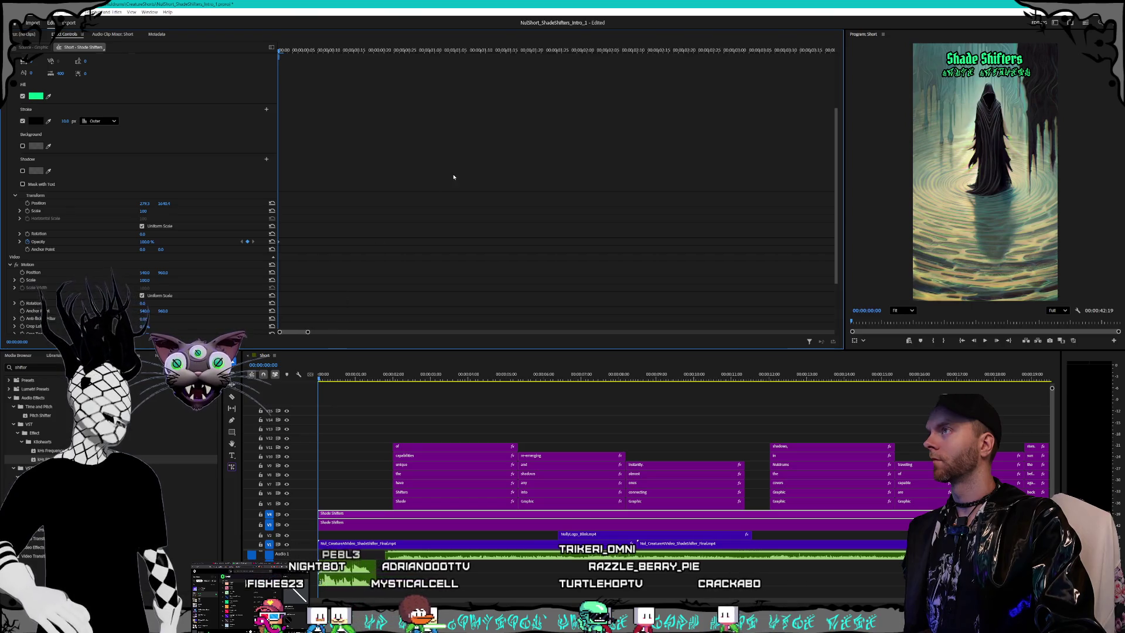
Step: Add an Opacity keyframe at 00:00:00:15 and set Opacity to 0% at frame zero
left_click(354, 53)
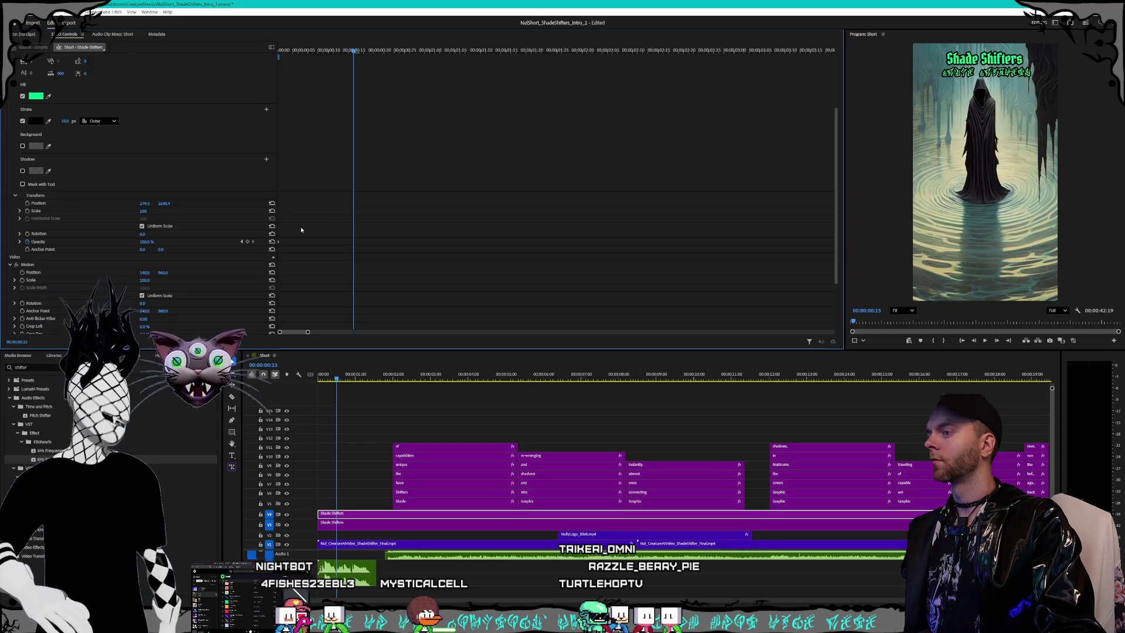
left_click(247, 242)
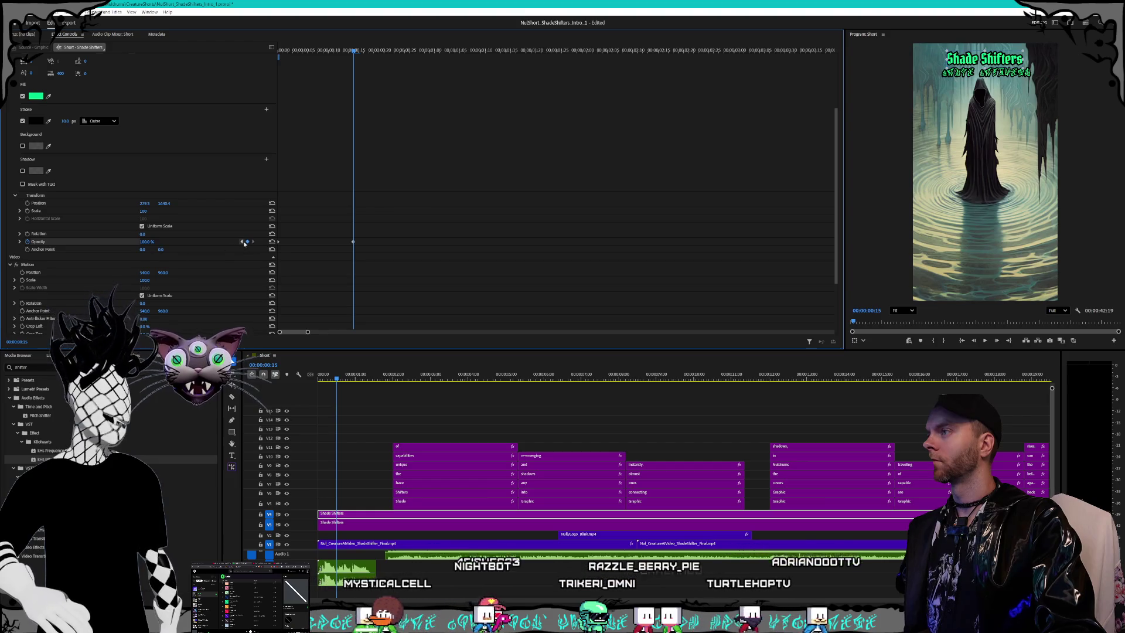
key("Home")
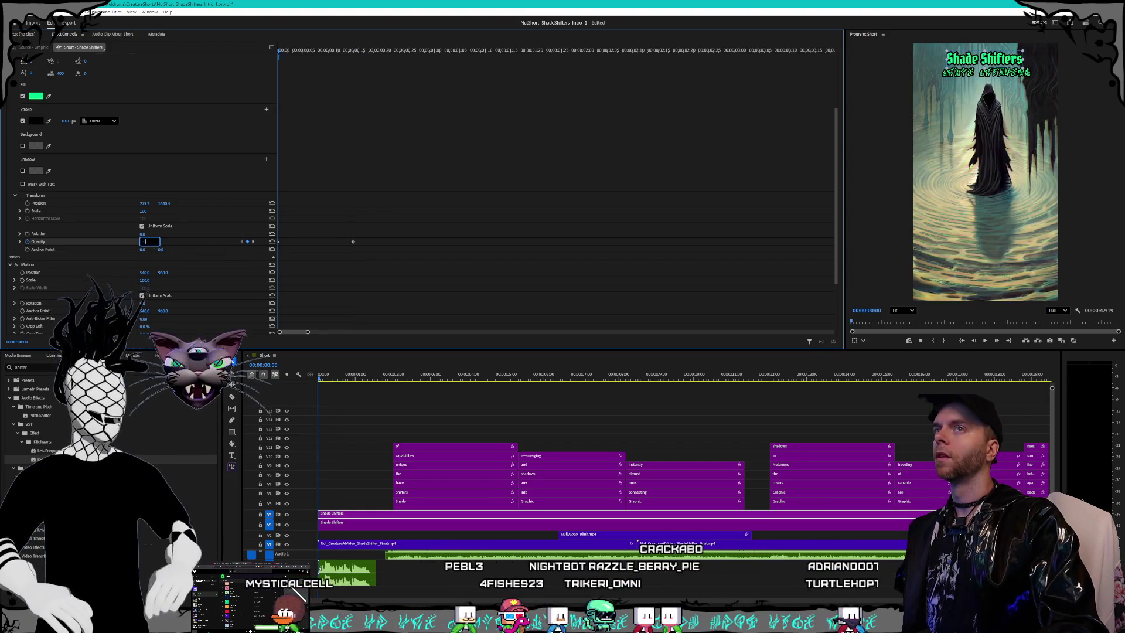
type(".0")
key("Return")
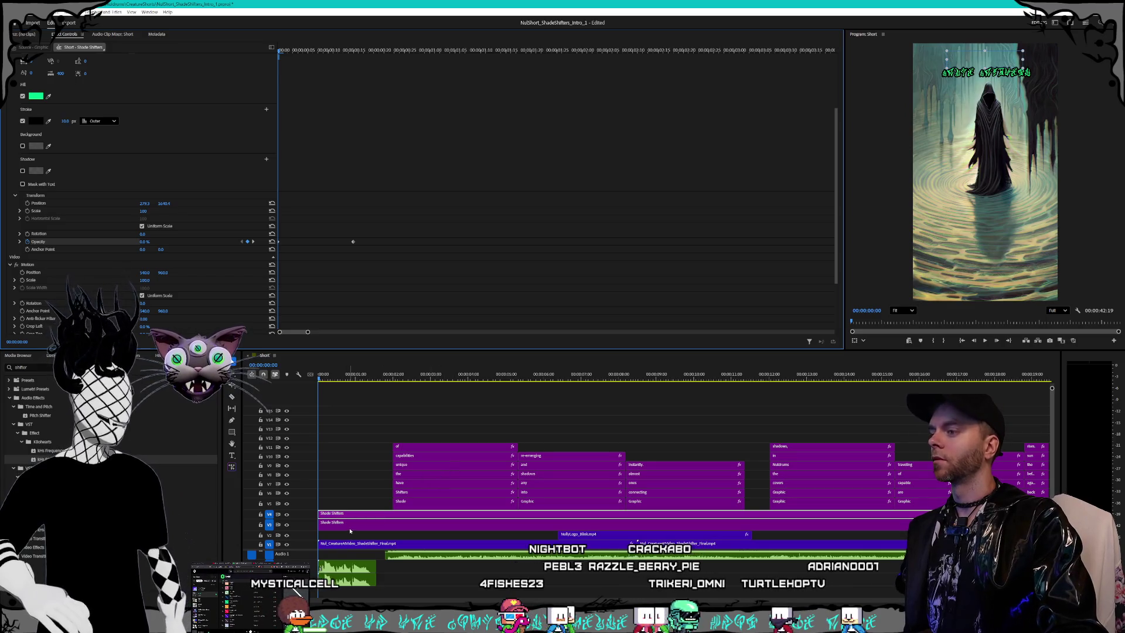
left_click(364, 514)
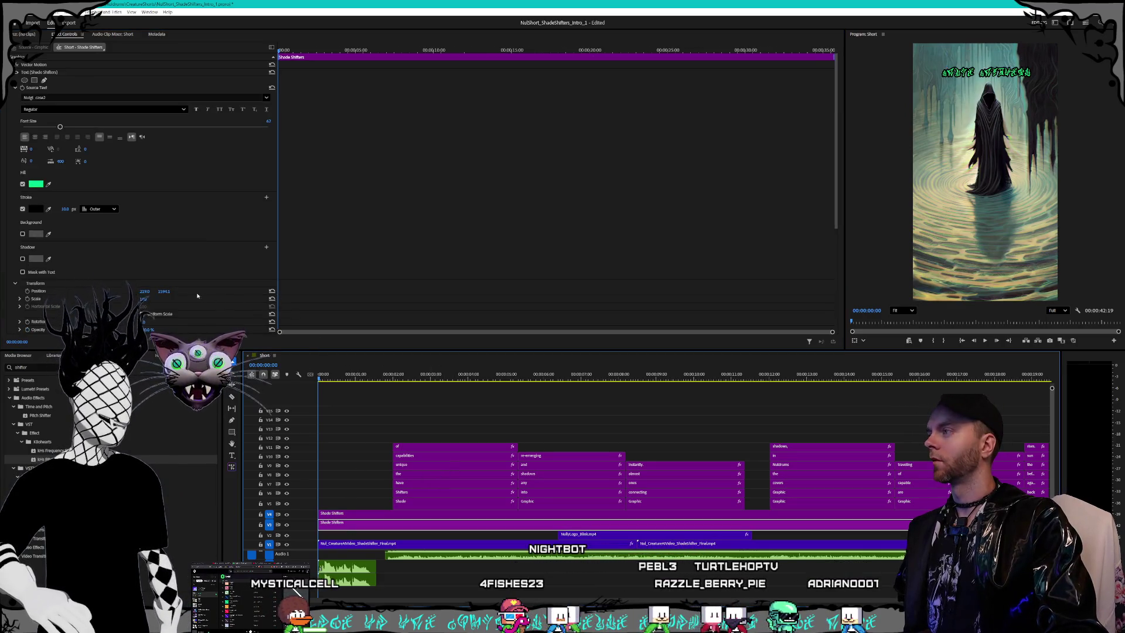
Step: Keyframe the second title's Opacity to 100% at 00:00:02:00 and save the project
scroll(168, 277, "down", 3)
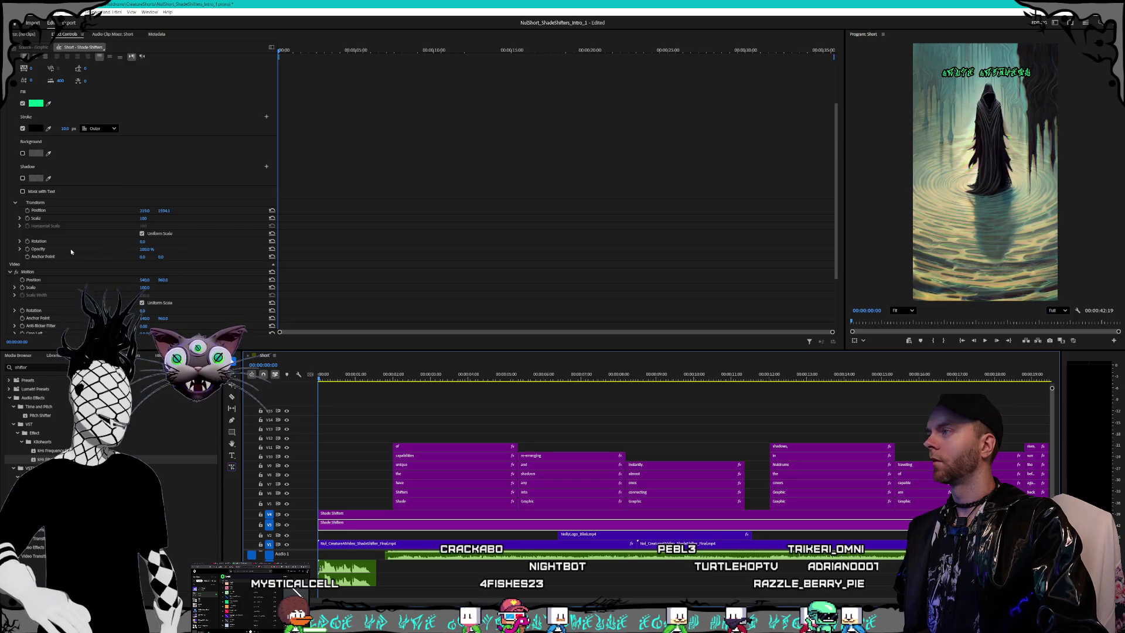
left_click(27, 249)
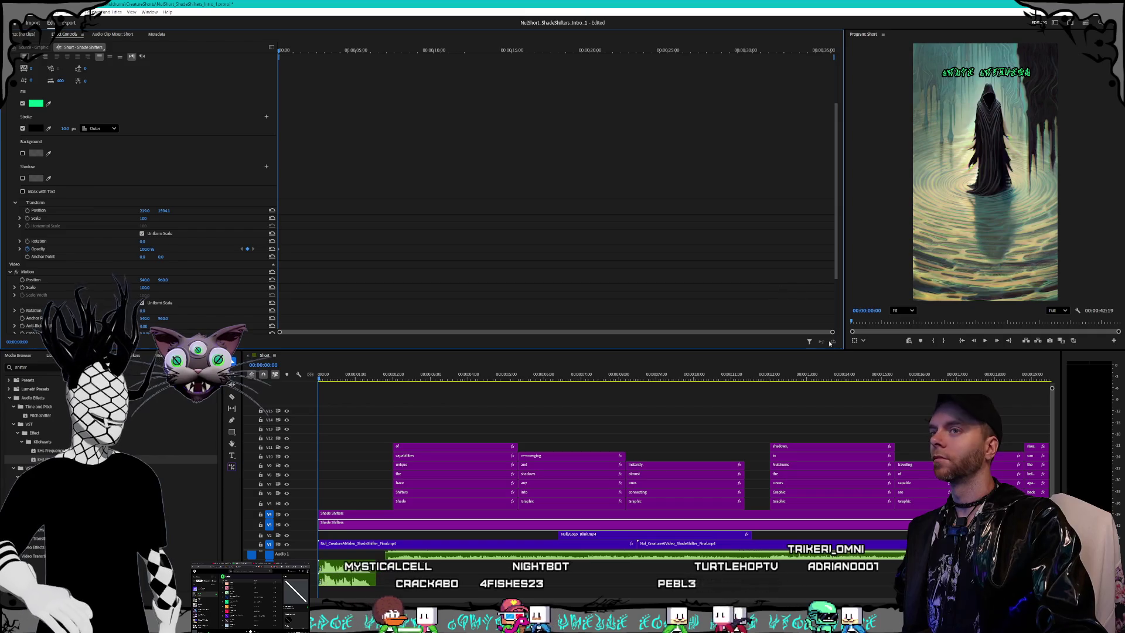
left_click_drag(832, 332, 372, 331)
scroll(447, 54, "up", 1)
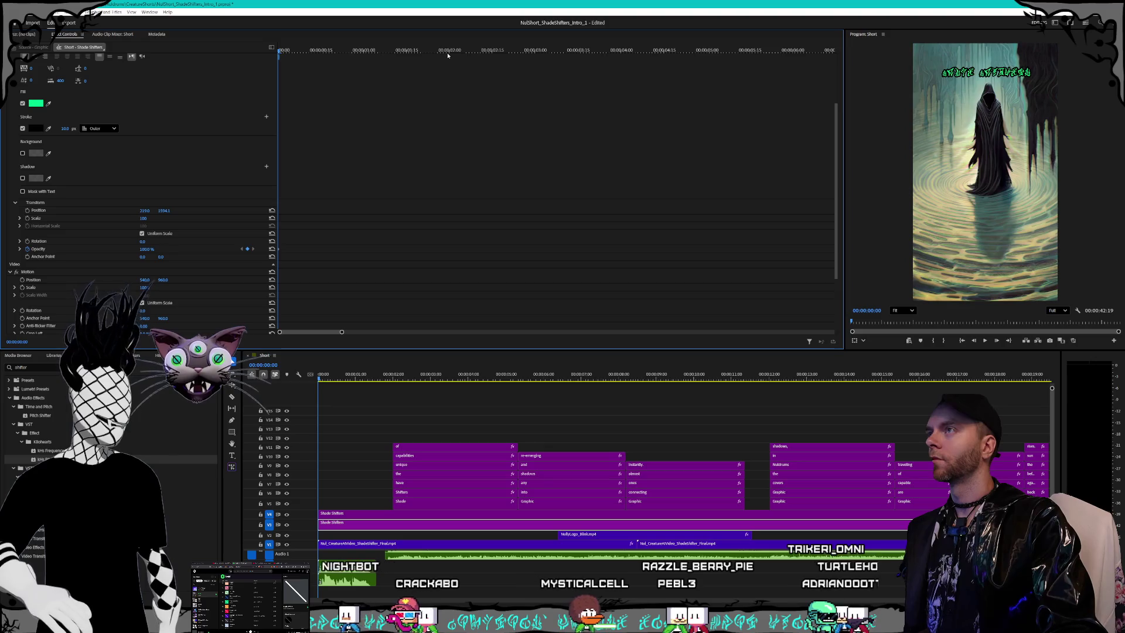
left_click(448, 55)
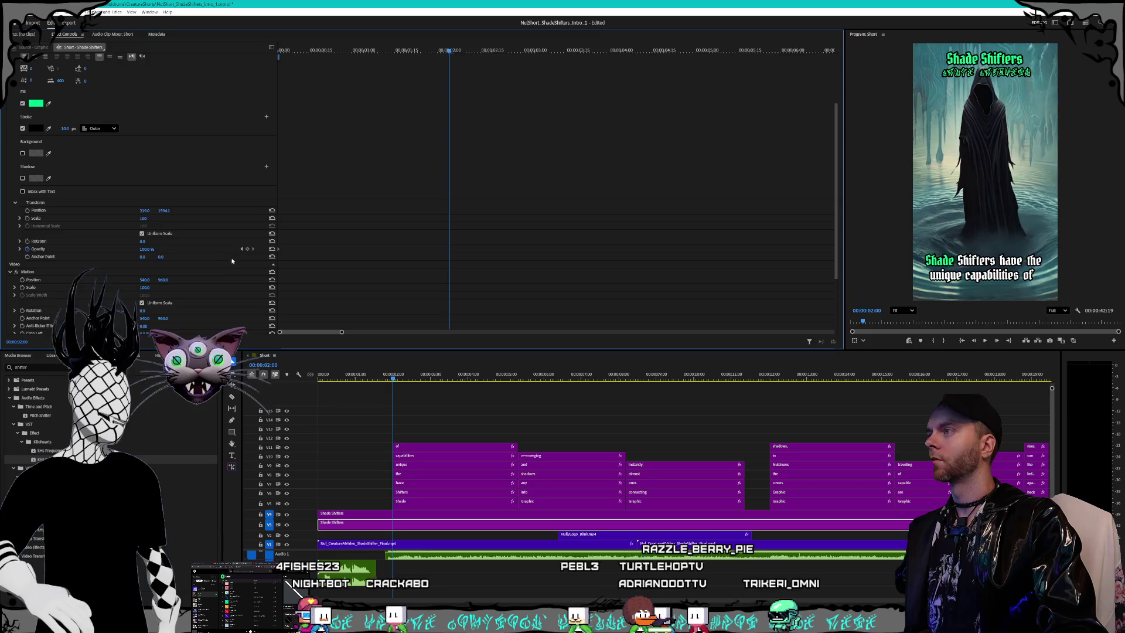
left_click(248, 249)
key("Home")
left_click(150, 249)
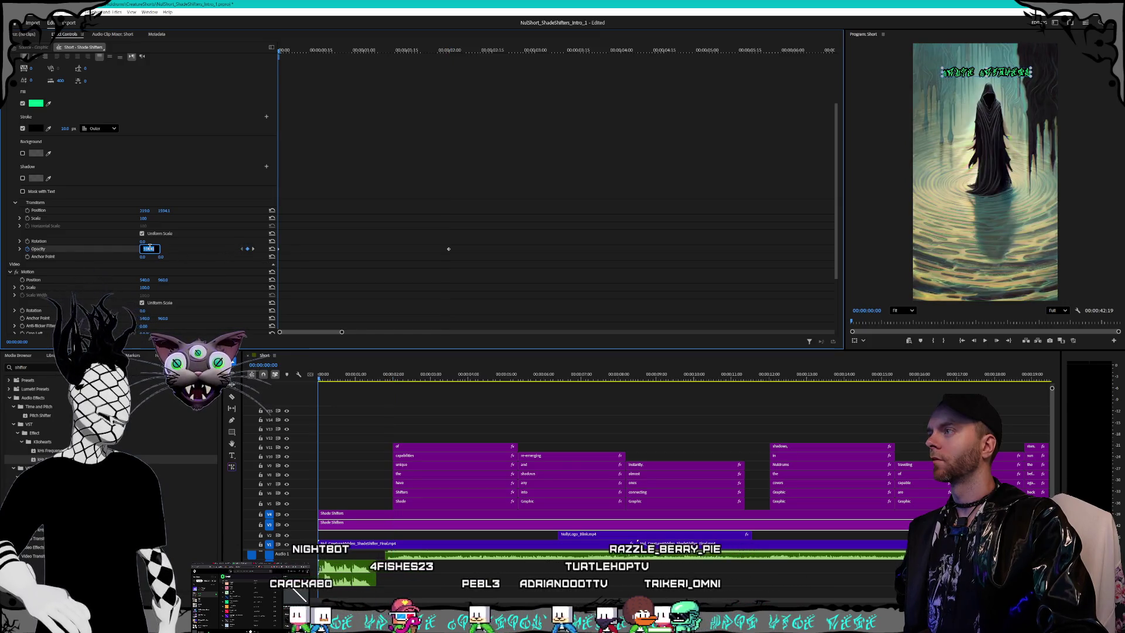
left_click(253, 249)
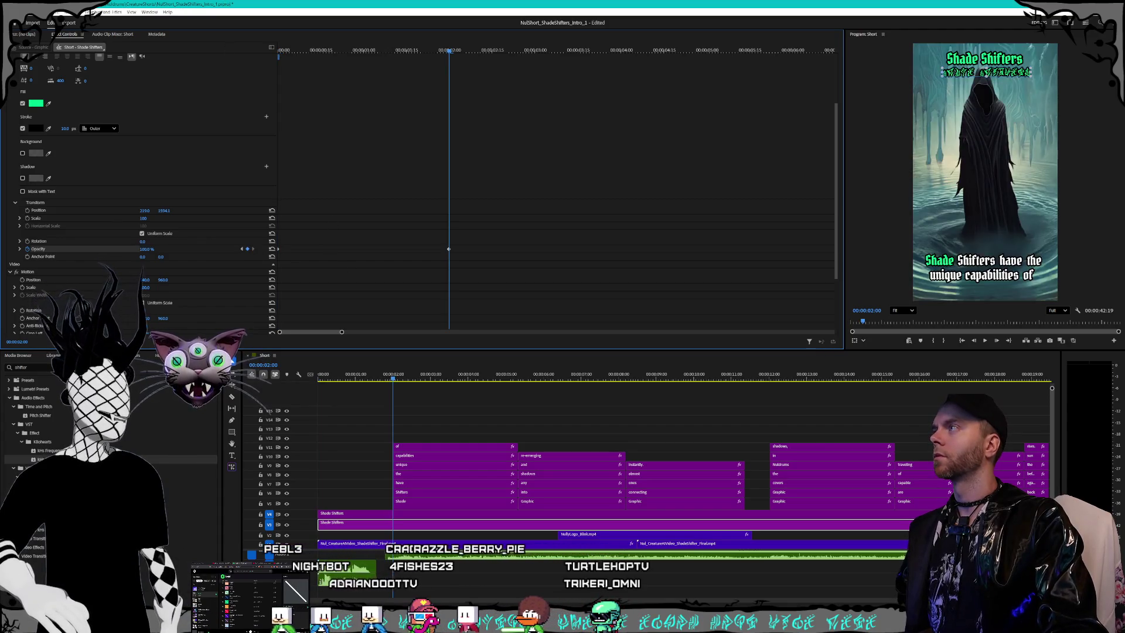
key("alt+f")
left_click(75, 109)
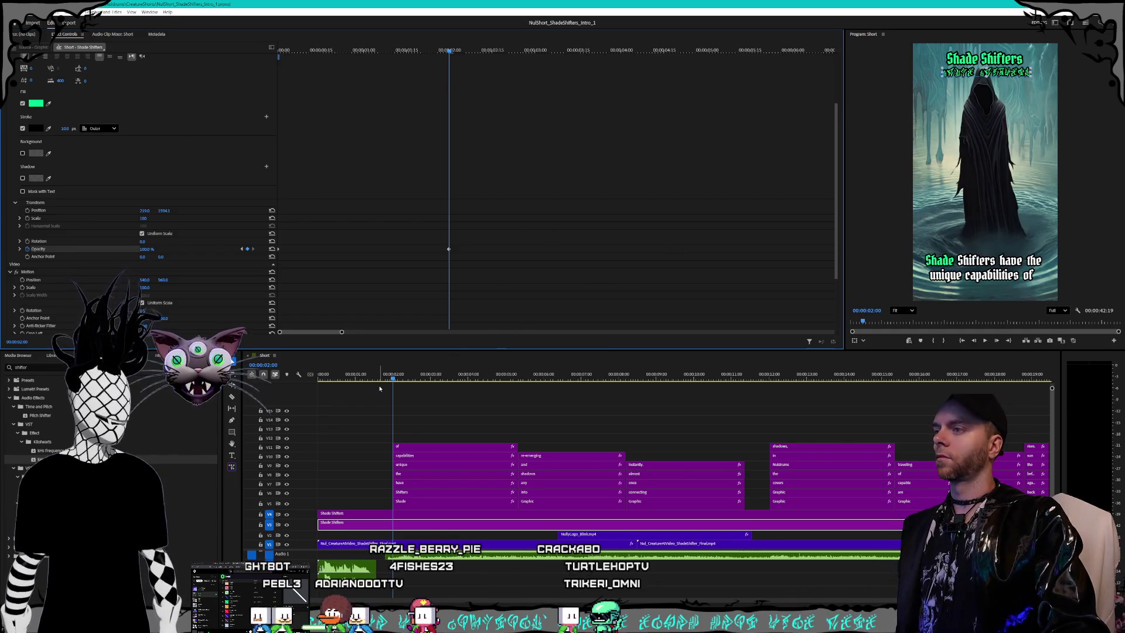
key("Home")
key("space")
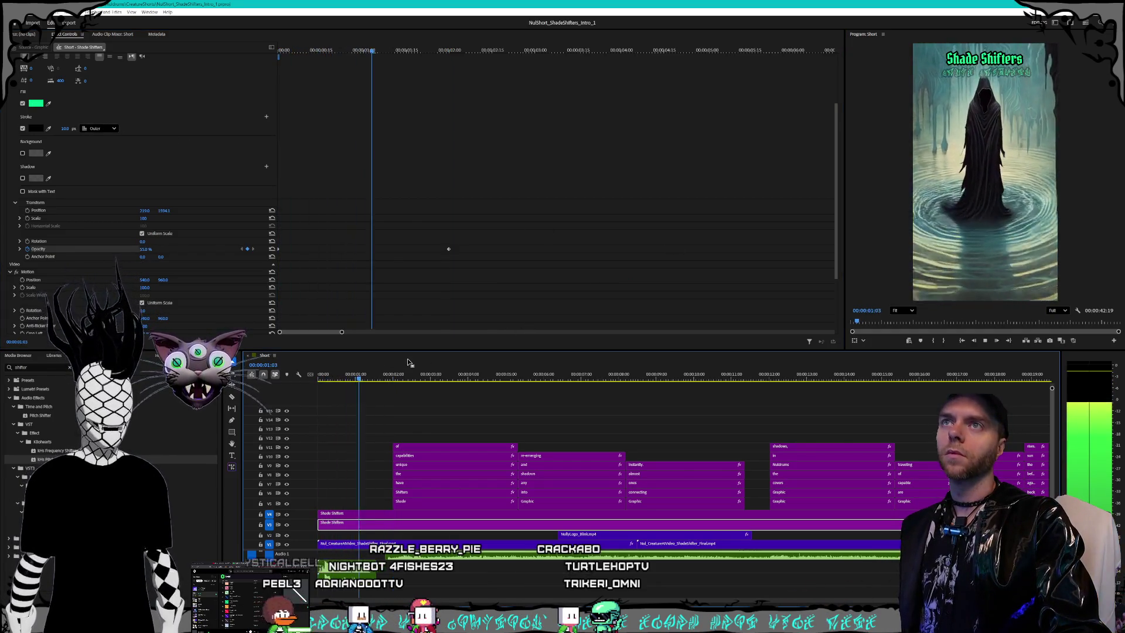
key("space")
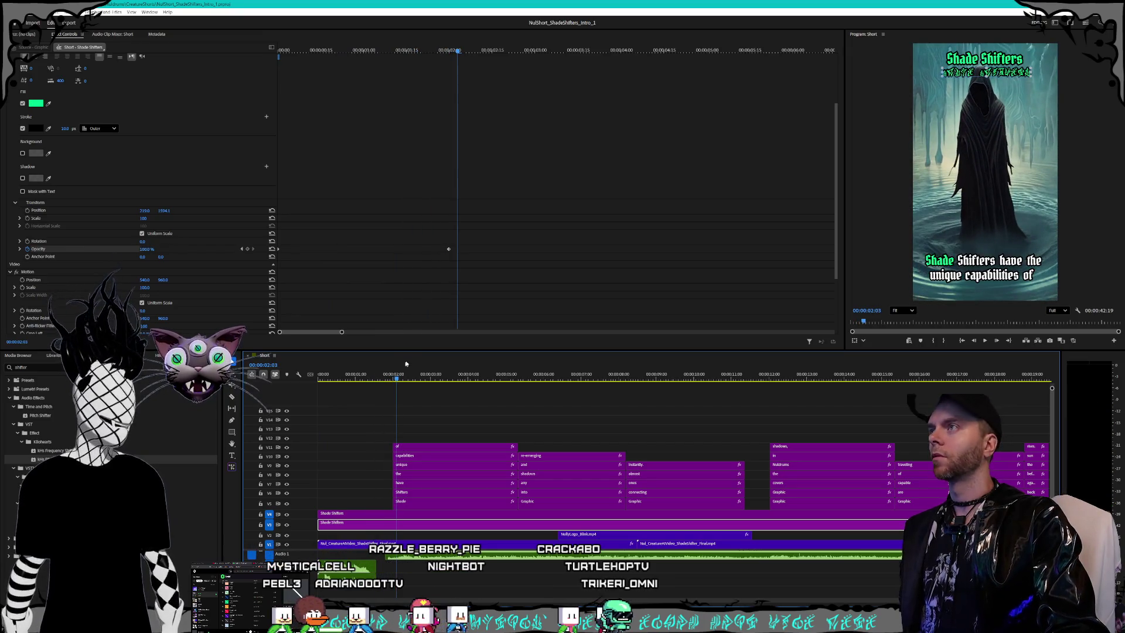
left_click(321, 334)
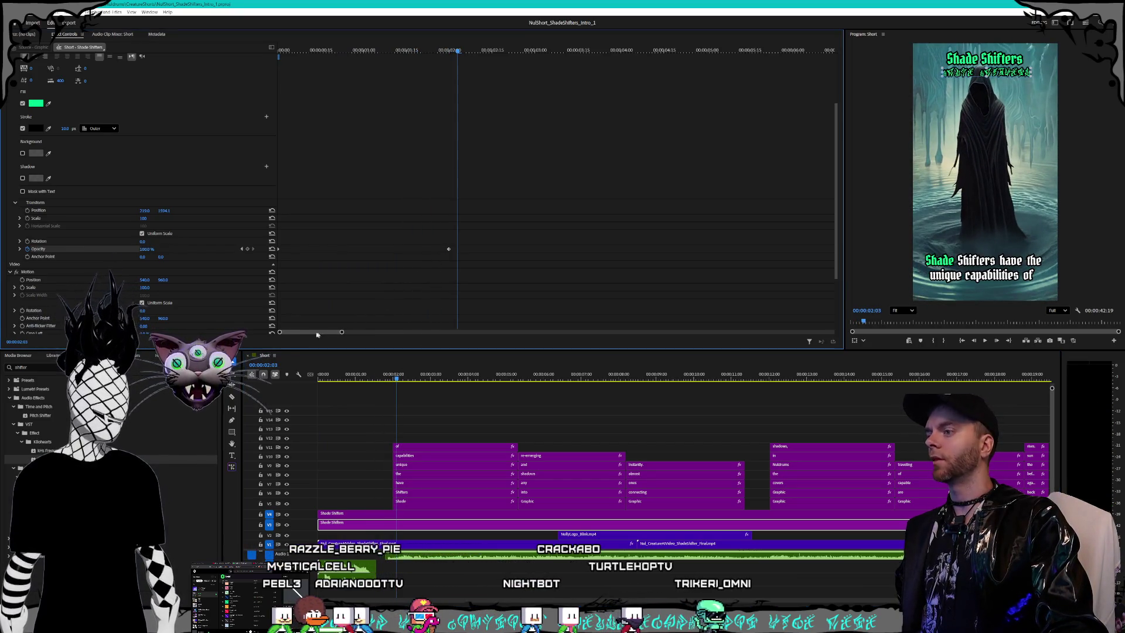
left_click(448, 249)
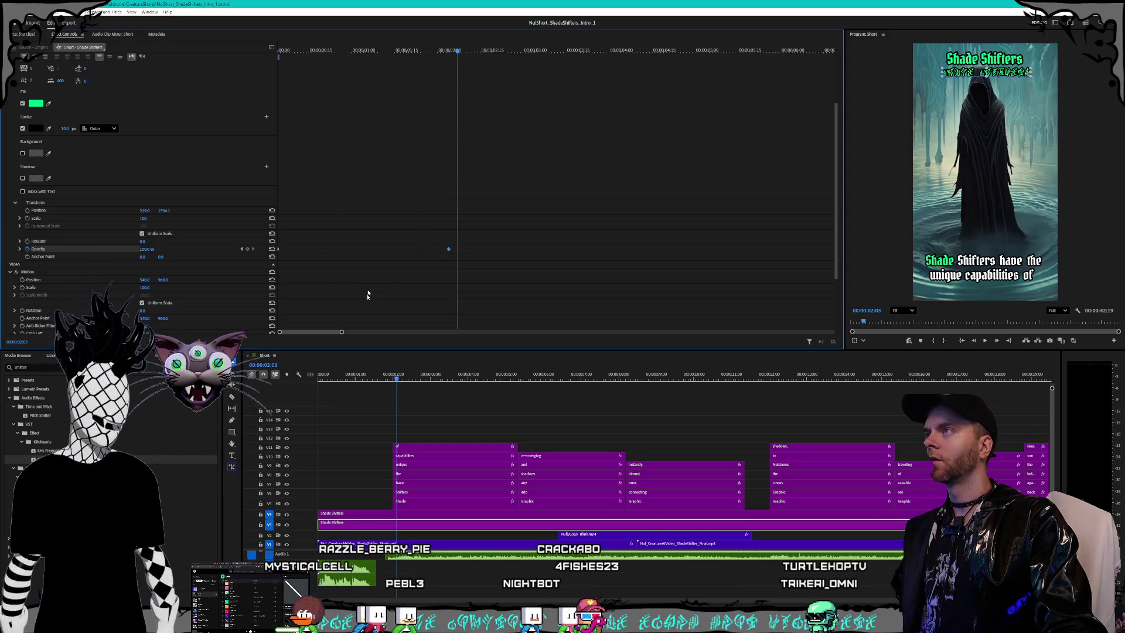
left_click_drag(341, 333, 276, 334)
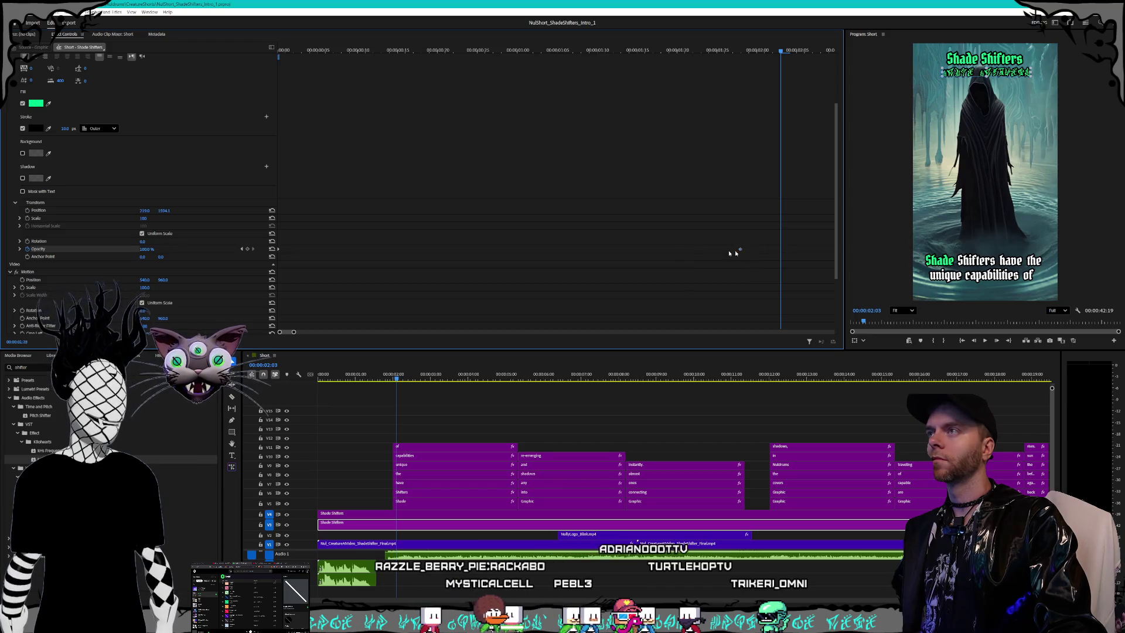
left_click(438, 52)
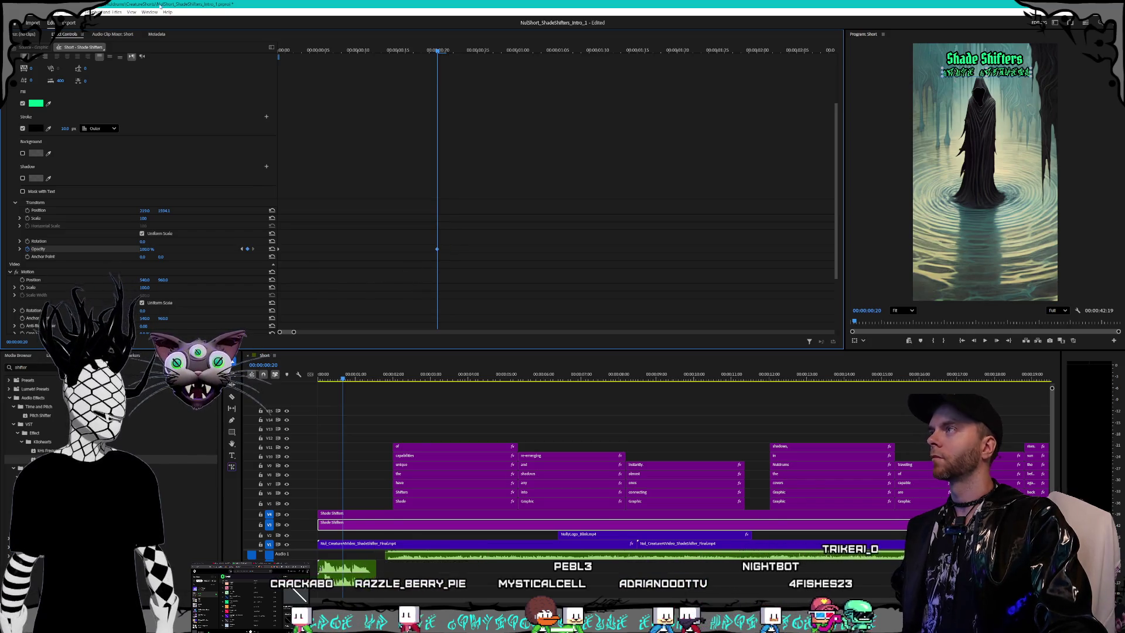
key("space")
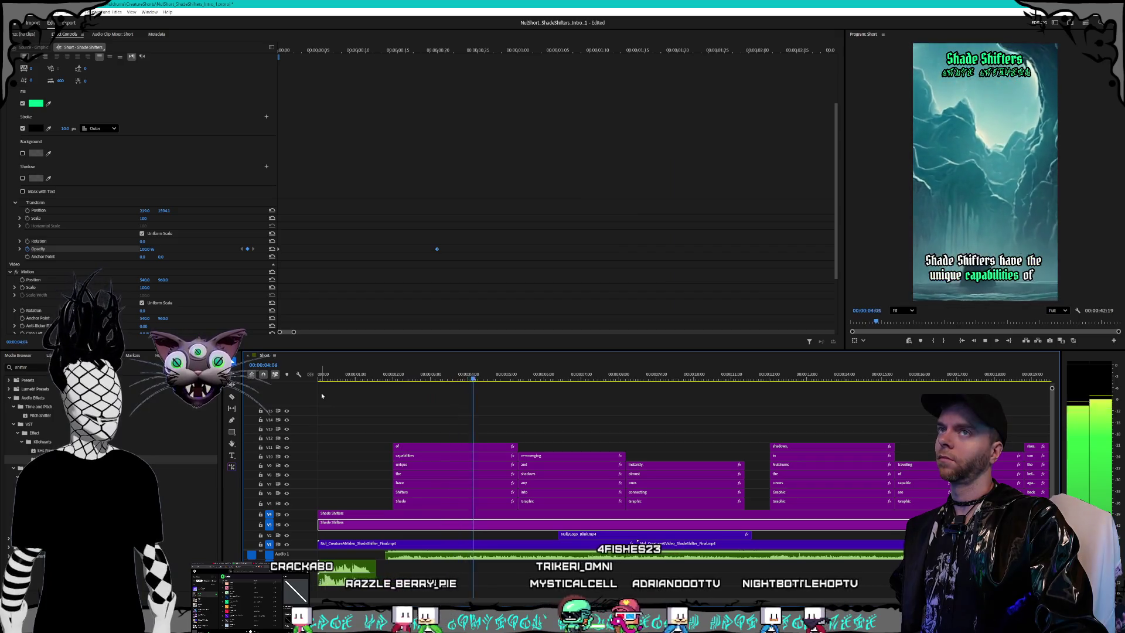
Step: Zoom out to the whole edit and play the ending from about 29 seconds
scroll(574, 484, "down", 1)
scroll(574, 484, "down", 3)
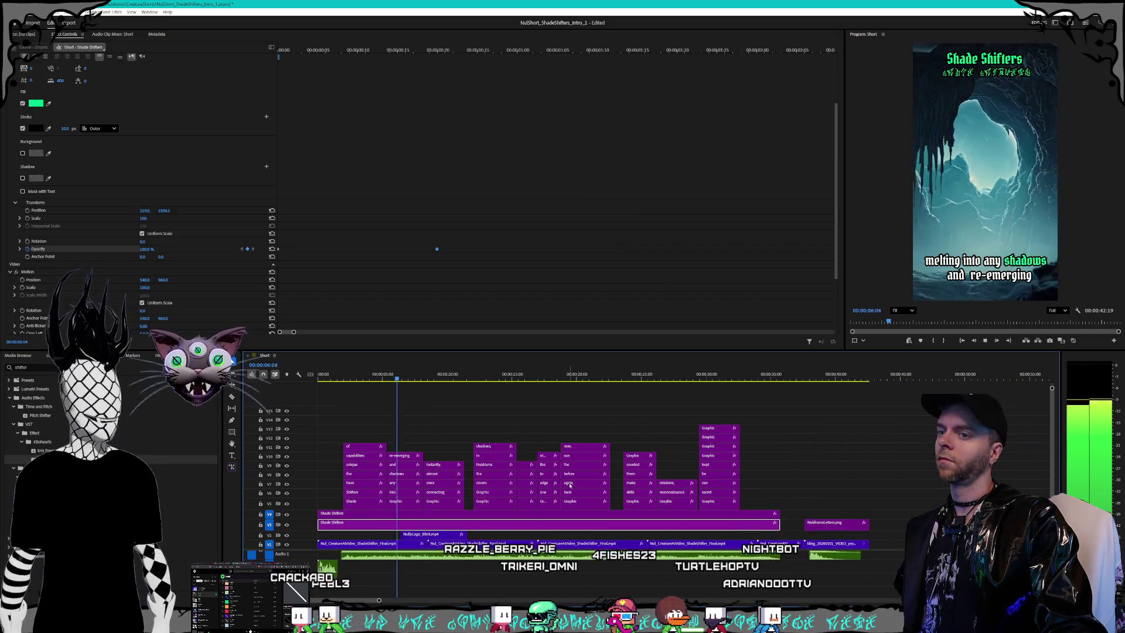
key("space")
left_click(688, 373)
key("space")
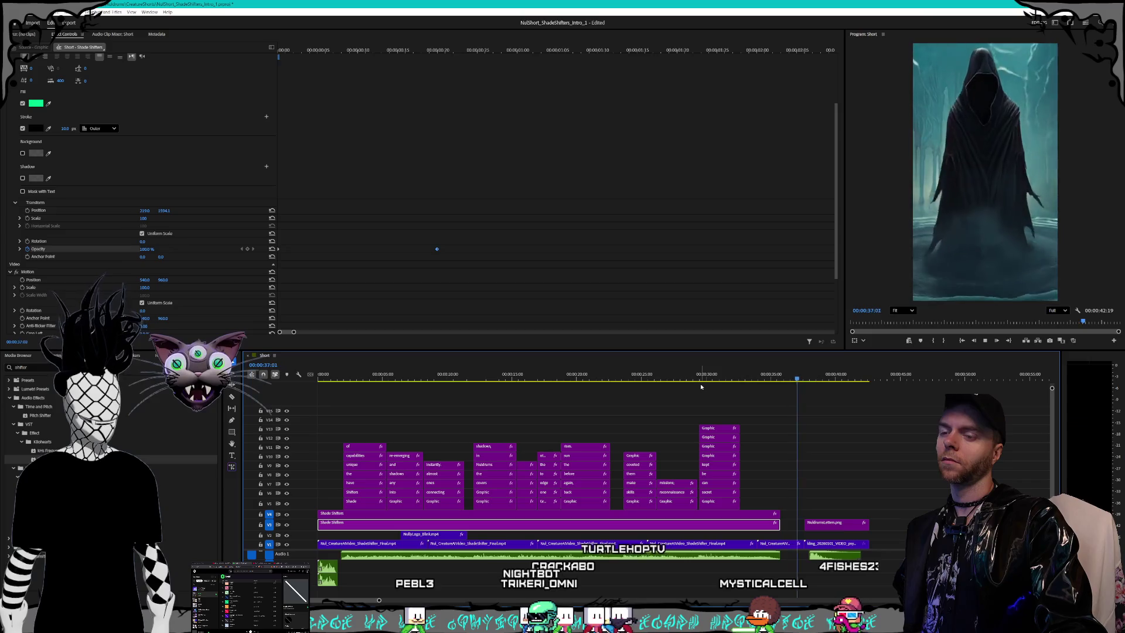
key("space")
Step: Move the NuldrumsLetters.png and kling clips left to close the gap after the main clips
left_click(802, 542)
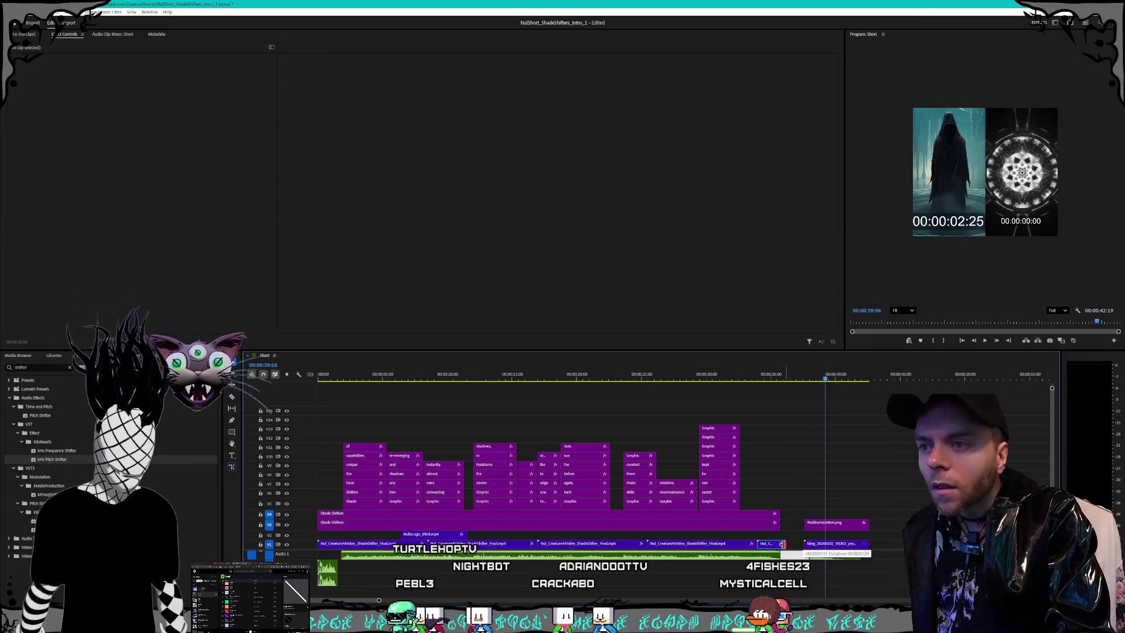
mouse_move(804, 516)
left_mouse_down()
mouse_move(822, 538)
mouse_move(795, 544)
left_mouse_up()
left_click(756, 378)
key("space")
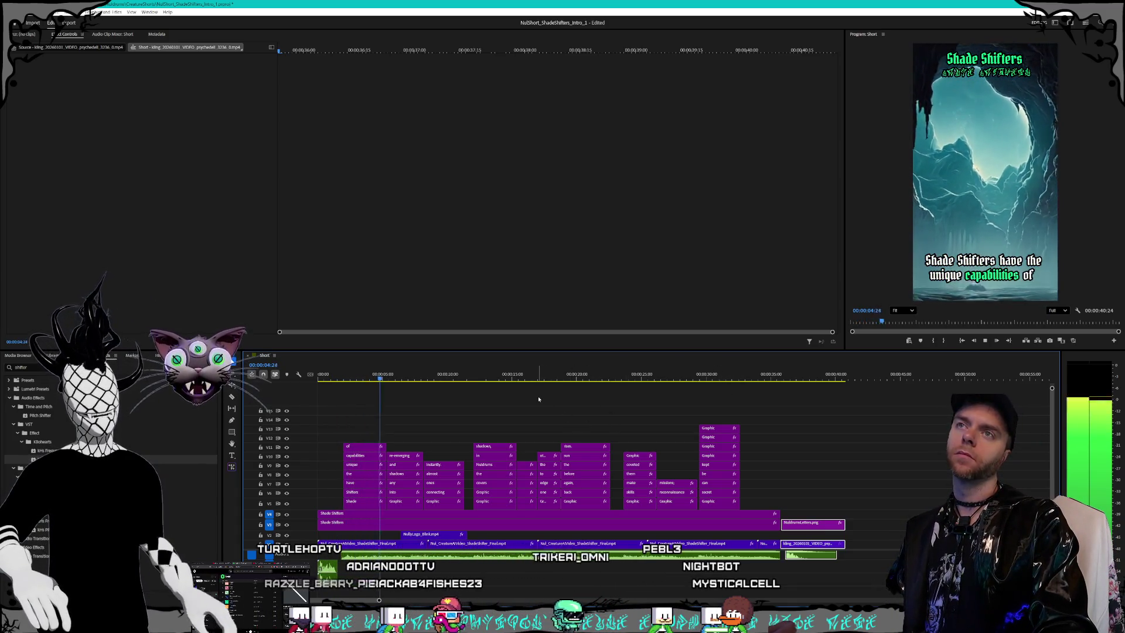
Step: Stop playback and save the project
key("space")
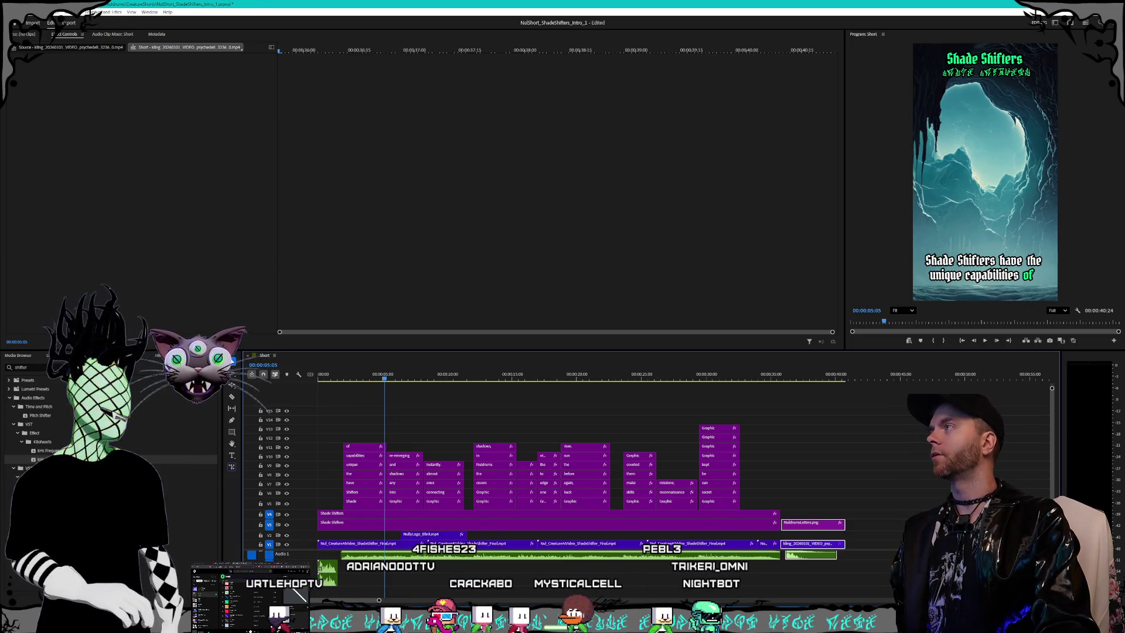
key("alt+f")
key("s")
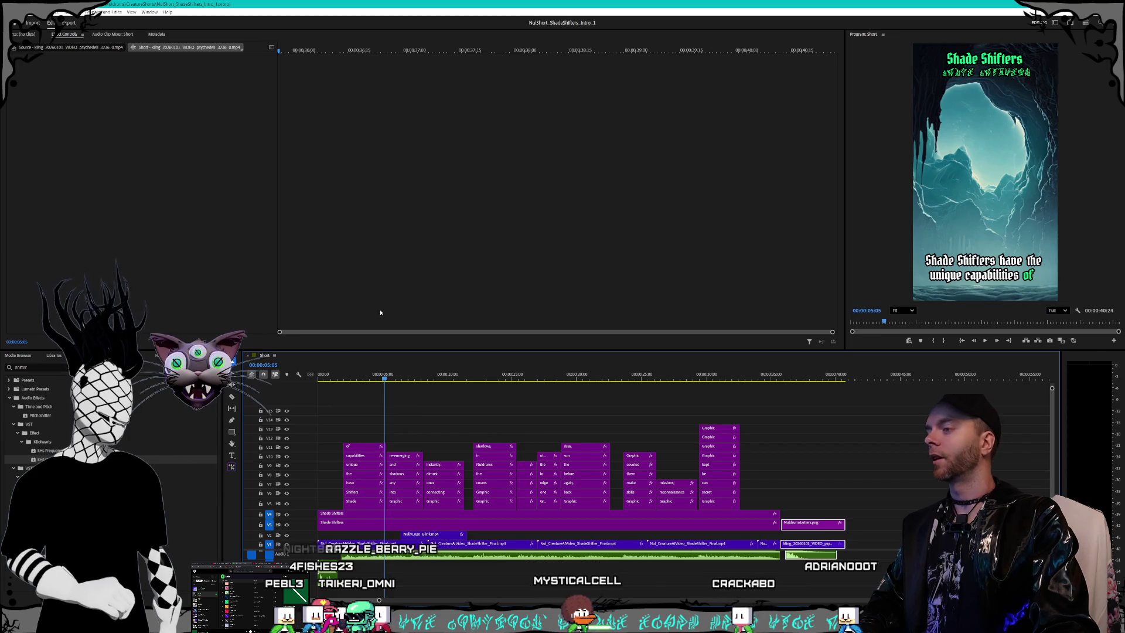
Step: Preview the Shade Shifters short from the beginning
left_click_drag(366, 379, 279, 376)
key("space")
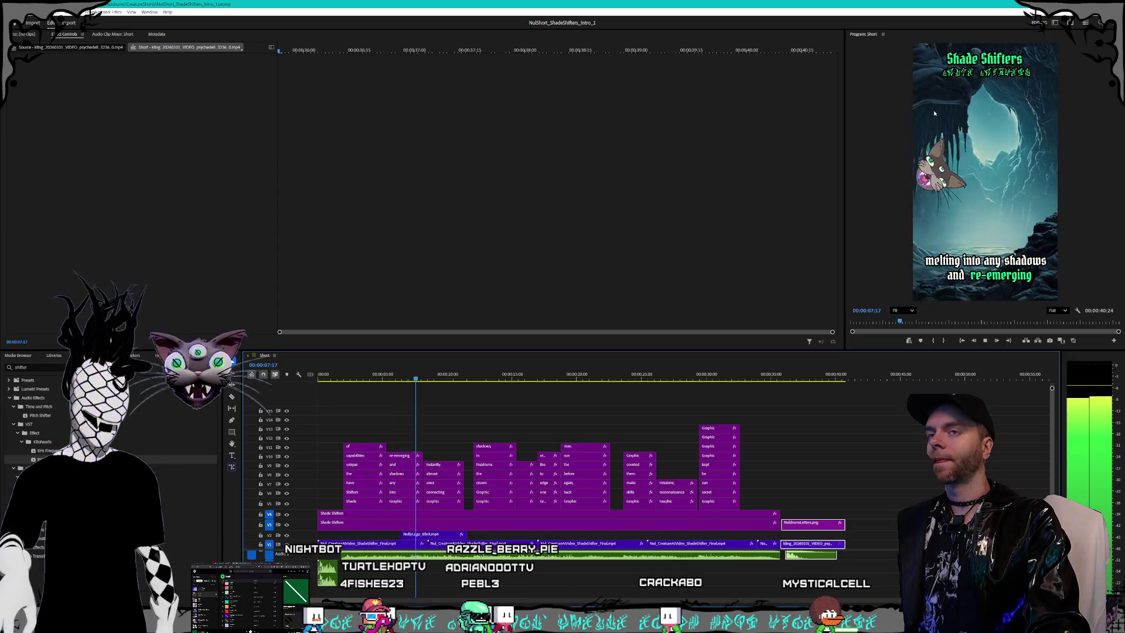
key("space")
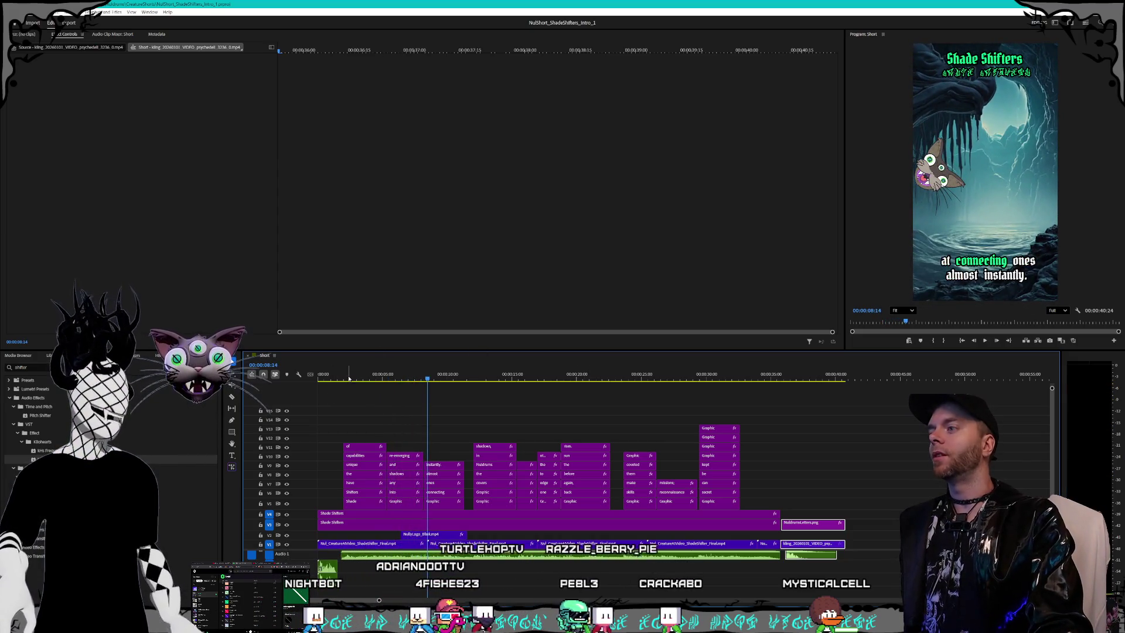
key("Home")
key("space")
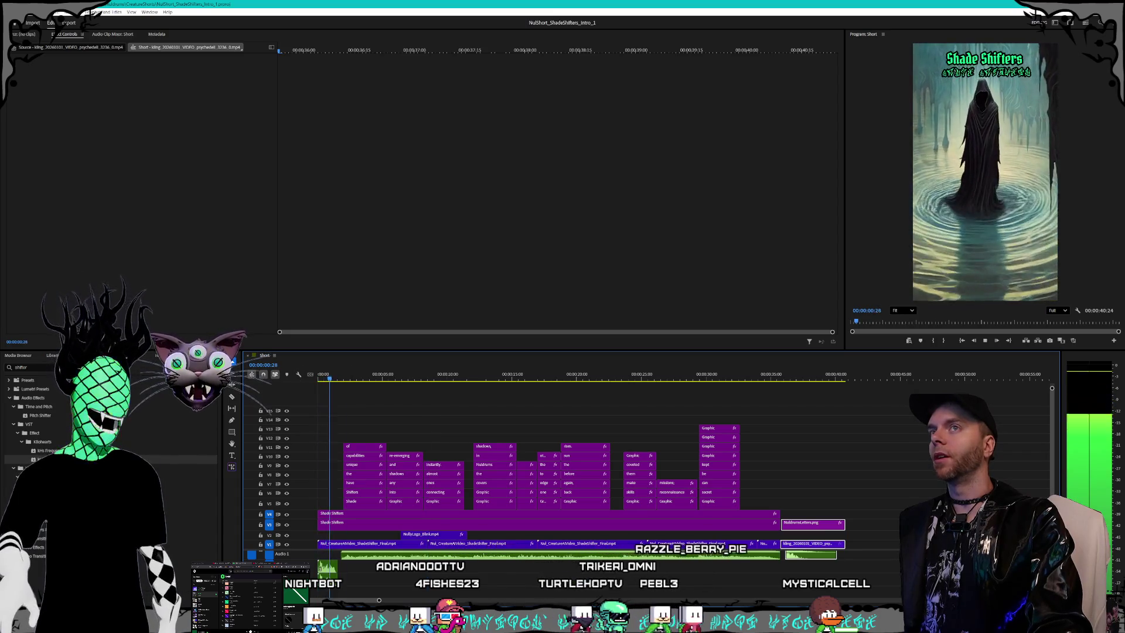
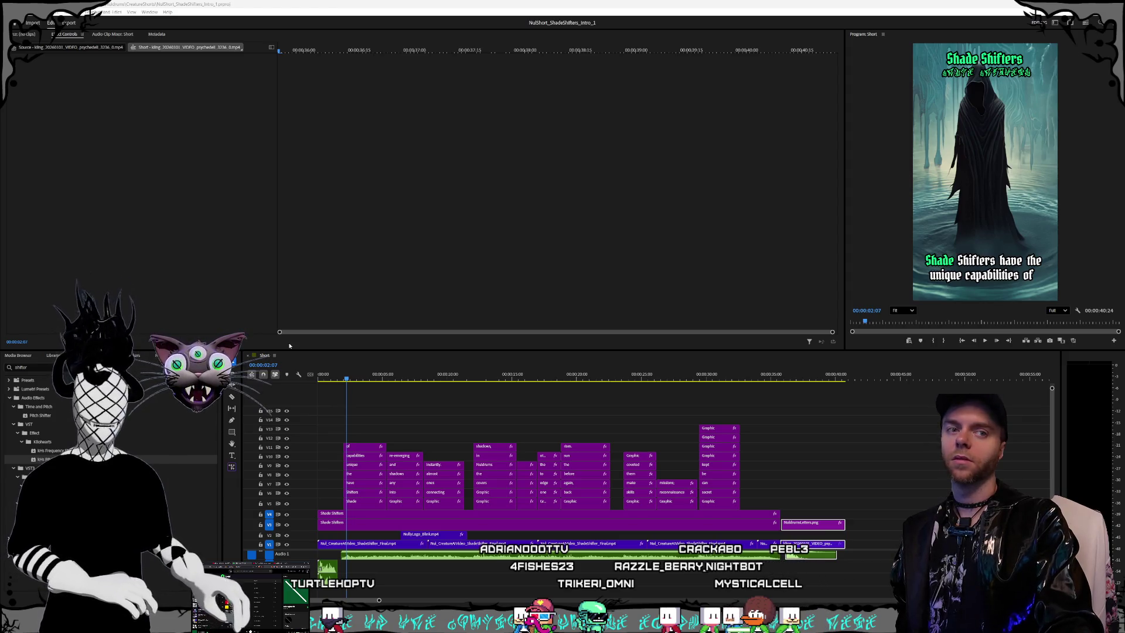
Step: Review the Shade Shifters short from its first frame, scrubbing and playing to about 15 seconds
left_click(451, 2)
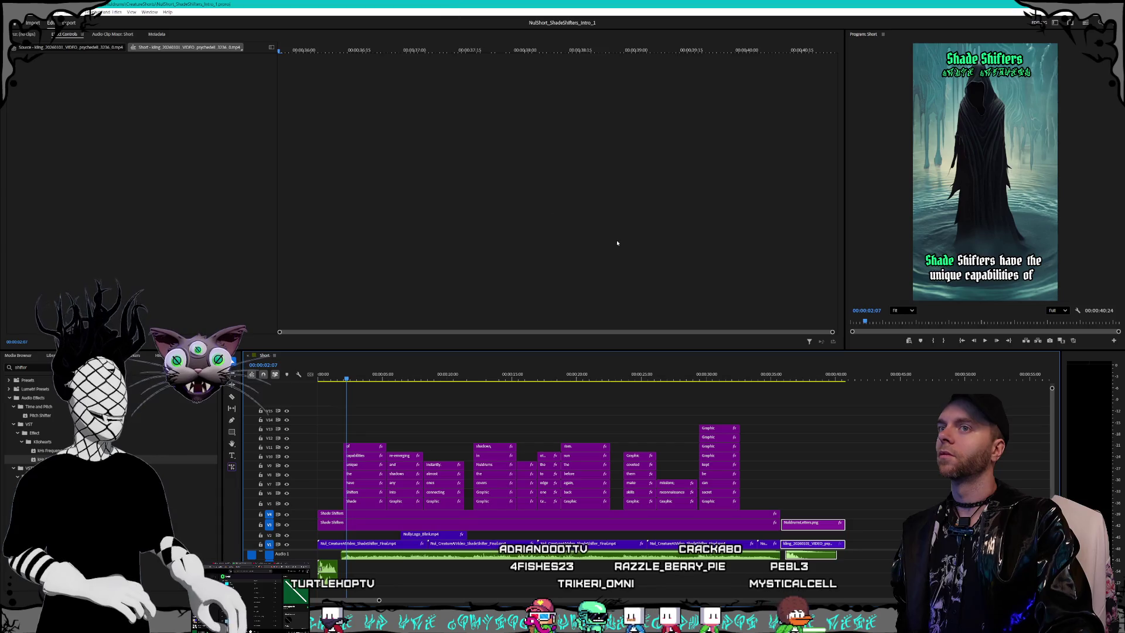
key("Home")
left_click_drag(328, 376, 828, 377)
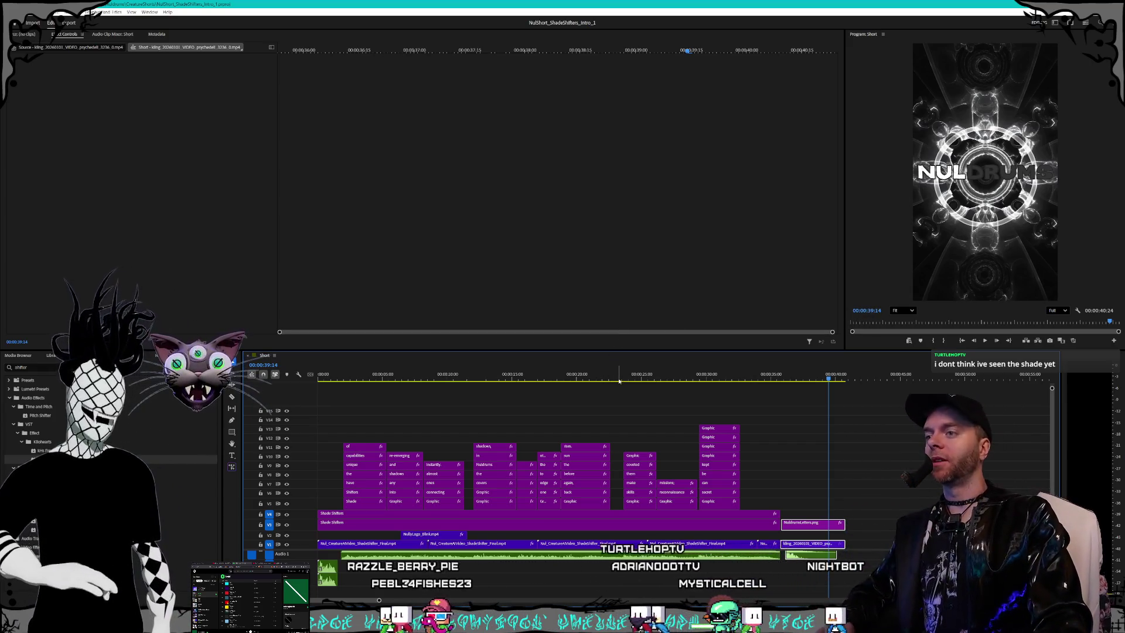
key("Home")
key("space")
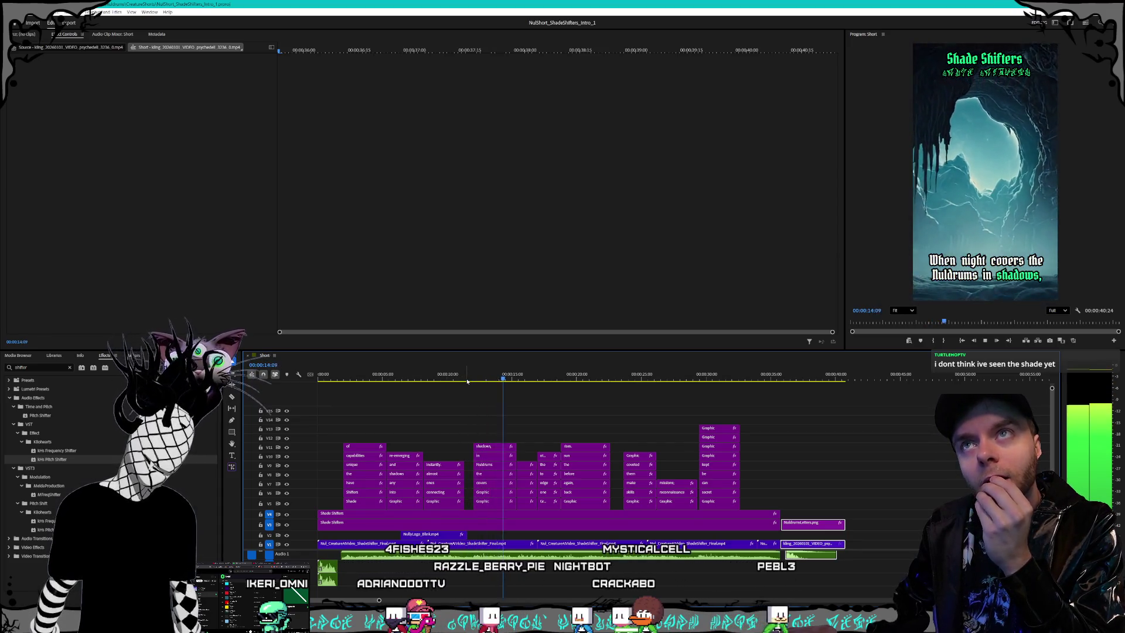
key("space")
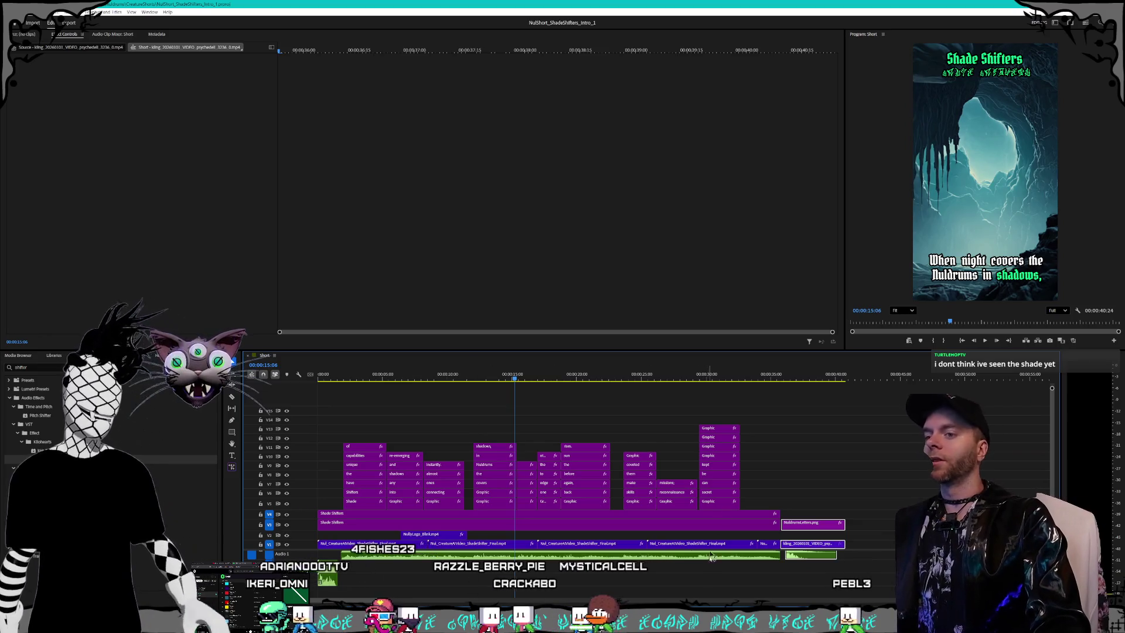
Step: Play the NulDrums logo outro from 35 seconds, then bring up the File menu
left_click(771, 380)
key("space")
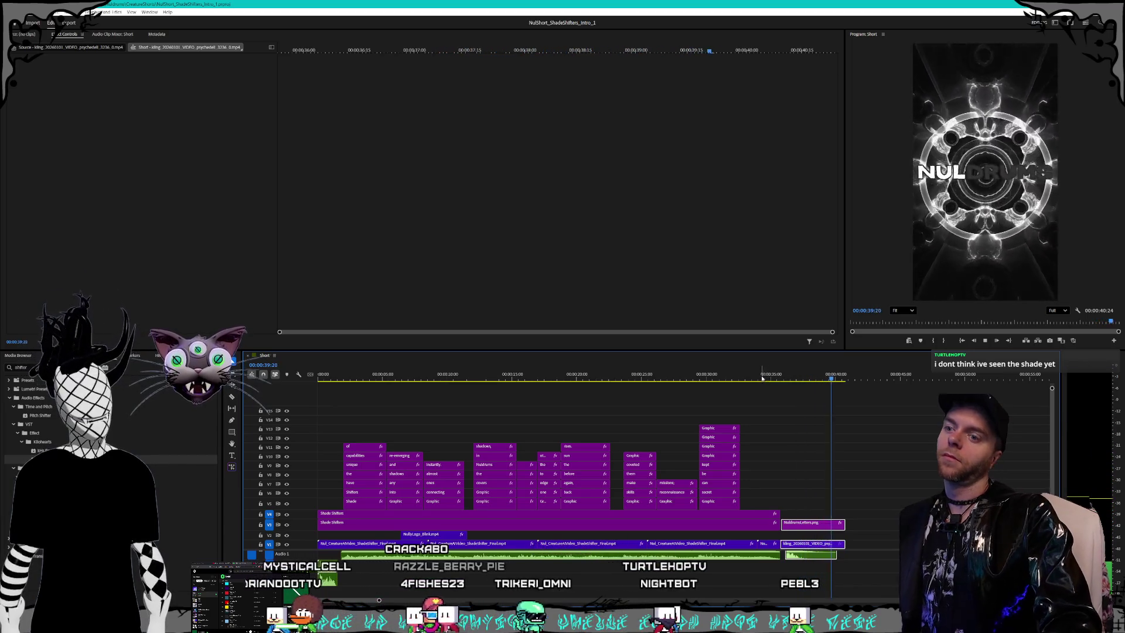
key("space")
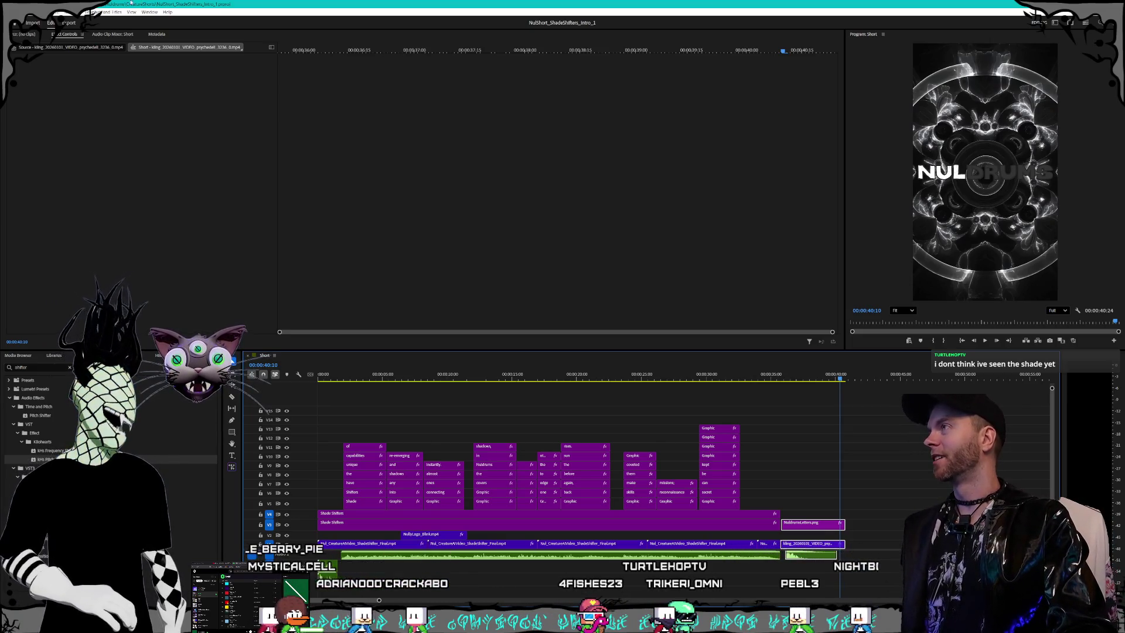
key("alt+f")
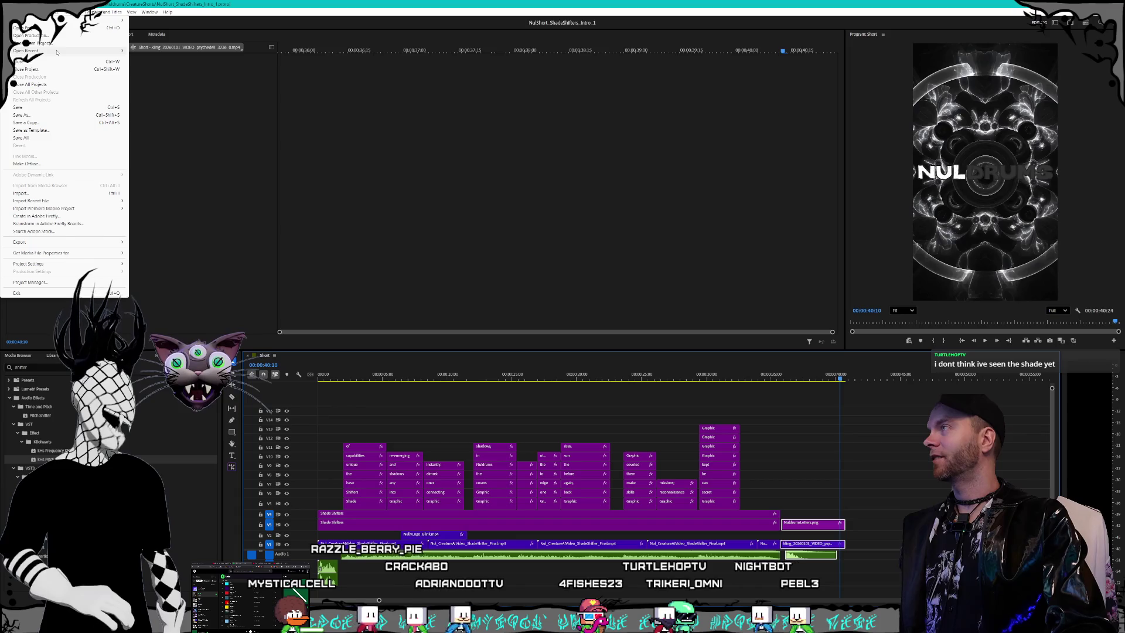
Step: Pick NulShort_Sneerlins_Intro.prproj in Open Project, then switch to the browser's Midjourney gallery
mouse_move(57, 52)
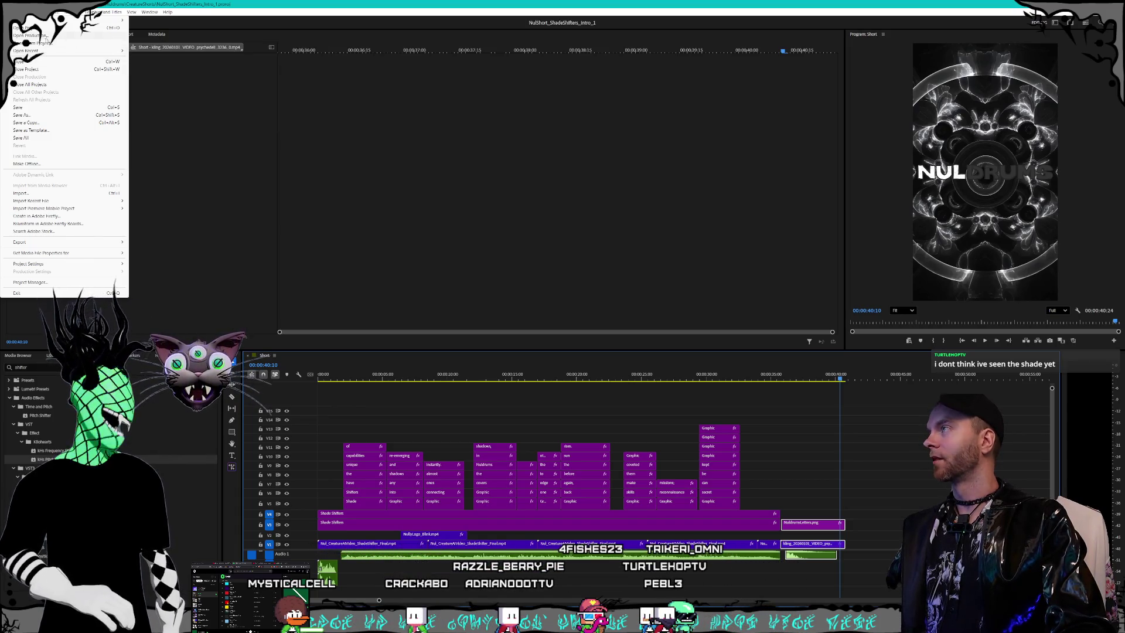
left_click(43, 28)
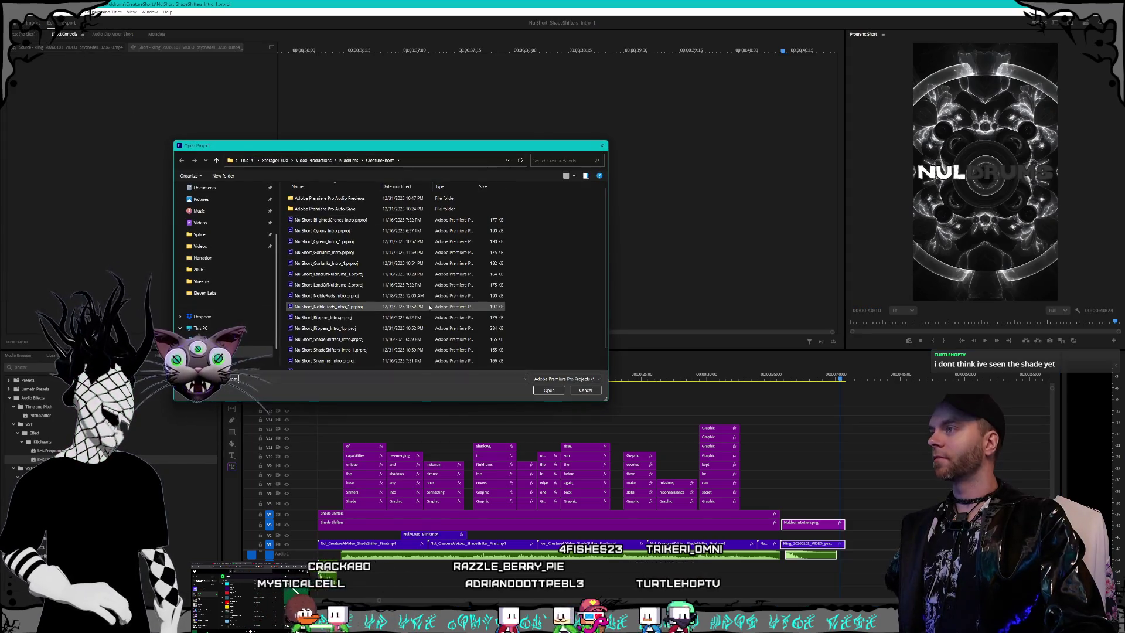
left_click(356, 344)
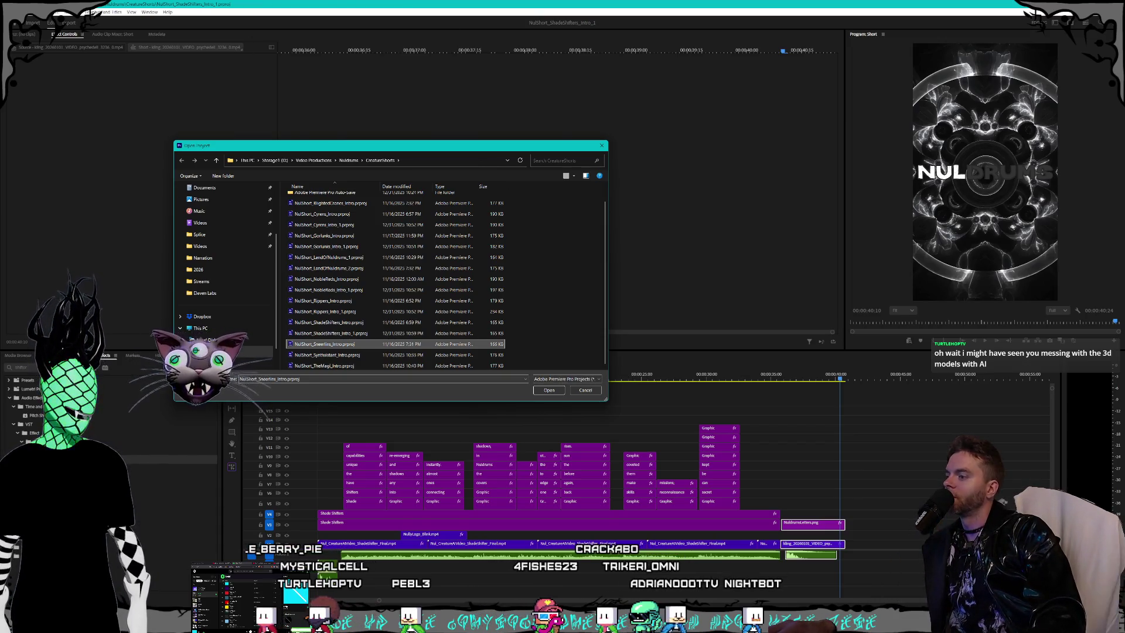
key("alt+Tab")
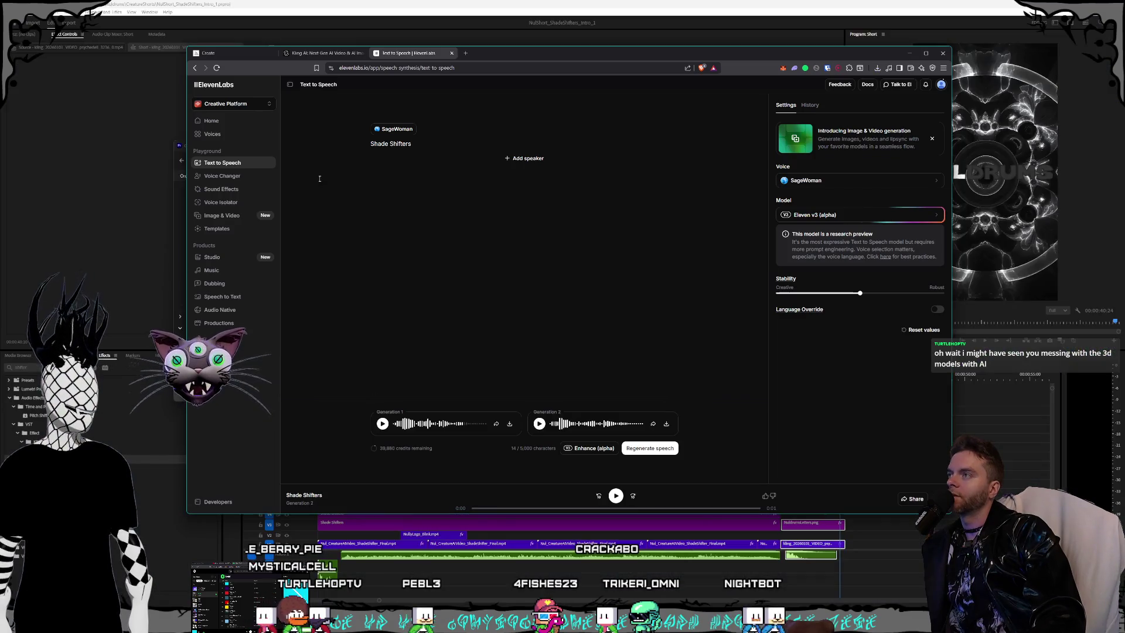
left_click(231, 52)
Step: Open the third hooded shadow wraith generation in Midjourney at full size
scroll(527, 271, "down", 10)
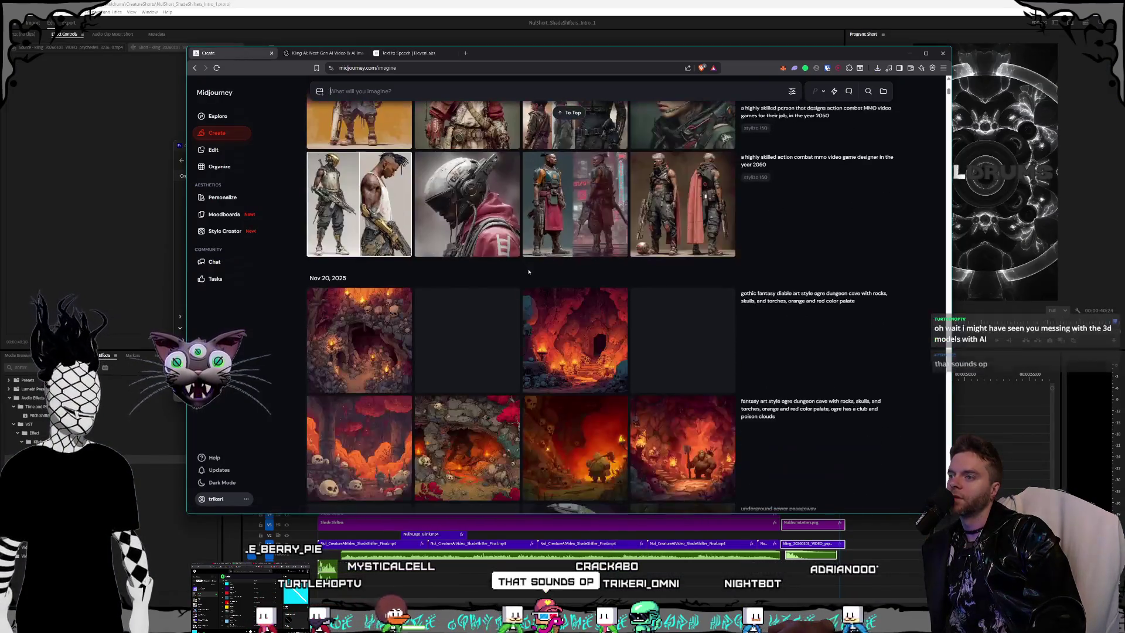
scroll(528, 271, "up", 5)
scroll(530, 271, "down", 12)
scroll(532, 270, "down", 15)
scroll(531, 270, "down", 5)
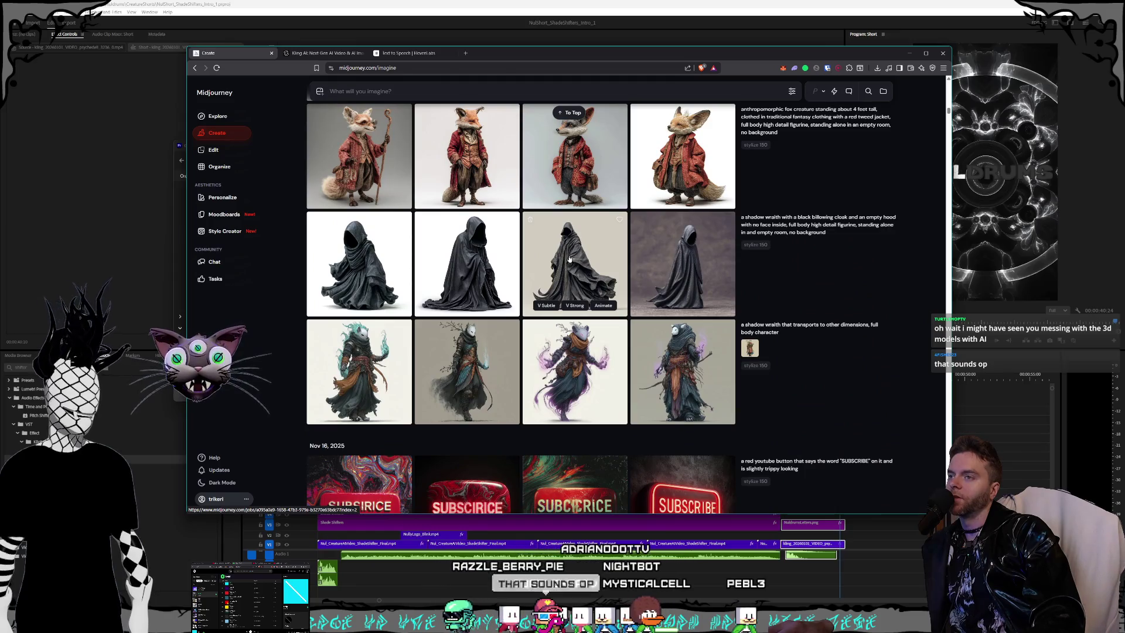
left_click(569, 258)
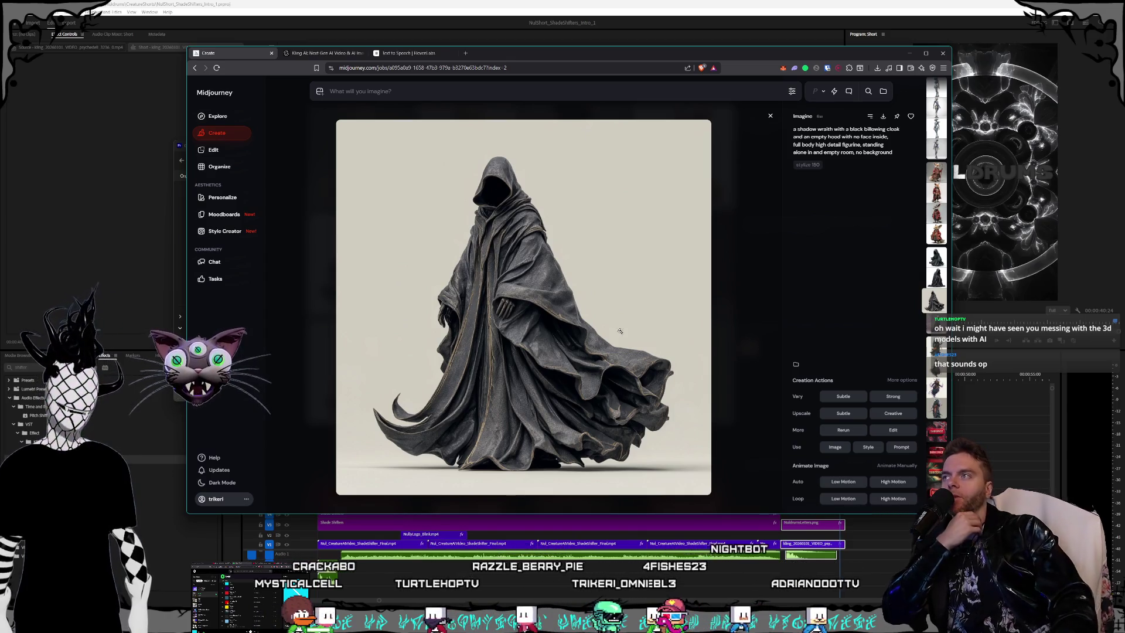
Step: Look over the pink spooky-character and shader art videos in Kling, then go to ElevenLabs
left_click(323, 54)
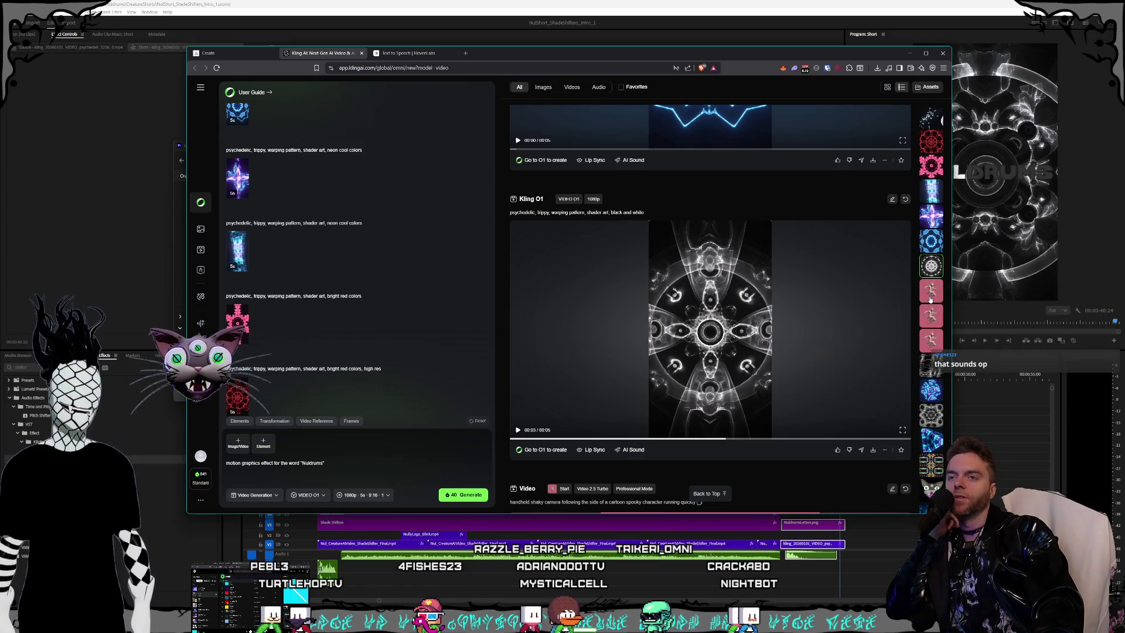
left_click(931, 291)
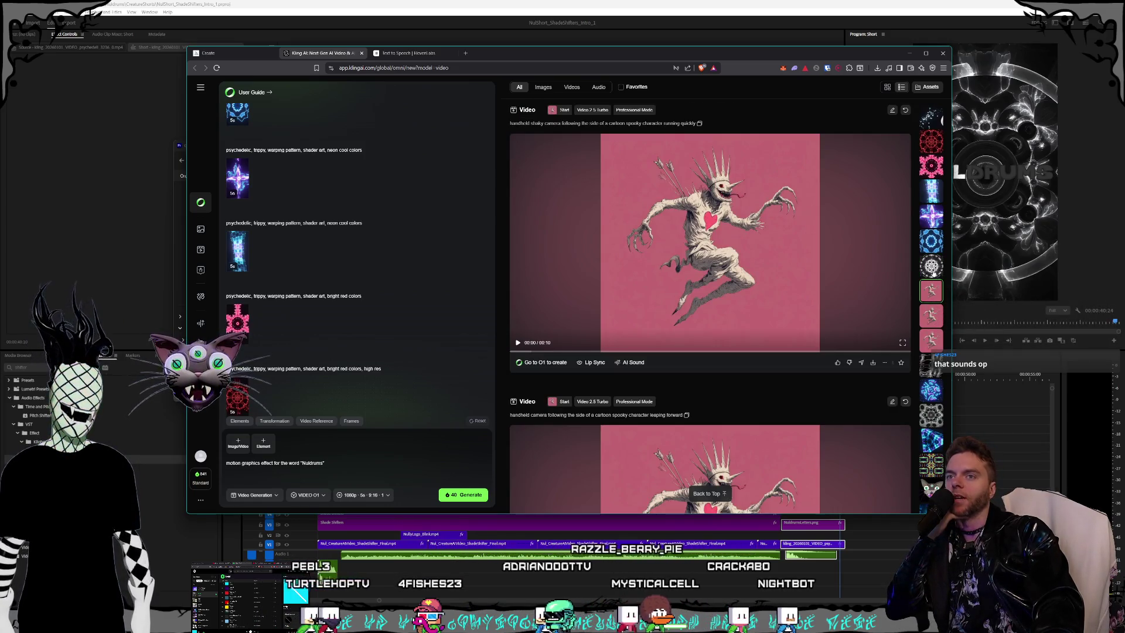
left_click(932, 271)
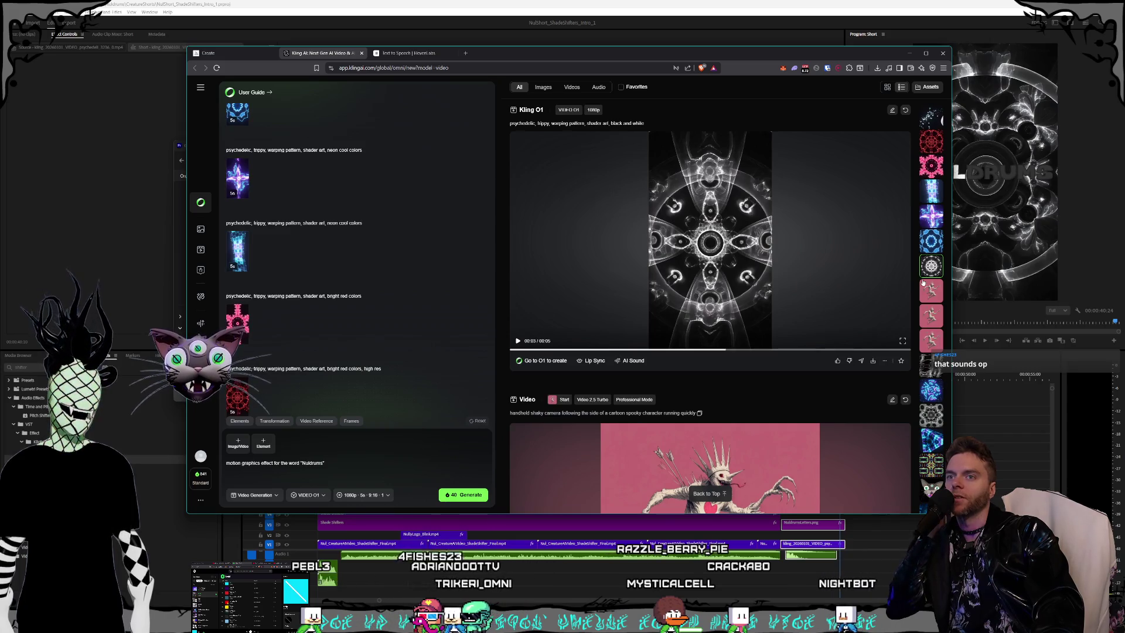
left_click(408, 52)
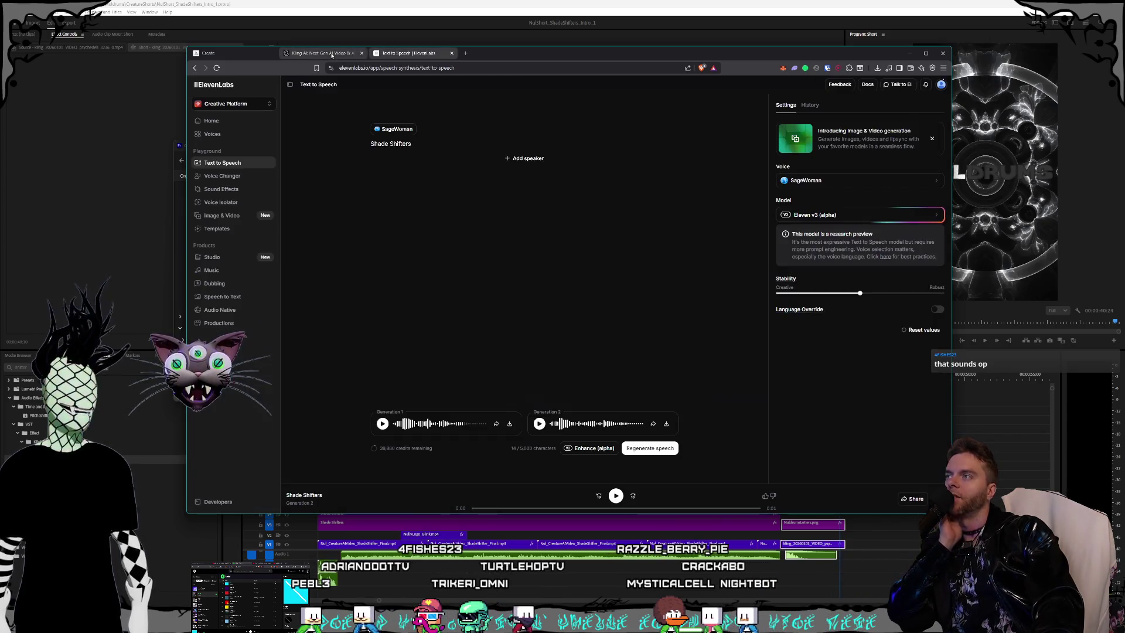
Step: Switch from ElevenLabs back to the enlarged Midjourney shadow wraith image
left_click(322, 52)
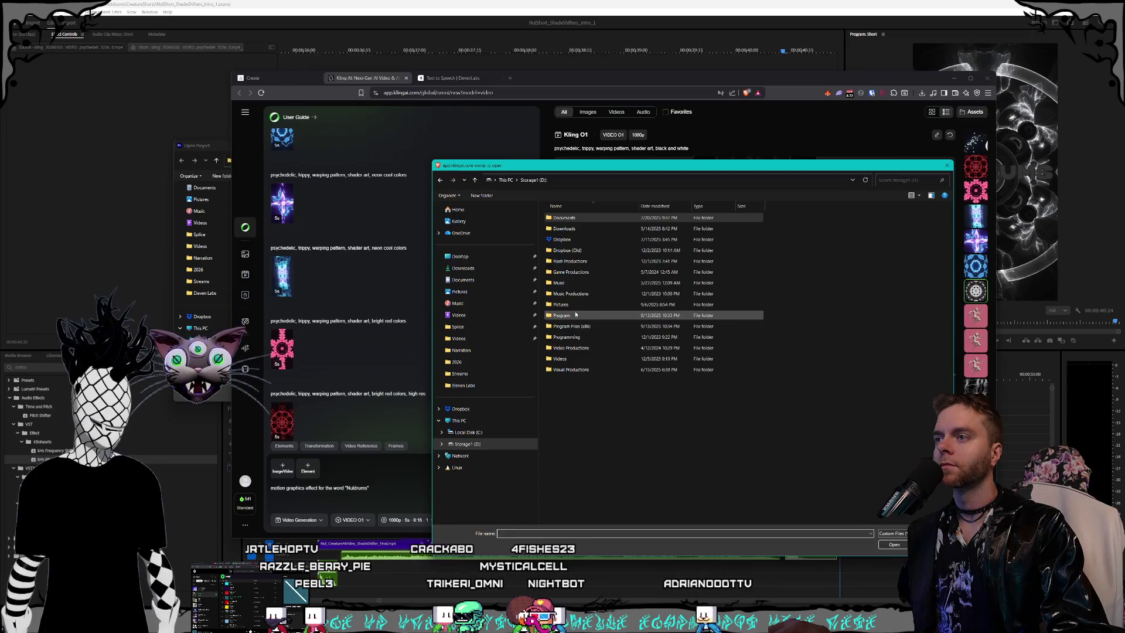
Step: Browse the Open dialog to Pictures > Nuldrums > References
left_click(577, 294)
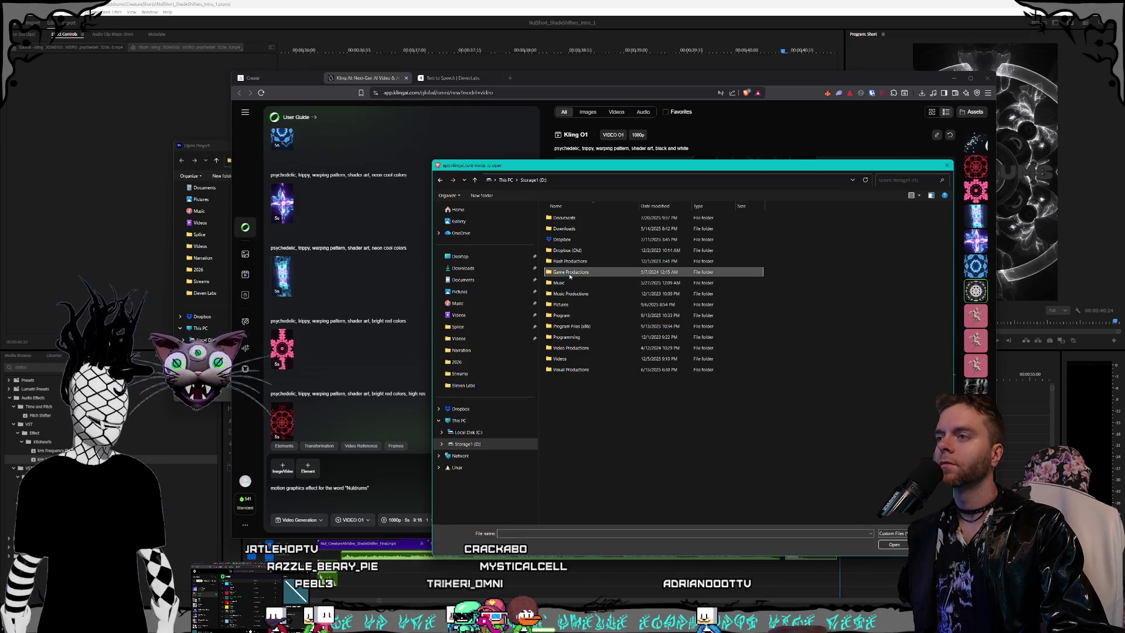
left_click(575, 283)
double_click(584, 305)
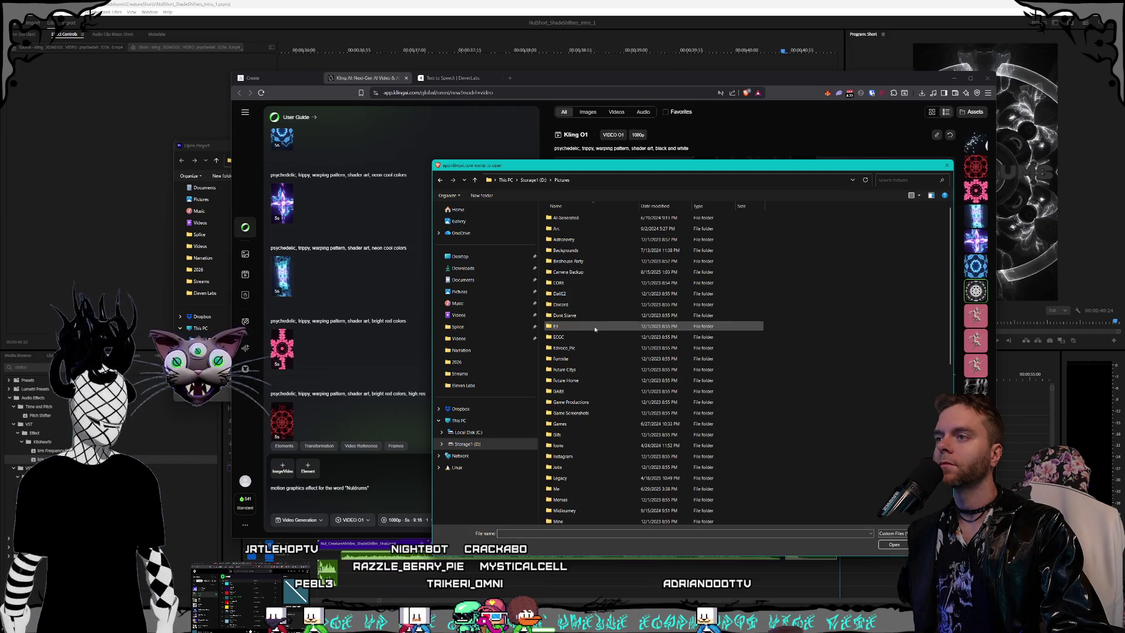
scroll(609, 309, "down", 10)
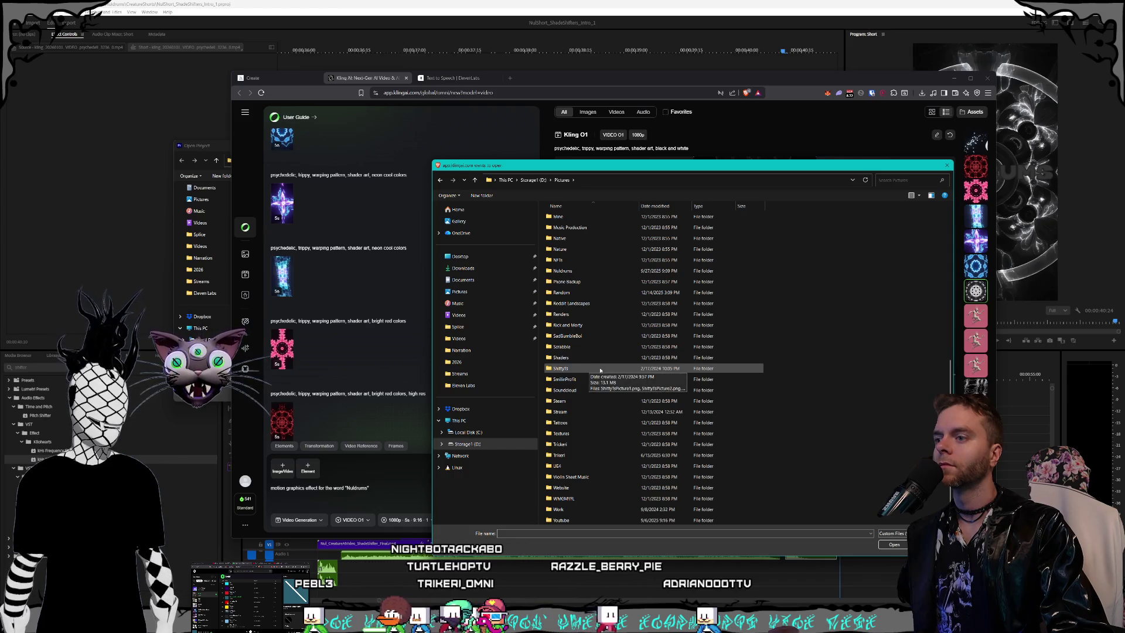
double_click(575, 271)
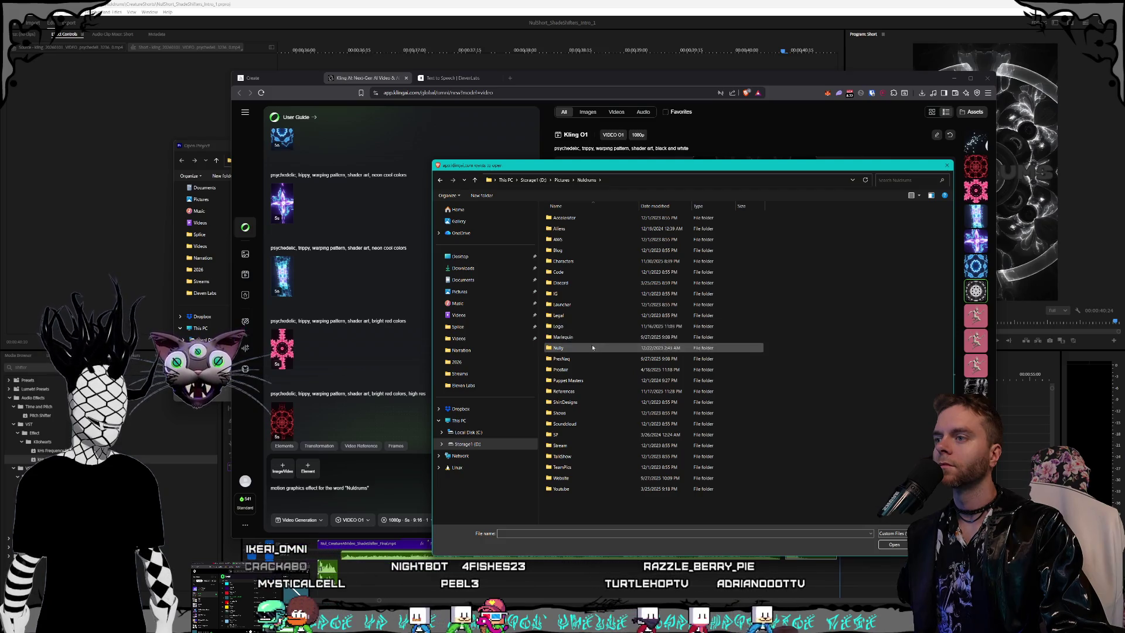
left_click(574, 262)
double_click(574, 263)
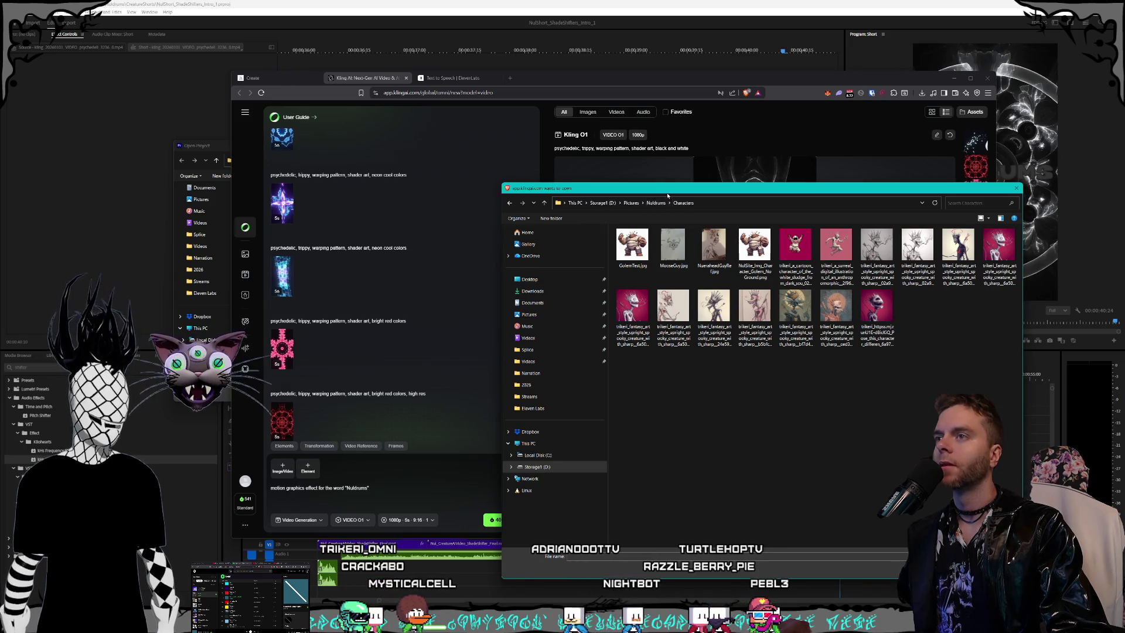
left_click_drag(667, 194, 586, 187)
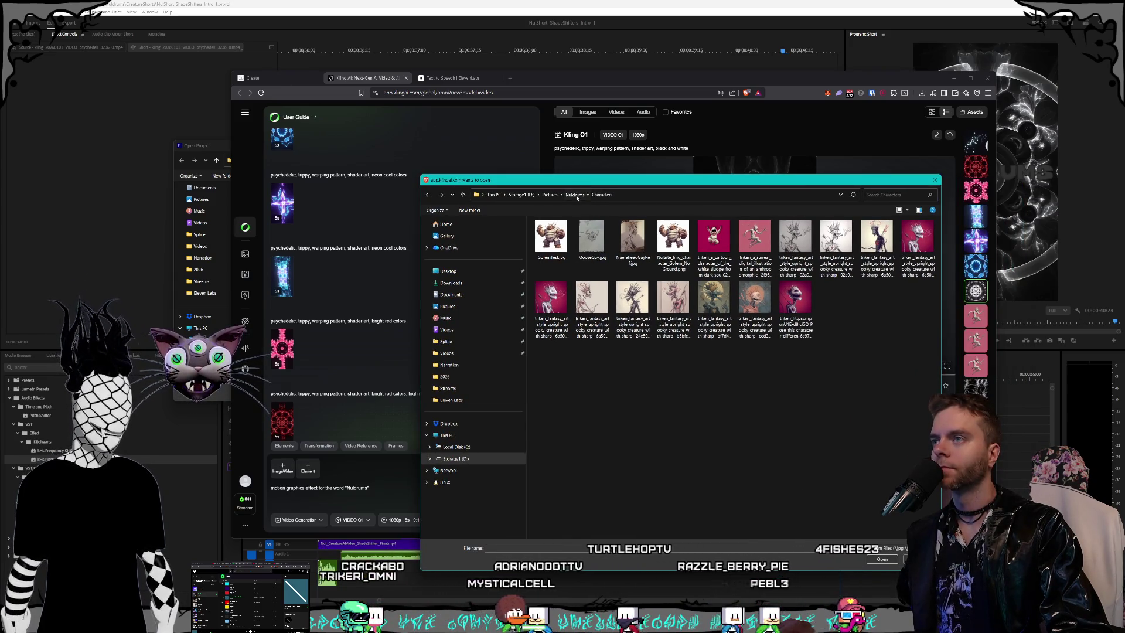
left_click(575, 195)
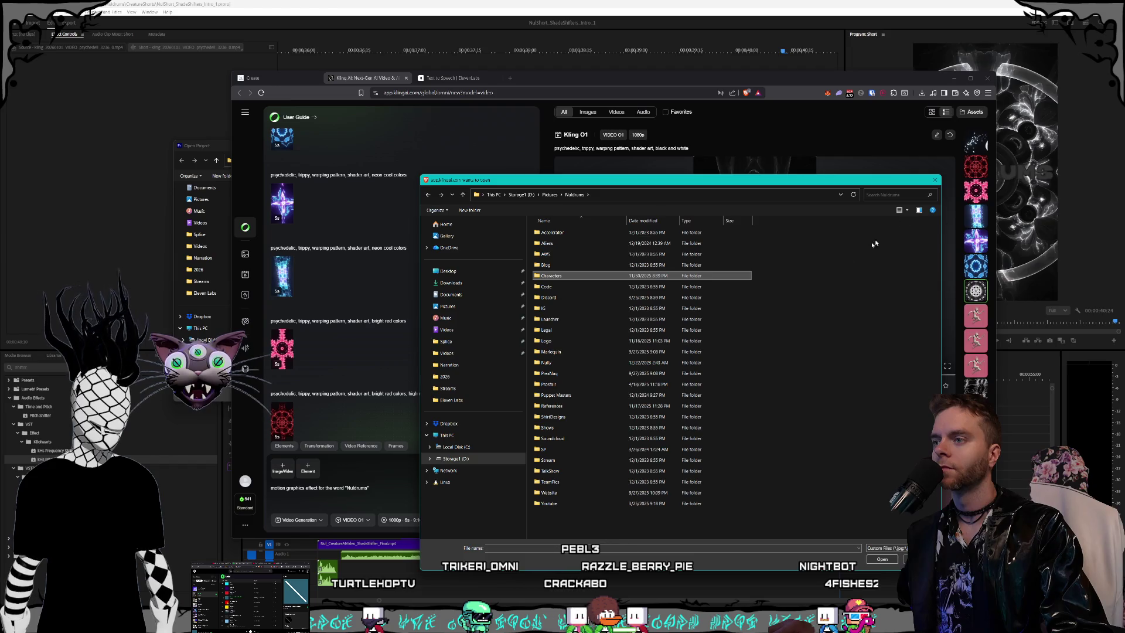
double_click(600, 412)
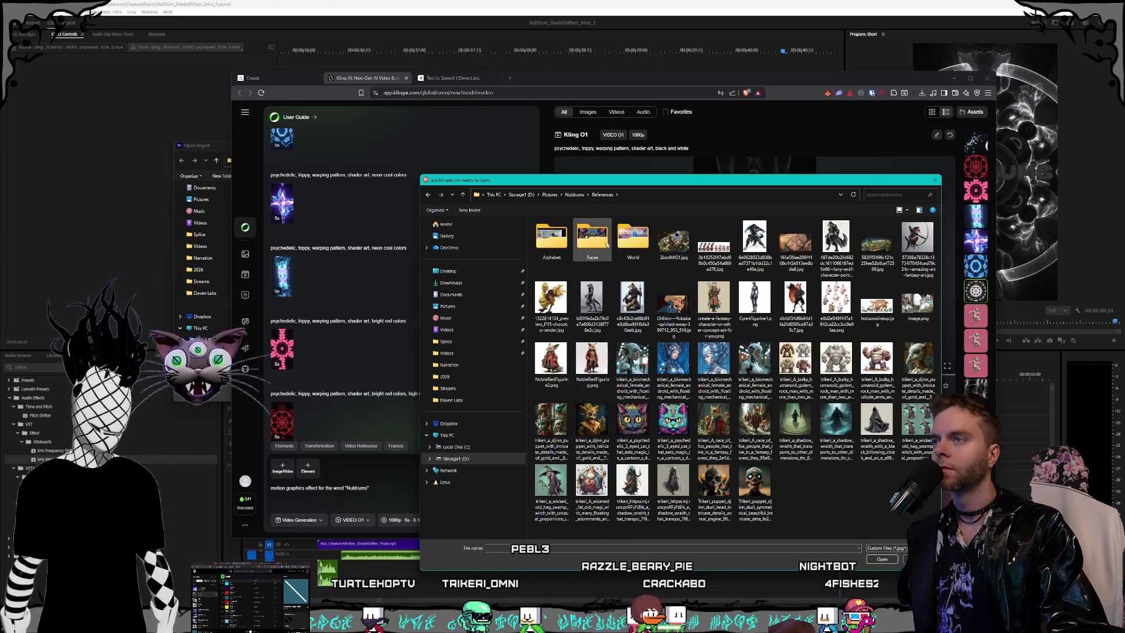
Step: Drag the black-cloaked shadow wraith image into Kling's image reference, then close the dialog
left_click(882, 426)
mouse_move(883, 427)
left_mouse_down()
mouse_move(311, 497)
mouse_move(276, 477)
left_mouse_up()
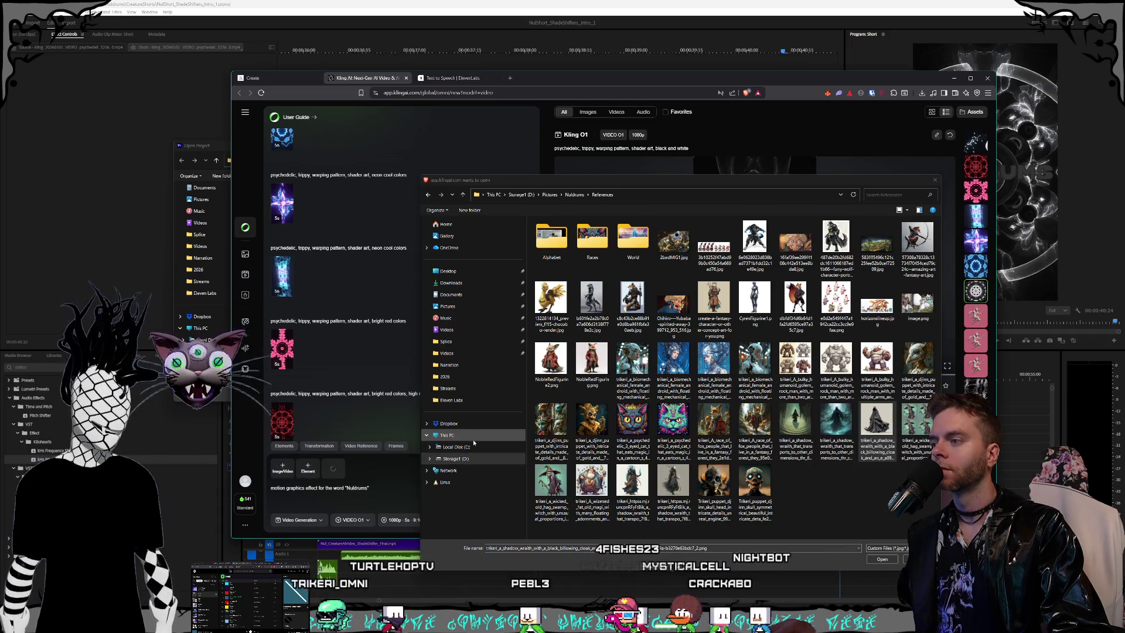
left_click(935, 181)
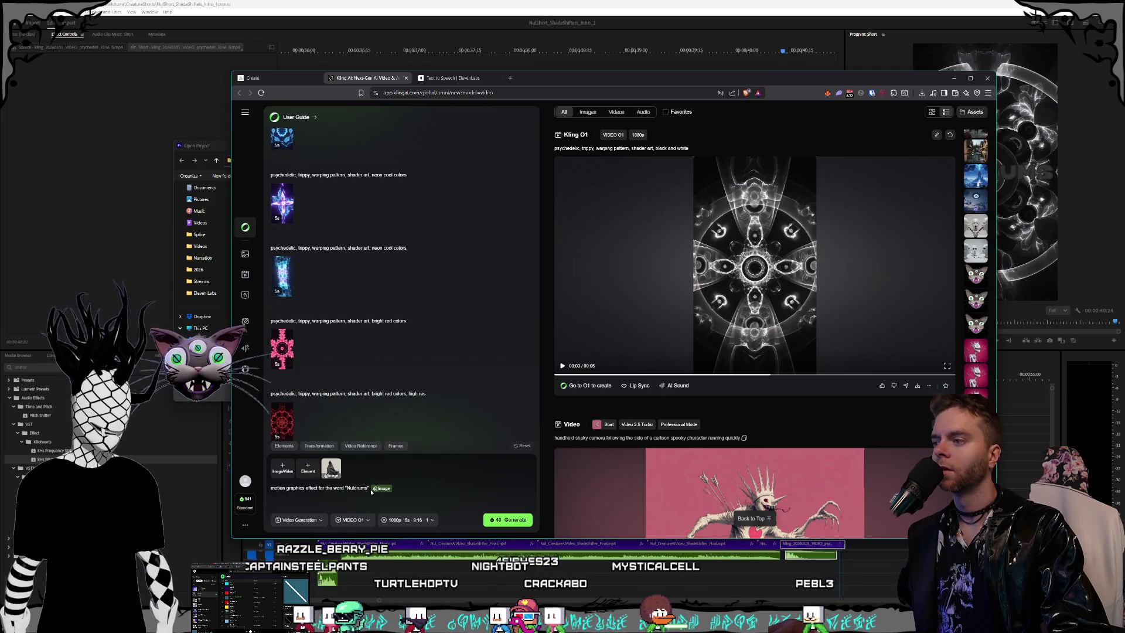
Step: Replace the old Nuldrums prompt with the shadowy-being prompt copied from an earlier video
left_click_drag(370, 488, 270, 488)
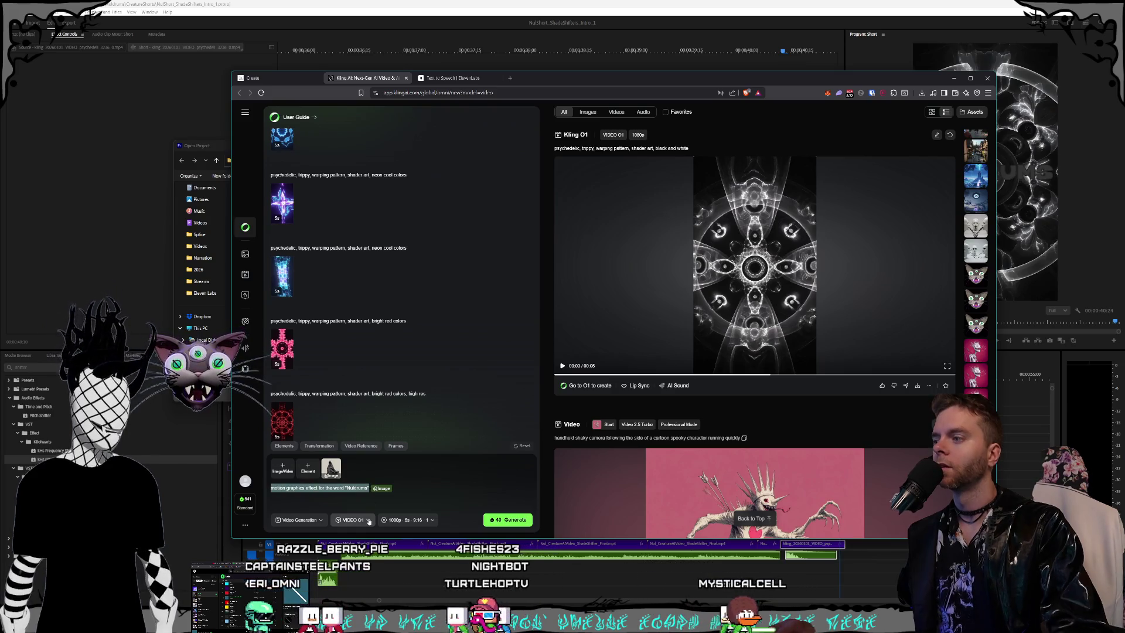
key("BackSpace")
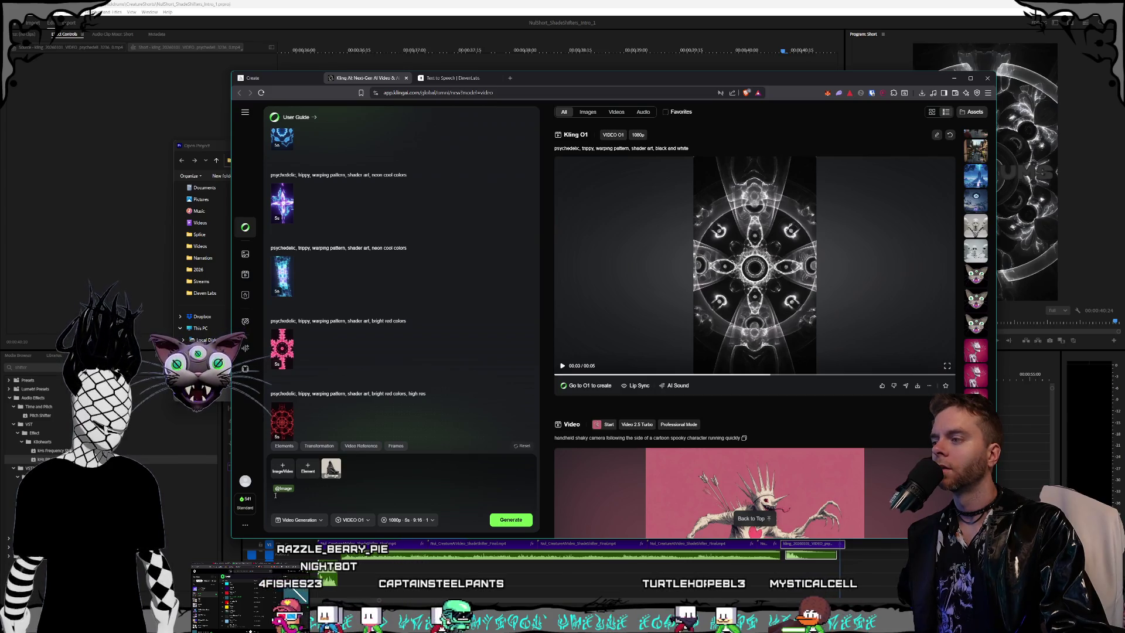
scroll(981, 375, "down", 5)
scroll(975, 264, "down", 10)
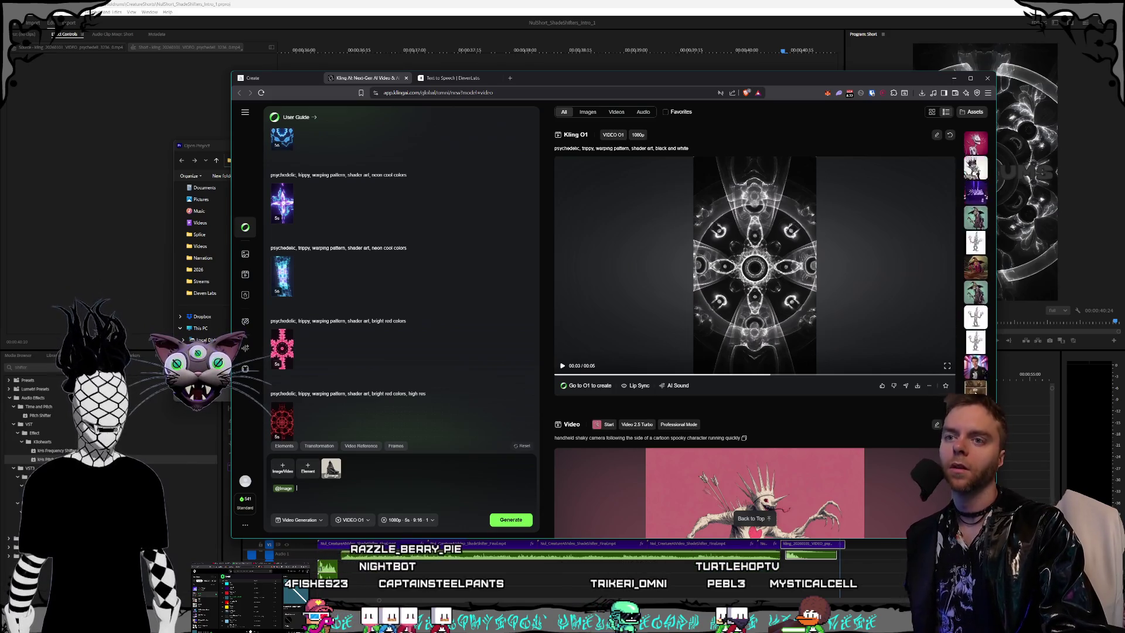
scroll(975, 264, "down", 5)
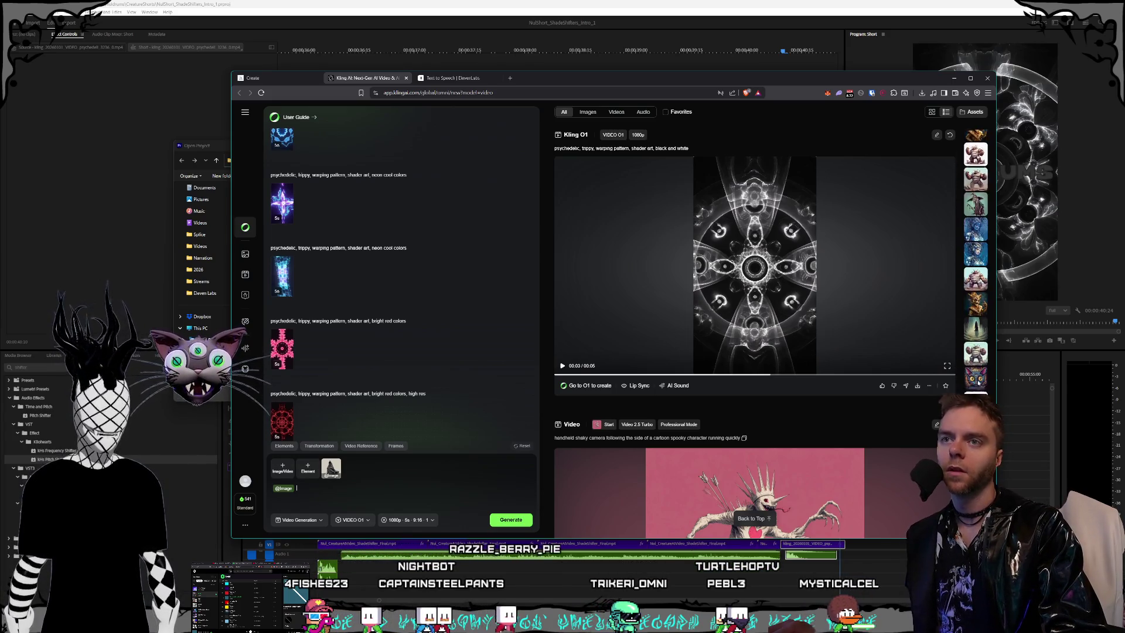
left_click(976, 287)
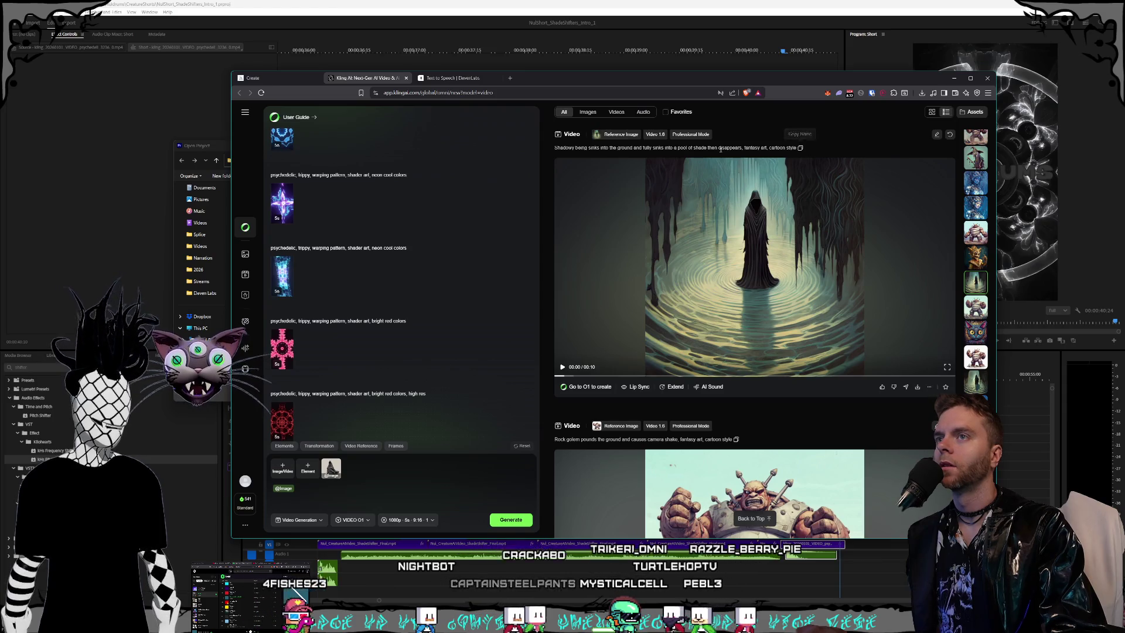
left_click_drag(555, 148, 828, 146)
key("ctrl+c")
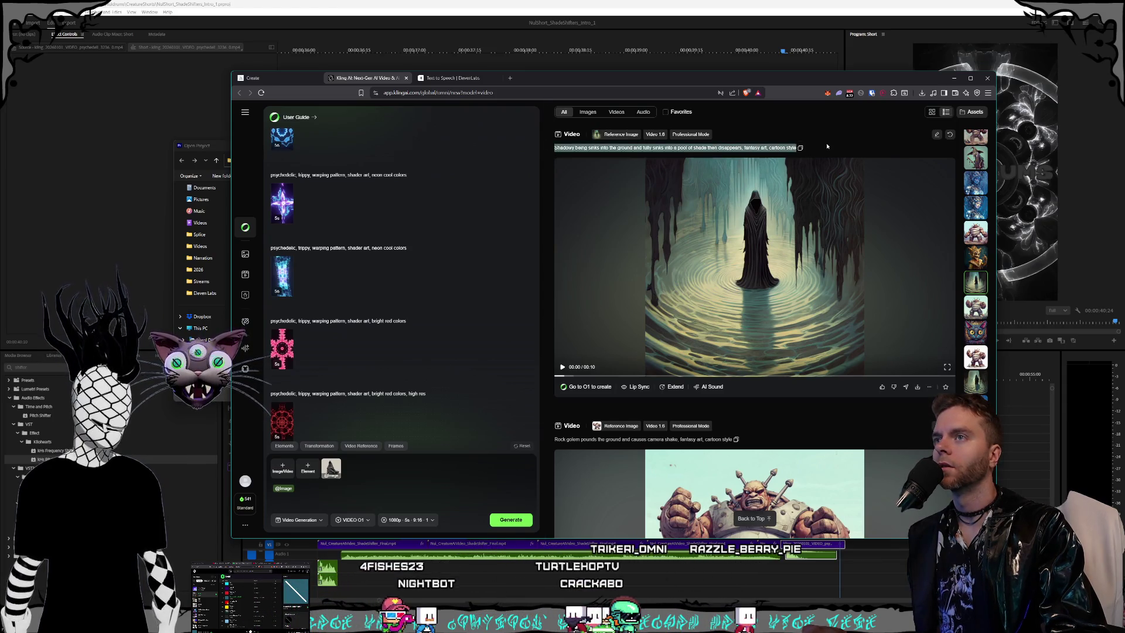
left_click(345, 479)
key("ctrl+v")
Step: Rewrite the prompt as 'orbiting camera of shadowy being'
triple_click(314, 497)
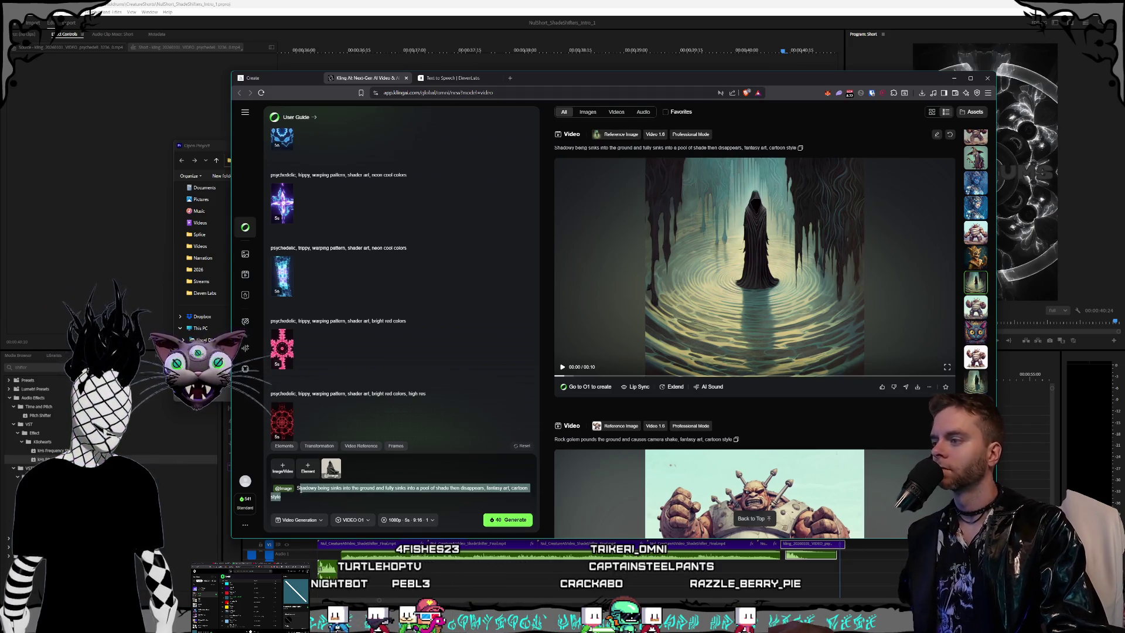
type("orbi")
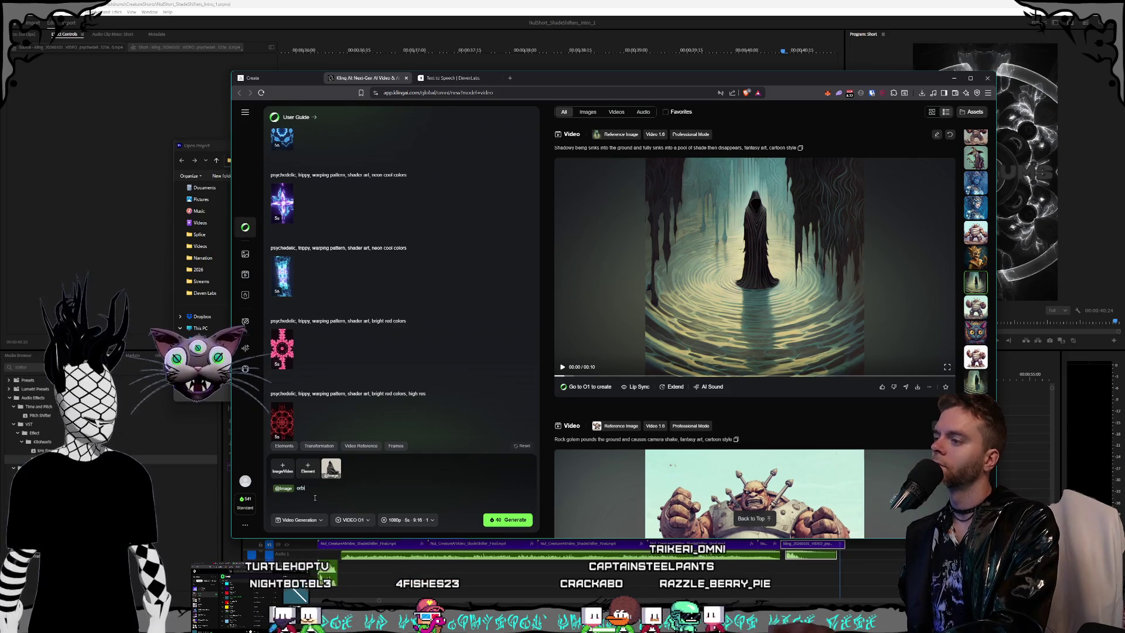
type("ting camera")
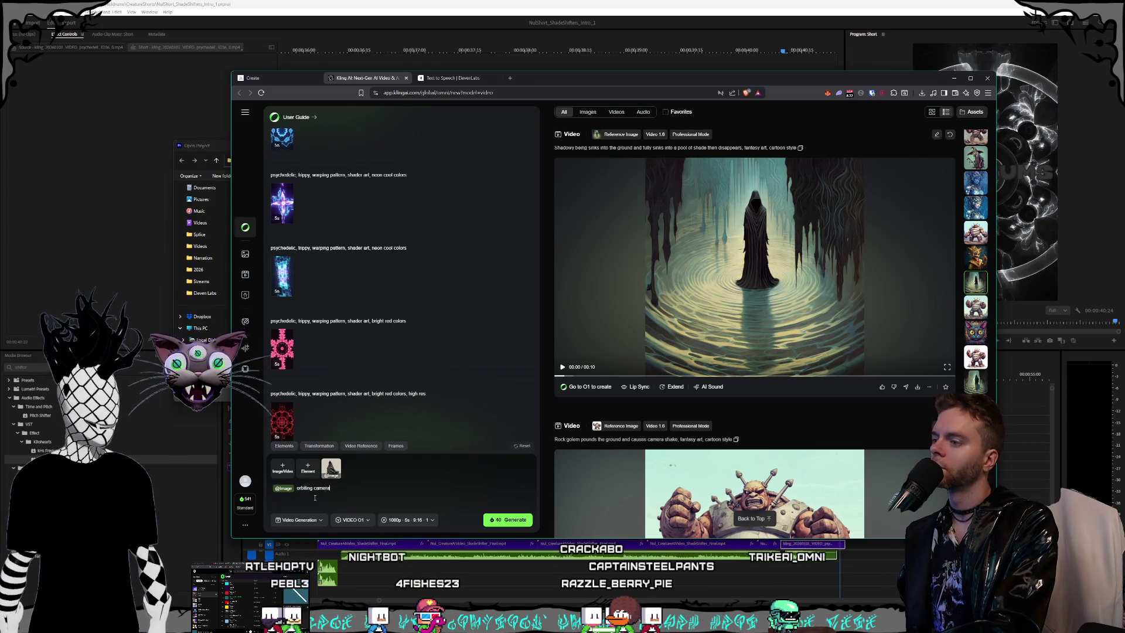
type(" of shadow")
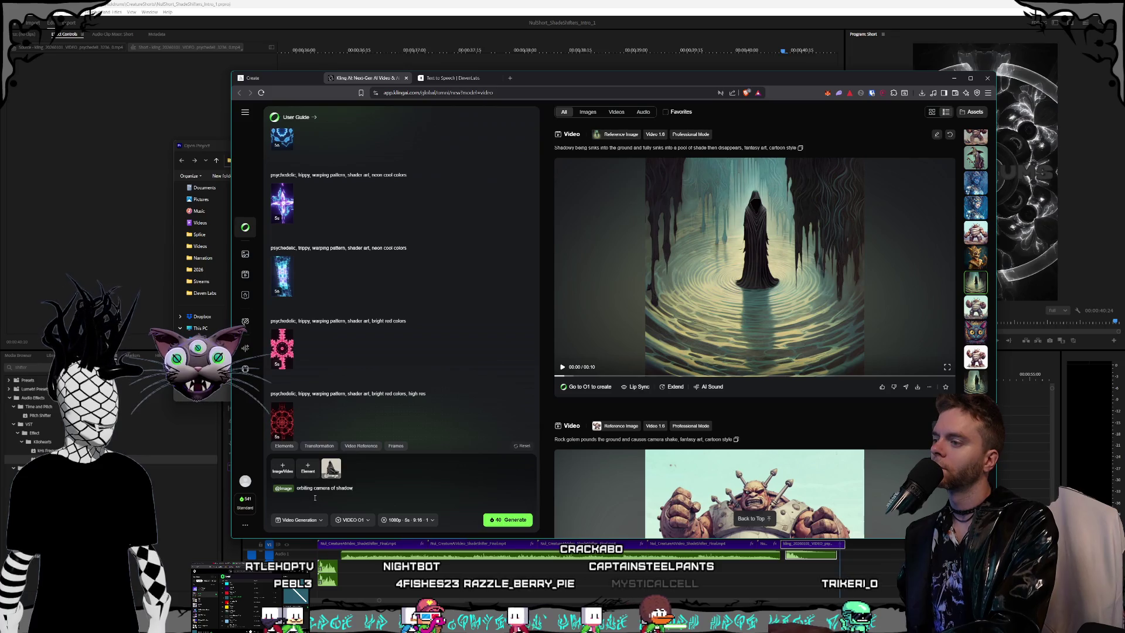
type("y being")
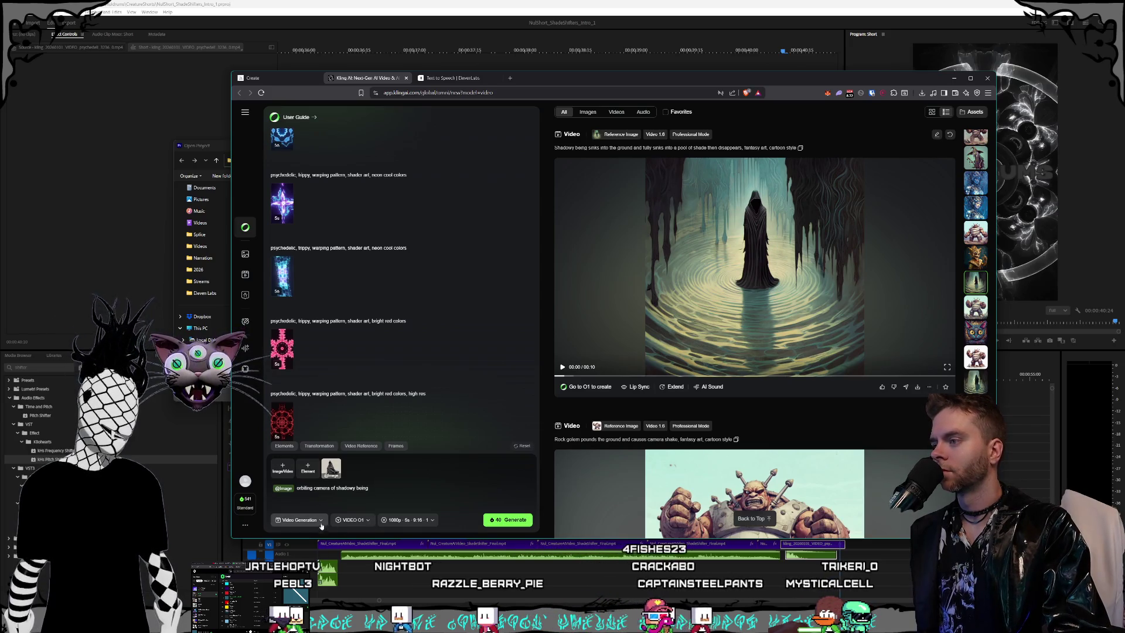
left_click(407, 521)
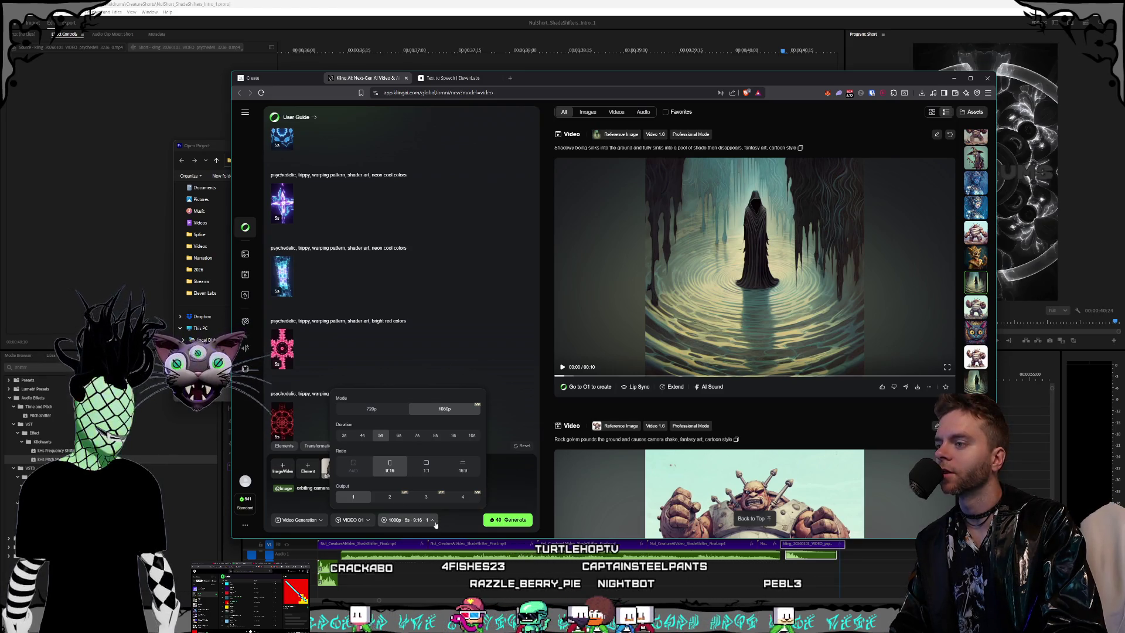
Step: Keep 1080p, 5s, 9:16 settings, generate the orbiting video, and view the Nuldrums clip
left_click(432, 521)
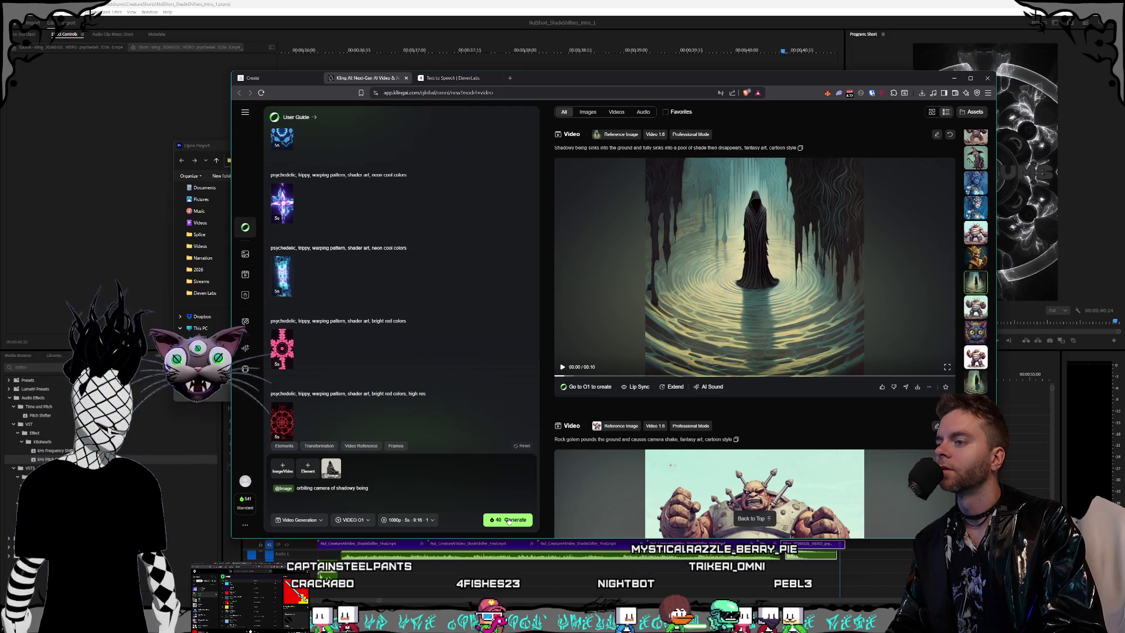
left_click(508, 519)
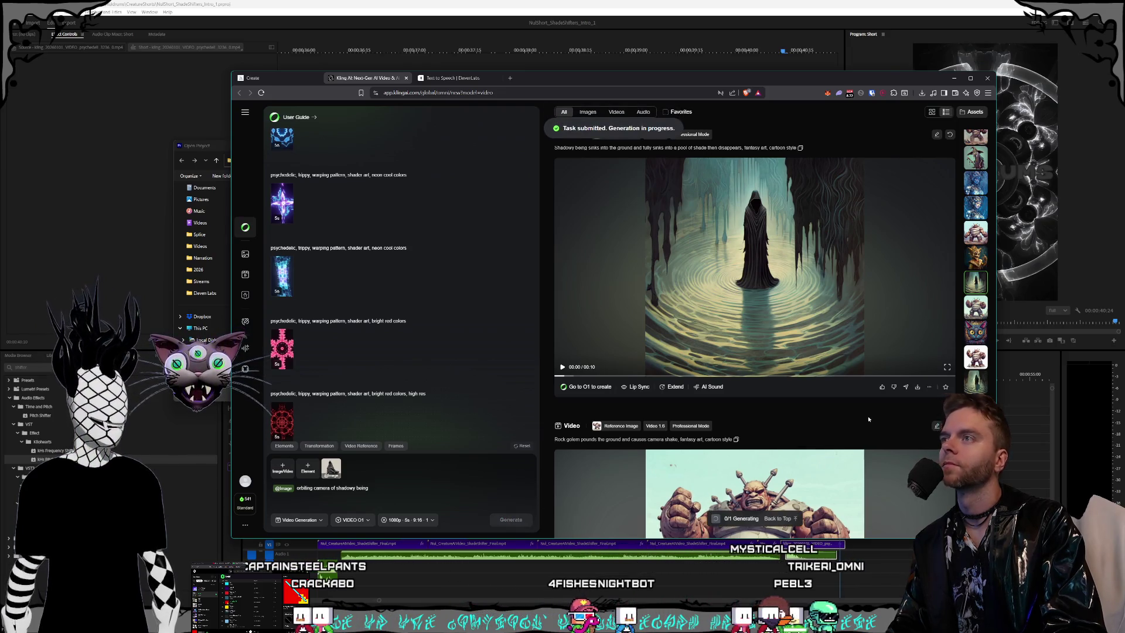
scroll(976, 277, "up", 5)
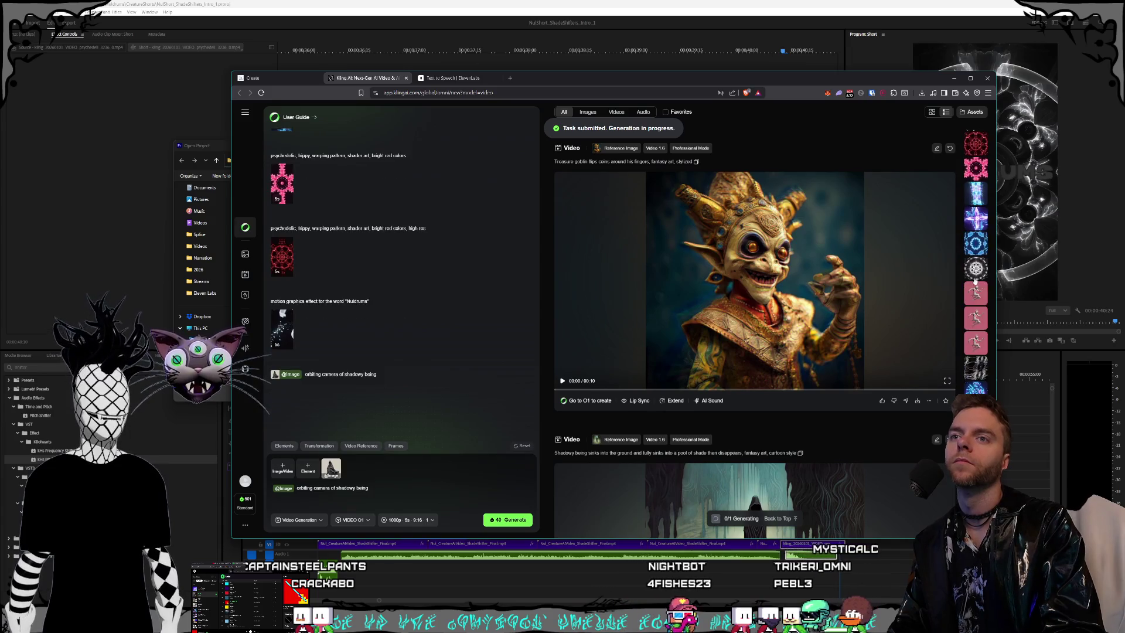
left_click(983, 170)
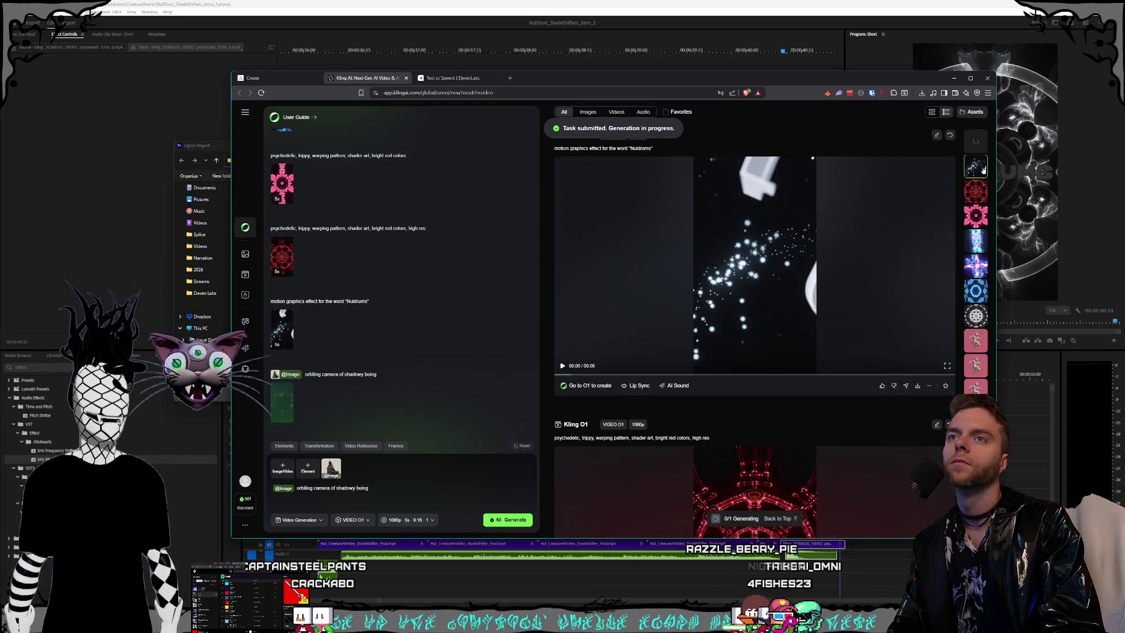